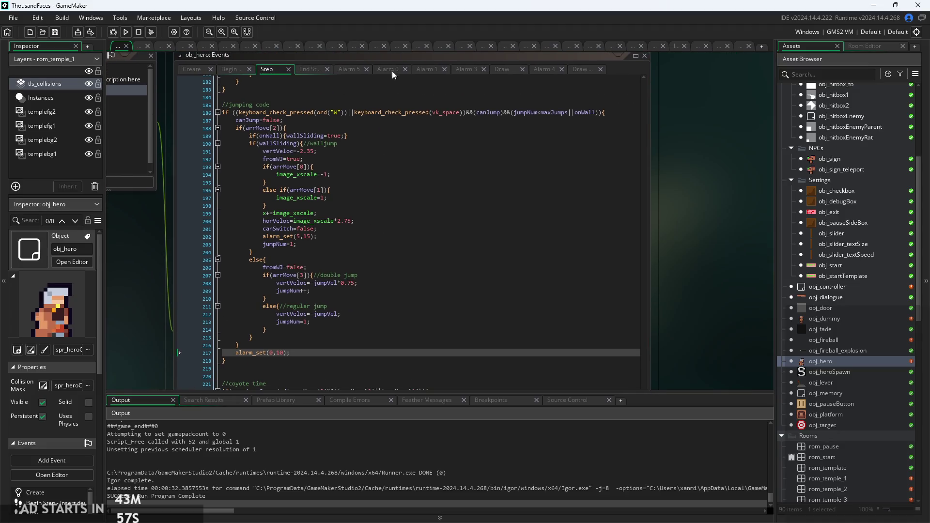
# Step through obj_hero's Alarm 0 and Alarm 5 events to the End Step wall-sliding block.
pyautogui.click(391, 70)
pyautogui.click(269, 69)
pyautogui.click(352, 68)
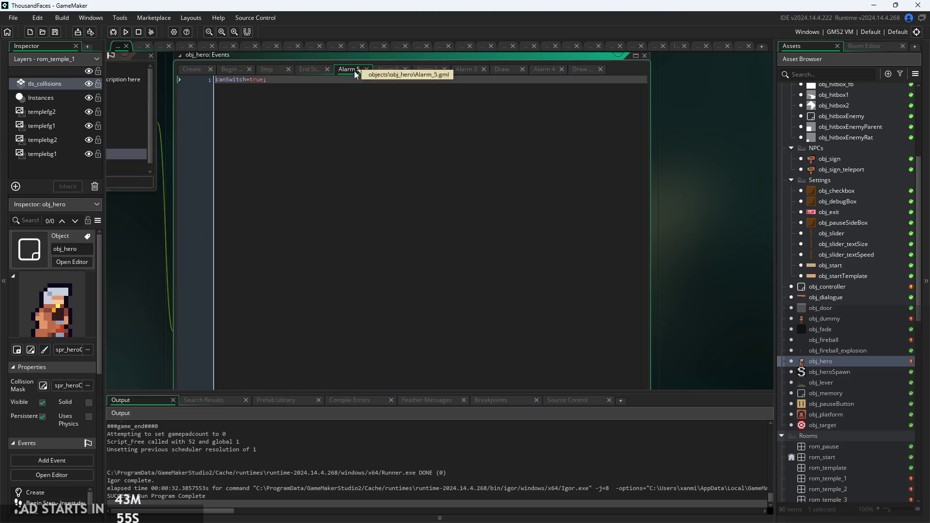
pyautogui.click(310, 69)
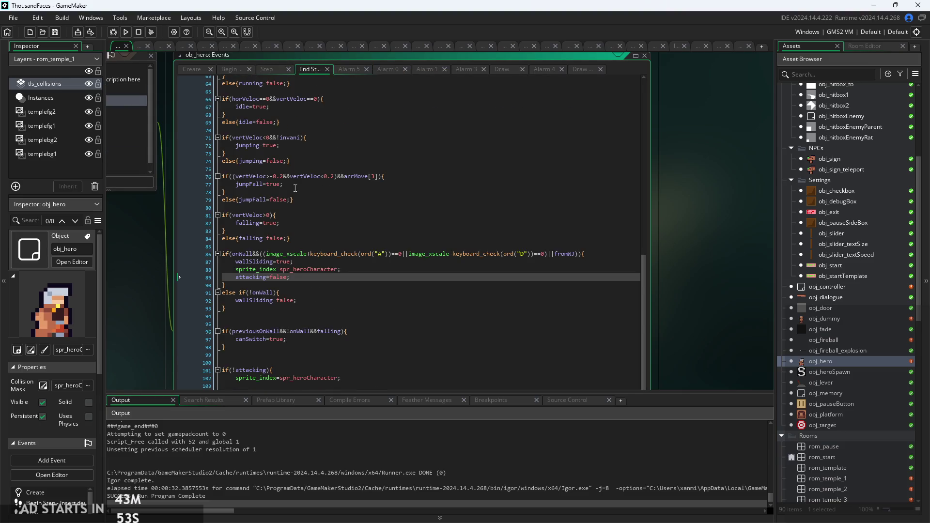
pyautogui.scroll(2, 292, 286)
pyautogui.scroll(1, 312, 274)
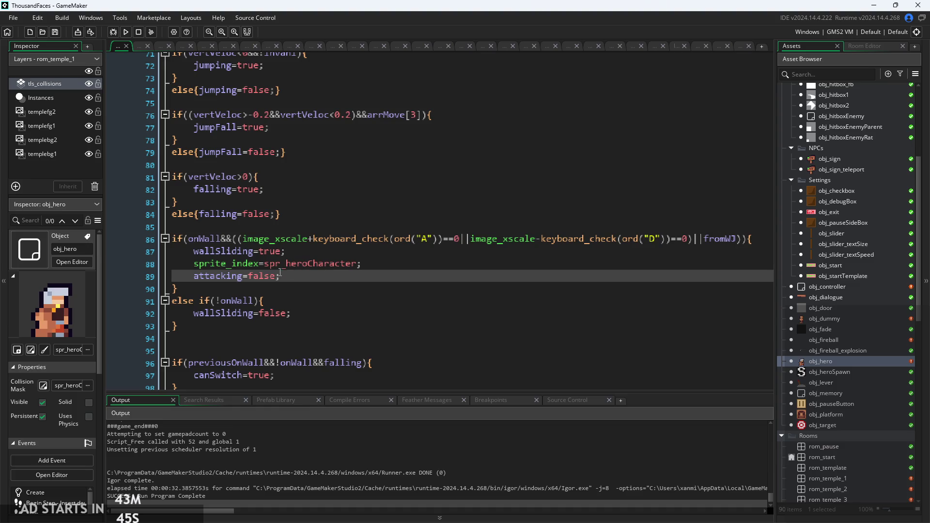
pyautogui.scroll(-1, 291, 277)
# Add alarm_set(0,10); after attacking=false, then remove it from line 90.
pyautogui.press('Return')
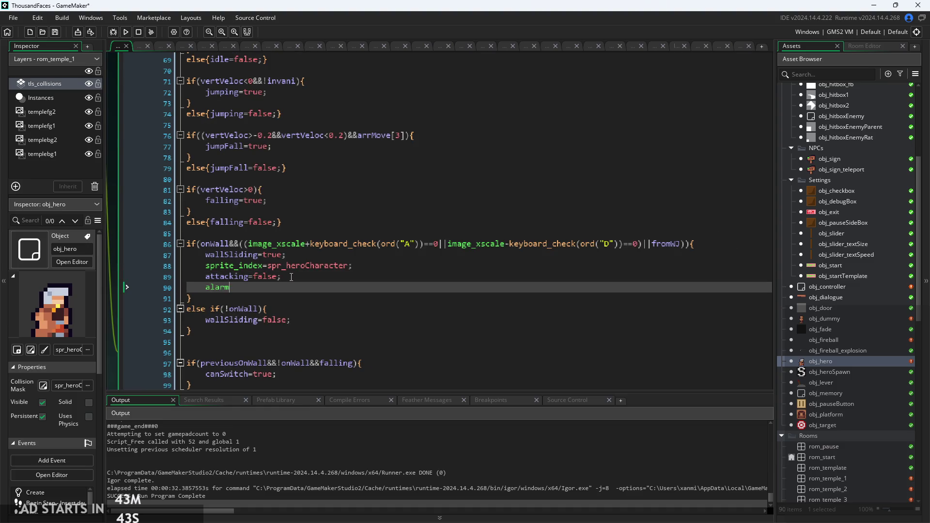
pyautogui.write('_s')
pyautogui.press('Return')
pyautogui.moveTo(291, 290); pyautogui.dragTo(206, 291)
pyautogui.hotkey('ctrl', 'c')
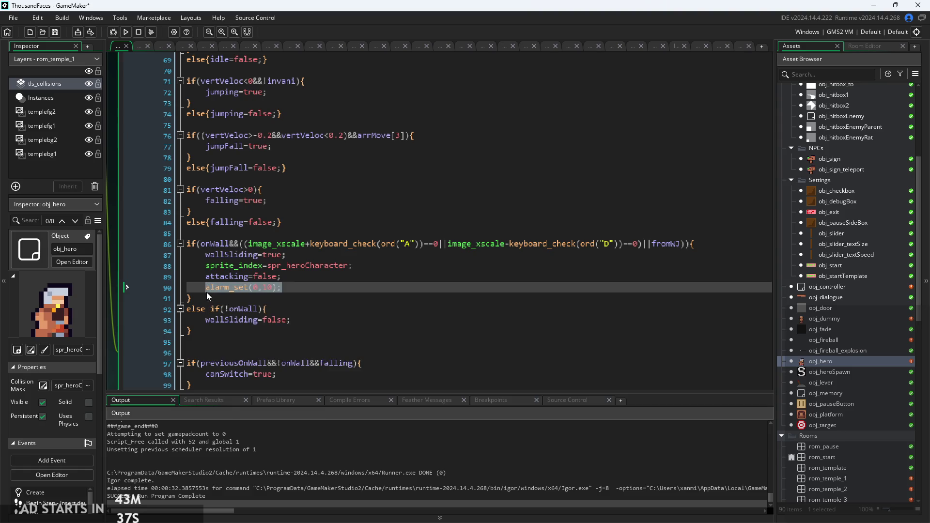
pyautogui.press('BackSpace')
pyautogui.press('BackSpace')
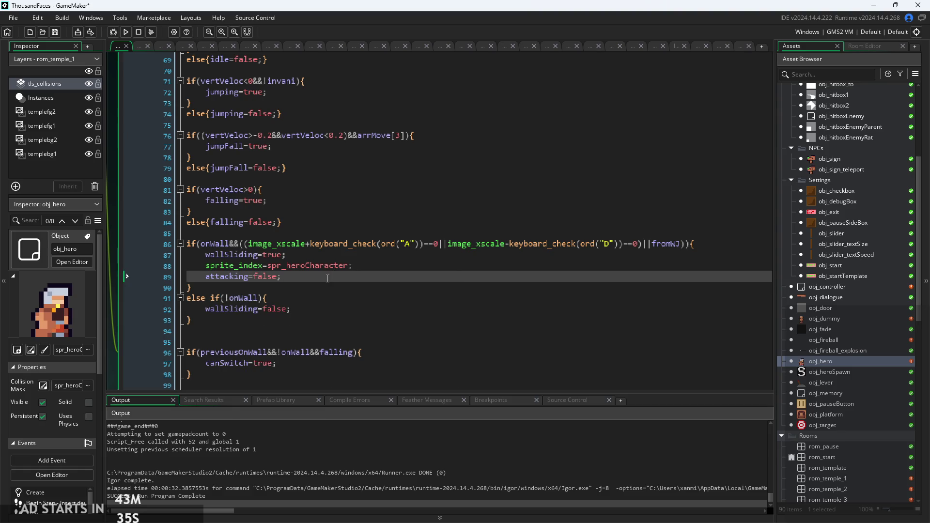
# Paste alarm_set(0,10); as a new line 89 below sprite_index=spr_heroCharacter;.
pyautogui.keyDown('ctrl'); pyautogui.scroll(-1, 330, 276); pyautogui.keyUp('ctrl')
pyautogui.keyDown('ctrl'); pyautogui.scroll(-1, 324, 279); pyautogui.keyUp('ctrl')
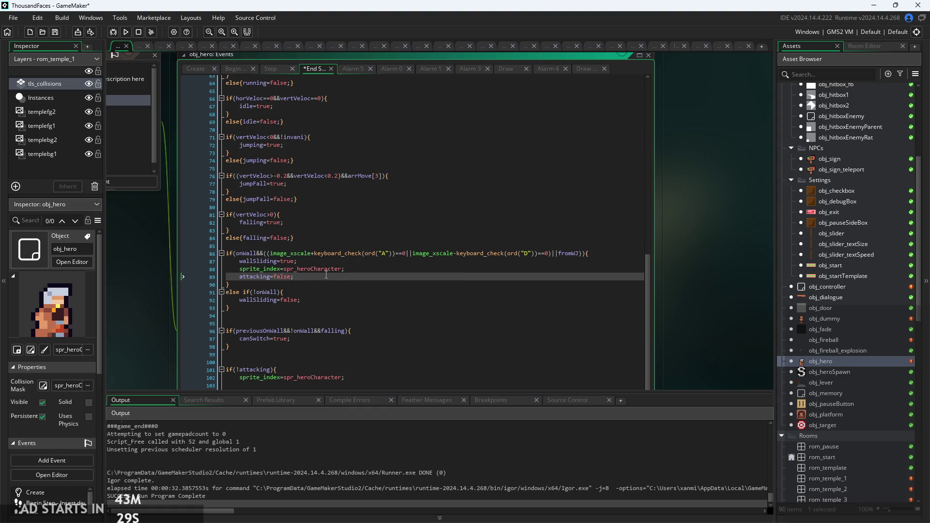
pyautogui.keyDown('ctrl'); pyautogui.scroll(2, 328, 273); pyautogui.keyUp('ctrl')
pyautogui.click(425, 266)
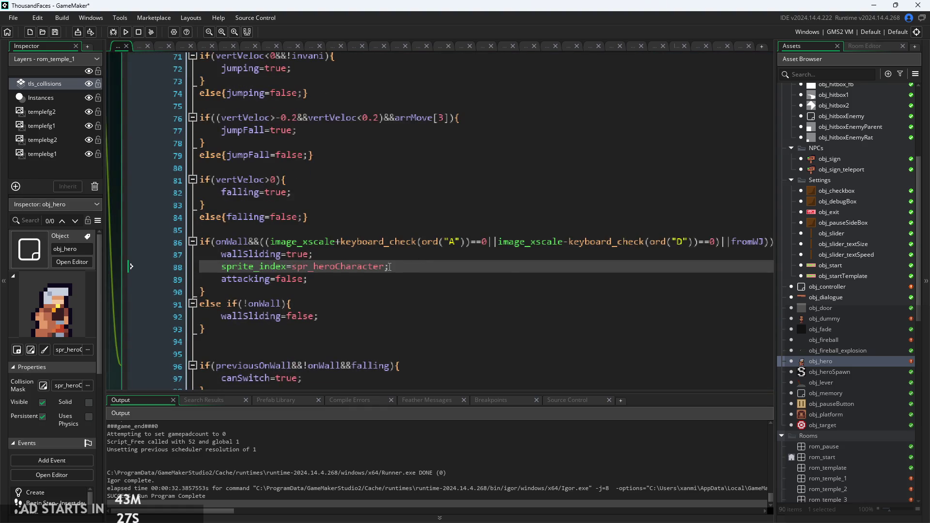
pyautogui.keyDown('ctrl'); pyautogui.scroll(-1, 398, 265); pyautogui.keyUp('ctrl')
pyautogui.keyDown('ctrl'); pyautogui.scroll(1, 440, 273); pyautogui.keyUp('ctrl')
pyautogui.press('Up')
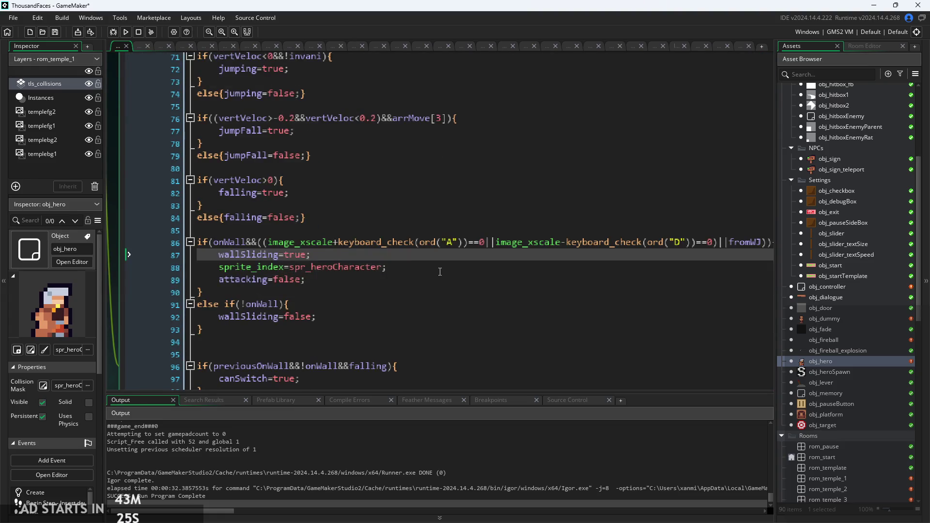
pyautogui.keyDown('ctrl'); pyautogui.scroll(-1, 439, 272); pyautogui.keyUp('ctrl')
pyautogui.click(444, 263)
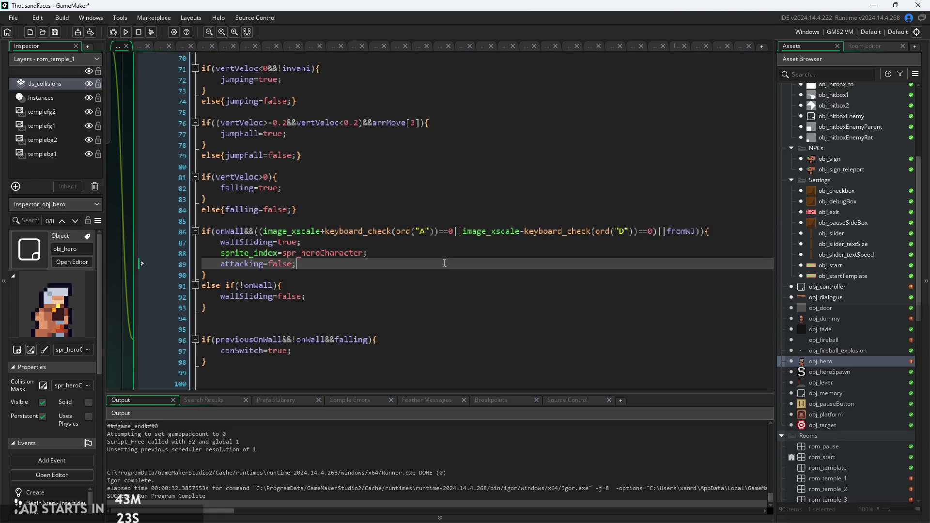
pyautogui.click(445, 251)
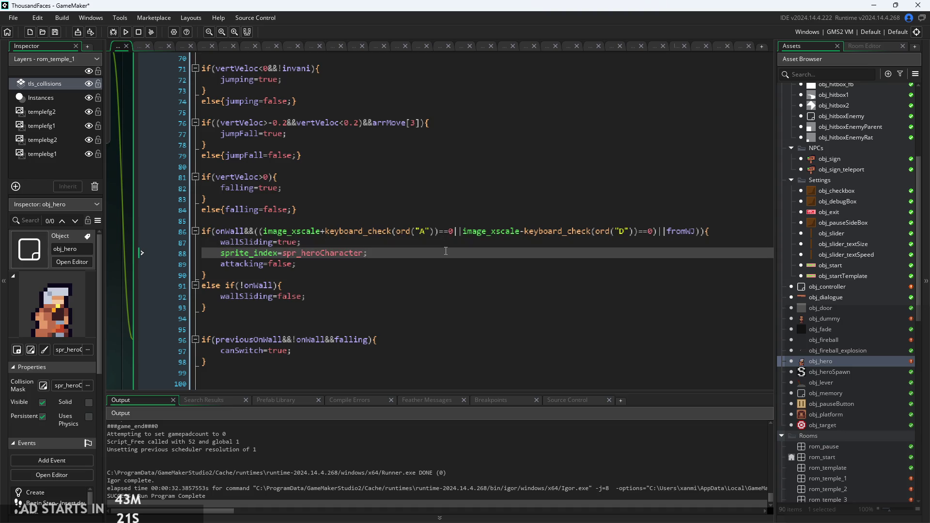
pyautogui.click(622, 232)
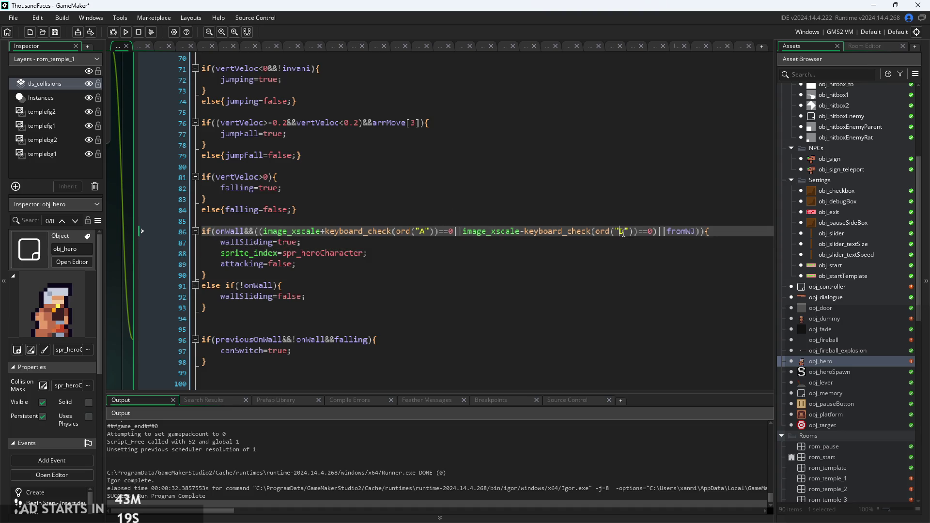
pyautogui.click(519, 242)
pyautogui.click(503, 253)
pyautogui.press('Return')
pyautogui.hotkey('ctrl', 'v')
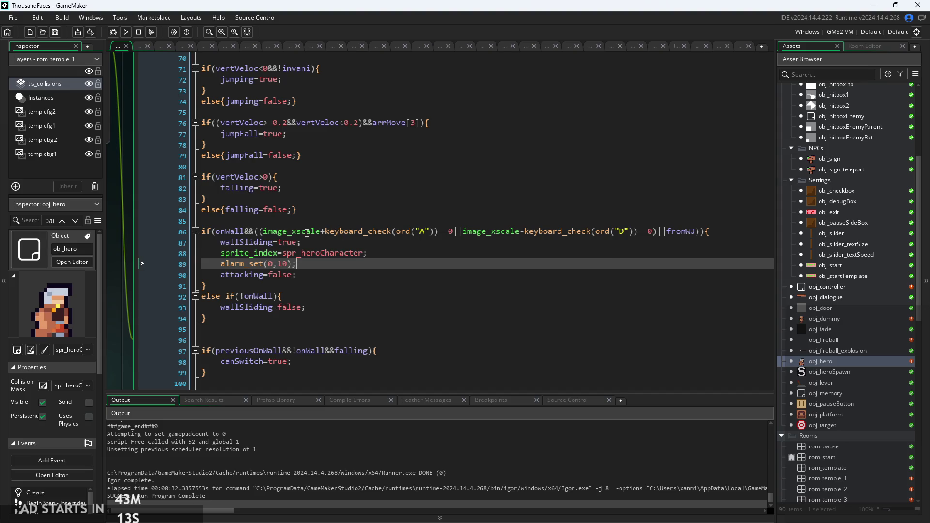
# Run the game, start the castle level, move and jump beside the centre block, then quit with Escape.
pyautogui.click(127, 32)
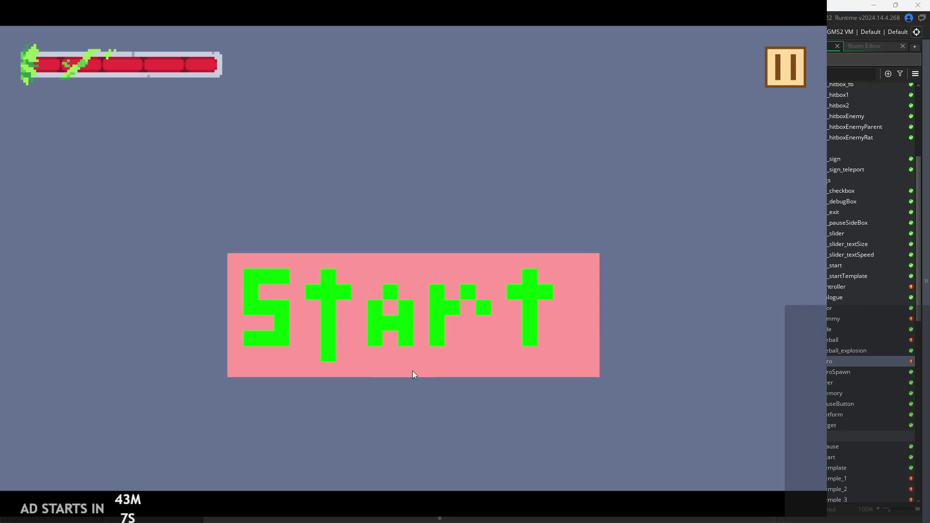
pyautogui.click(412, 374)
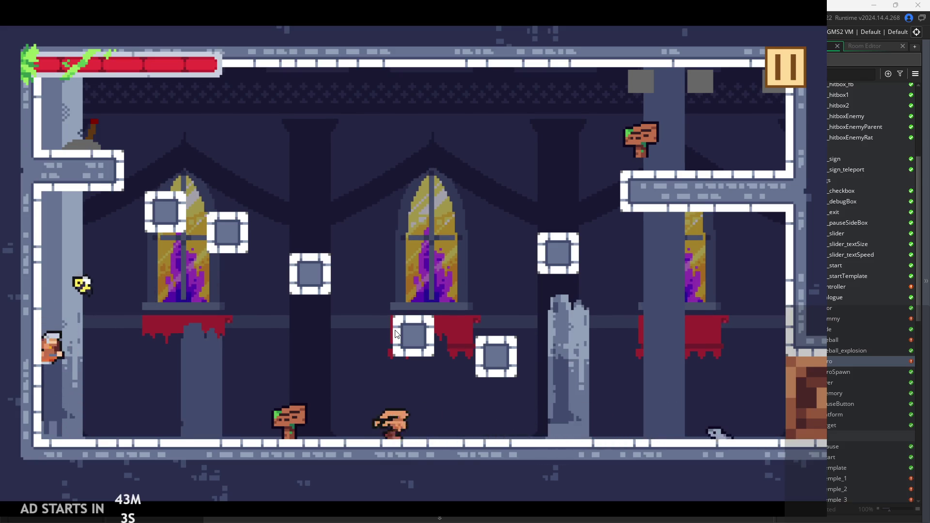
pyautogui.press('Right')
pyautogui.press('space')
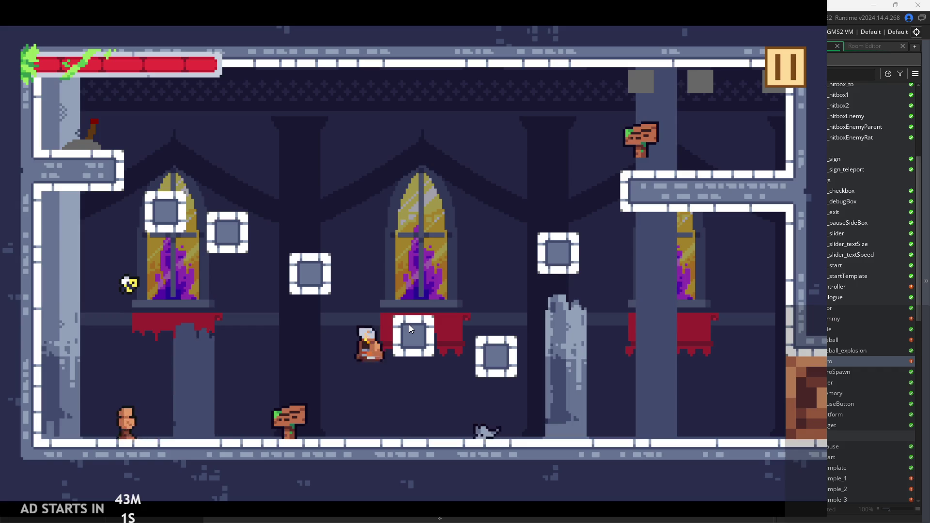
pyautogui.press('Left')
pyautogui.press('space')
pyautogui.press('Left')
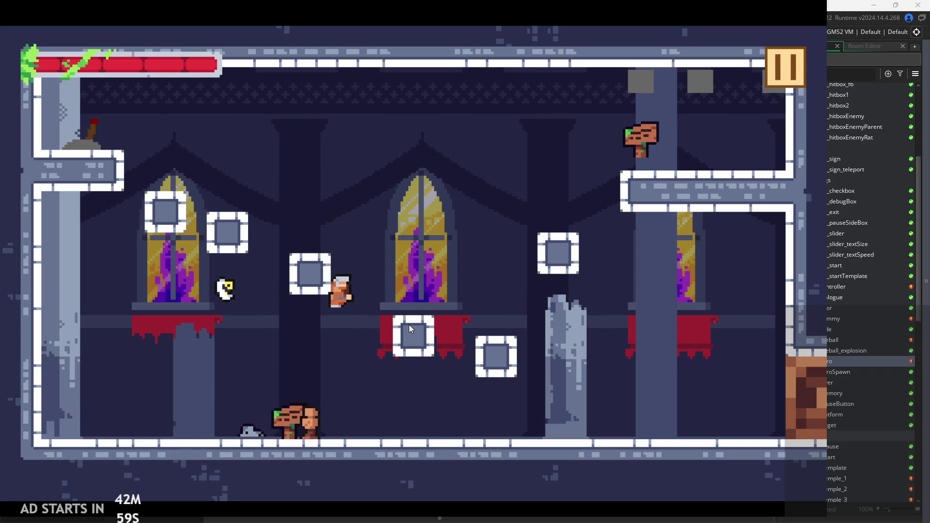
pyautogui.press('space')
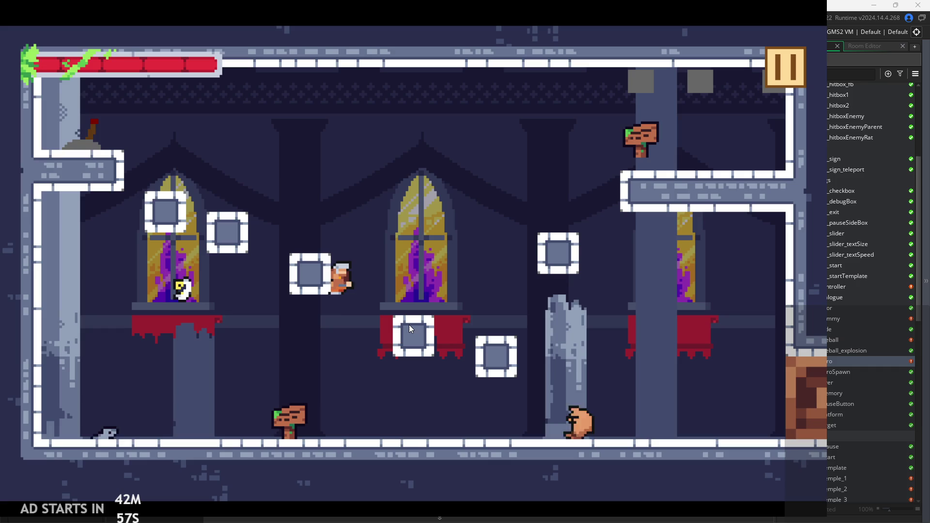
pyautogui.press('Escape')
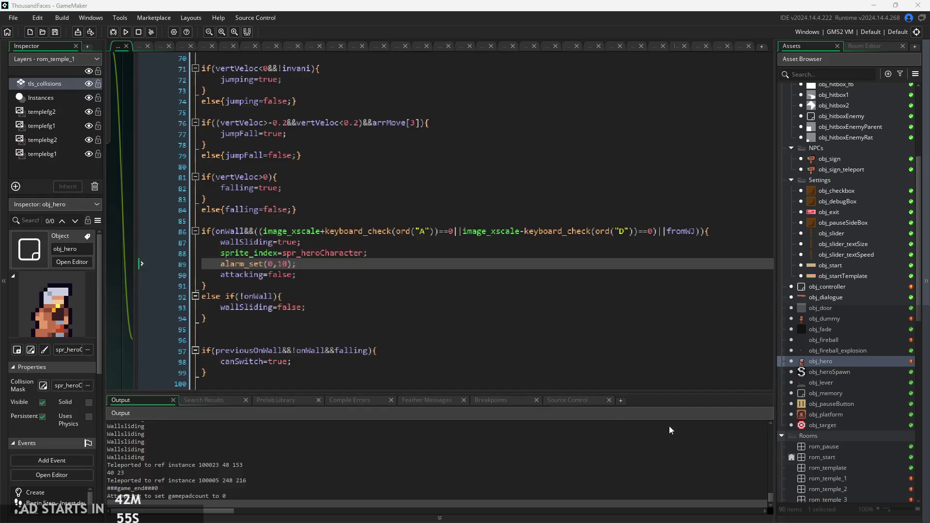
# Change the wall-slide alarm to alarm_set(0,5) and relaunch the game from its Start screen.
pyautogui.click(286, 263)
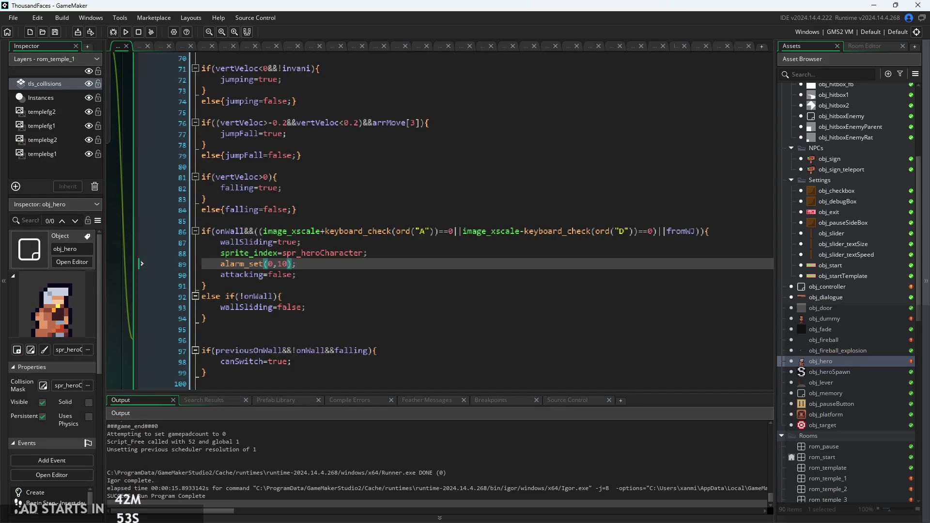
pyautogui.doubleClick(281, 264)
pyautogui.write('5')
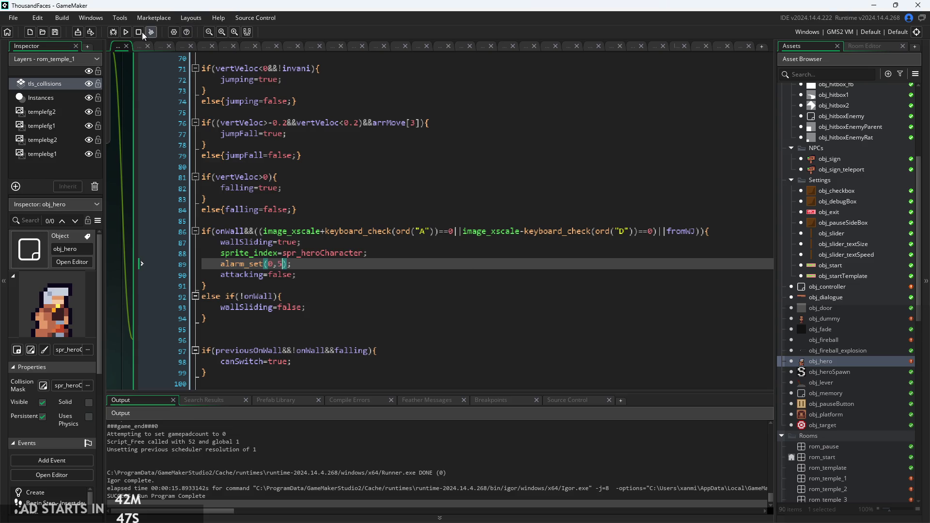
pyautogui.click(127, 32)
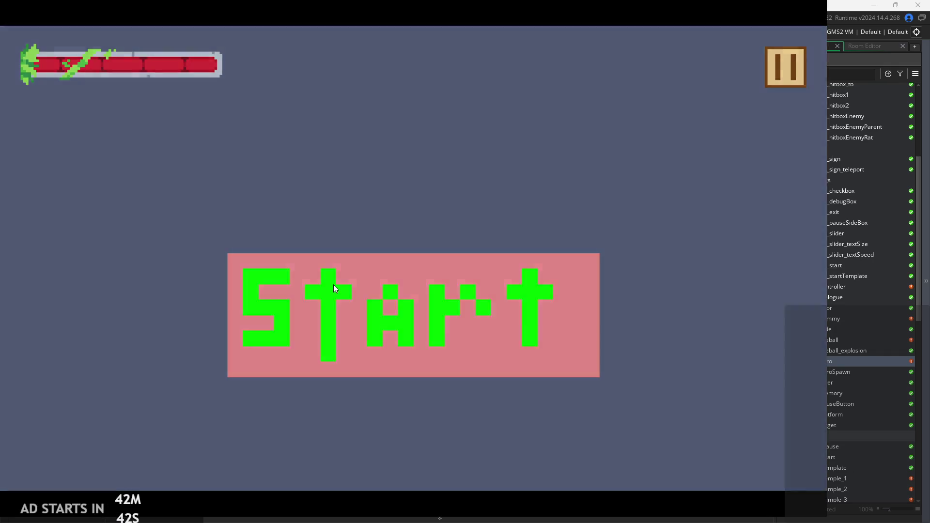
pyautogui.click(334, 286)
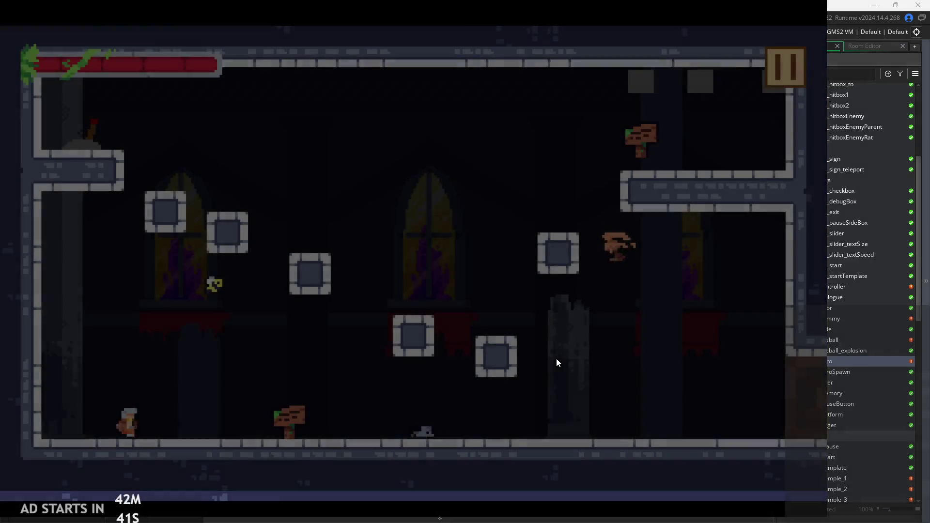
# Walk the hero left and right past the pillar and up into the next room.
pyautogui.press('Left')
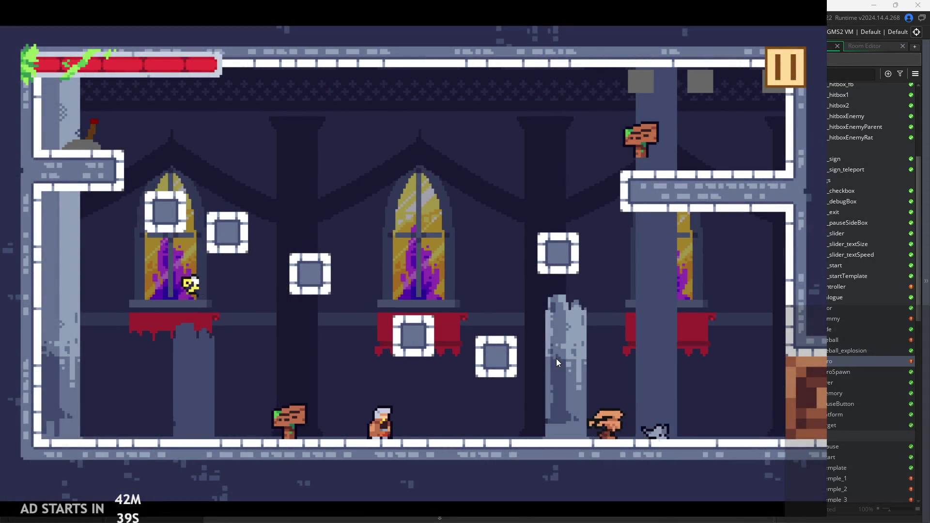
pyautogui.press('Left')
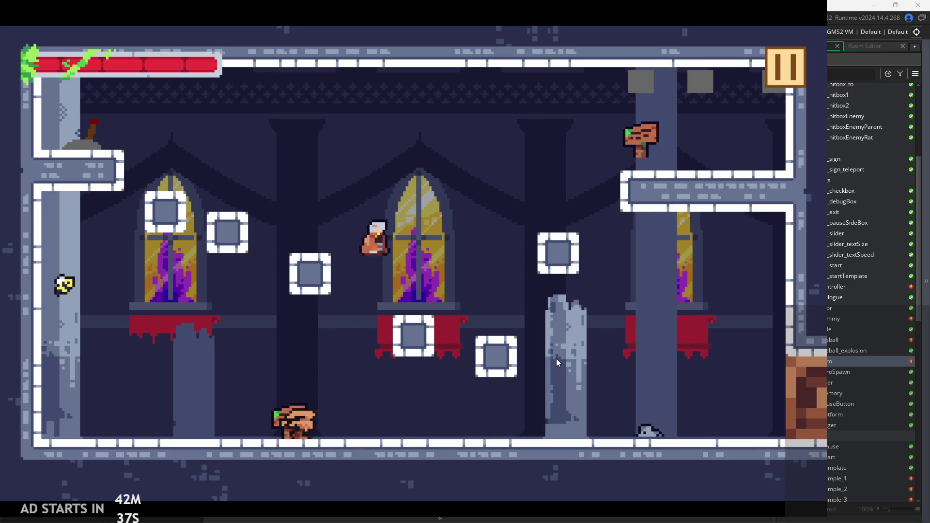
pyautogui.press('Right')
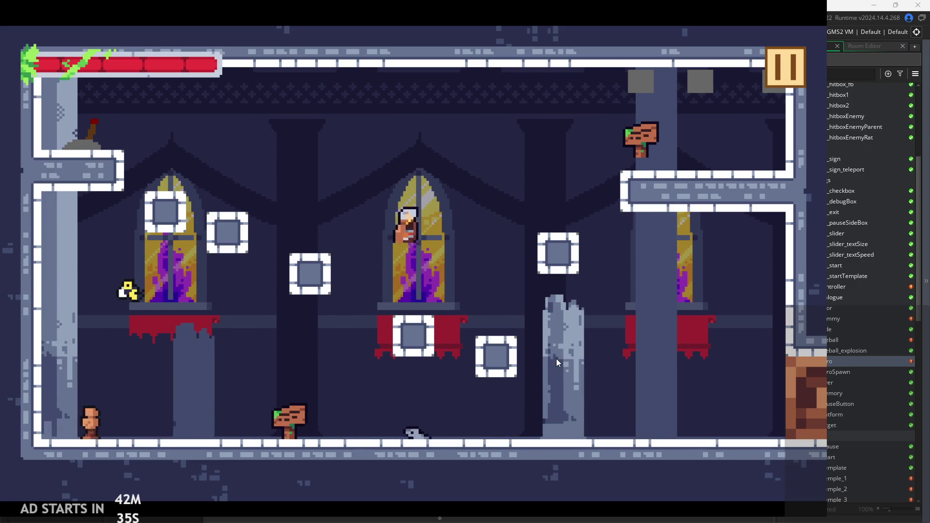
pyautogui.press('Right')
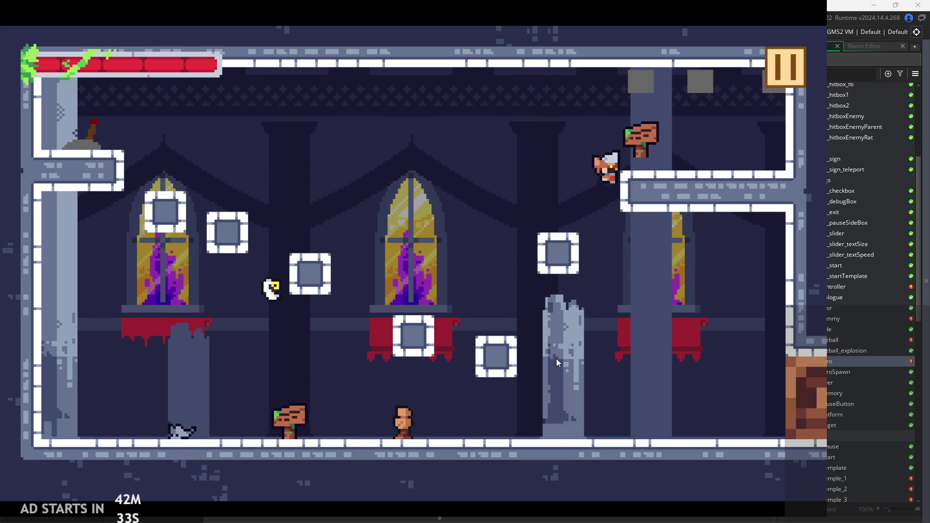
pyautogui.press('Right')
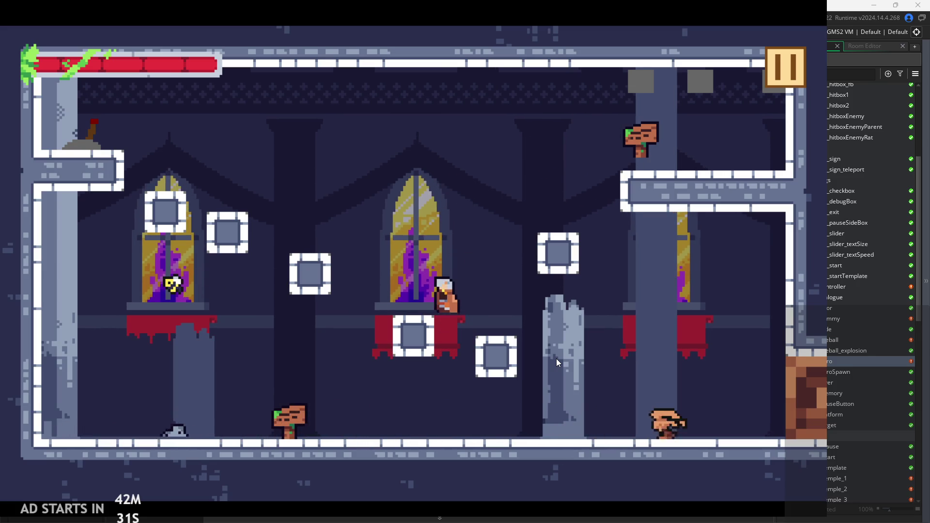
pyautogui.press('Left')
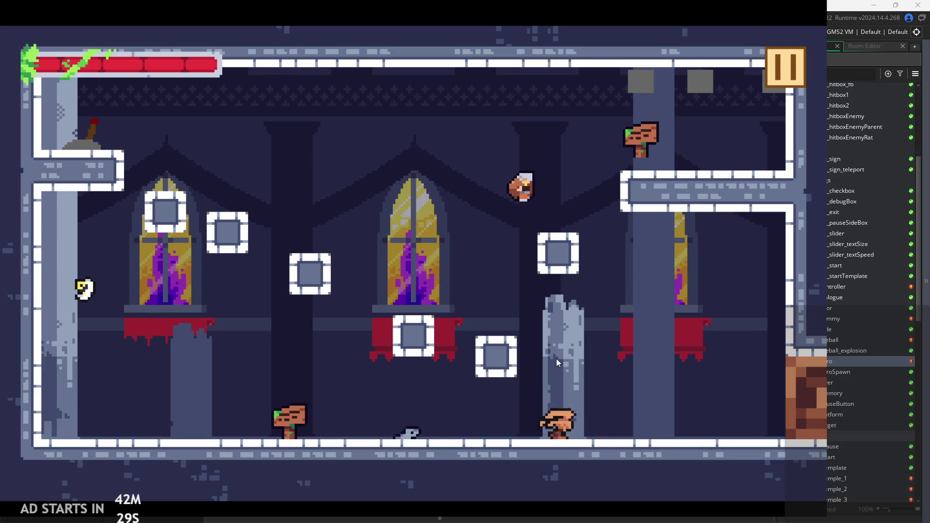
pyautogui.press('Up')
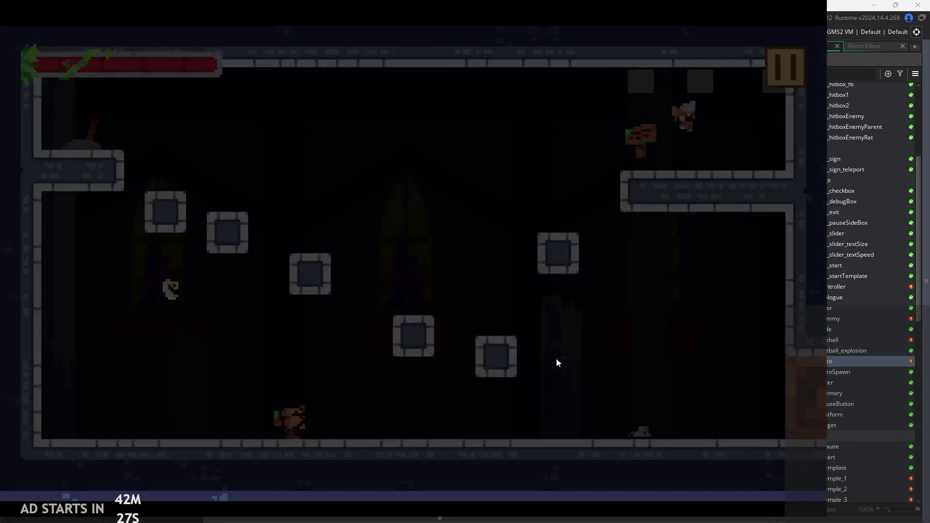
pyautogui.press('Up')
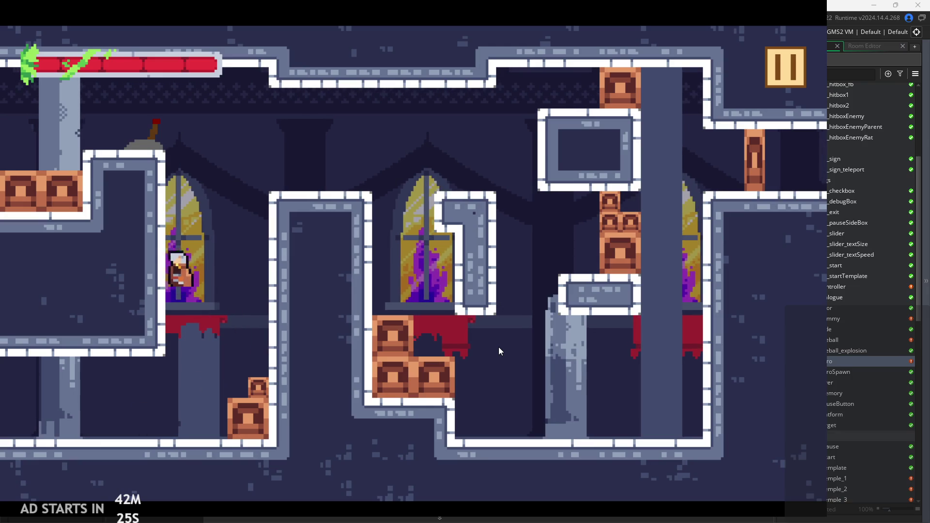
# Jump the hero onto the crate platform, walk off, then pause and exit the game.
pyautogui.press('Left')
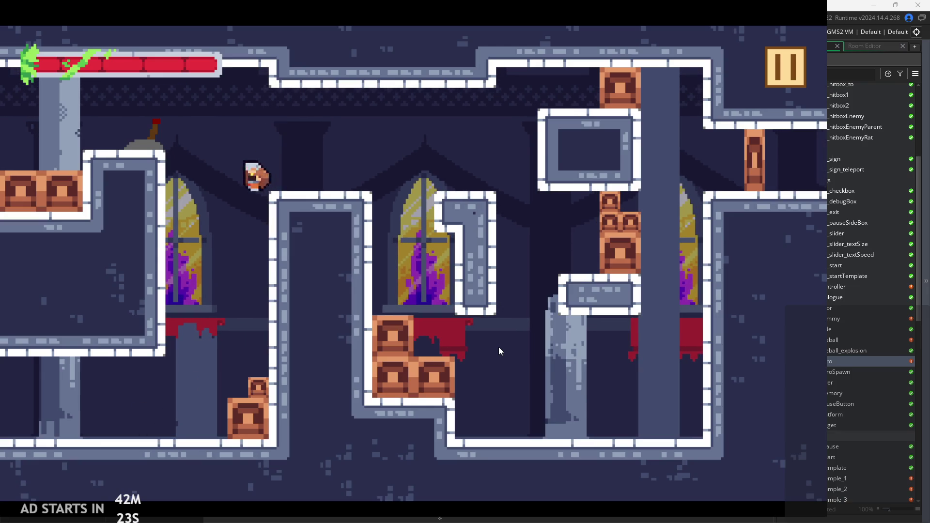
pyautogui.press('Right')
pyautogui.press('Up')
pyautogui.press('Left')
pyautogui.press('Right')
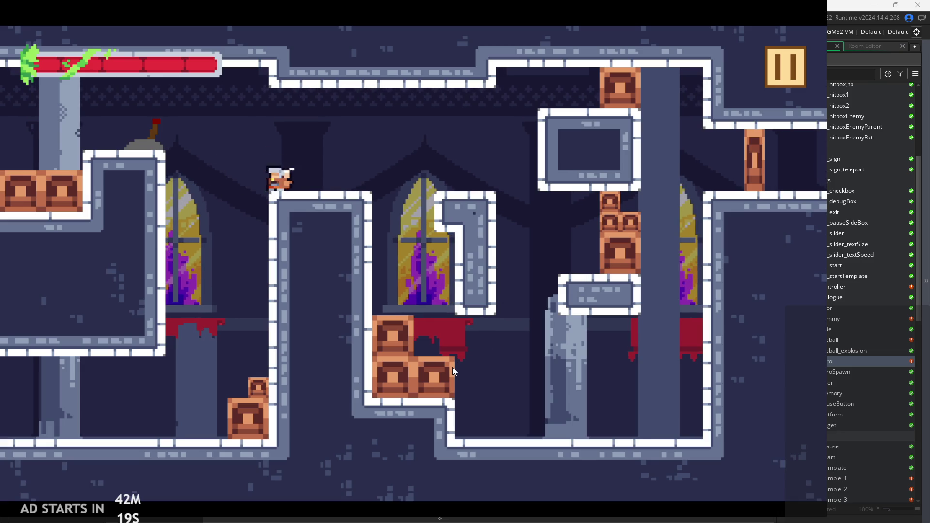
pyautogui.press('Left')
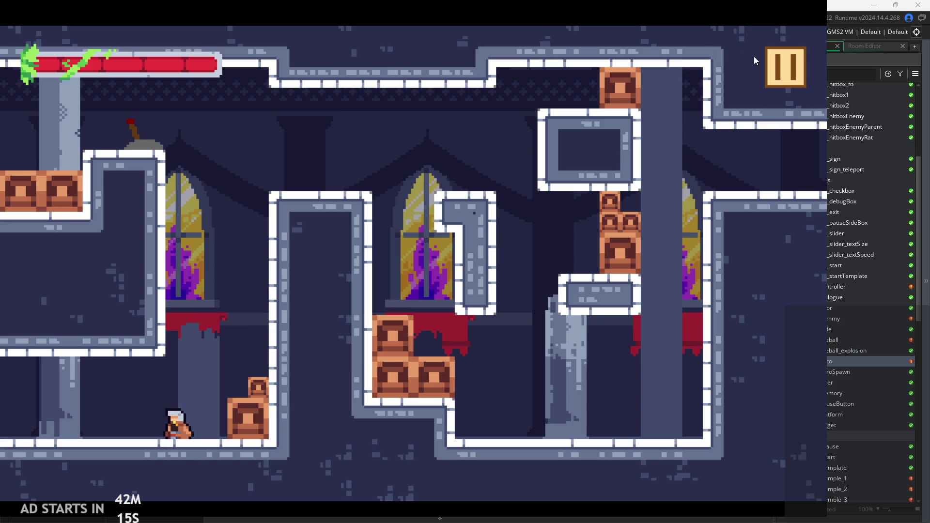
pyautogui.click(775, 76)
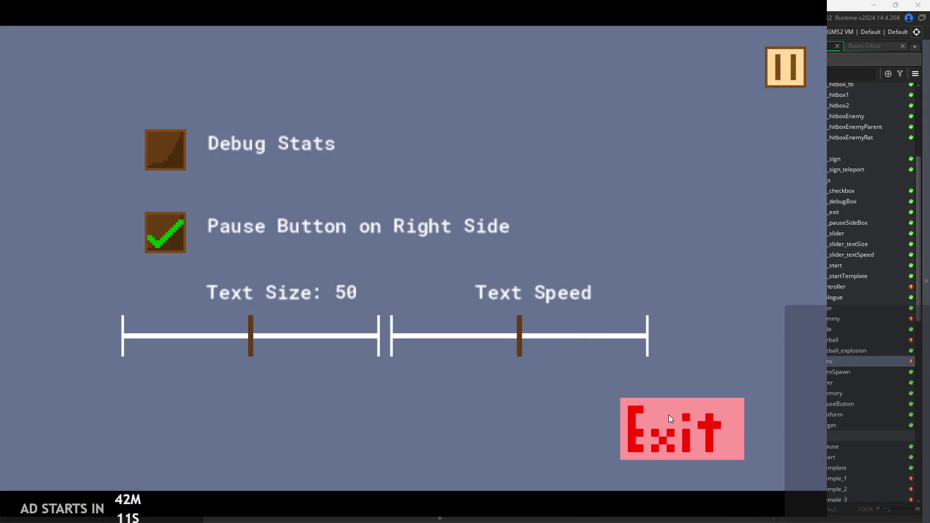
pyautogui.click(668, 415)
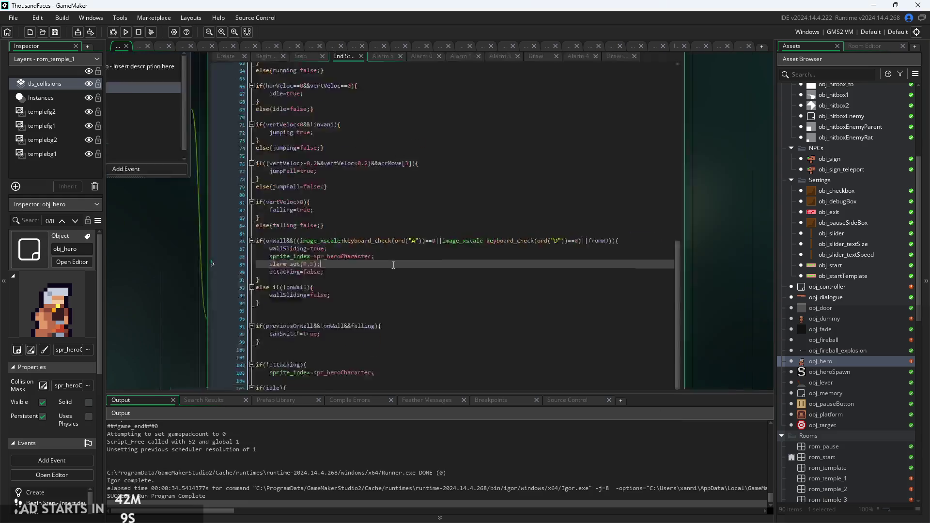
# Select line 89 alarm_set(0,5); and check the Alarm 5 and Alarm 0 event code.
pyautogui.moveTo(303, 265)
pyautogui.mouseDown()
pyautogui.moveTo(126, 255)
pyautogui.moveTo(123, 274)
pyautogui.moveTo(202, 270)
pyautogui.mouseUp()
pyautogui.hotkey('shift', 'Up')
pyautogui.keyDown('ctrl'); pyautogui.scroll(-2, 352, 271); pyautogui.keyUp('ctrl')
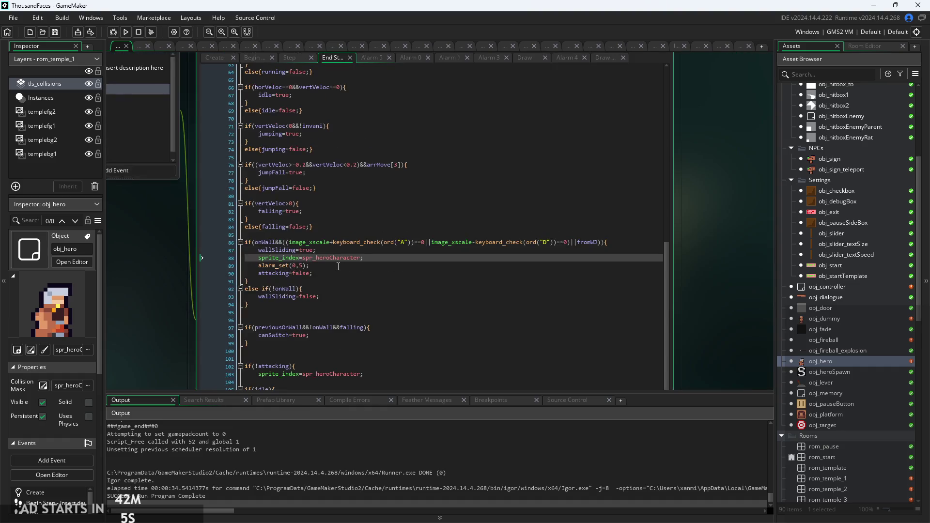
pyautogui.moveTo(128, 255); pyautogui.dragTo(121, 263)
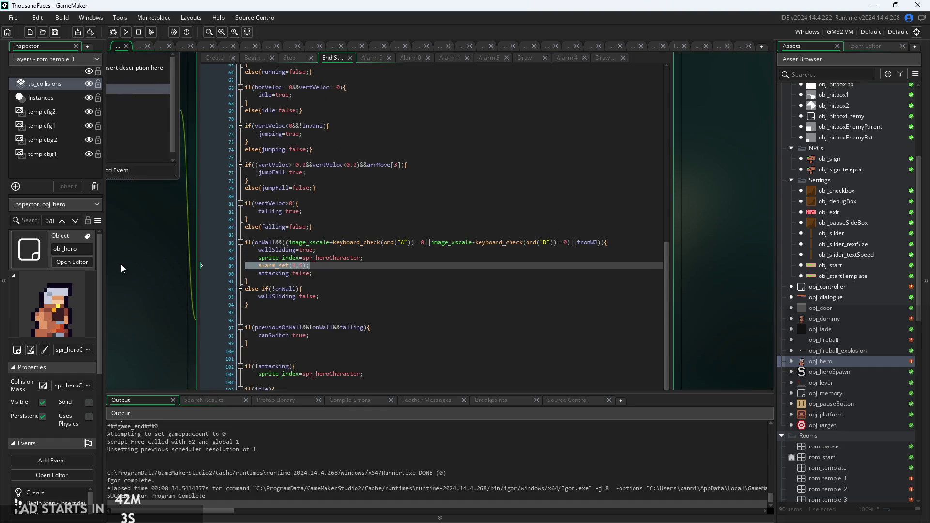
pyautogui.click(376, 59)
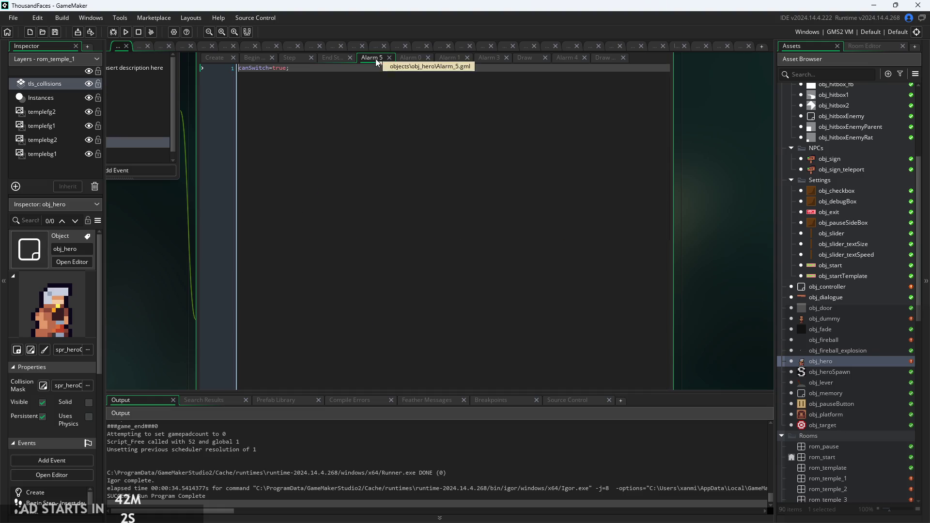
pyautogui.click(336, 60)
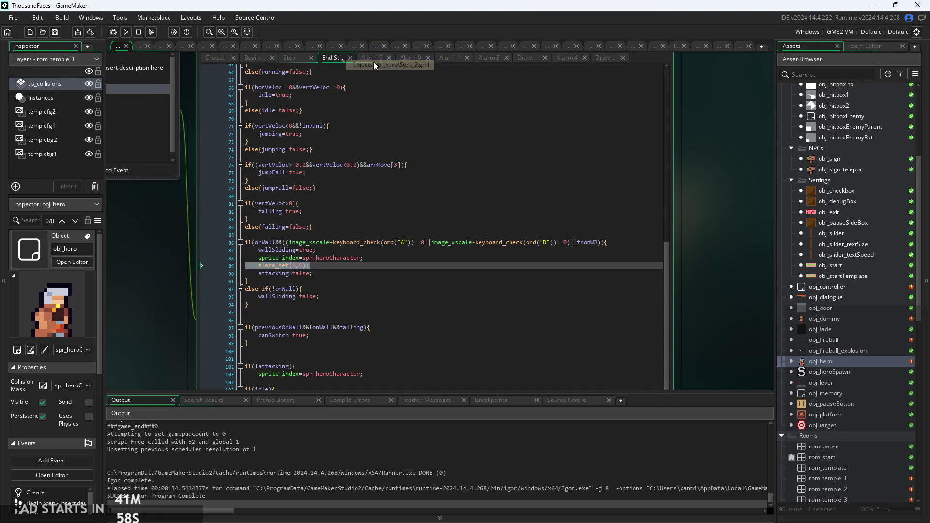
pyautogui.click(405, 58)
pyautogui.click(324, 59)
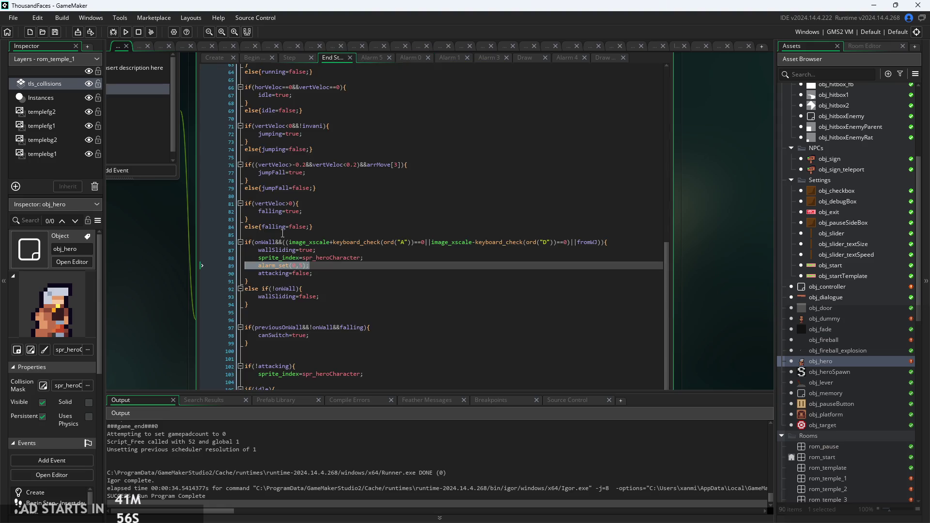
# Delete the alarm_set(0,5) line from the onWall wall-sliding block in End Step.
pyautogui.moveTo(325, 263); pyautogui.dragTo(91, 258)
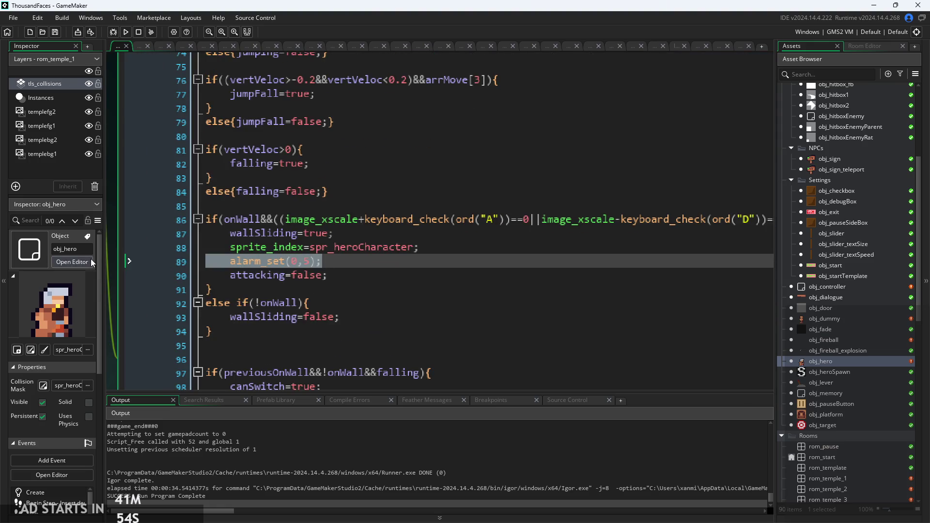
pyautogui.press('BackSpace')
pyautogui.press('BackSpace')
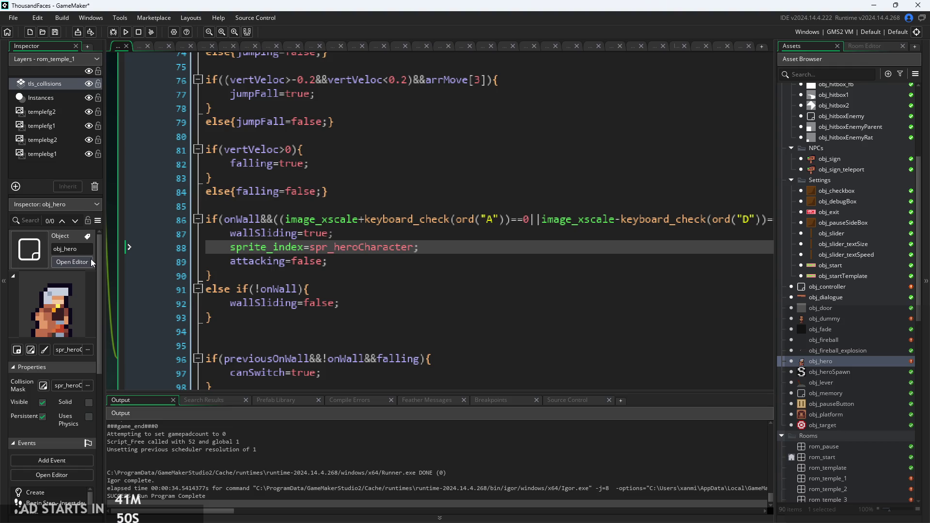
pyautogui.click(339, 261)
pyautogui.scroll(-2, 345, 239)
pyautogui.scroll(-2, 345, 239)
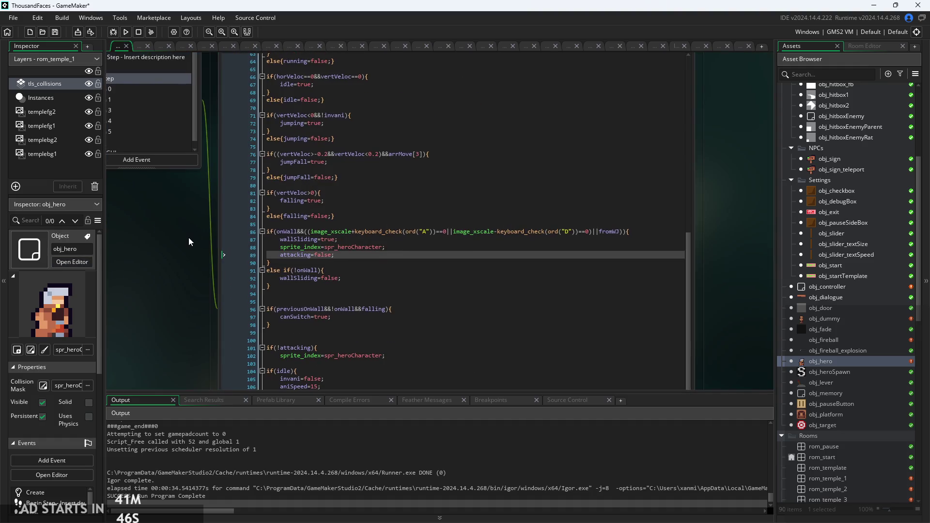
pyautogui.scroll(3, 205, 232)
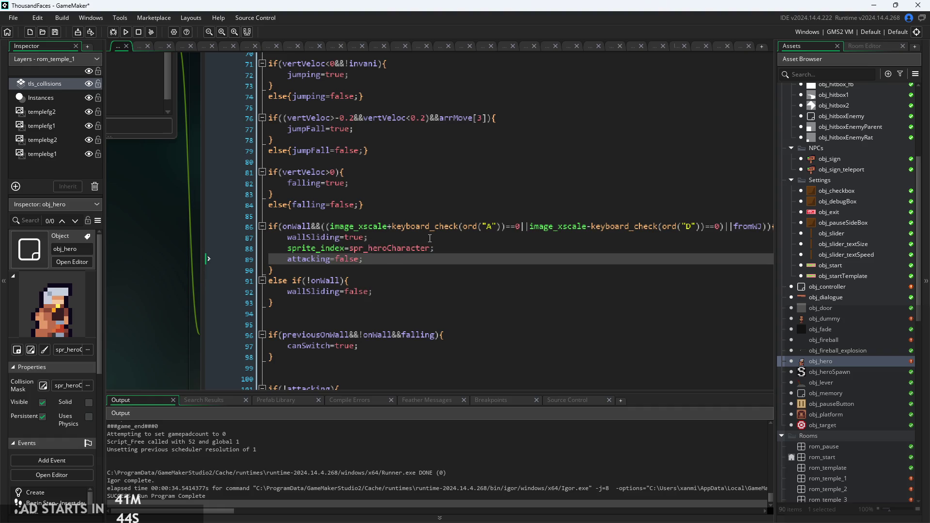
pyautogui.click(327, 235)
pyautogui.scroll(-2, 416, 237)
# Review the jumping code in the Step event, then return to End Step's wall-sliding animation block.
pyautogui.click(370, 87)
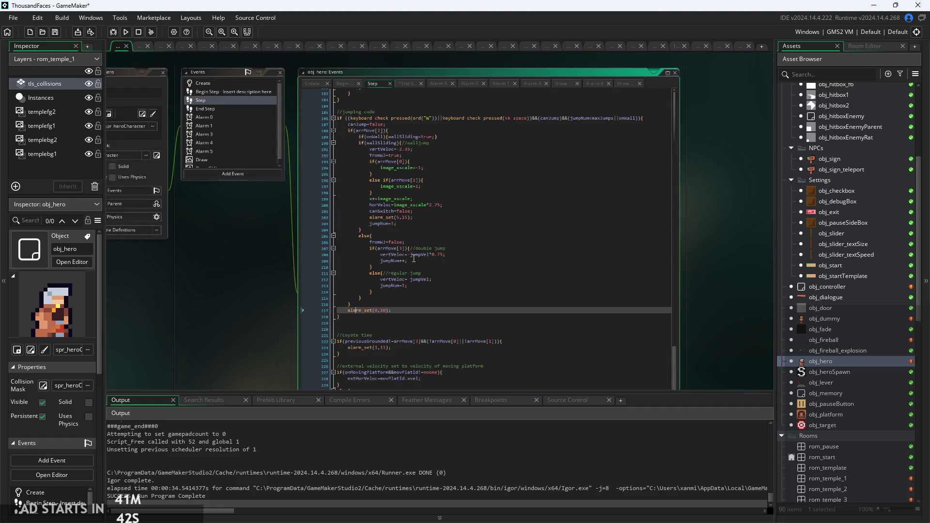
pyautogui.scroll(2, 436, 290)
pyautogui.click(455, 291)
pyautogui.scroll(2, 357, 288)
pyautogui.scroll(-3, 357, 288)
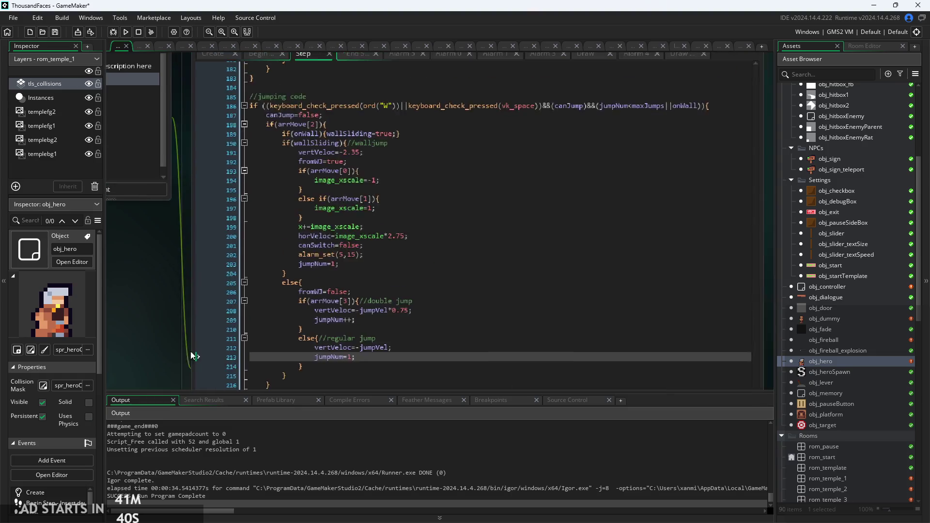
pyautogui.click(302, 145)
pyautogui.scroll(1, 309, 326)
pyautogui.scroll(-3, 305, 276)
pyautogui.scroll(-6, 305, 276)
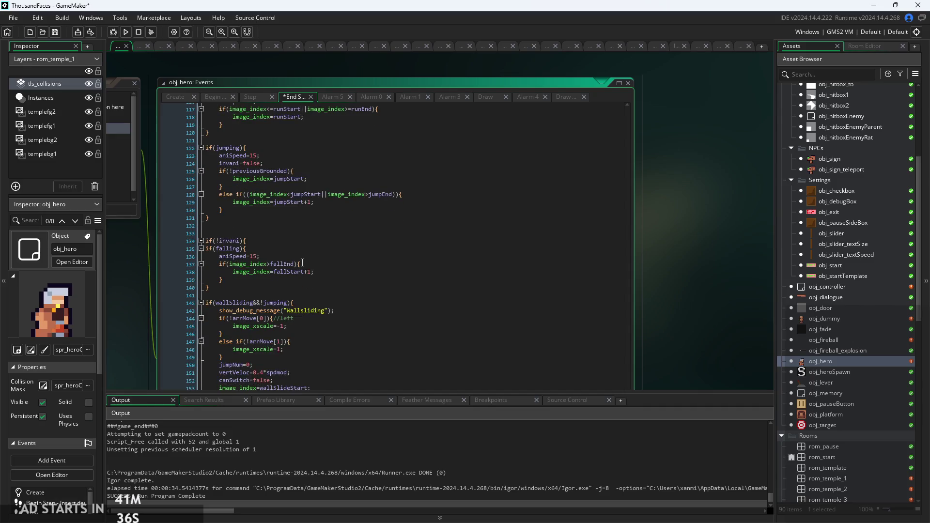
pyautogui.click(294, 337)
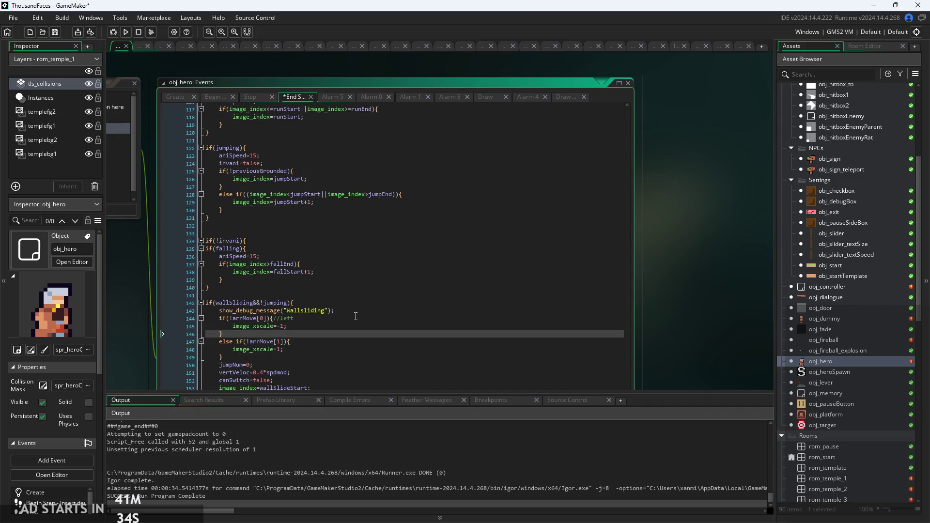
pyautogui.keyDown('ctrl'); pyautogui.scroll(3, 174, 238); pyautogui.keyUp('ctrl')
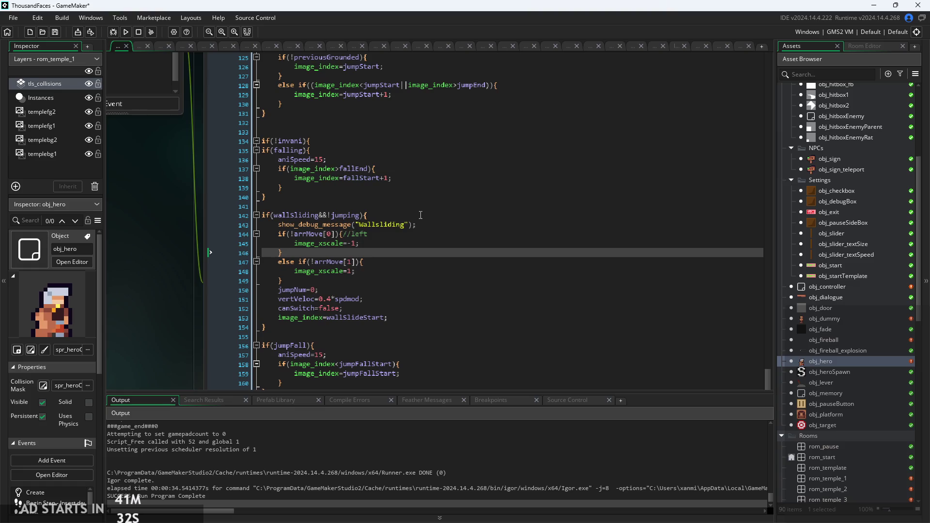
# Delete the show_debug_message("Wallsliding") line from the wallSliding&&!jumping block.
pyautogui.moveTo(416, 224); pyautogui.dragTo(375, 224)
pyautogui.hotkey('ctrl', 'd')
pyautogui.click(377, 243)
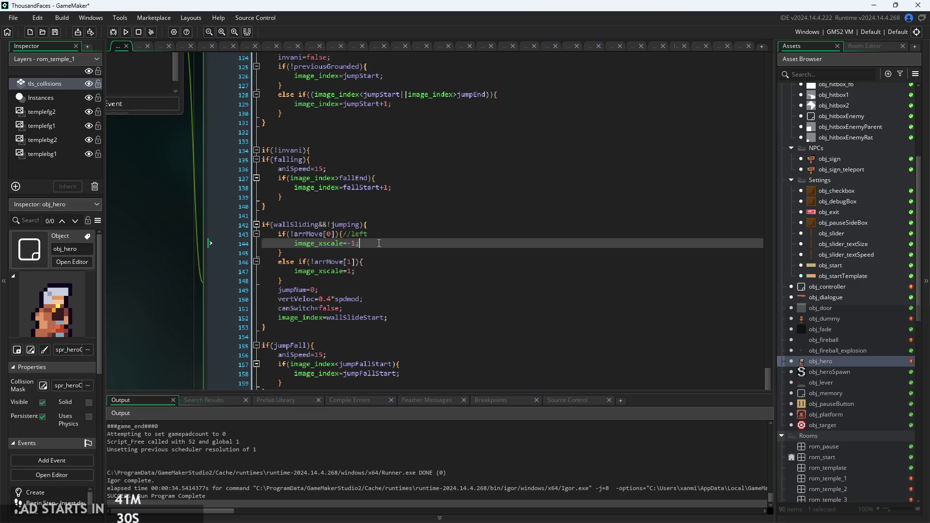
pyautogui.keyDown('ctrl'); pyautogui.scroll(2, 378, 243); pyautogui.keyUp('ctrl')
pyautogui.scroll(-2, 377, 243)
pyautogui.click(378, 227)
pyautogui.click(394, 243)
pyautogui.click(402, 259)
pyautogui.click(415, 268)
pyautogui.click(413, 255)
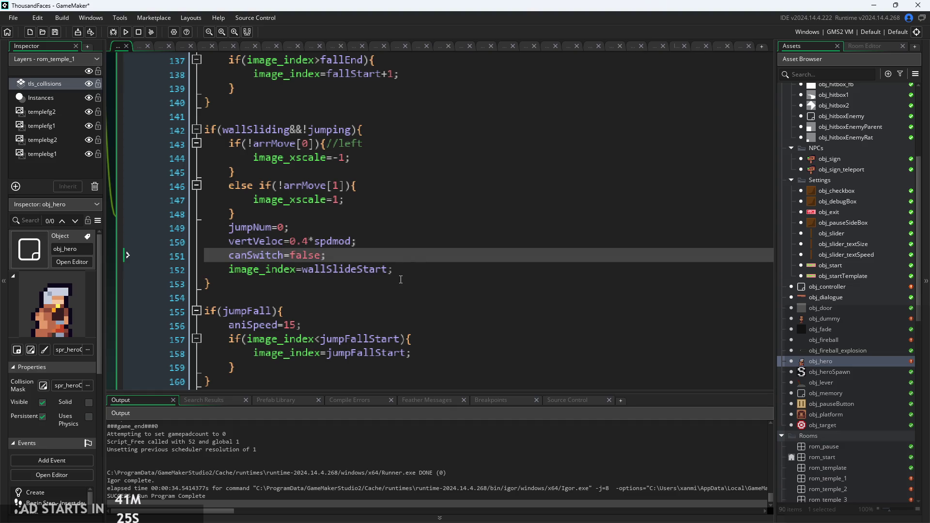
pyautogui.click(394, 243)
# Add canJump=true; below canSwitch=false; and run the game to test it.
pyautogui.press('Up')
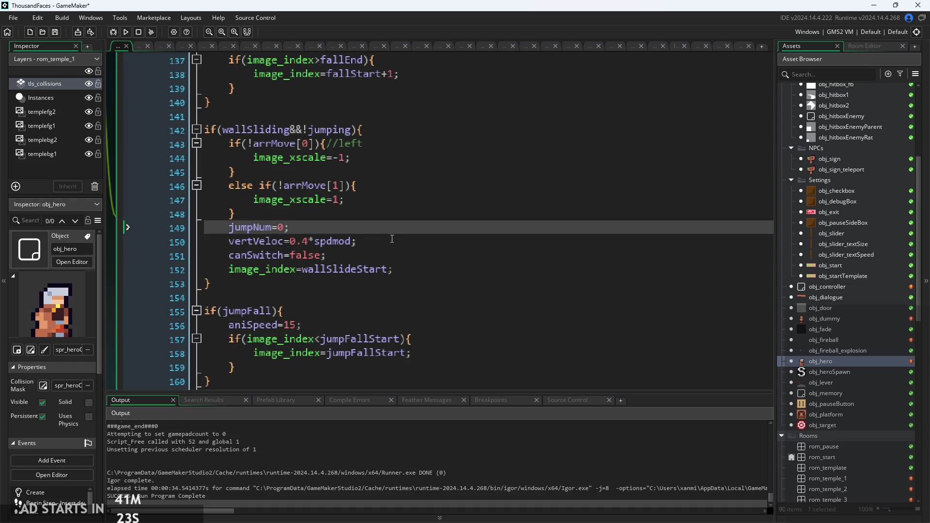
pyautogui.click(392, 241)
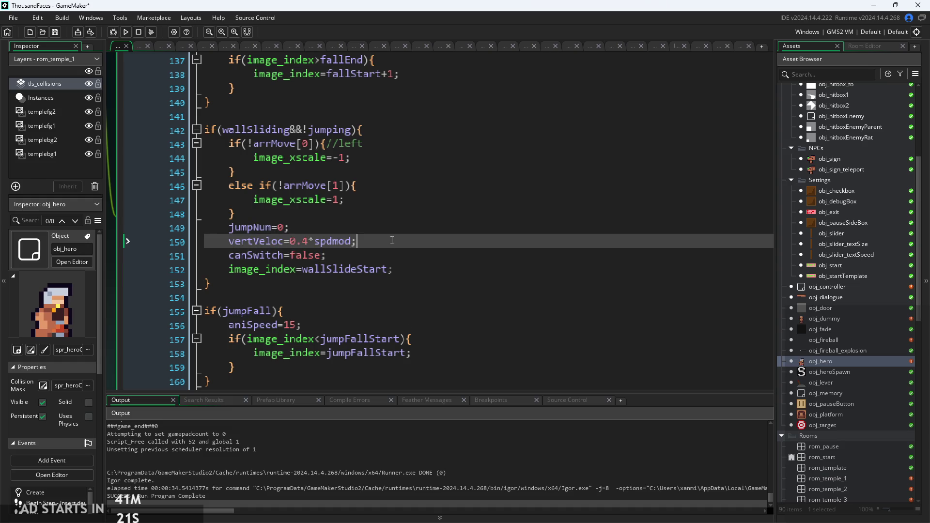
pyautogui.click(391, 230)
pyautogui.click(403, 243)
pyautogui.press('Down')
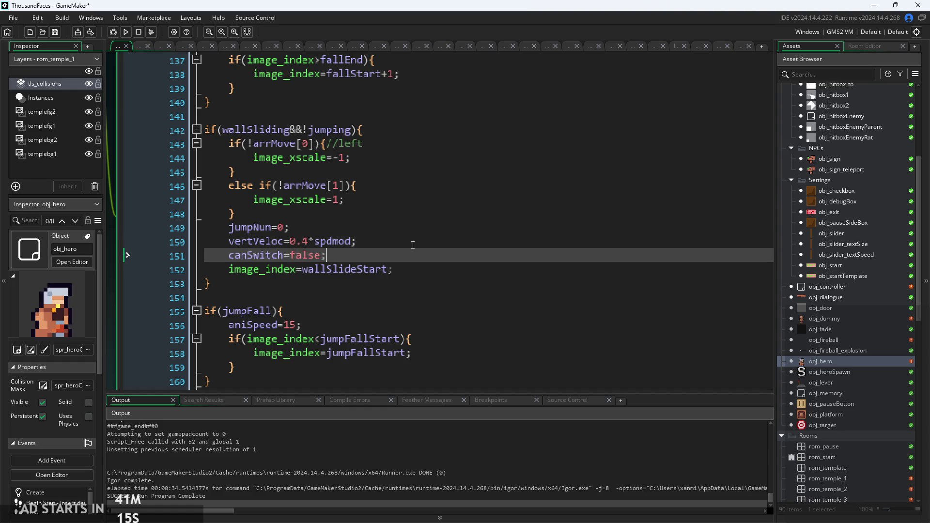
pyautogui.press('Return')
pyautogui.write('canJ')
pyautogui.press('Return')
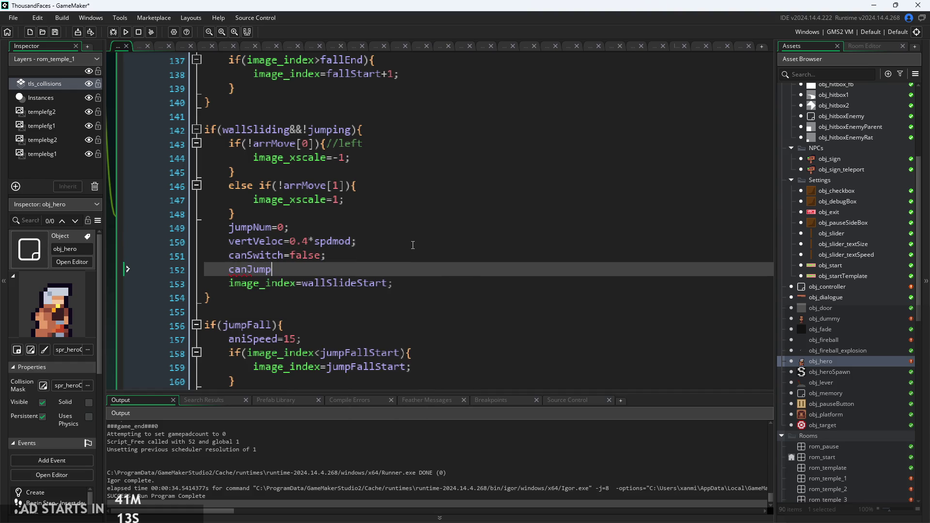
pyautogui.write('rue;')
pyautogui.click(126, 32)
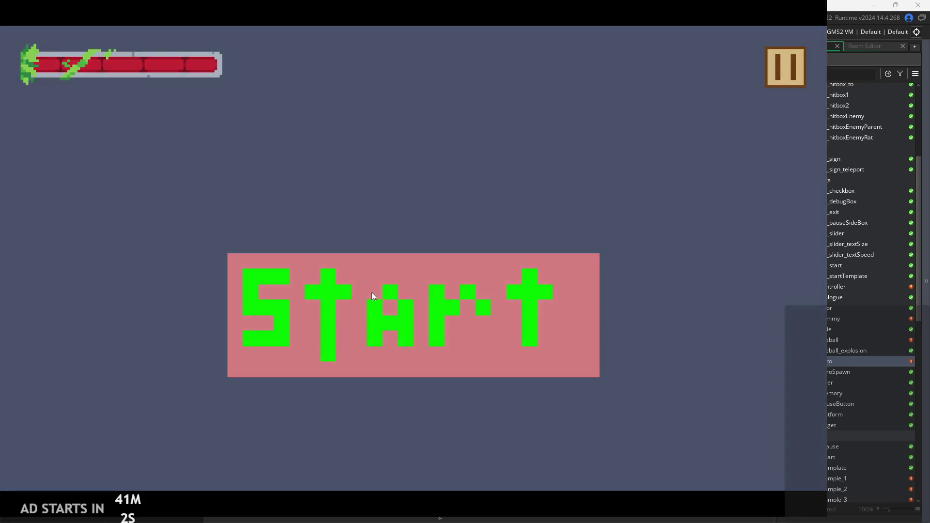
# Start the game, jump onto the upper-right platform and teleport through the sign into a new room.
pyautogui.click(372, 293)
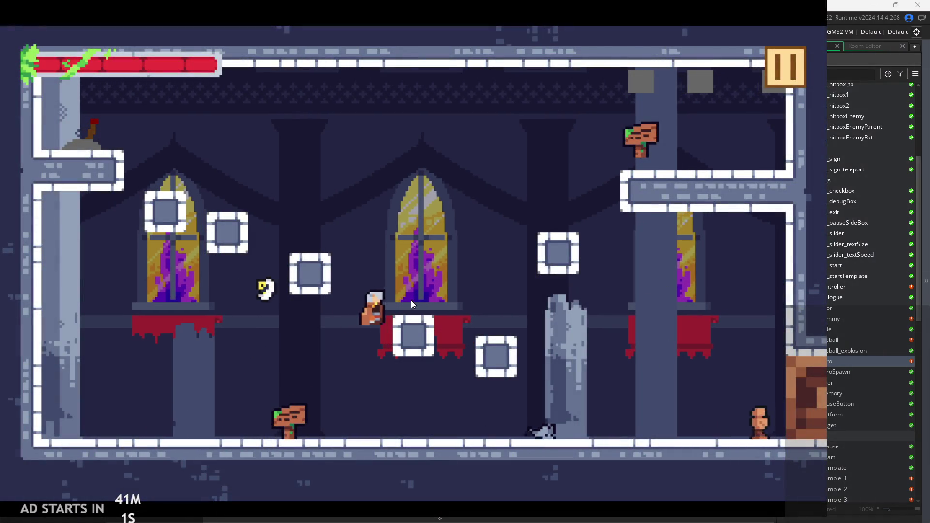
pyautogui.press('Left')
pyautogui.press('space')
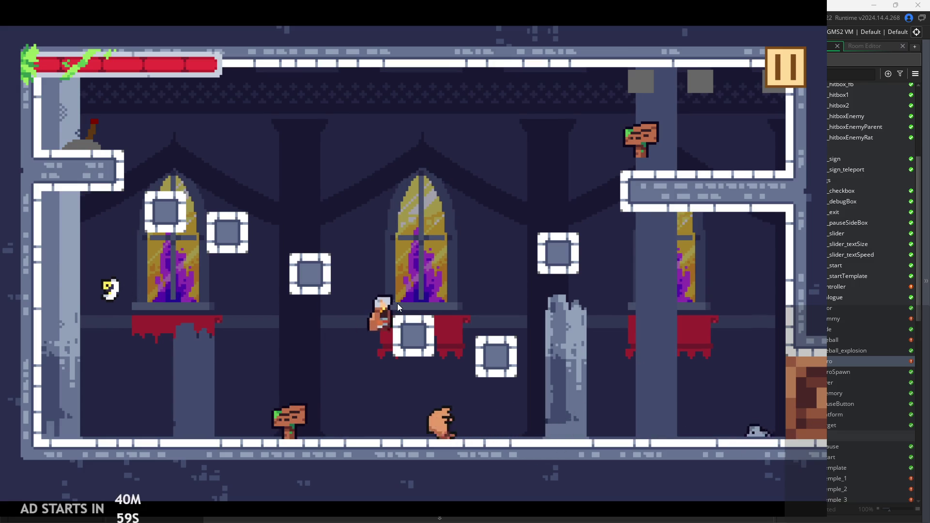
pyautogui.press('Right')
pyautogui.press('space')
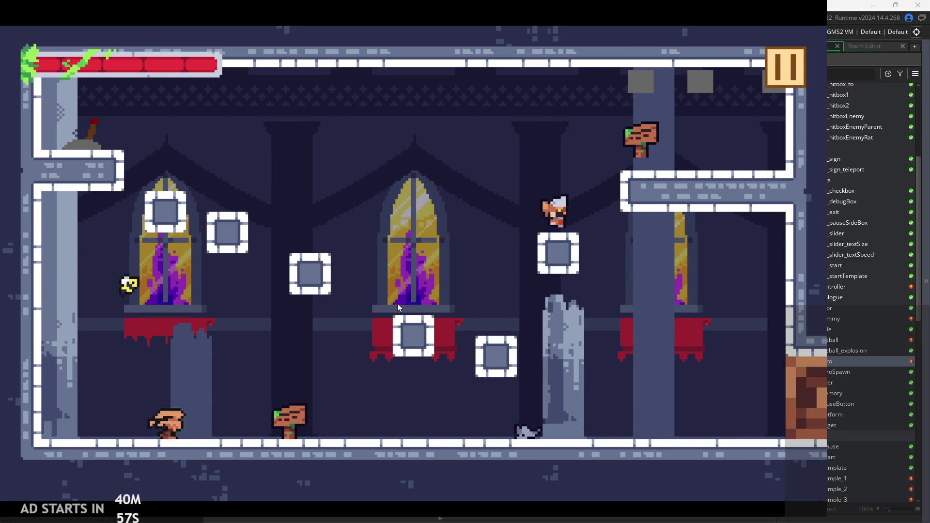
pyautogui.press('Up')
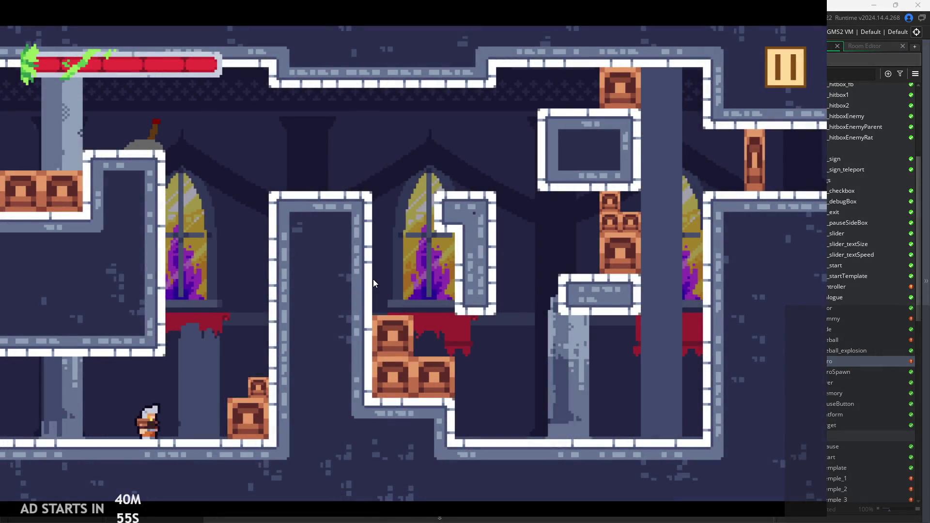
# Wall-jump and dash the hero between the central and left pillars.
pyautogui.press('space')
pyautogui.press('Right')
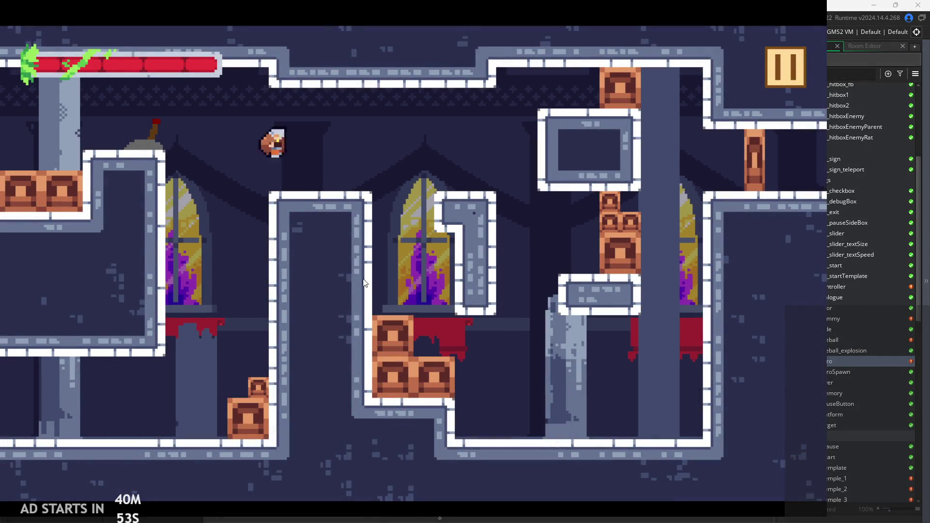
pyautogui.press('Left')
pyautogui.press('Right')
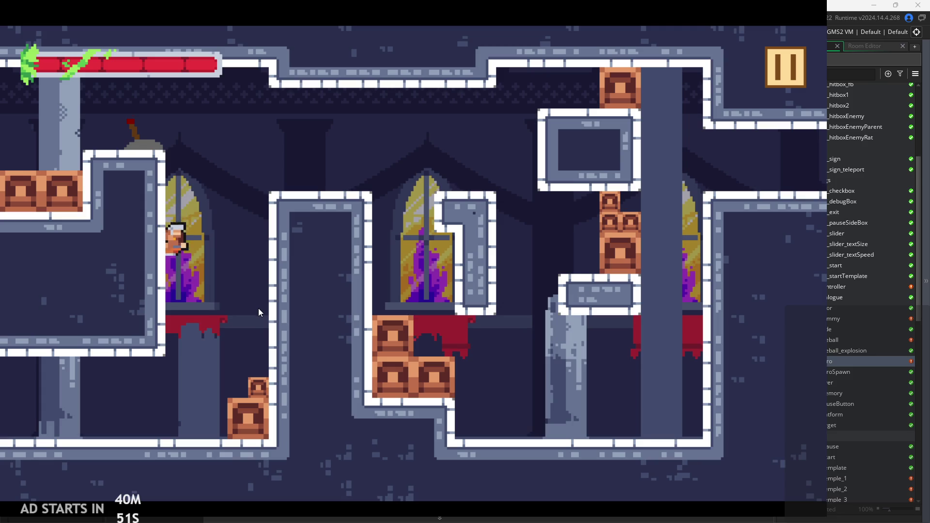
pyautogui.press('space')
pyautogui.press('Right')
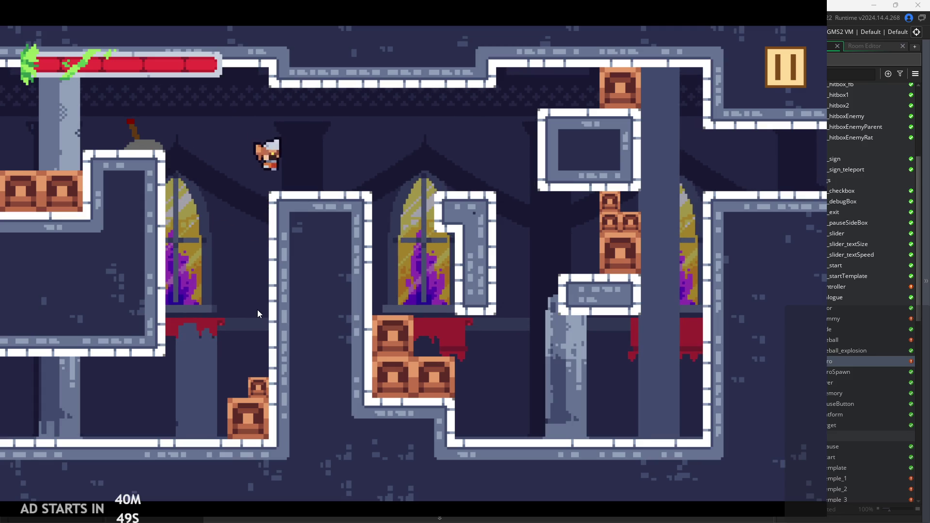
pyautogui.press('Left')
pyautogui.press('Right')
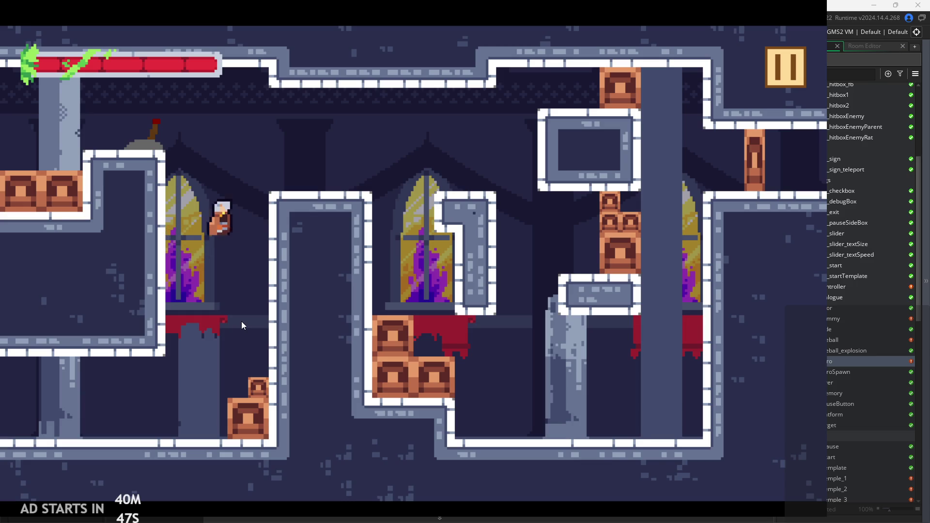
pyautogui.press('space')
pyautogui.press('Right')
pyautogui.press('Left')
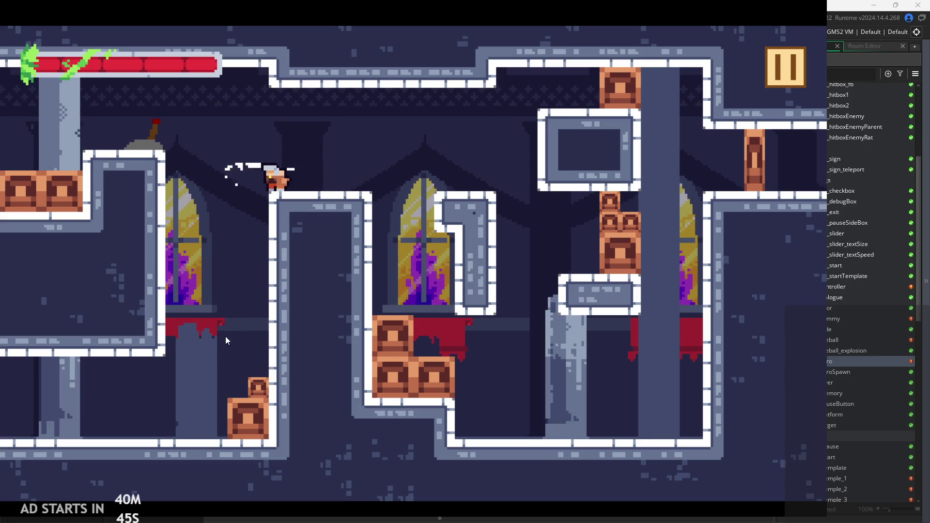
pyautogui.press('Right')
pyautogui.press('space')
pyautogui.press('space')
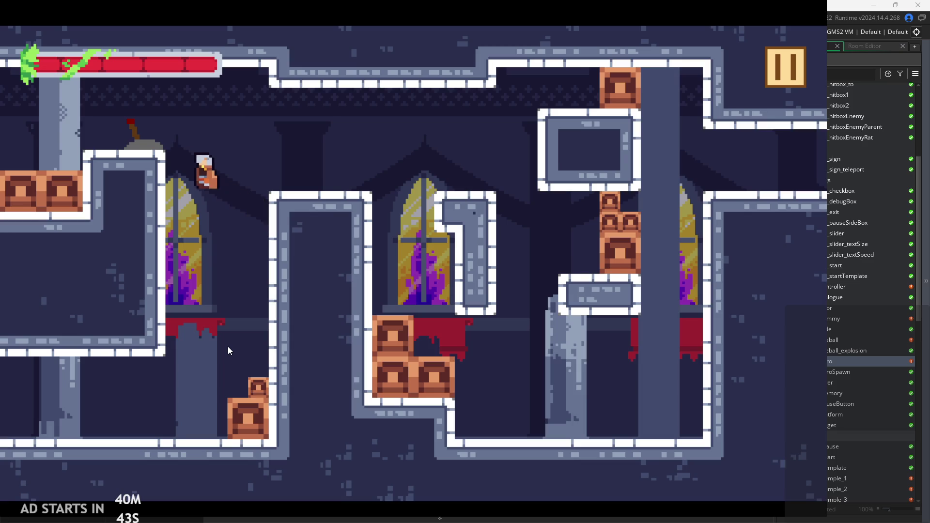
pyautogui.press('Right')
pyautogui.press('Left')
pyautogui.press('space')
pyautogui.press('Right')
pyautogui.press('Right')
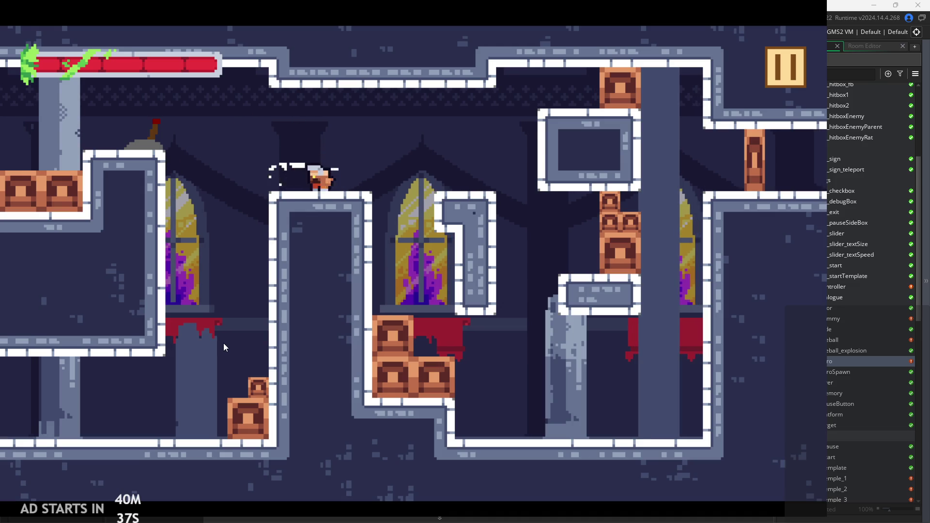
# Repeatedly cling to the left wall and wall-jump back onto the ledge.
pyautogui.press('Left')
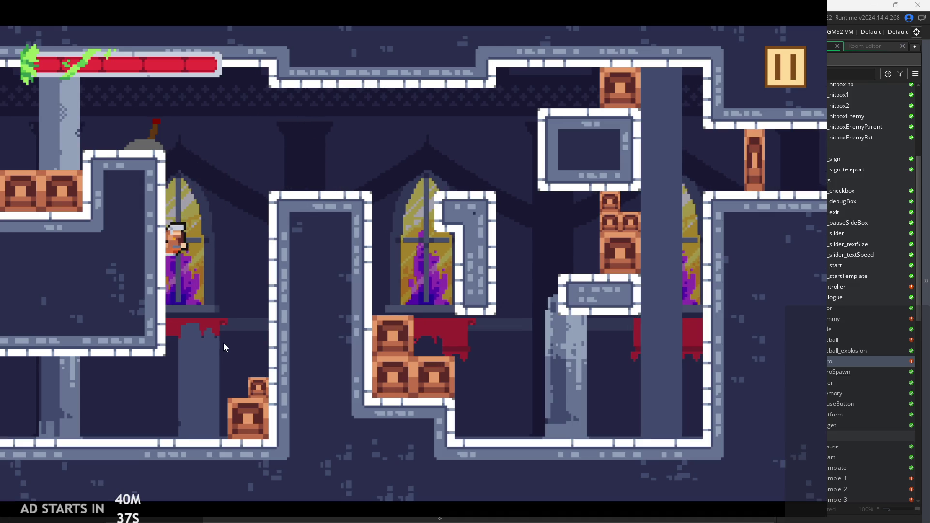
pyautogui.press('Right')
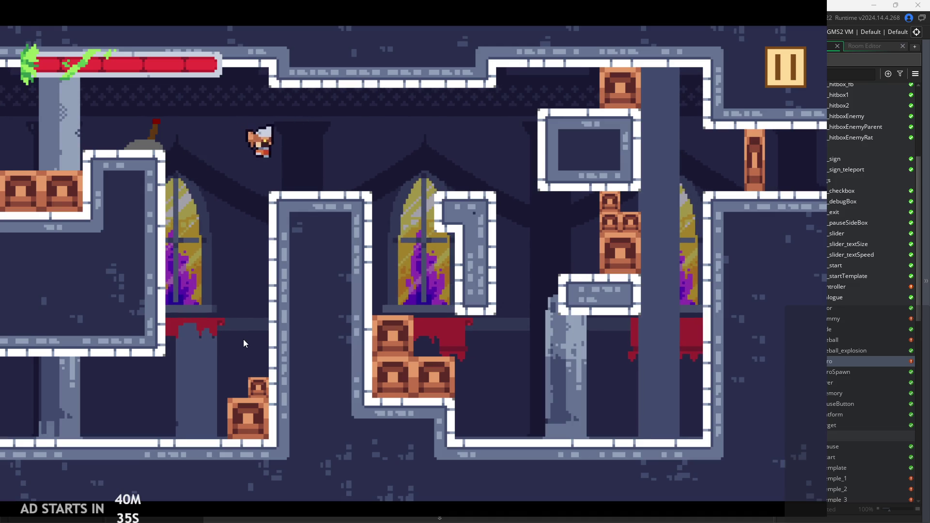
pyautogui.press('Left')
pyautogui.press('Right')
pyautogui.press('Left')
pyautogui.press('Right')
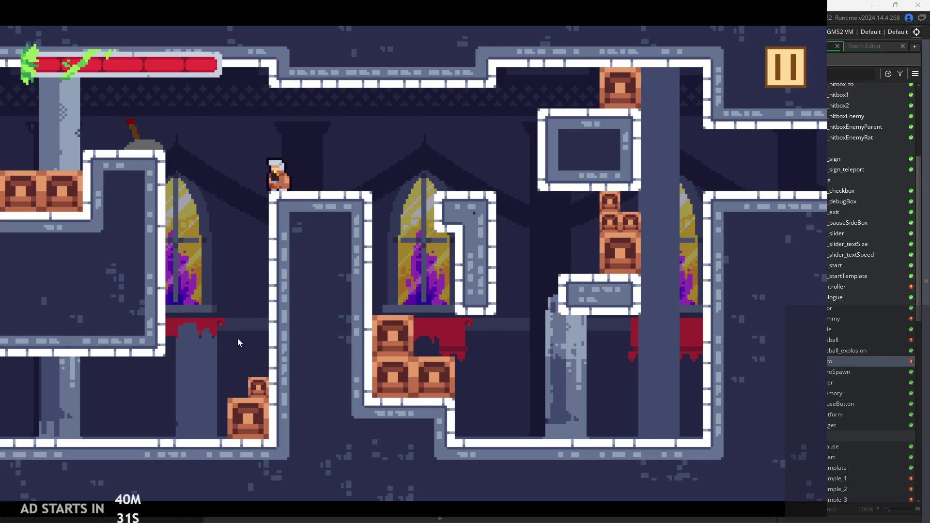
pyautogui.press('Left')
pyautogui.press('Right')
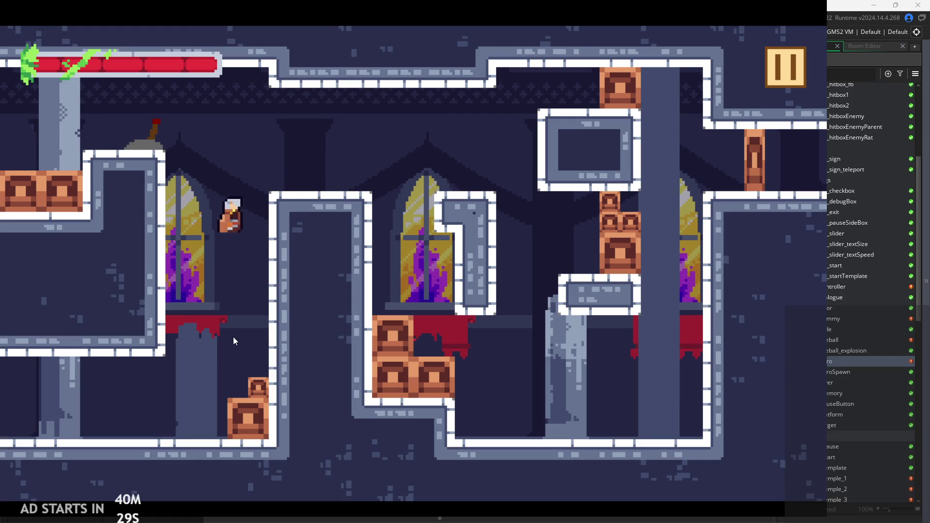
pyautogui.press('Left')
pyautogui.press('Right')
pyautogui.press('Left')
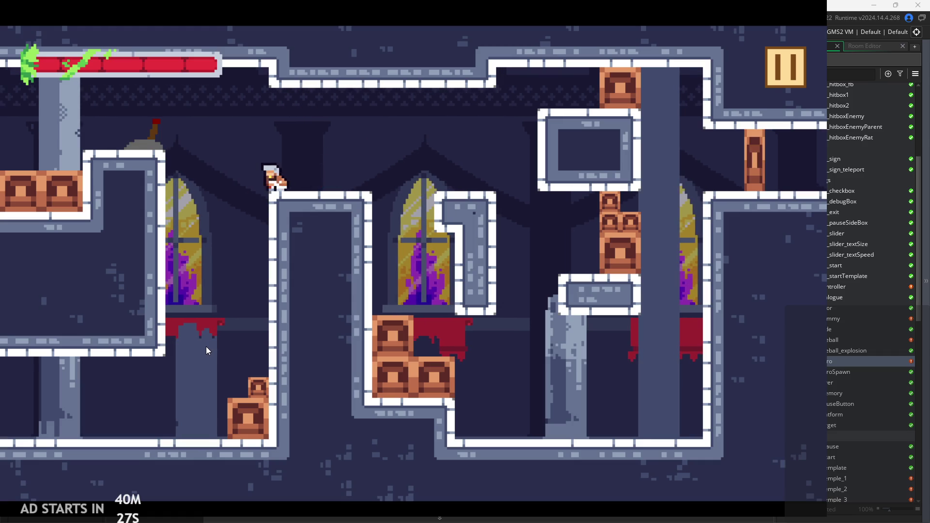
pyautogui.press('Right')
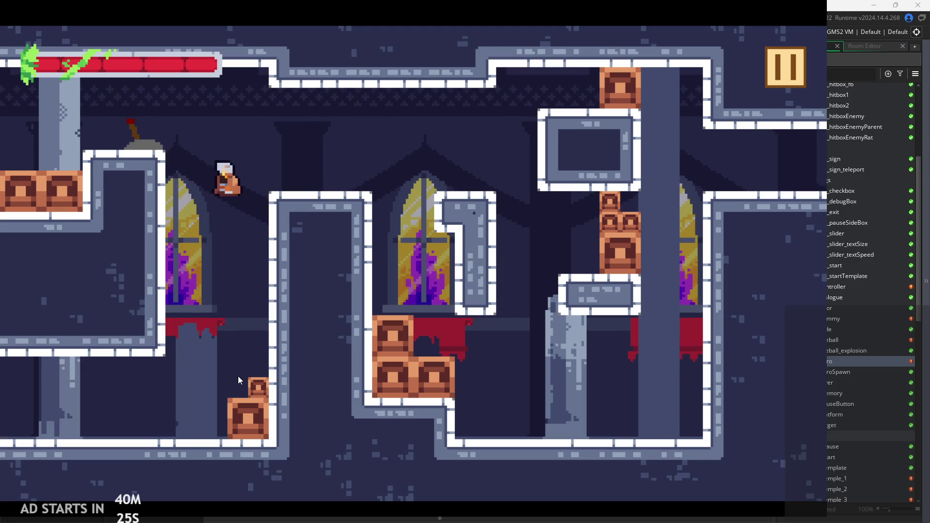
pyautogui.press('Left')
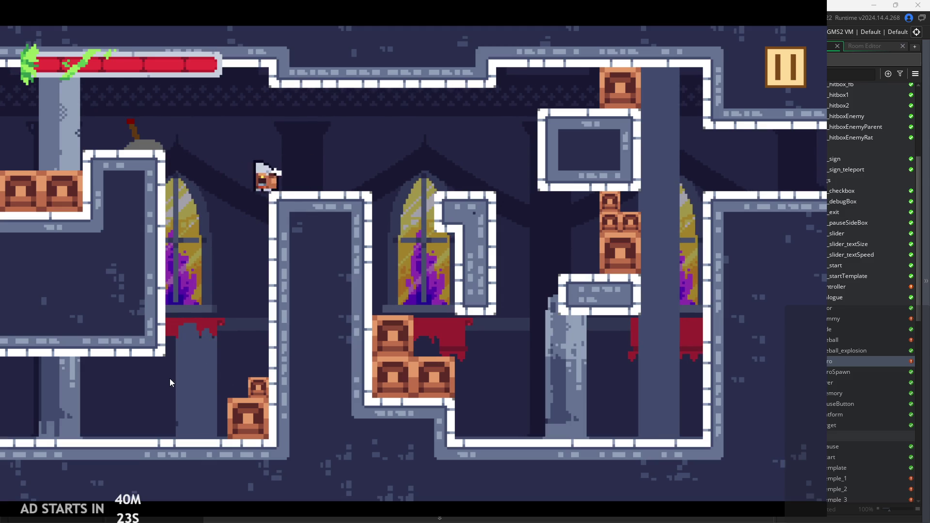
pyautogui.press('Right')
pyautogui.press('Left')
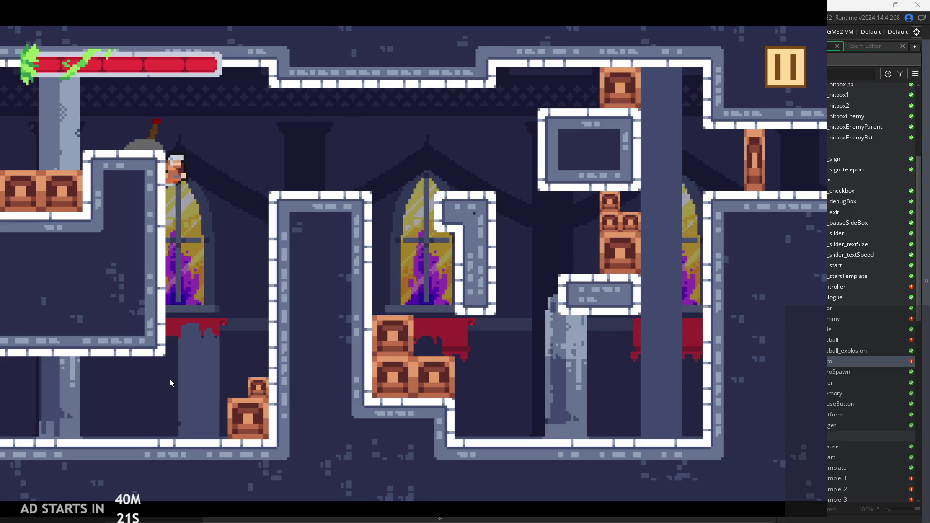
pyautogui.press('Right')
pyautogui.press('Left')
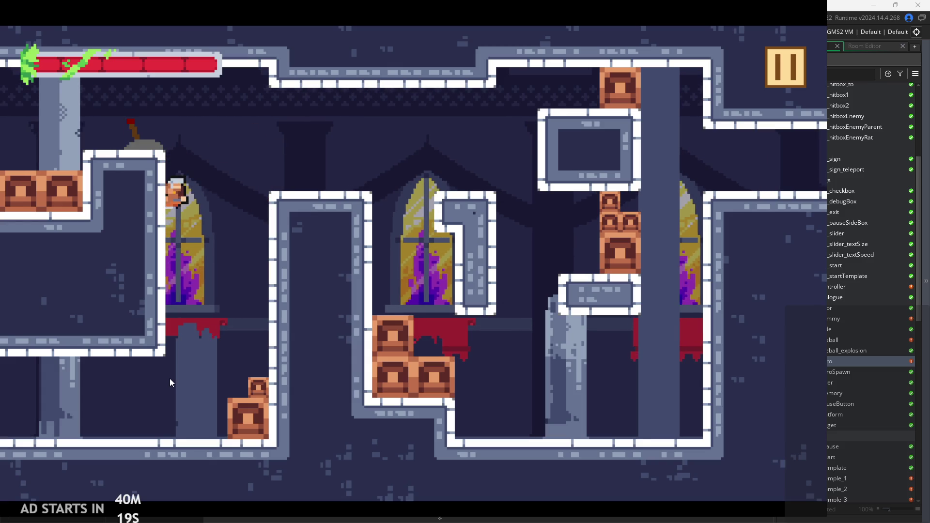
pyautogui.press('Right')
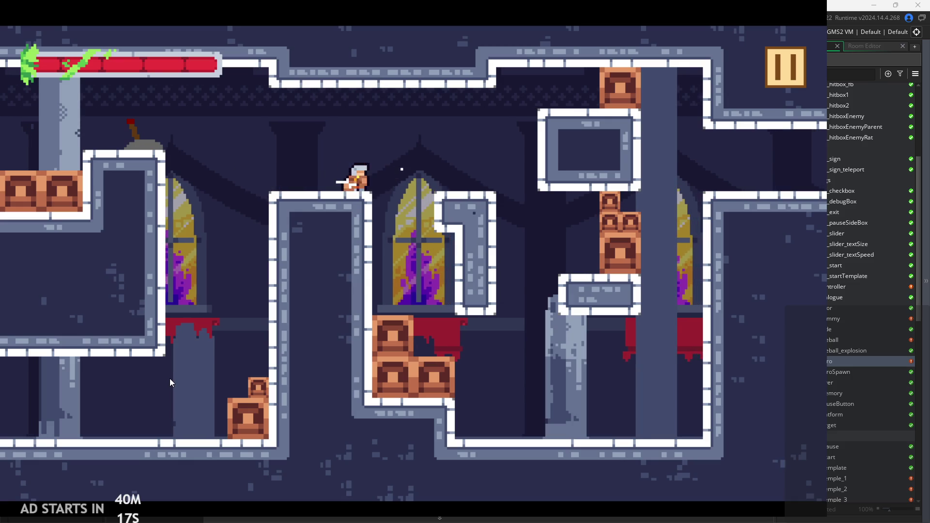
pyautogui.press('Left')
pyautogui.press('Right')
pyautogui.press('Right')
pyautogui.press('space')
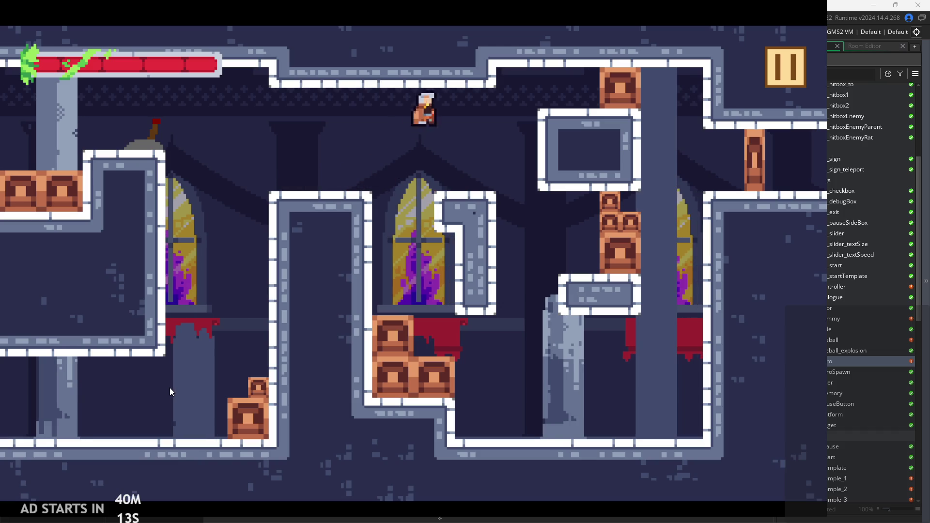
# Climb the walls, throw dark burst attacks and wall-jump off the right edge into the next room.
pyautogui.press('Right')
pyautogui.press('space')
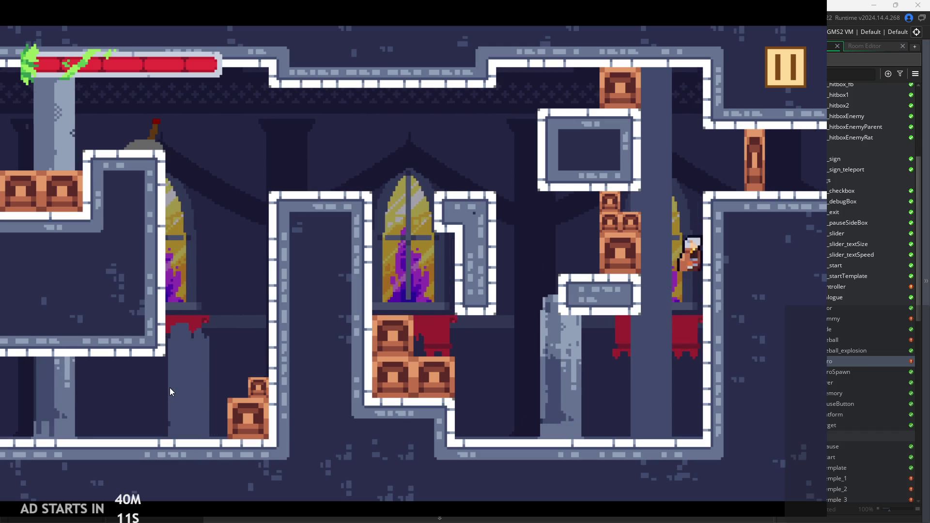
pyautogui.press('space')
pyautogui.press('Left')
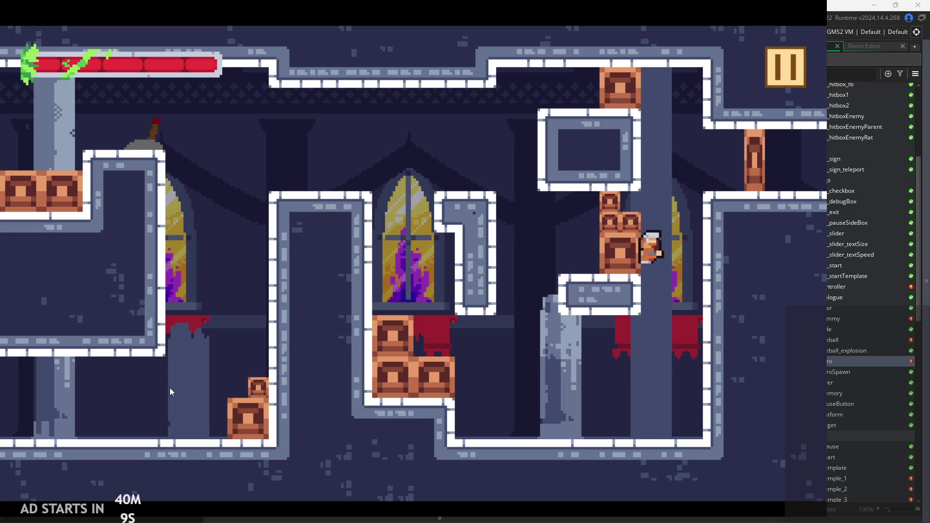
pyautogui.press('space')
pyautogui.press('space')
pyautogui.press('Left')
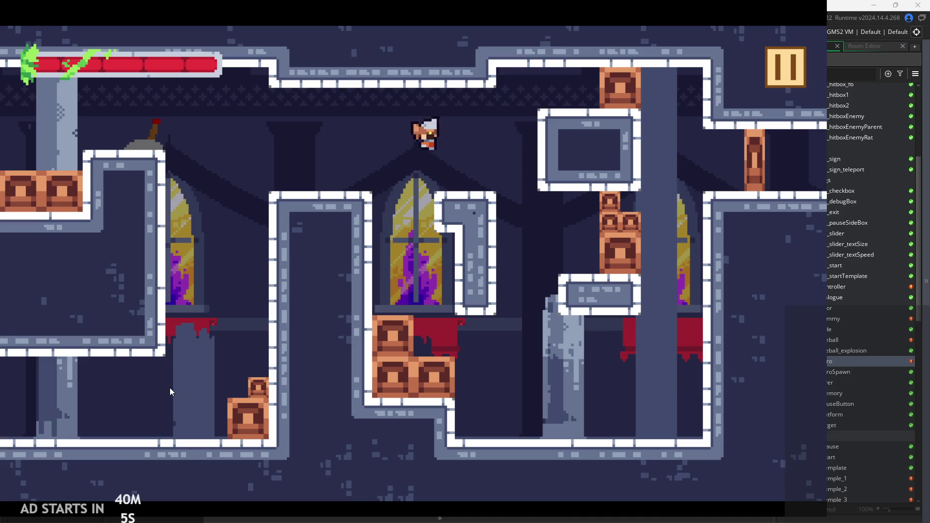
pyautogui.press('Left')
pyautogui.press('space')
pyautogui.press('Right')
pyautogui.press('space')
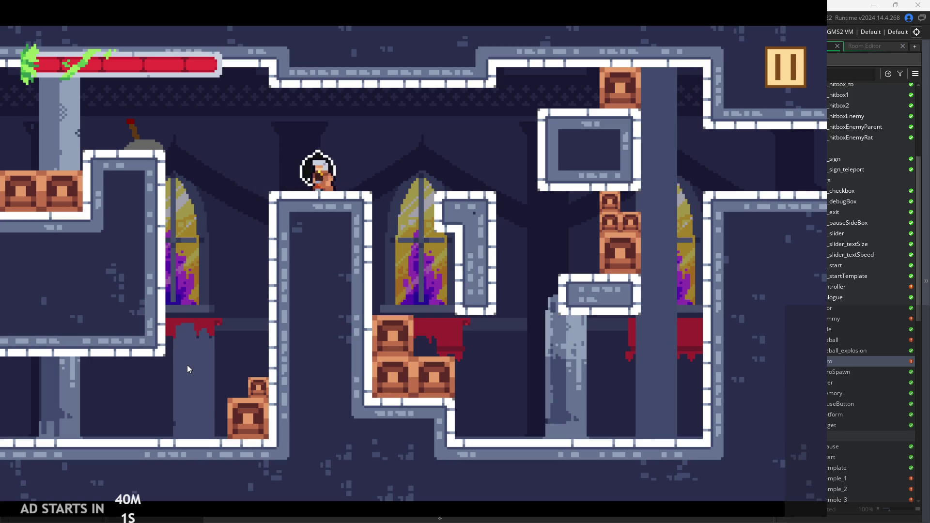
pyautogui.press('Left')
pyautogui.press('space')
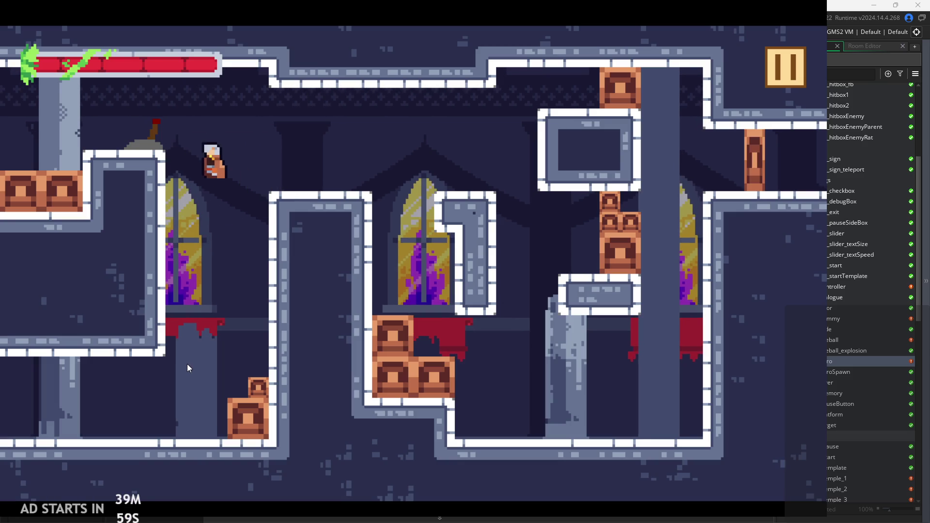
pyautogui.press('Right')
pyautogui.press('space')
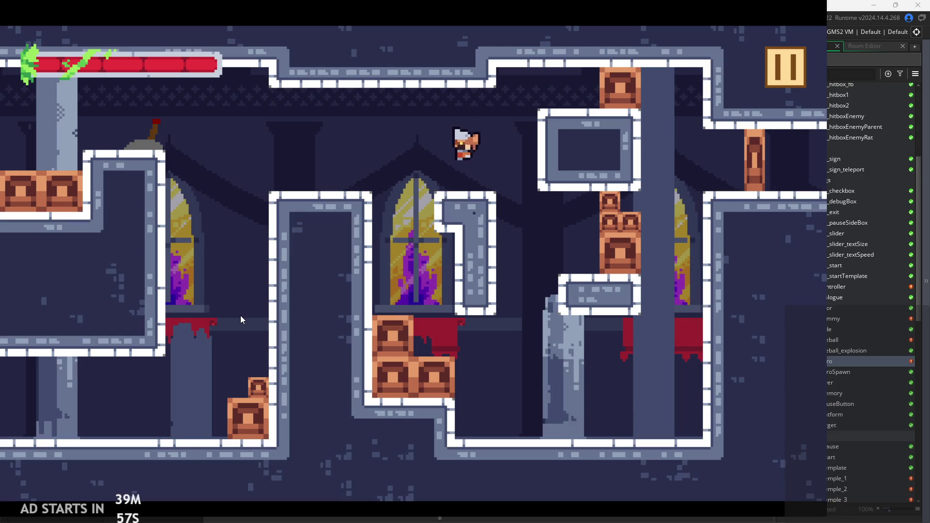
pyautogui.press('Right')
pyautogui.press('Left')
pyautogui.press('space')
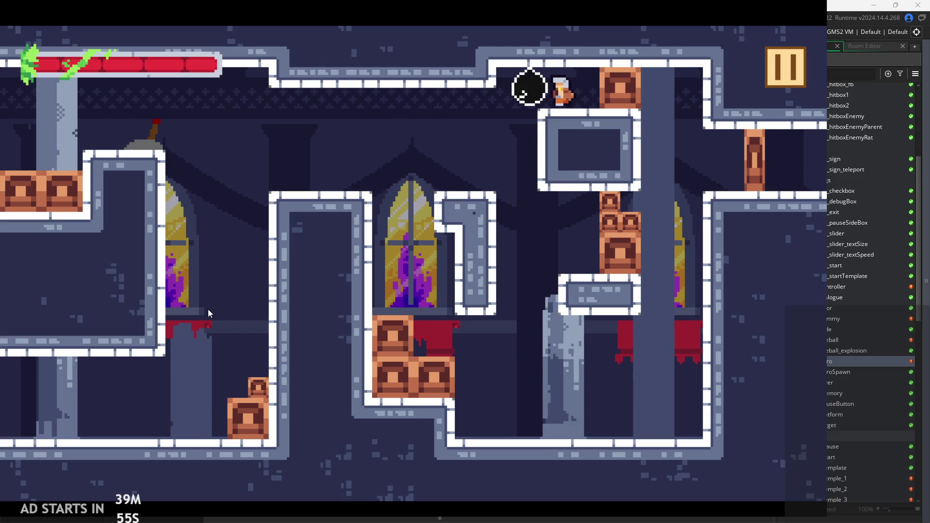
pyautogui.press('space')
pyautogui.press('Right')
pyautogui.press('space')
pyautogui.press('space')
pyautogui.press('Right')
pyautogui.press('Left')
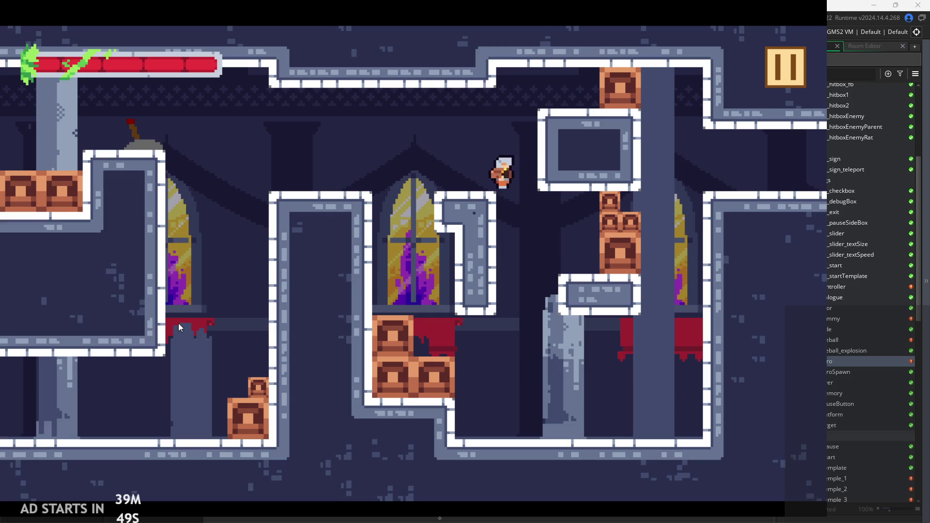
pyautogui.press('Right')
pyautogui.press('space')
pyautogui.press('space')
pyautogui.press('Right')
pyautogui.press('Right')
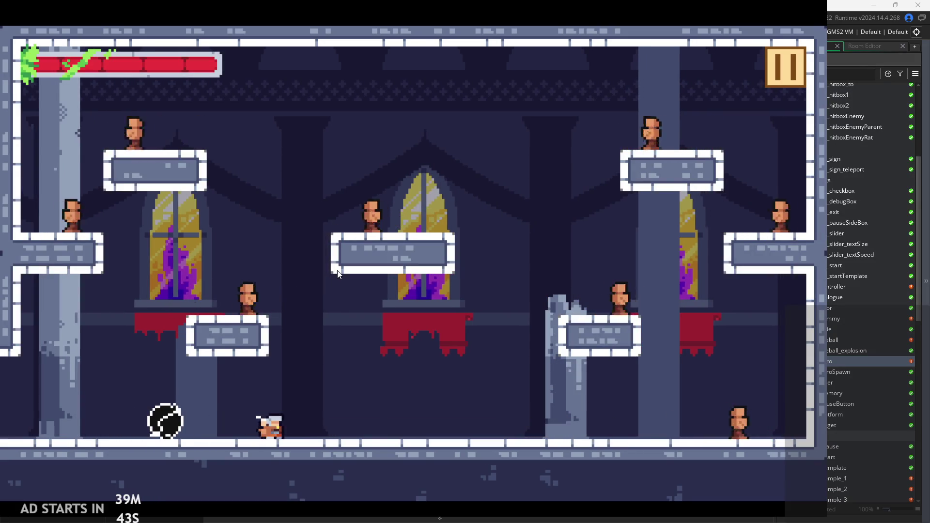
# Destroy the dark orb and climb the right wall, then pause and exit the game.
pyautogui.press('Left')
pyautogui.press('x')
pyautogui.press('Right')
pyautogui.press('Right')
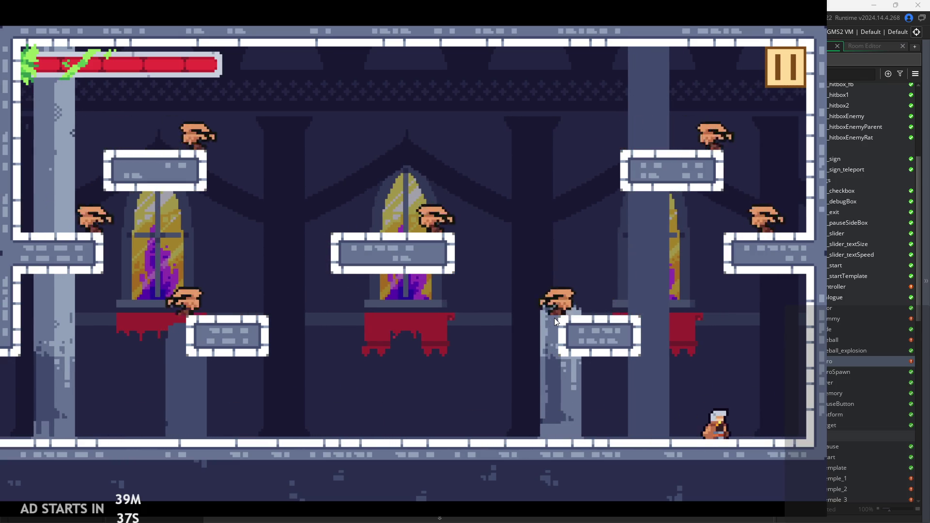
pyautogui.press('z')
pyautogui.press('Right')
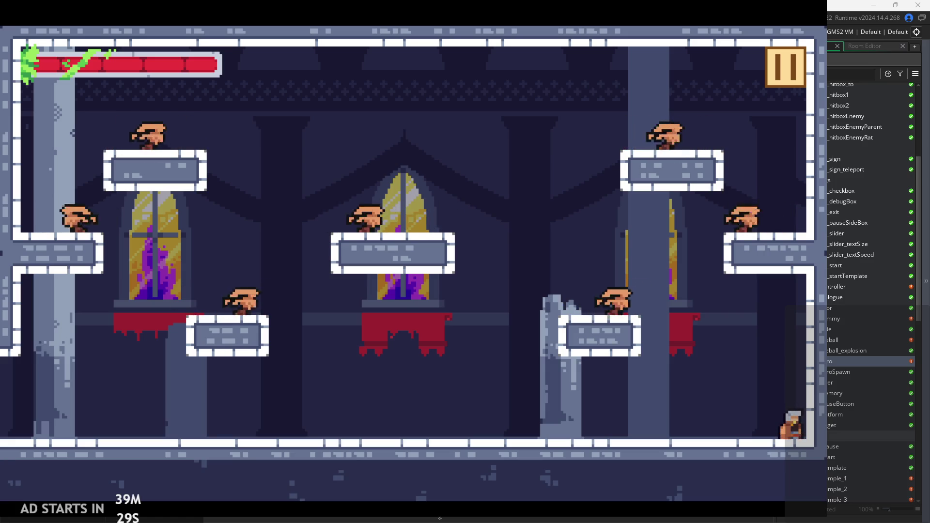
pyautogui.press('x')
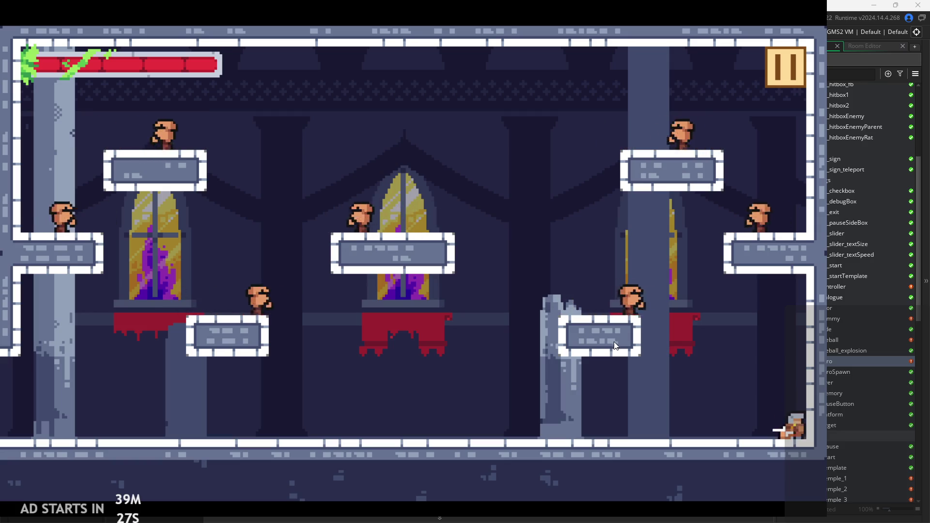
pyautogui.press('Left')
pyautogui.press('space')
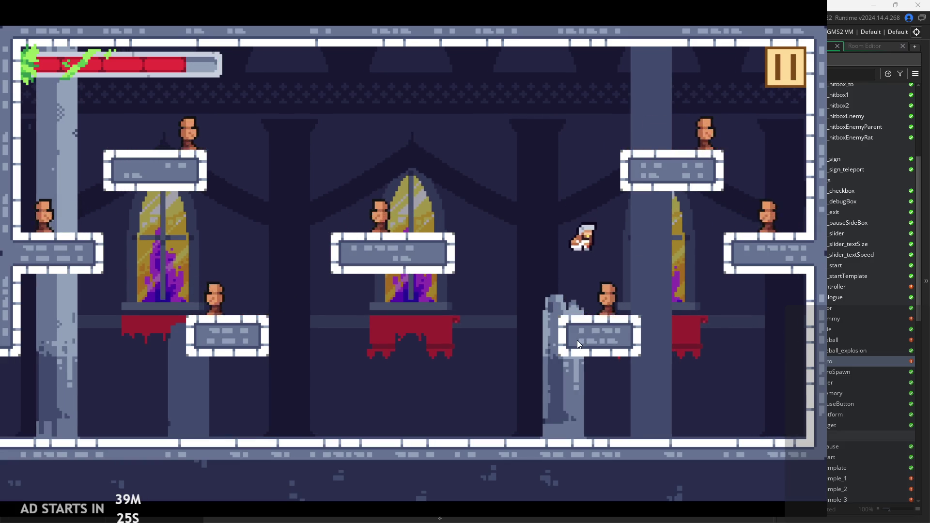
pyautogui.press('x')
pyautogui.press('Right')
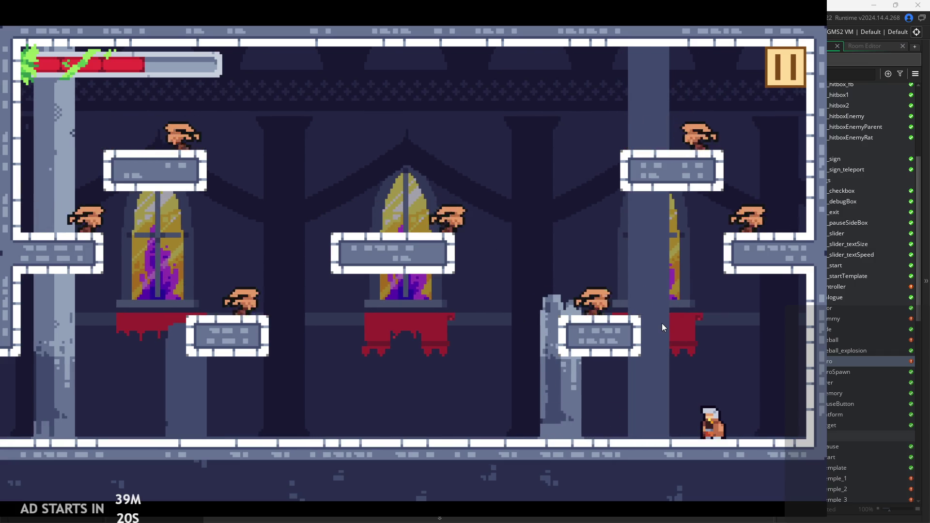
pyautogui.click(757, 58)
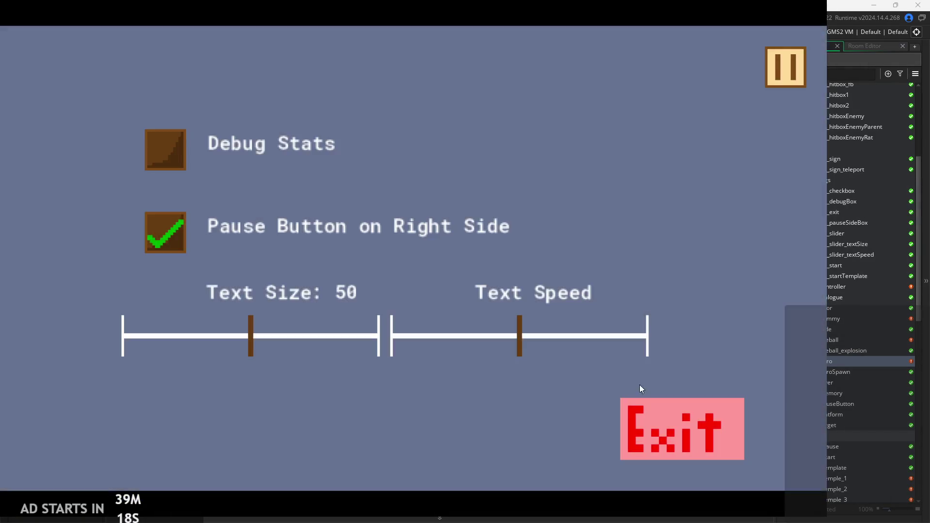
pyautogui.click(639, 407)
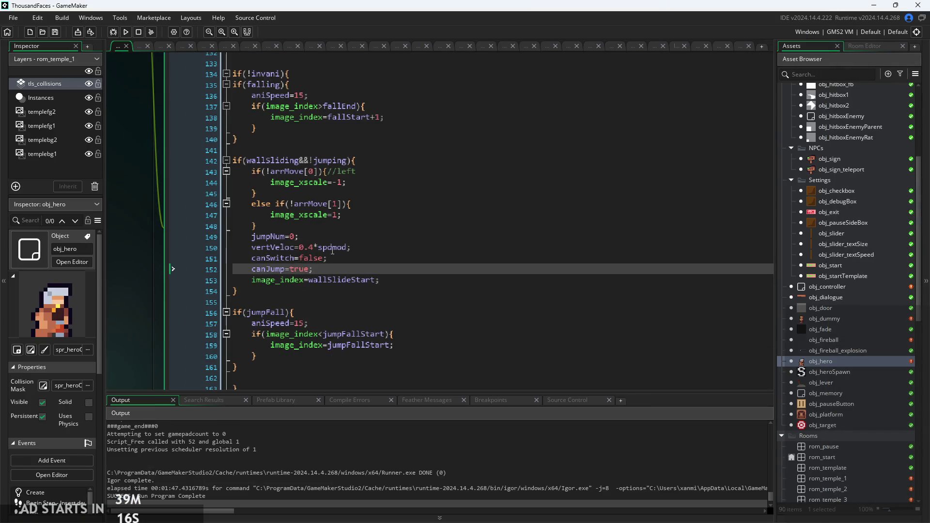
# Restore obj_hero's floating Events window and scroll through its End Step code.
pyautogui.click(300, 215)
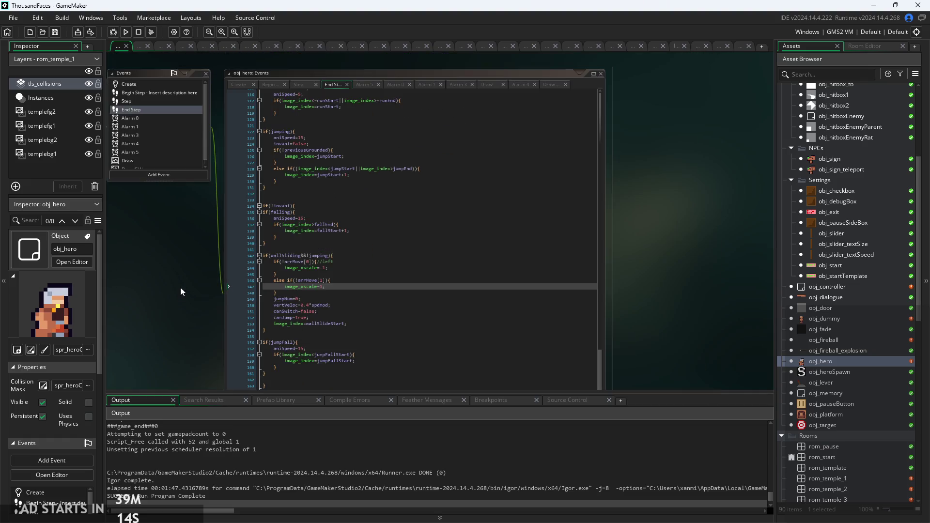
pyautogui.scroll(2, 208, 203)
pyautogui.scroll(-2, 208, 203)
pyautogui.scroll(2, 208, 203)
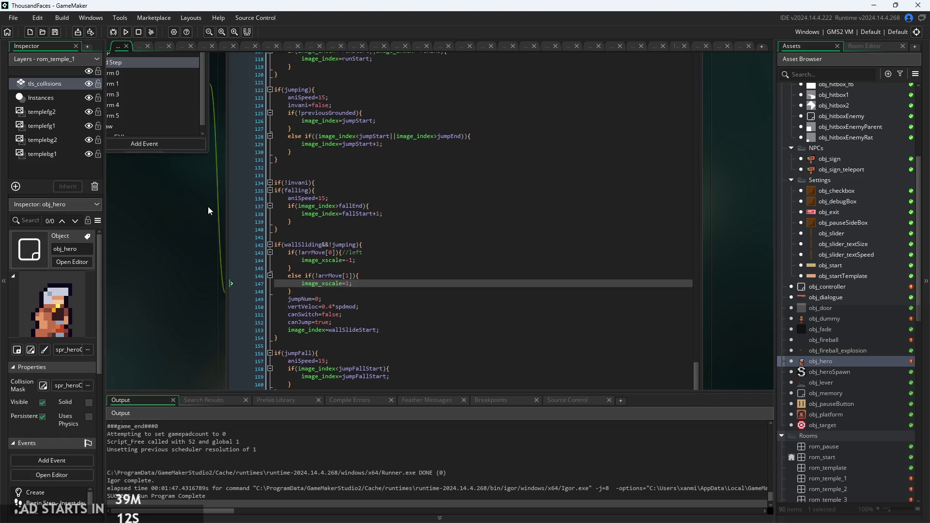
pyautogui.scroll(9, 297, 185)
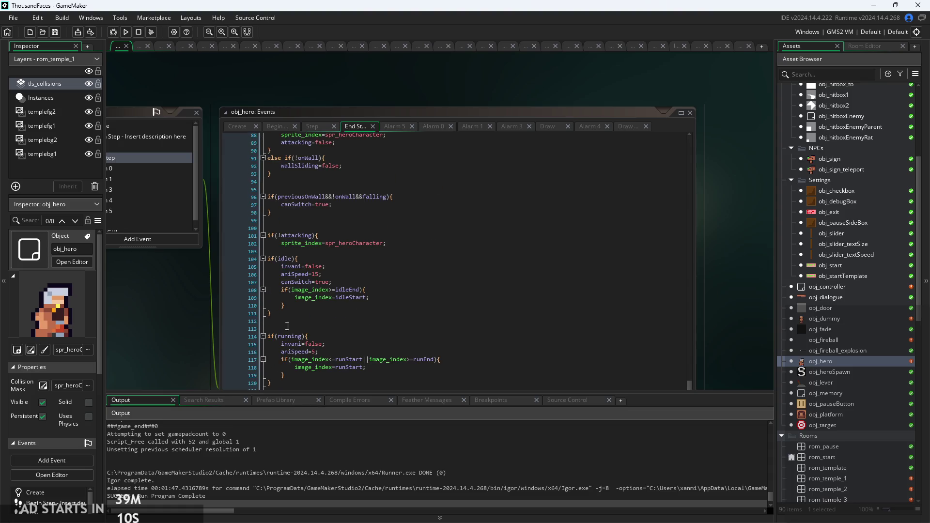
pyautogui.scroll(-1, 210, 256)
# Inspect the idle animation lines 106–107 and the attacking reset on line 89, then run the game.
pyautogui.click(345, 218)
pyautogui.scroll(2, 345, 219)
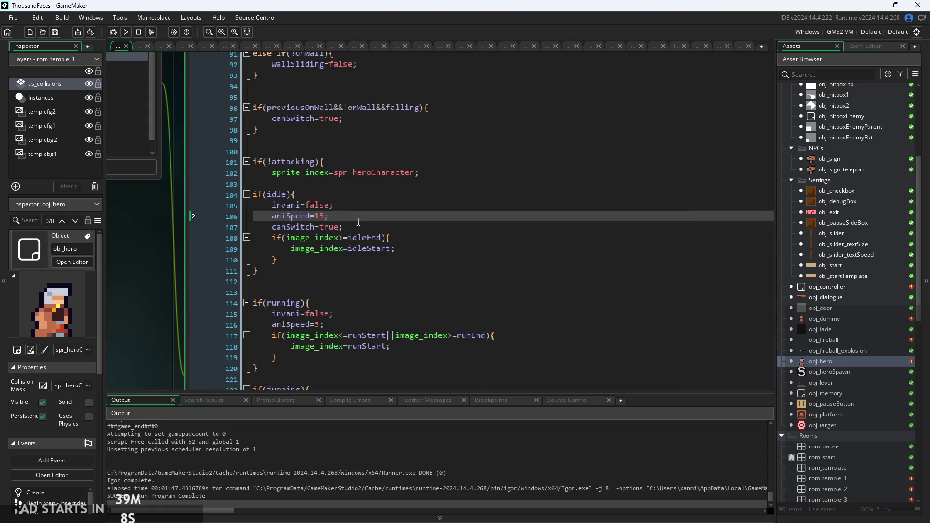
pyautogui.click(362, 225)
pyautogui.scroll(3, 368, 225)
pyautogui.click(368, 140)
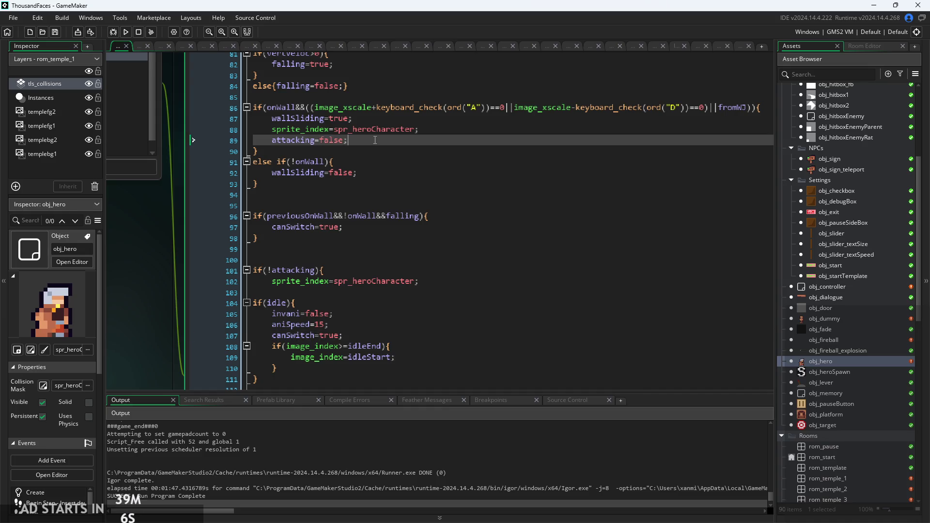
pyautogui.scroll(2, 373, 194)
pyautogui.scroll(-7, 373, 243)
pyautogui.scroll(-7, 373, 263)
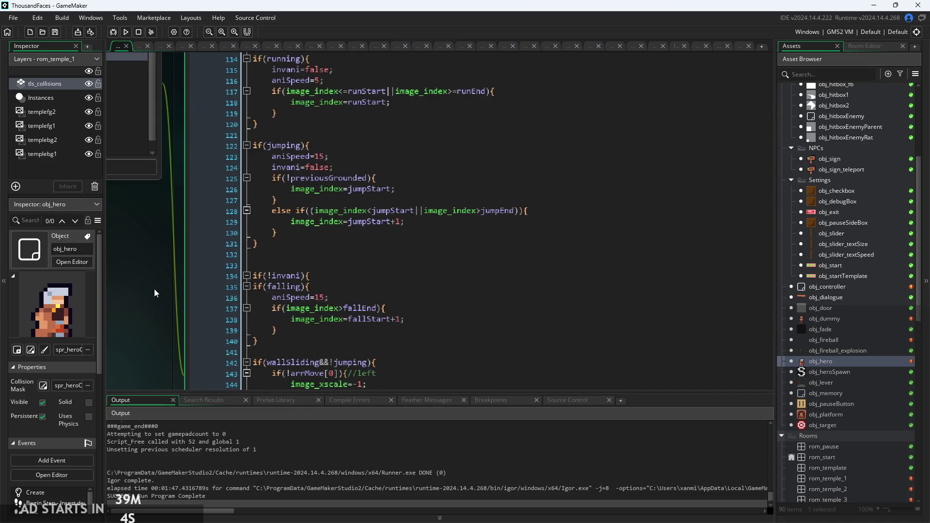
pyautogui.scroll(-1, 339, 247)
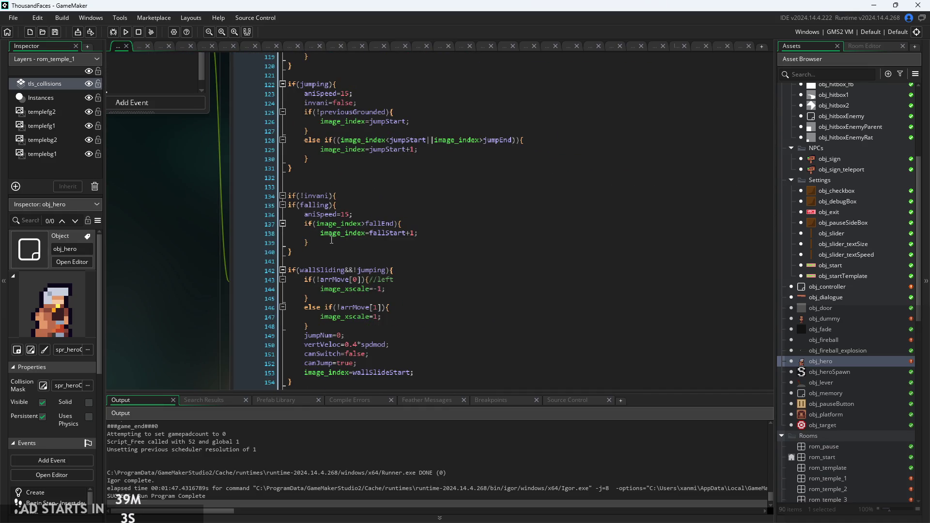
pyautogui.click(126, 33)
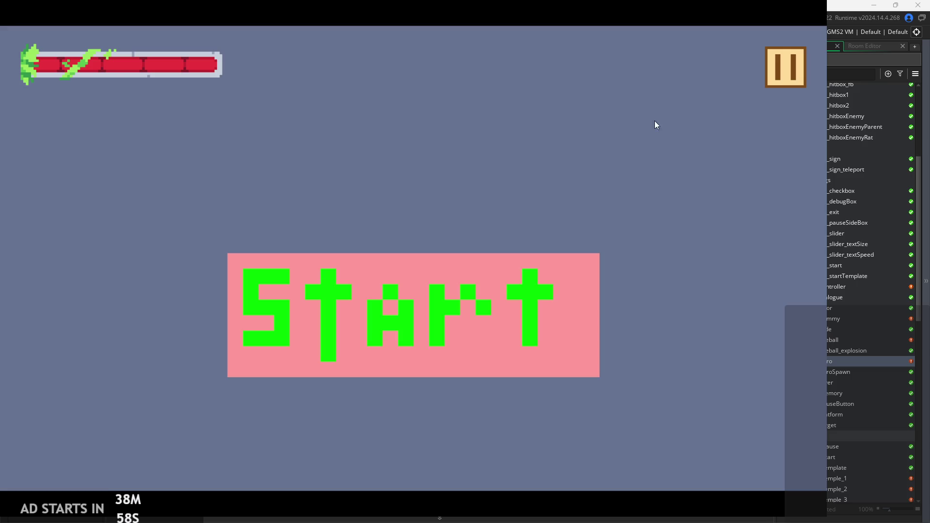
# Start playing in rom_temple_1, run right and attack until the enemy is killed.
pyautogui.click(774, 76)
pyautogui.click(783, 77)
pyautogui.click(359, 349)
pyautogui.press('Right')
pyautogui.press('x')
pyautogui.press('x')
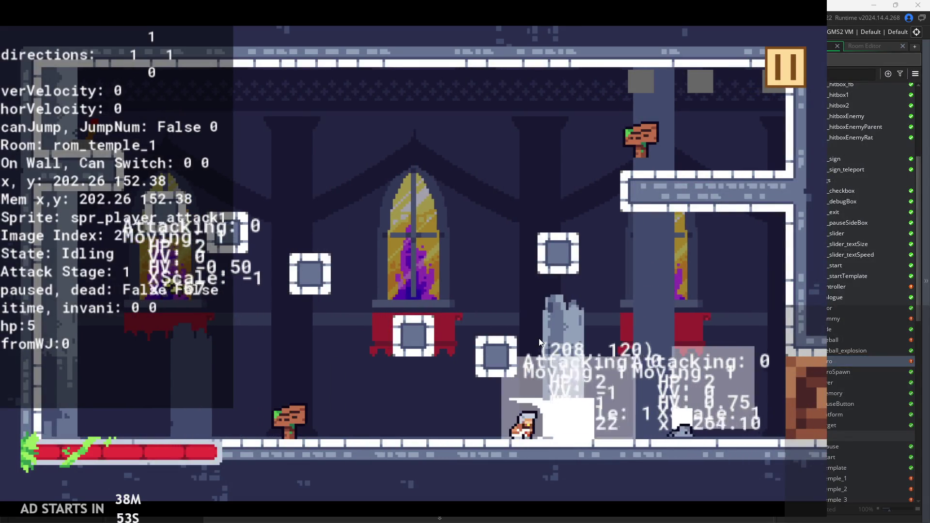
pyautogui.press('Right')
pyautogui.press('x')
pyautogui.press('Right')
pyautogui.press('x')
# Jump onto the platform by the sign and teleport into rom_temple_3.
pyautogui.press('Left')
pyautogui.press('z')
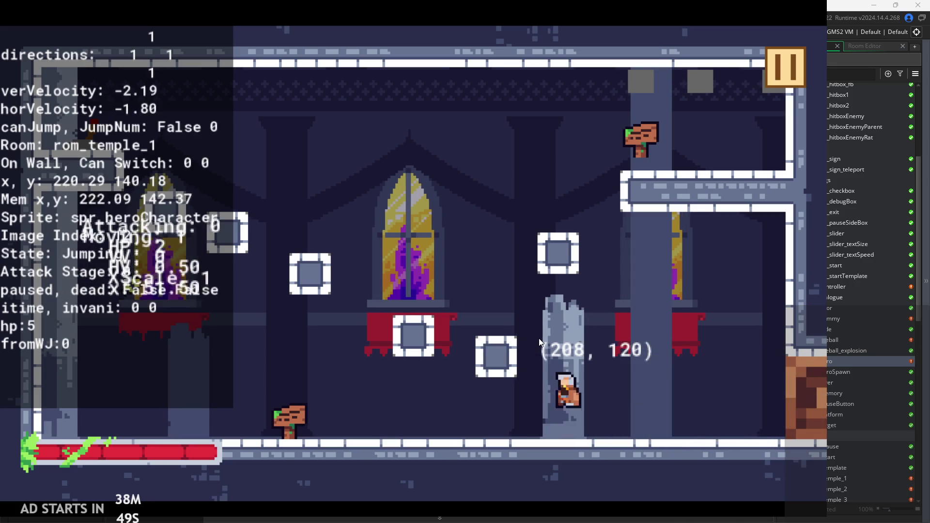
pyautogui.press('Right')
pyautogui.press('z')
pyautogui.press('z')
pyautogui.press('Right')
pyautogui.press('Up')
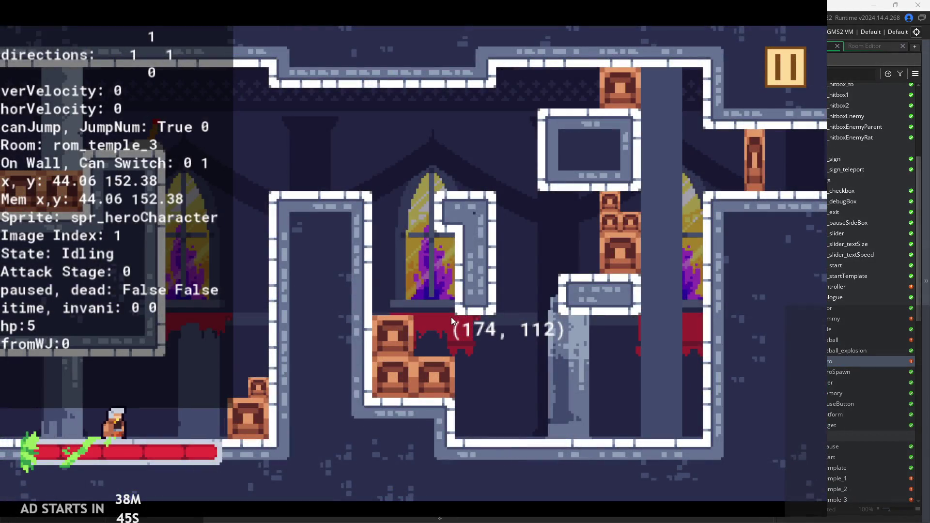
# Wall-jump between the left and right walls of rom_temple_3, attacking while sliding.
pyautogui.press('Right')
pyautogui.press('z')
pyautogui.press('z')
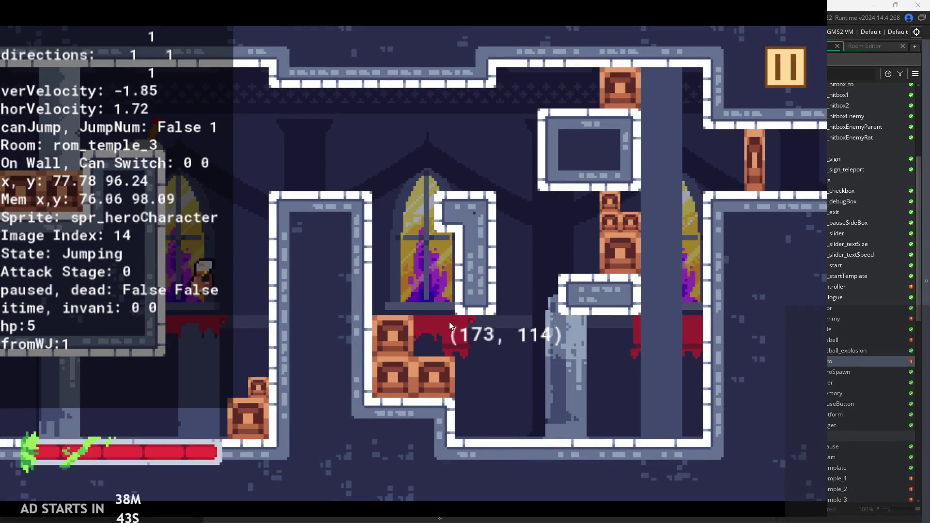
pyautogui.press('Right')
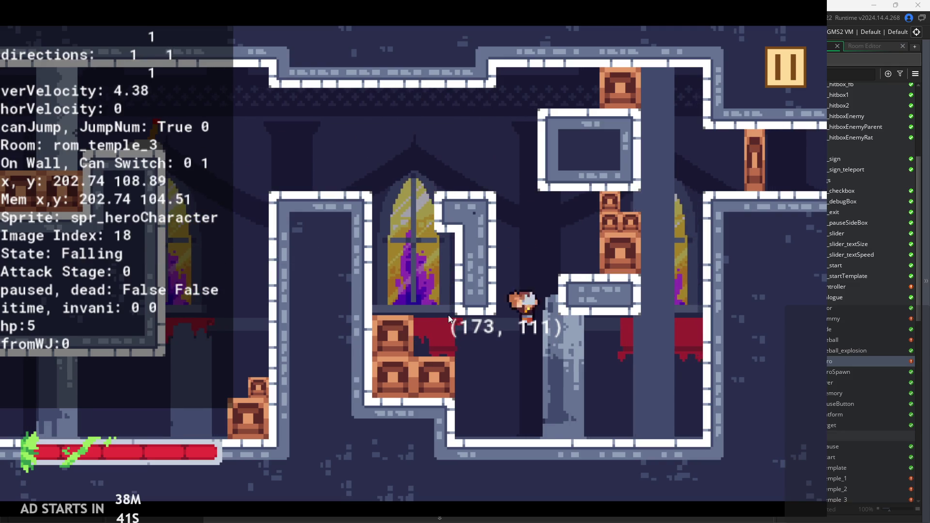
pyautogui.press('Right')
pyautogui.press('z')
pyautogui.press('z')
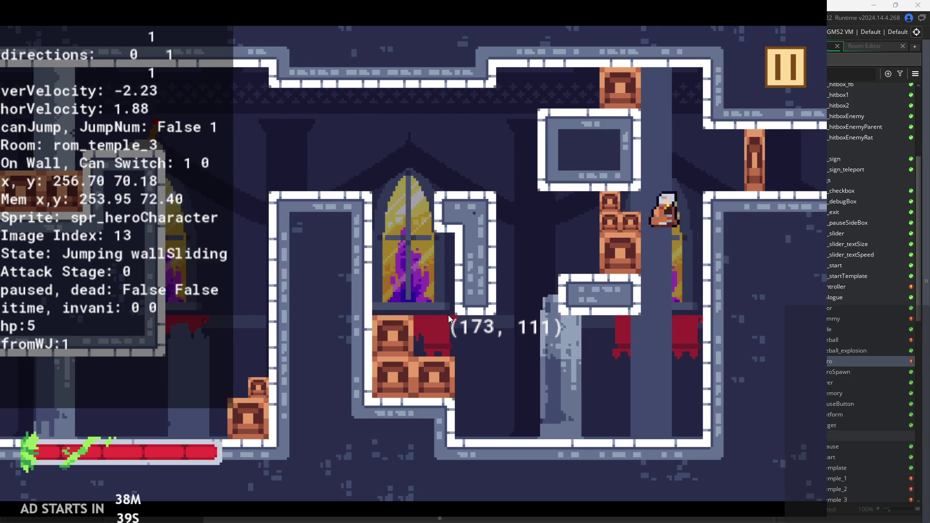
pyautogui.press('Right')
pyautogui.press('z')
pyautogui.press('z')
pyautogui.press('z')
pyautogui.press('Left')
pyautogui.press('z')
pyautogui.press('z')
pyautogui.press('z')
pyautogui.press('z')
pyautogui.press('z')
pyautogui.press('z')
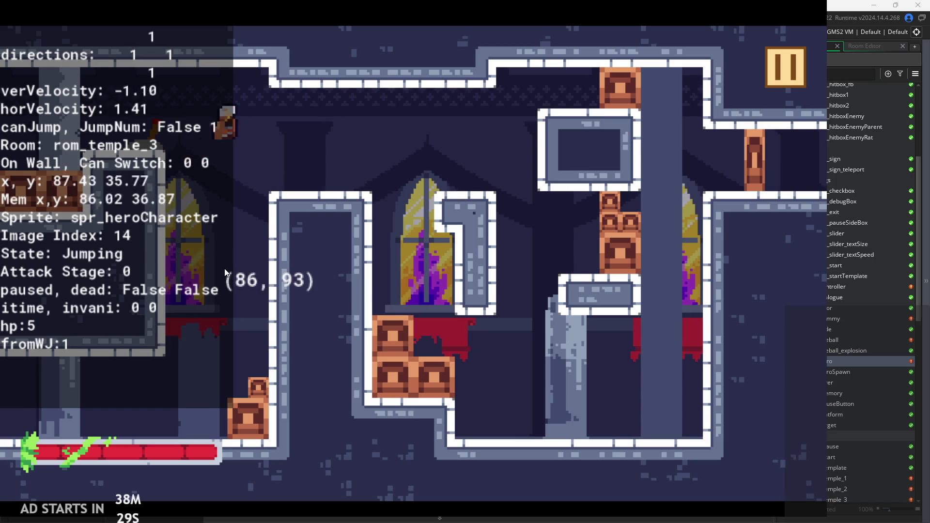
pyautogui.press('z')
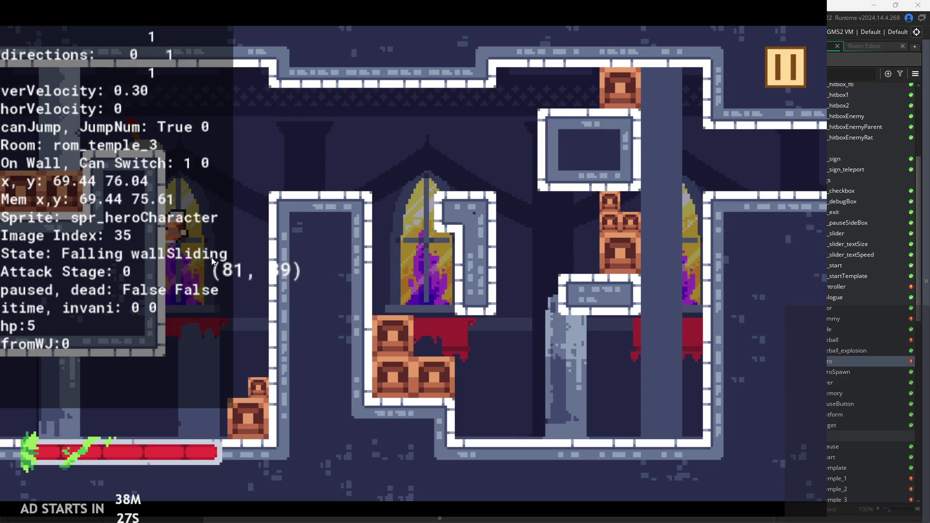
pyautogui.press('x')
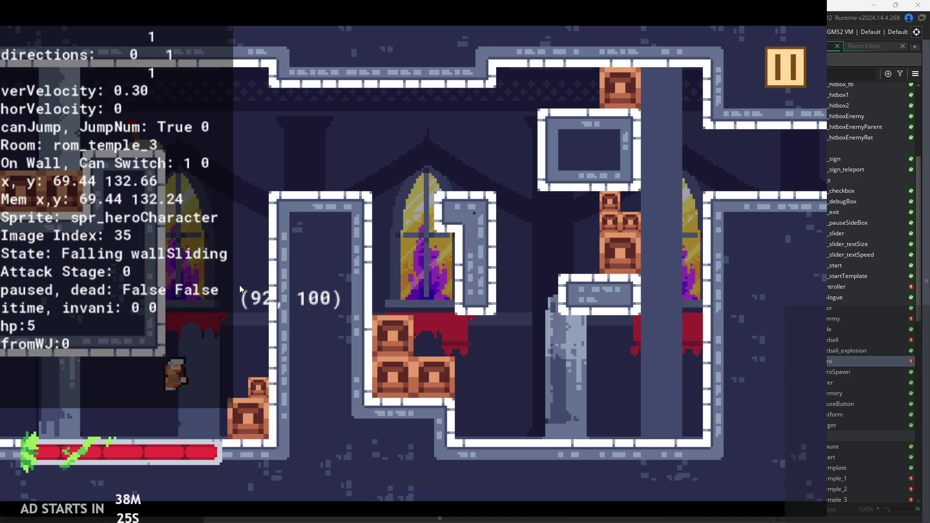
# Run left and right testing attack swings, then pause and exit to the editor.
pyautogui.press('Right')
pyautogui.press('Left')
pyautogui.press('Right')
pyautogui.press('Left')
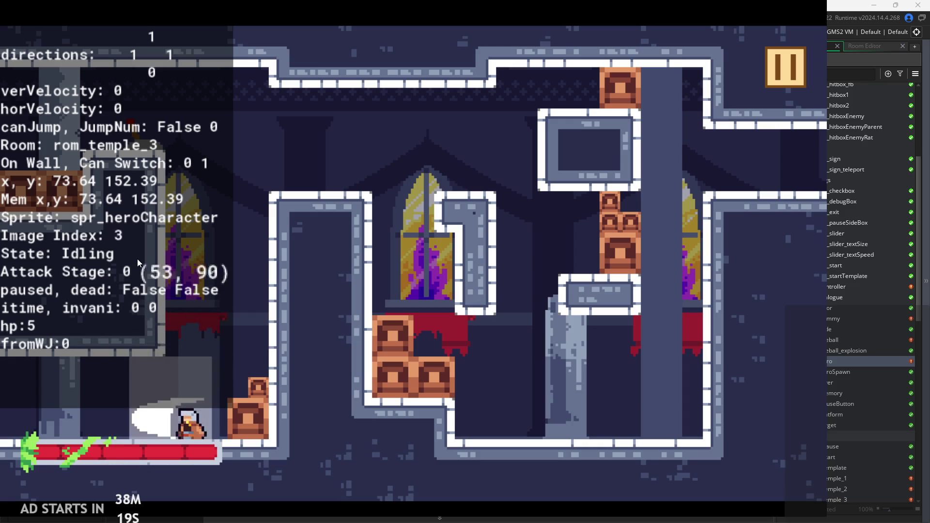
pyautogui.press('Right')
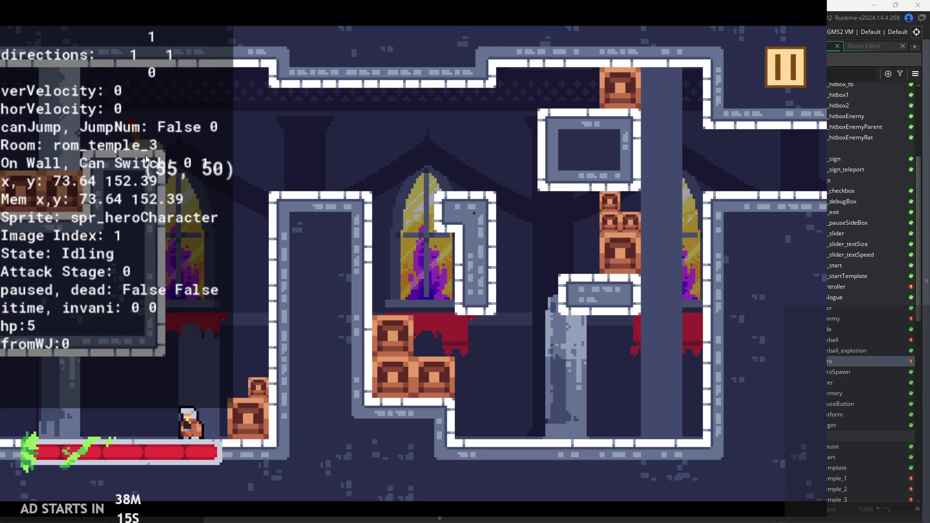
pyautogui.press('Right')
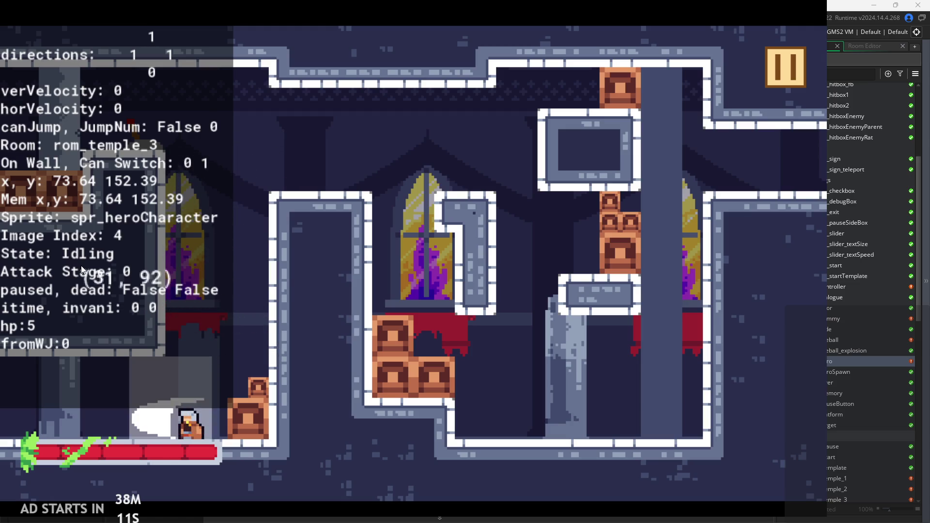
pyautogui.press('Left')
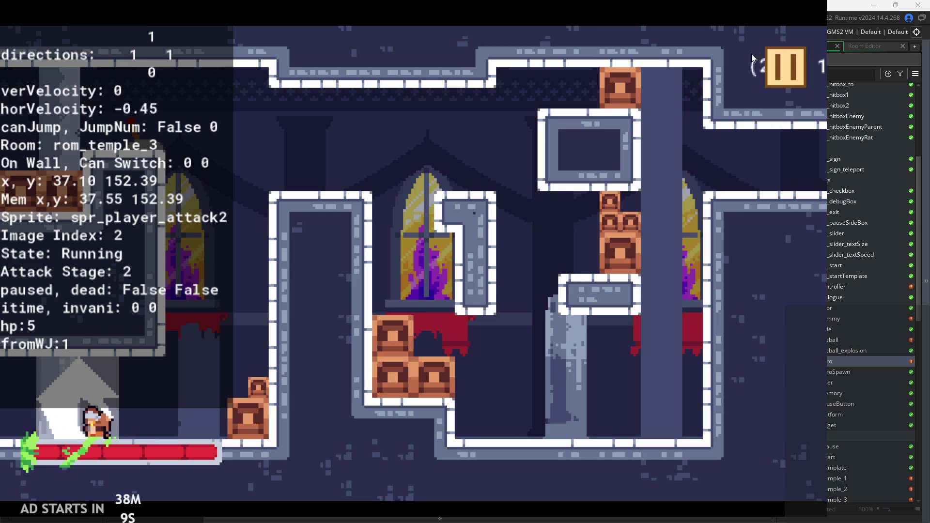
pyautogui.click(783, 63)
pyautogui.click(645, 414)
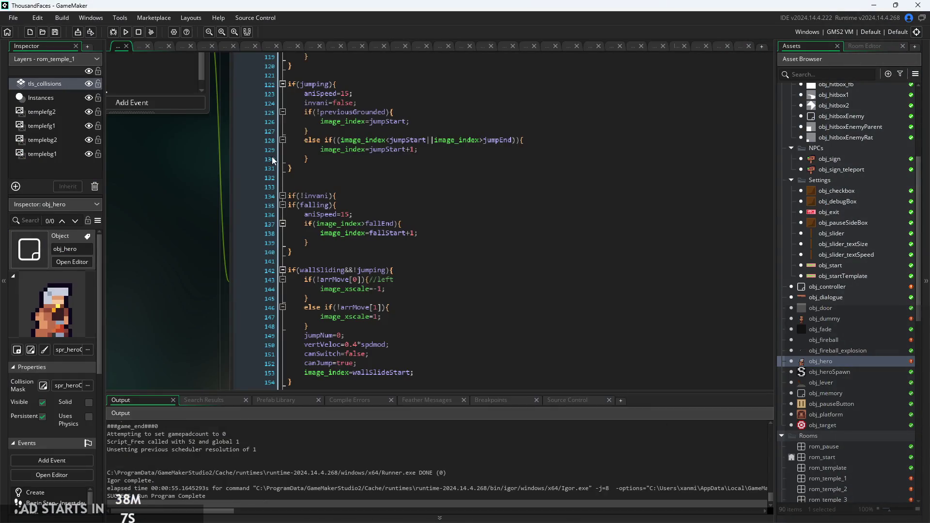
# Open obj_controller's Draw GUI code and scroll up to the wallSliding if-block.
pyautogui.scroll(-3, 801, 307)
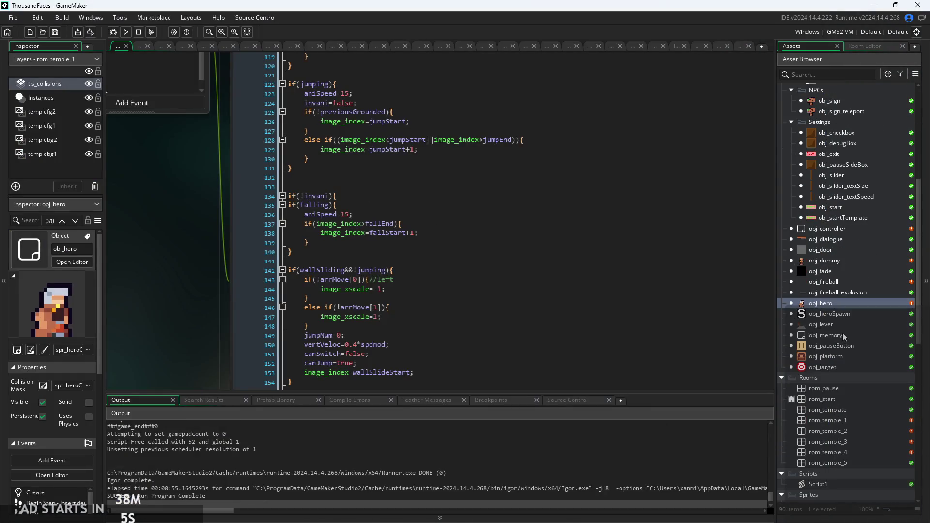
pyautogui.scroll(9, 844, 337)
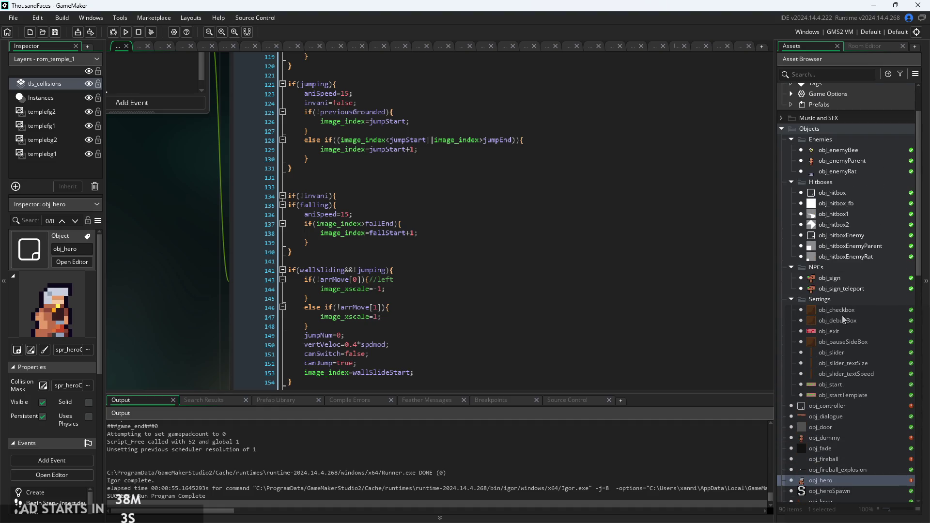
pyautogui.doubleClick(827, 406)
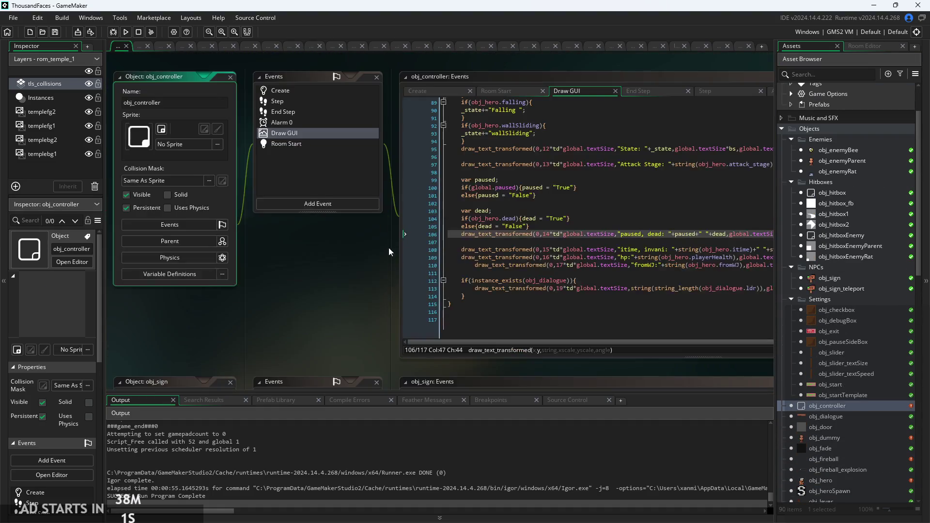
pyautogui.click(382, 228)
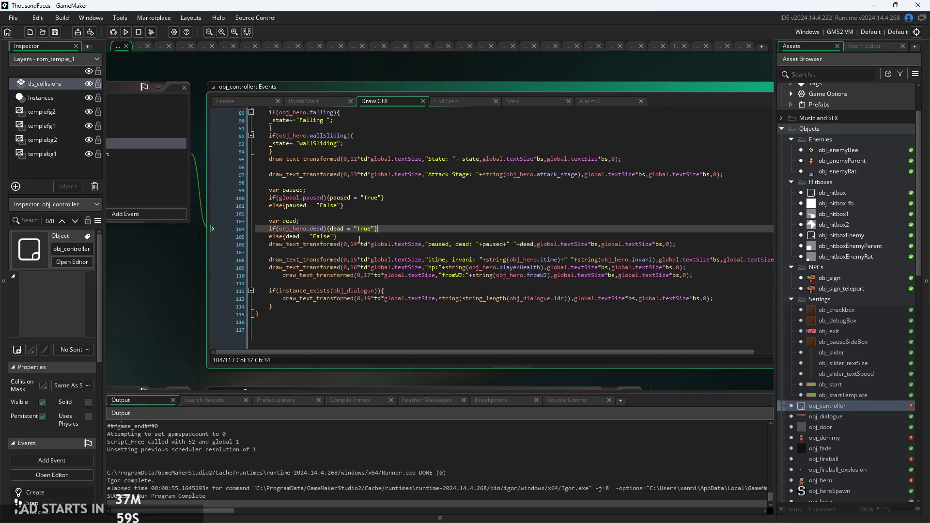
pyautogui.scroll(4, 359, 240)
pyautogui.scroll(2, 359, 240)
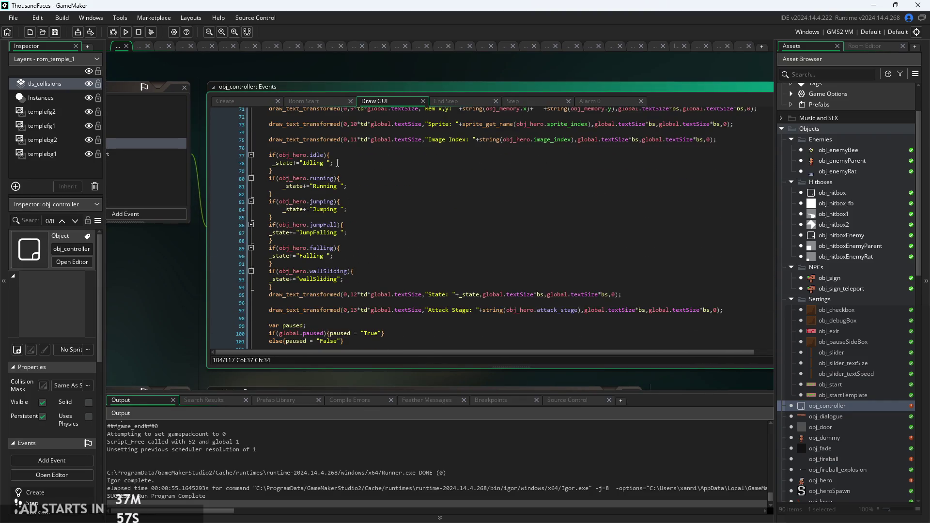
pyautogui.scroll(2, 357, 293)
# Duplicate the wallSliding if-block and change the copy's condition to obj_hero.attacking for an 'Attacking' label.
pyautogui.moveTo(208, 263); pyautogui.dragTo(323, 282)
pyautogui.hotkey('ctrl', 'c')
pyautogui.click(321, 288)
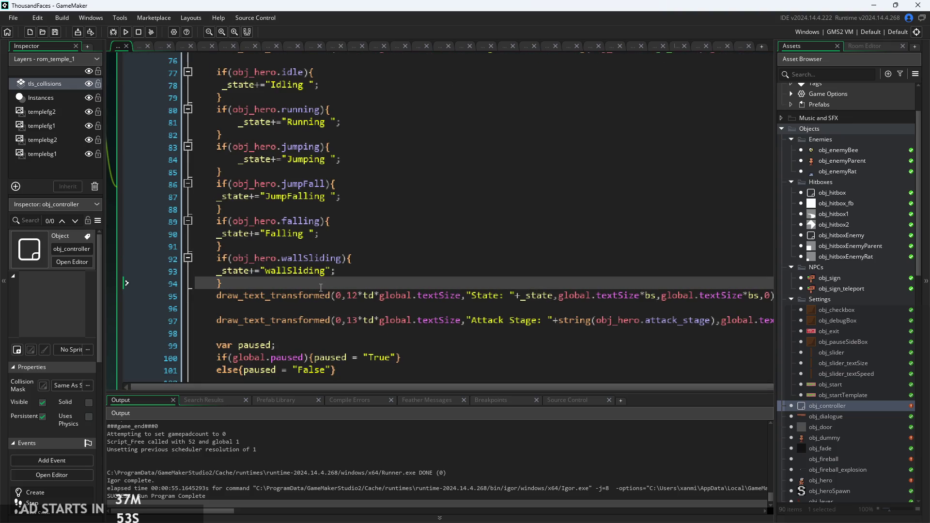
pyautogui.press('Return')
pyautogui.hotkey('ctrl', 'v')
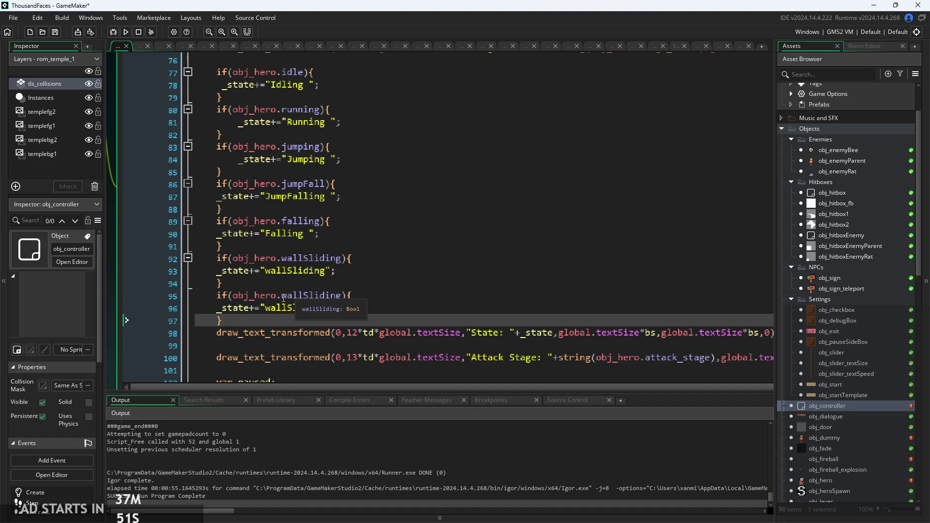
pyautogui.doubleClick(339, 297)
pyautogui.write('att')
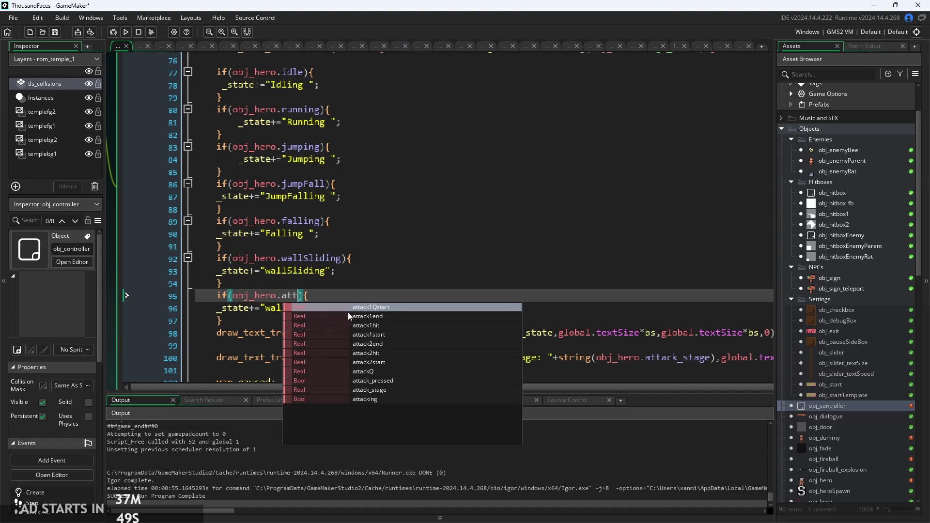
pyautogui.click(384, 399)
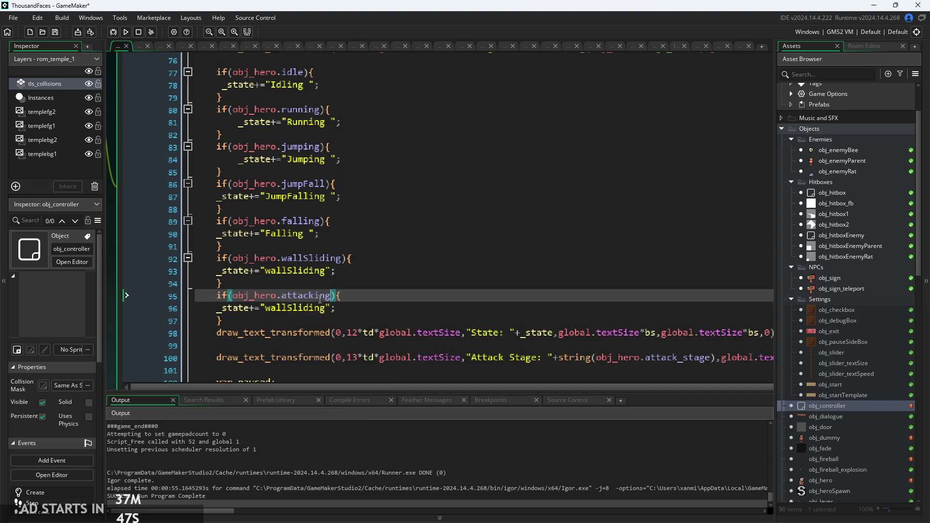
pyautogui.moveTo(326, 308); pyautogui.dragTo(249, 309)
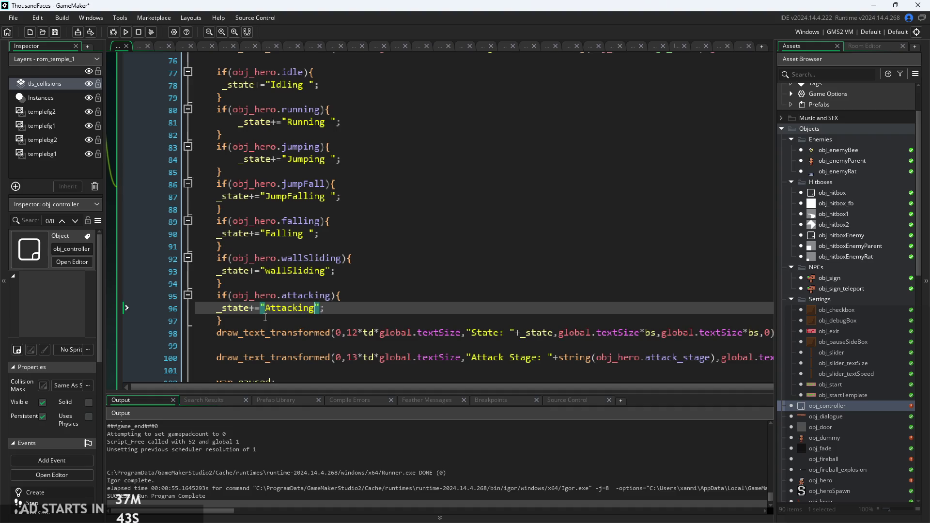
# Capitalise the original label to 'WallSliding' and launch the game.
pyautogui.click(277, 274)
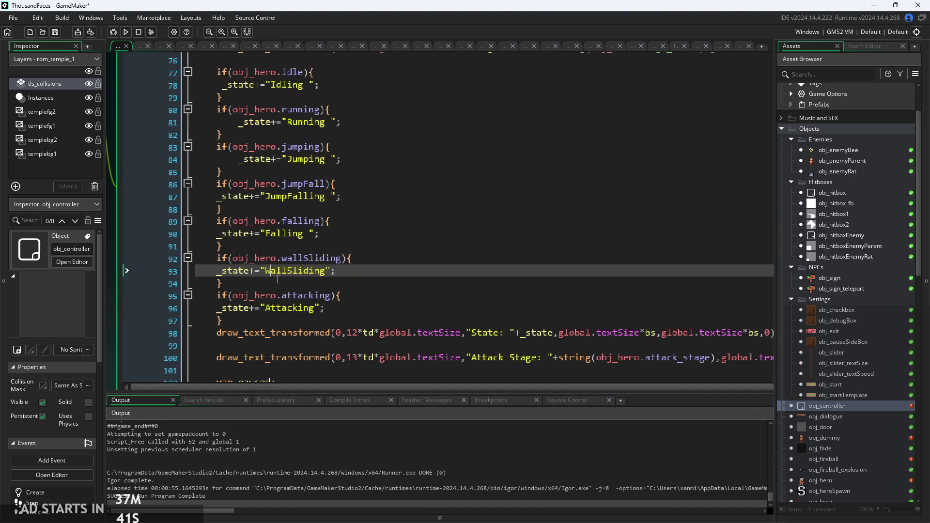
pyautogui.press('BackSpace')
pyautogui.write('W')
pyautogui.click(125, 32)
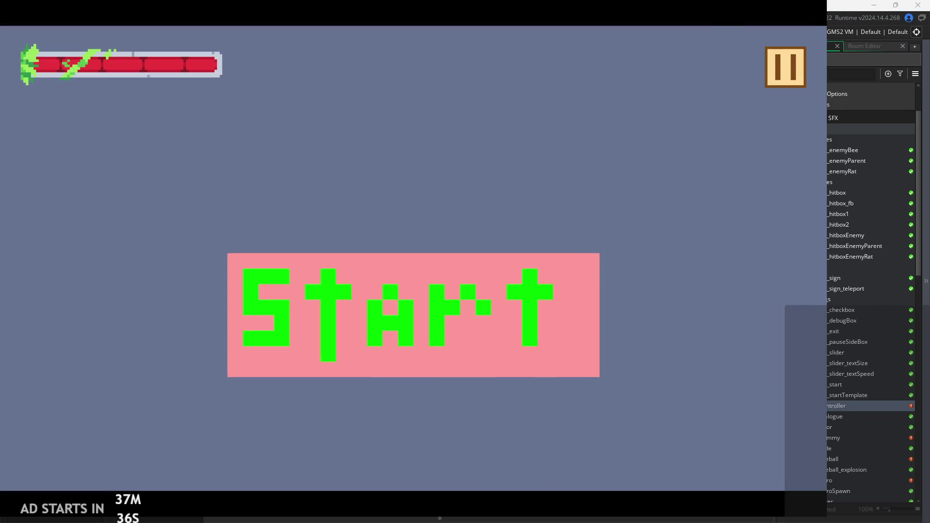
# Start play from the title screen and jump the hero across the platforms to the top-right exit.
pyautogui.click(452, 310)
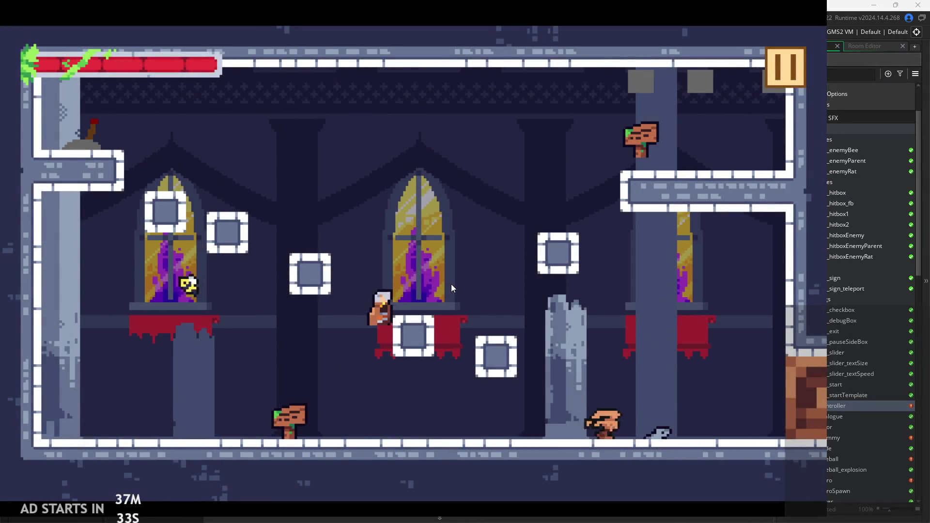
pyautogui.press('space')
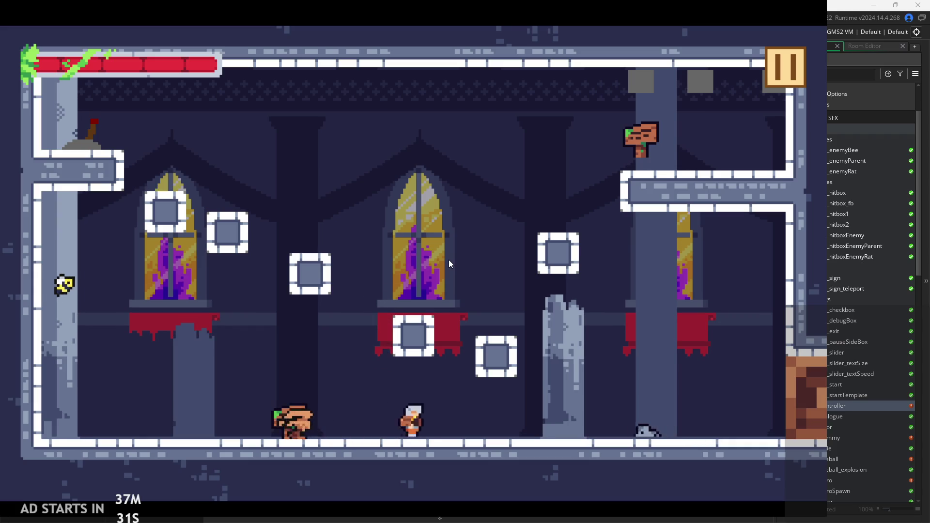
pyautogui.press('space')
pyautogui.press('space')
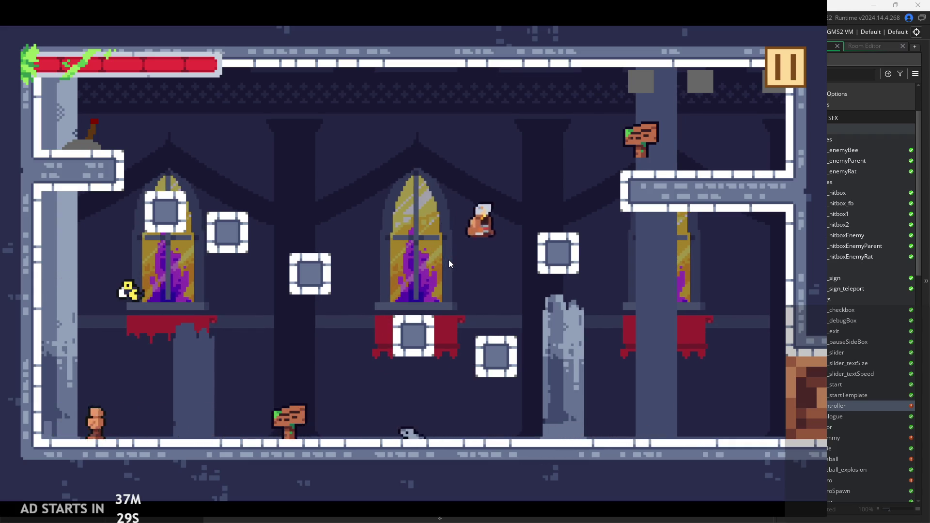
pyautogui.press('Left')
pyautogui.press('space')
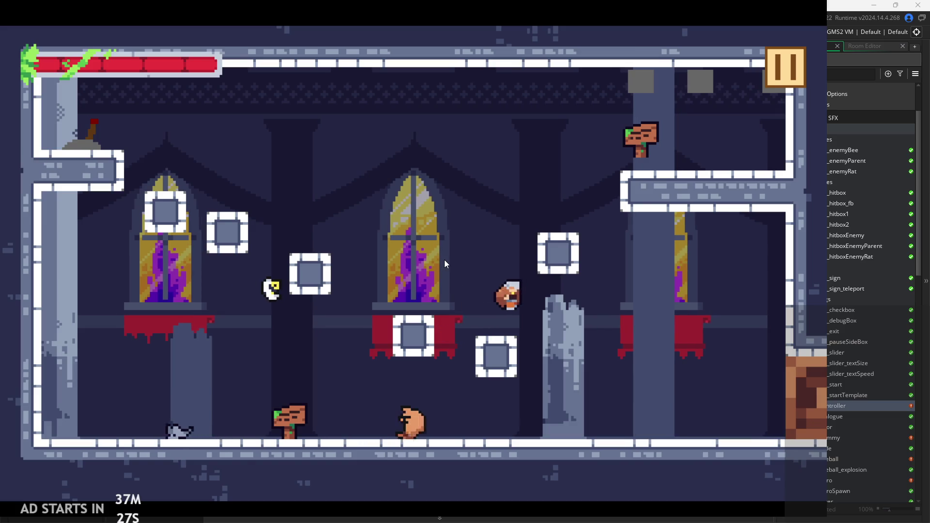
pyautogui.press('space')
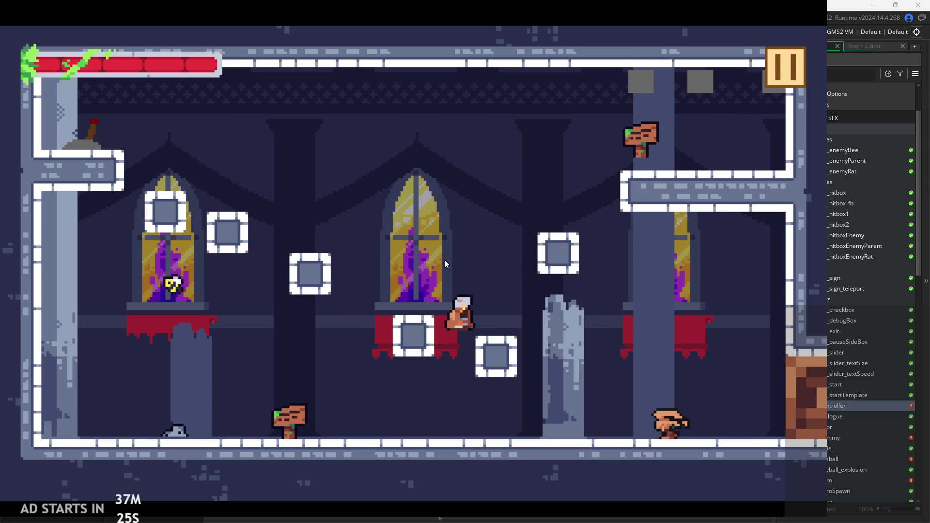
pyautogui.press('space')
pyautogui.press('space')
pyautogui.press('space')
pyautogui.press('Right')
pyautogui.press('space')
pyautogui.press('Right')
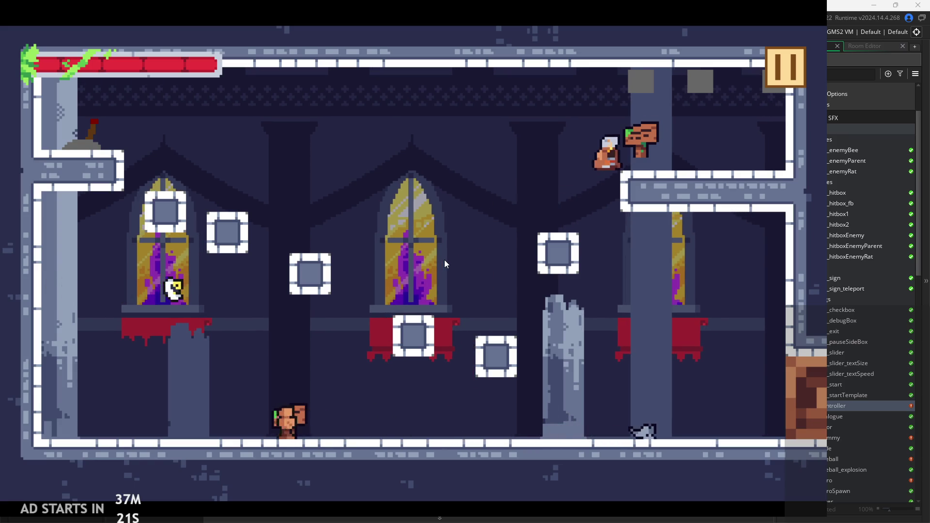
pyautogui.press('Right')
pyautogui.press('space')
pyautogui.press('Right')
pyautogui.press('space')
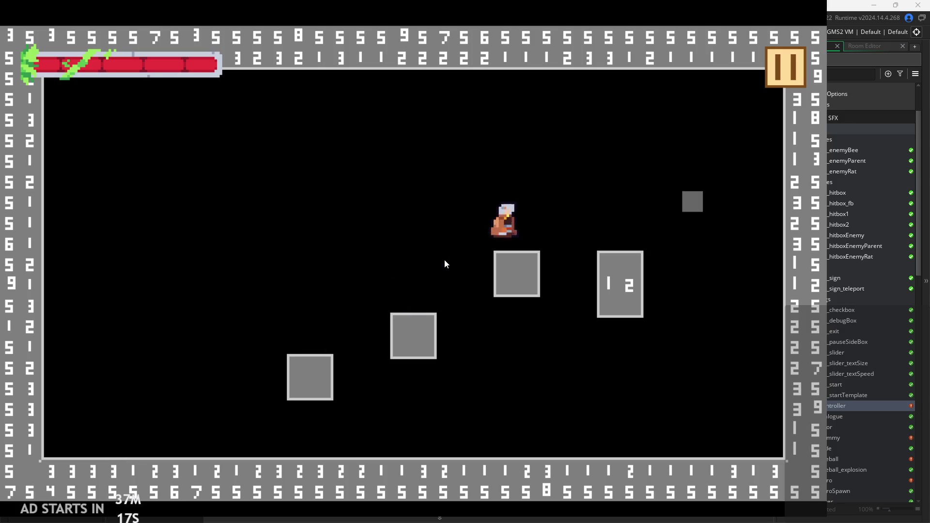
pyautogui.press('space')
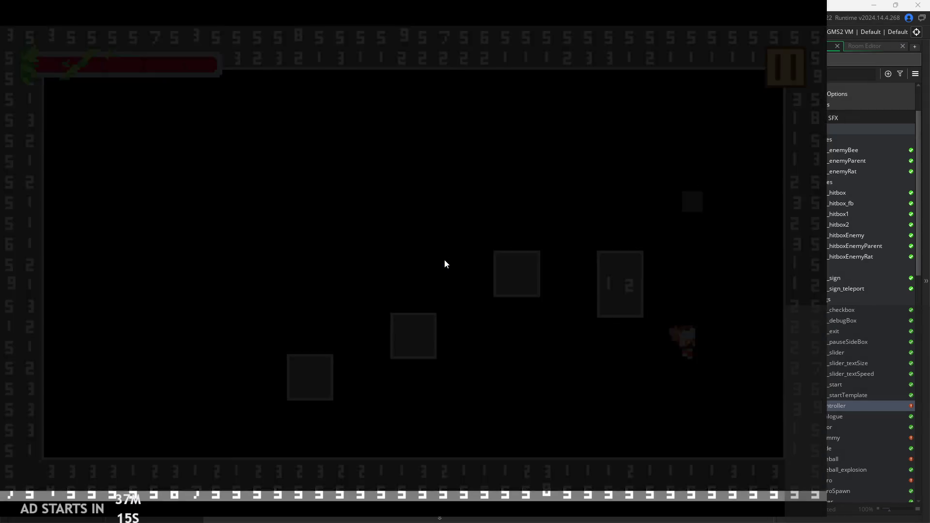
pyautogui.press('Right')
pyautogui.press('space')
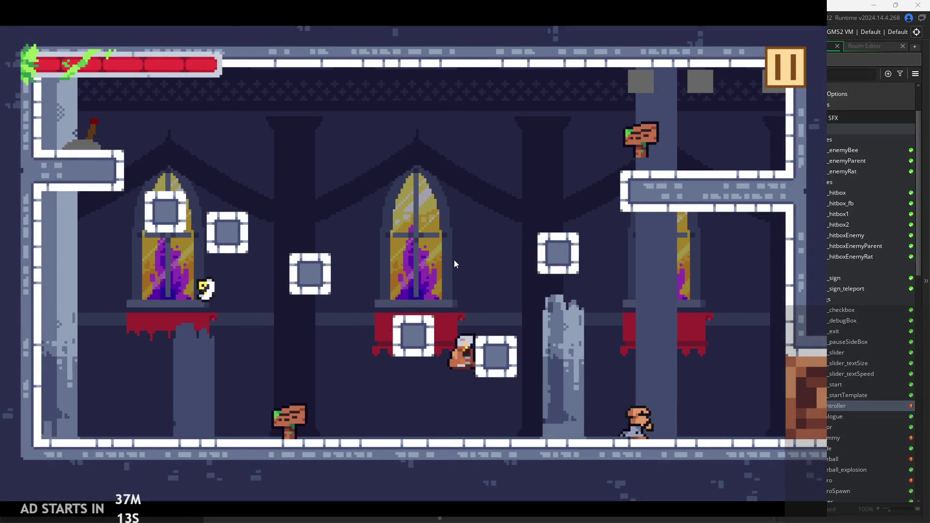
pyautogui.press('Left')
pyautogui.press('space')
pyautogui.press('Right')
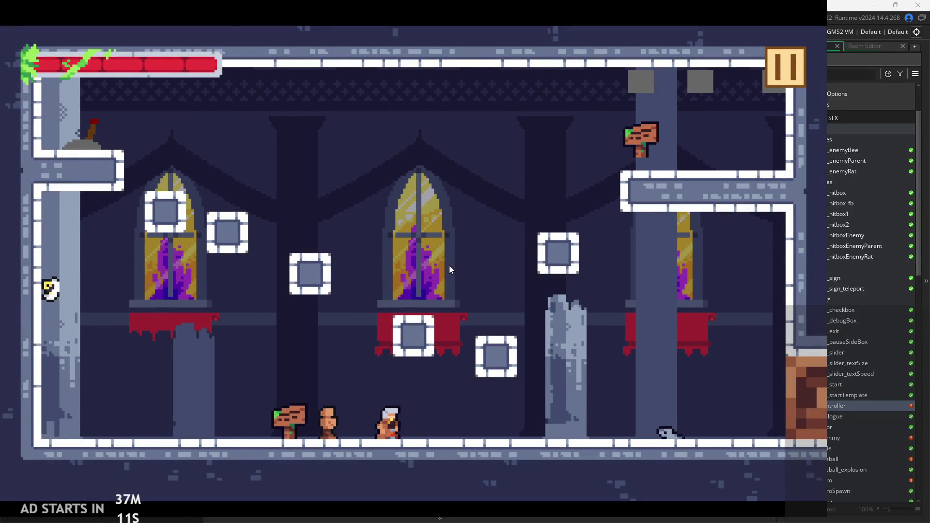
pyautogui.press('space')
pyautogui.press('Left')
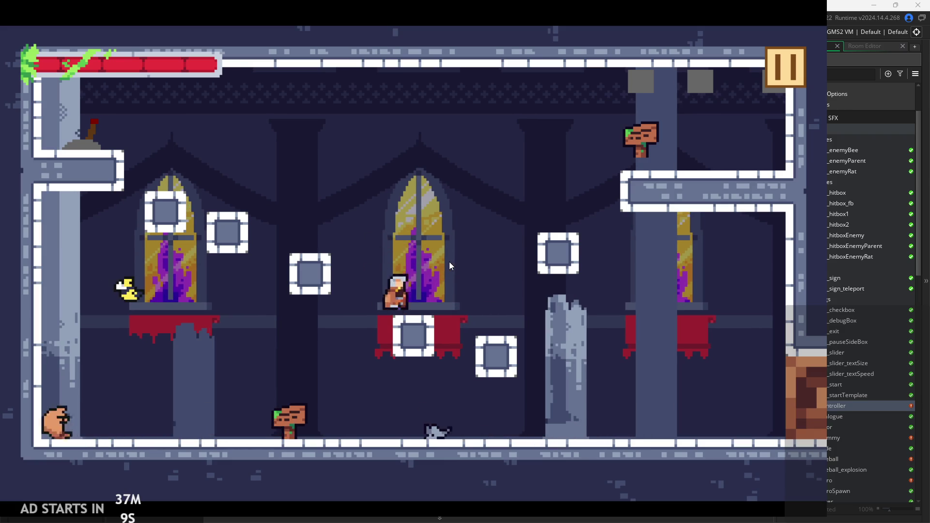
pyautogui.press('Right')
pyautogui.press('space')
pyautogui.press('Left')
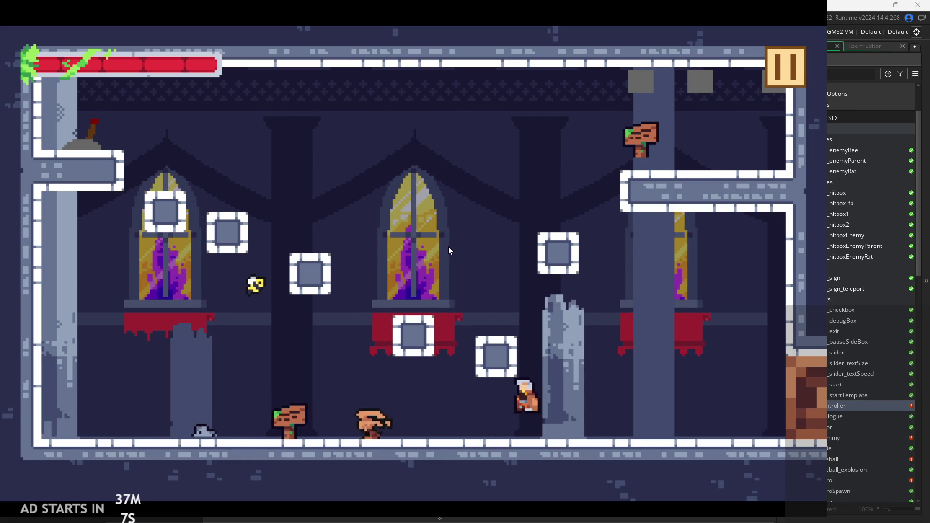
pyautogui.press('space')
pyautogui.press('Left')
pyautogui.press('space')
pyautogui.press('Right')
pyautogui.press('space')
# Wall-jump the hero up between the walls and the crate column, swinging an attack mid-jump.
pyautogui.press('Right')
pyautogui.press('space')
pyautogui.press('Right')
pyautogui.press('Left')
pyautogui.press('Right')
pyautogui.press('Right')
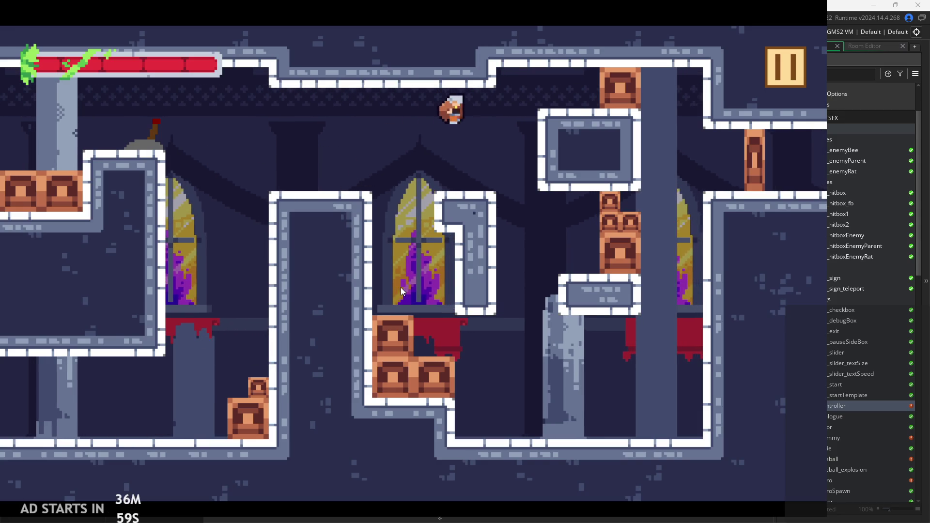
pyautogui.press('space')
pyautogui.press('space')
pyautogui.press('Left')
pyautogui.press('space')
pyautogui.press('space')
pyautogui.press('space')
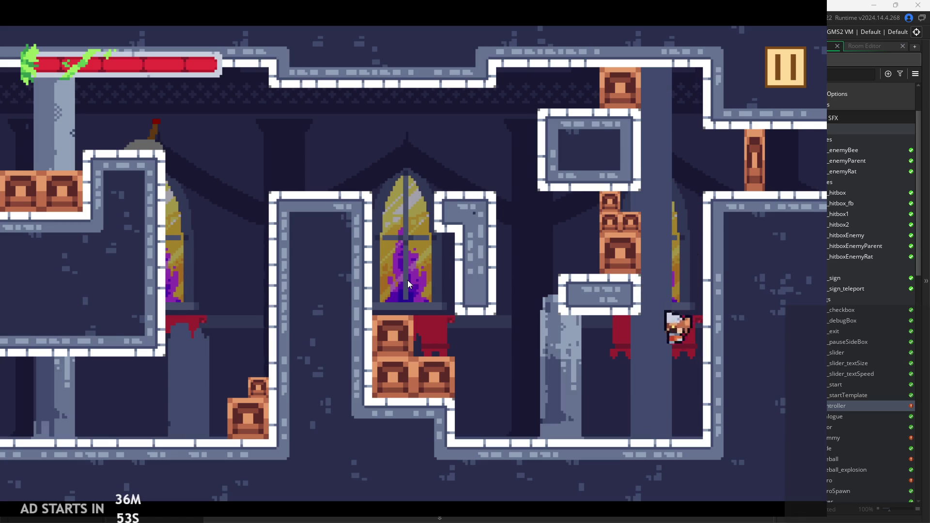
pyautogui.press('Left')
pyautogui.press('space')
pyautogui.press('Right')
pyautogui.press('space')
pyautogui.press('Right')
pyautogui.press('Left')
pyautogui.press('Right')
pyautogui.press('space')
pyautogui.press('Left')
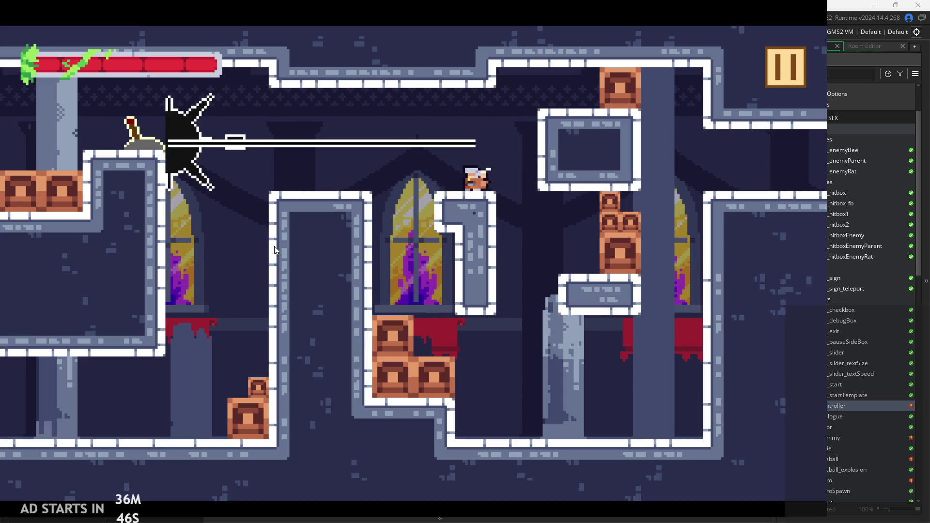
pyautogui.press('Left')
pyautogui.press('Right')
pyautogui.press('space')
pyautogui.press('Right')
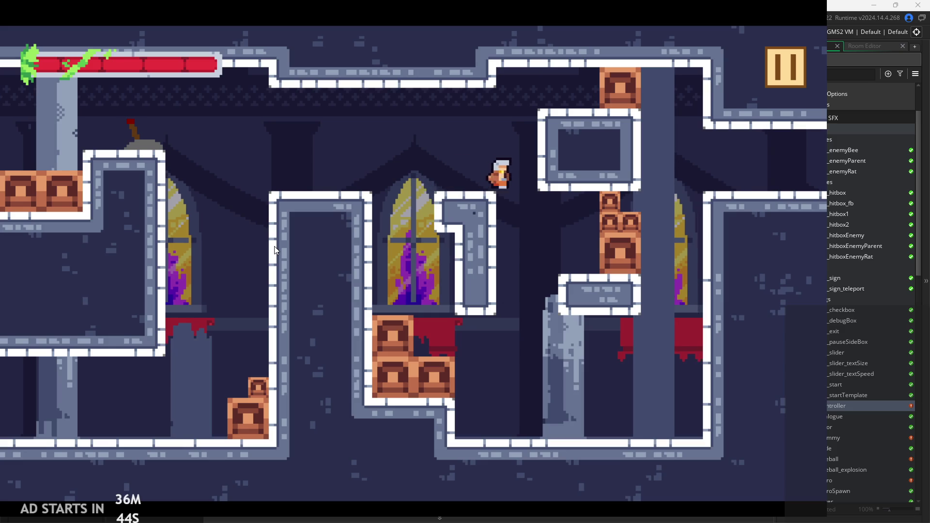
pyautogui.press('space')
pyautogui.press('Right')
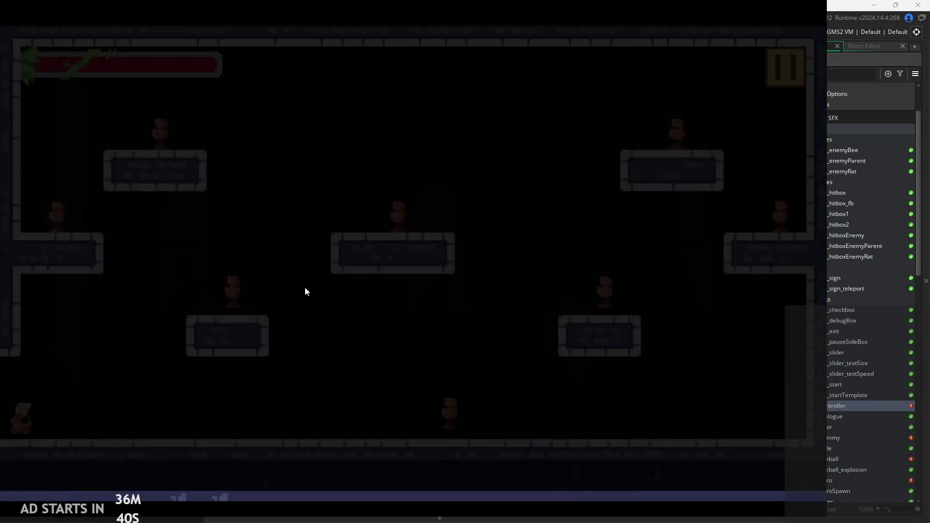
# Run and dash the hero right into the new room, then pause and enable the debug stats overlay.
pyautogui.press('Right')
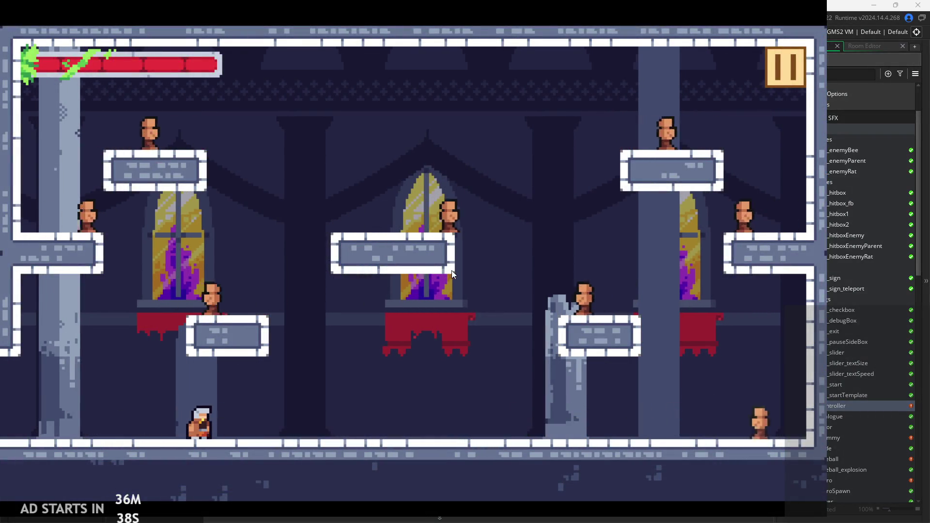
pyautogui.press('Right')
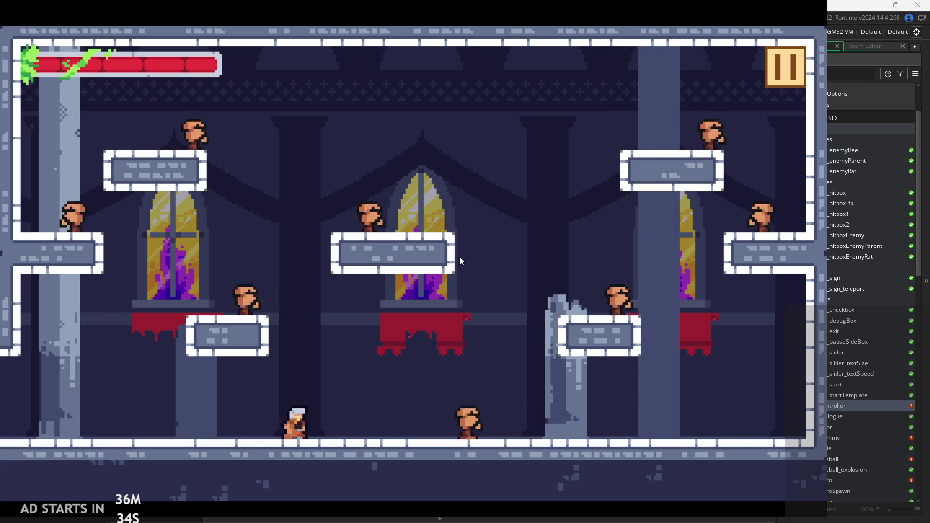
pyautogui.press('Right')
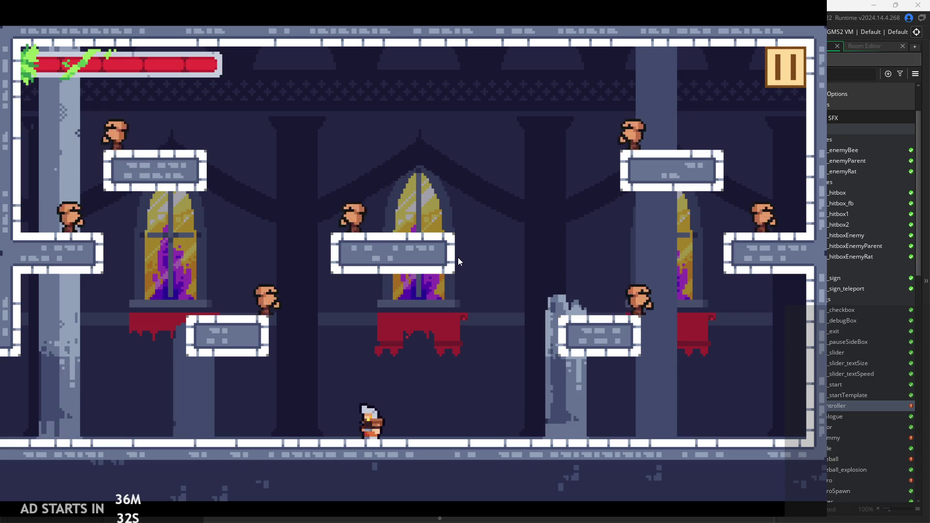
pyautogui.press('Escape')
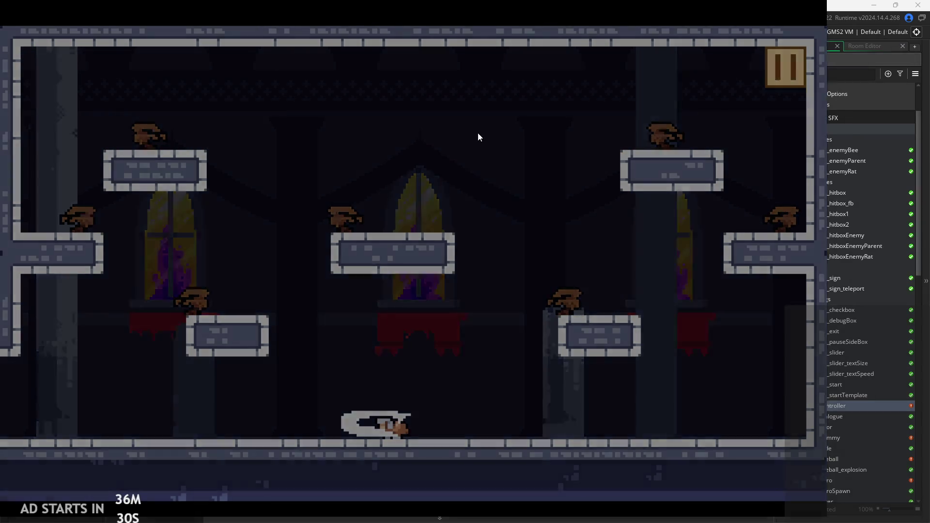
pyautogui.click(165, 146)
# Resume play and run the hero left, attacking with two-hit mouse combos.
pyautogui.click(794, 74)
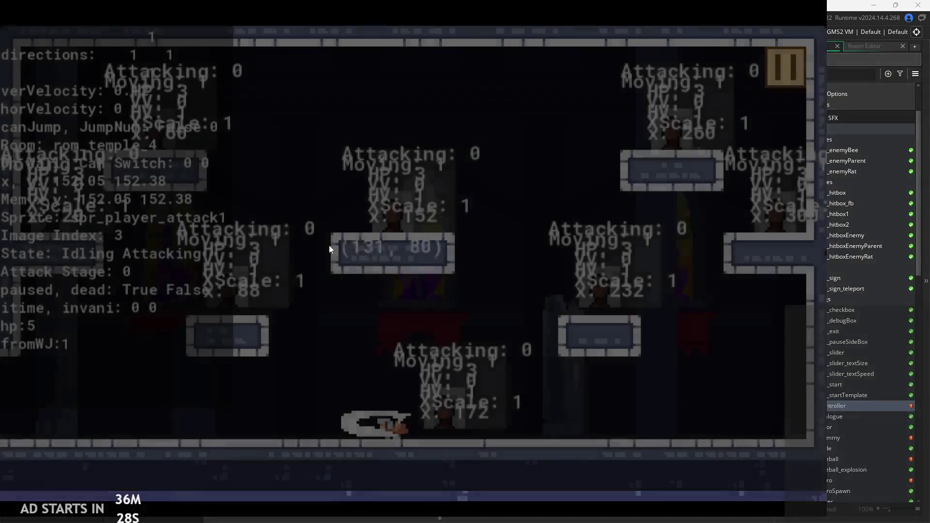
pyautogui.press('Left')
pyautogui.click(365, 333)
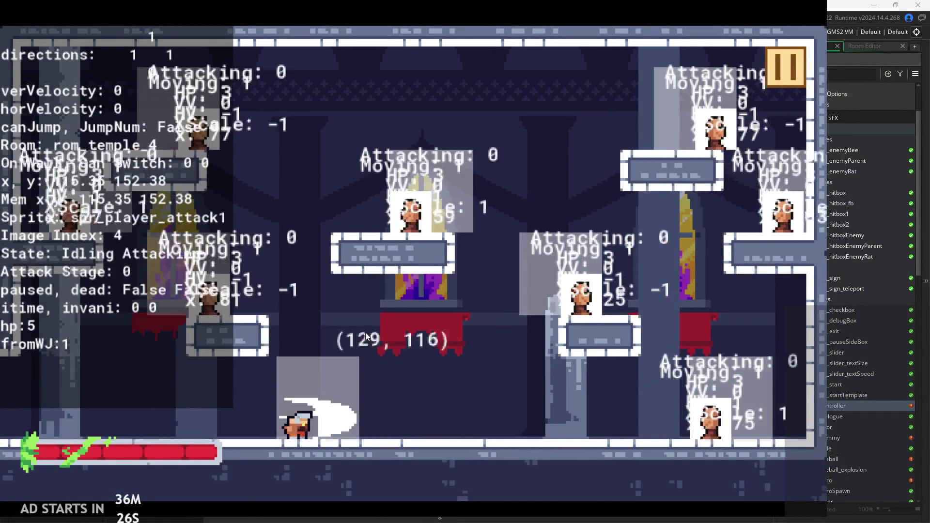
pyautogui.click(426, 333)
pyautogui.press('Left')
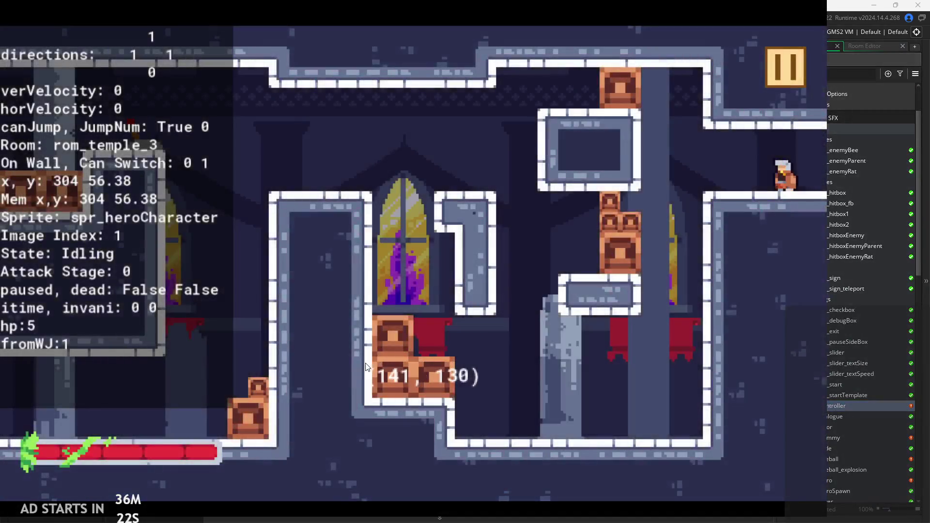
pyautogui.click(366, 363)
pyautogui.click(367, 363)
pyautogui.press('Left')
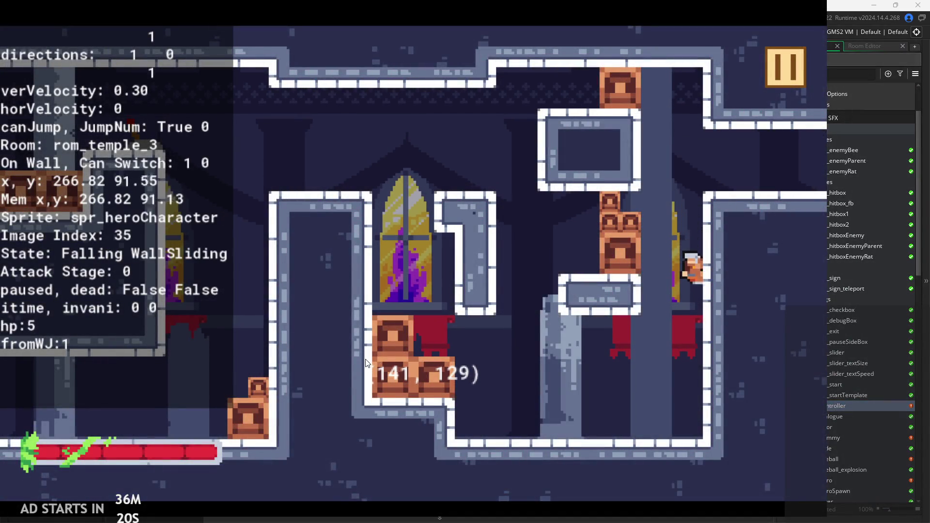
pyautogui.press('Left')
pyautogui.click(481, 325)
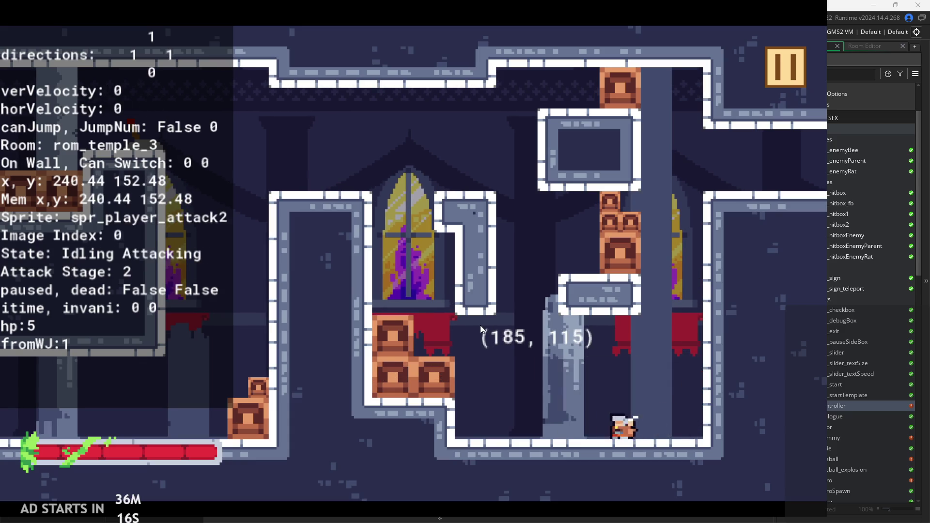
# Jump the hero onto the right wall, run along the floor, dash left, and pause again.
pyautogui.press('Right')
pyautogui.press('space')
pyautogui.press('space')
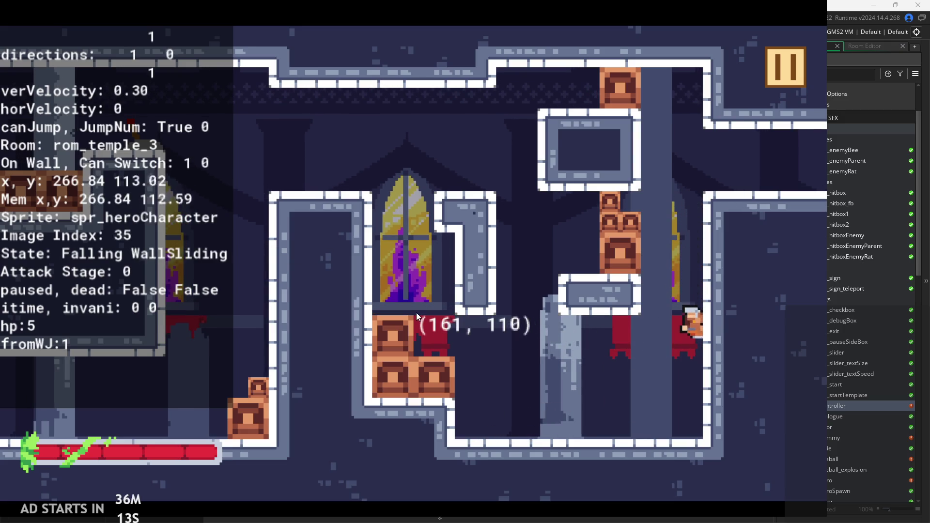
pyautogui.press('Left')
pyautogui.press('Right')
pyautogui.press('Left')
pyautogui.press('Left')
pyautogui.press('shift')
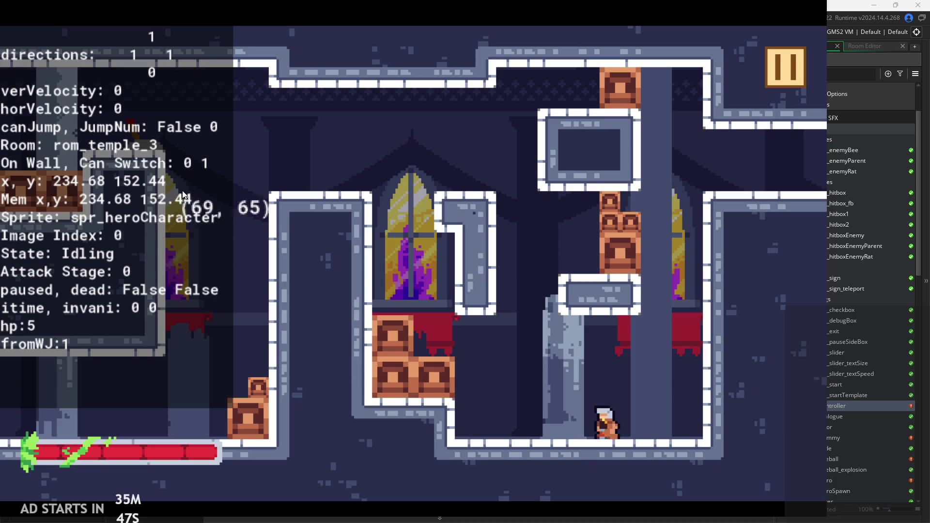
pyautogui.click(788, 74)
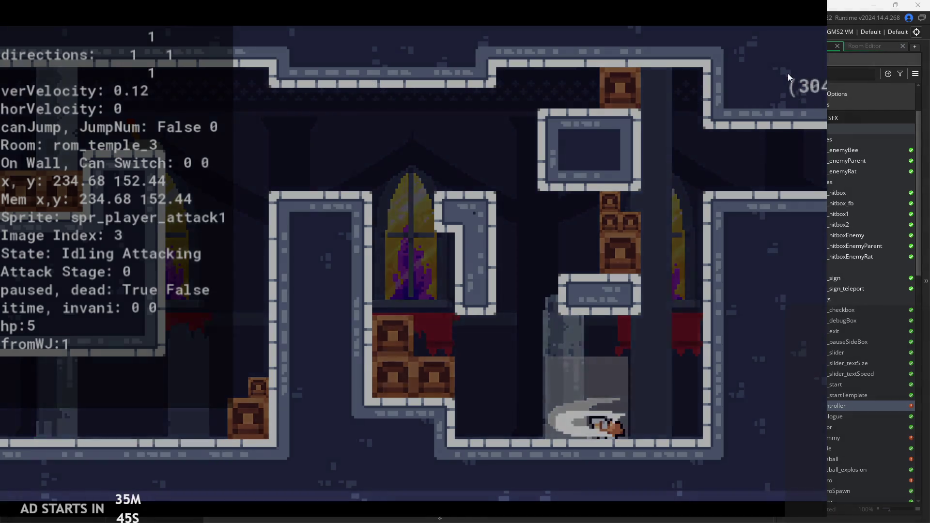
# Exit the game and scroll the Draw GUI code to the fromWJ debug line at line 113.
pyautogui.click(675, 429)
pyautogui.scroll(-5, 450, 267)
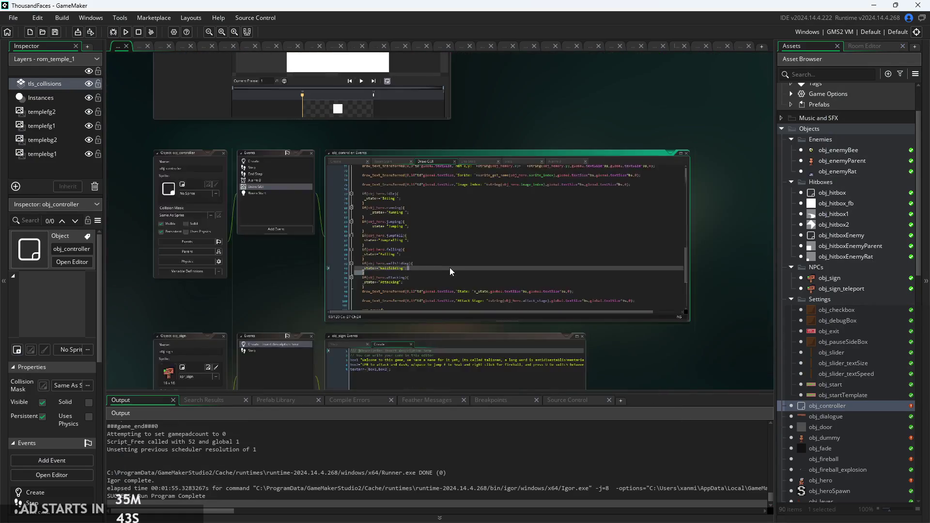
pyautogui.scroll(-7, 368, 233)
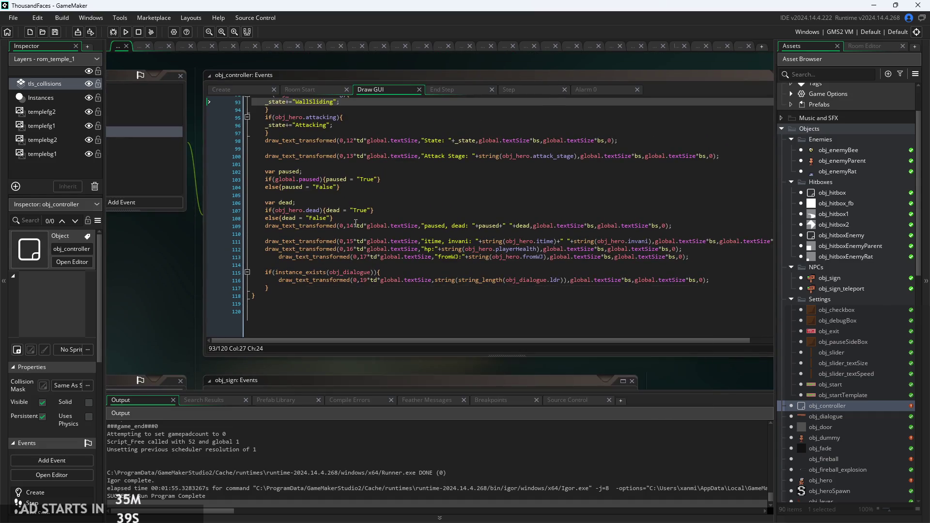
pyautogui.scroll(-2, 436, 218)
pyautogui.scroll(4, 533, 193)
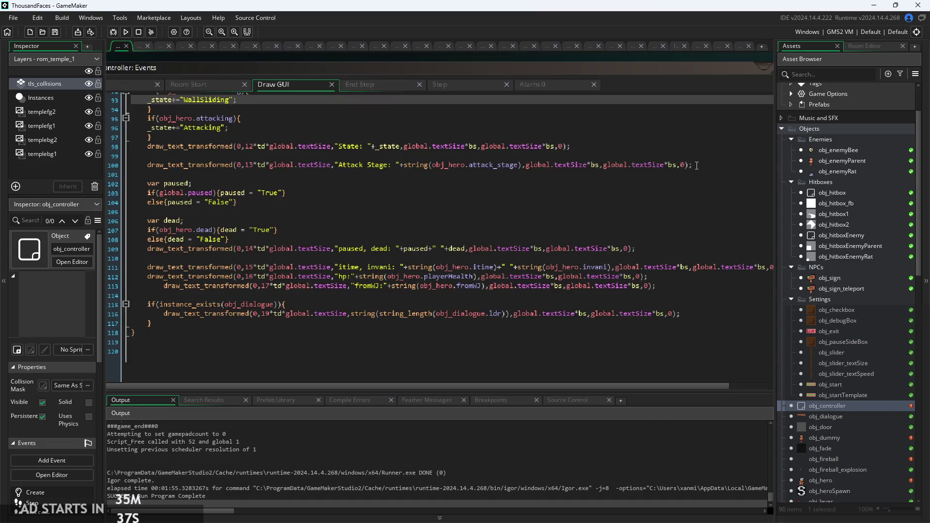
pyautogui.scroll(1, 484, 271)
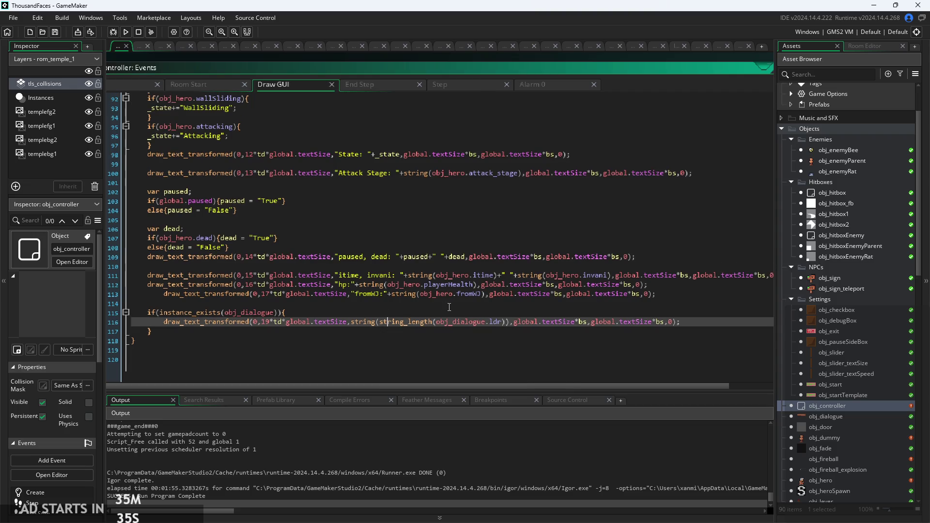
# Insert a new empty line below the fromWJ debug line.
pyautogui.click(687, 293)
pyautogui.moveTo(687, 293); pyautogui.dragTo(146, 294)
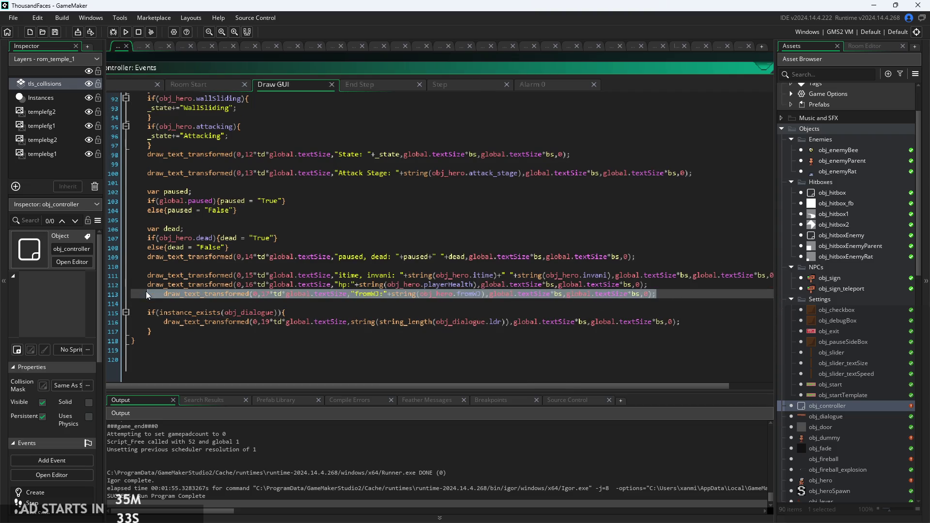
pyautogui.click(656, 292)
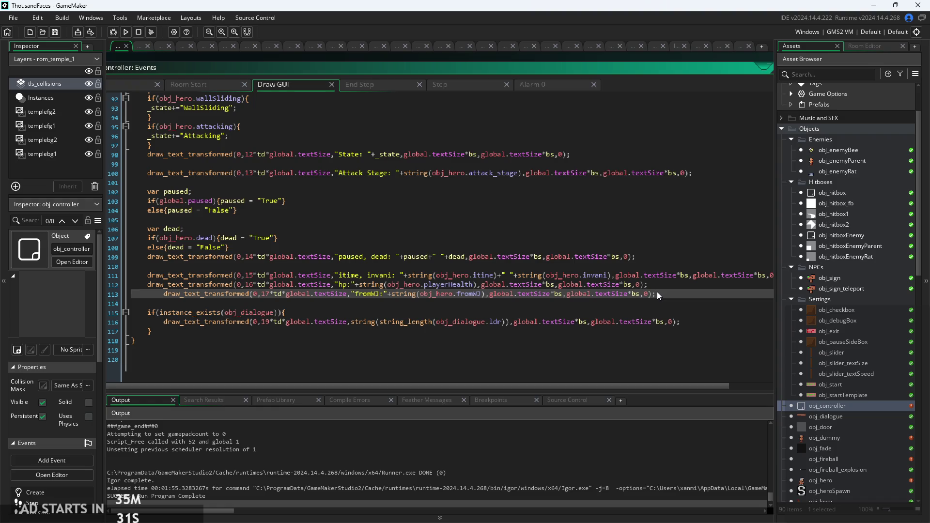
pyautogui.press('Return')
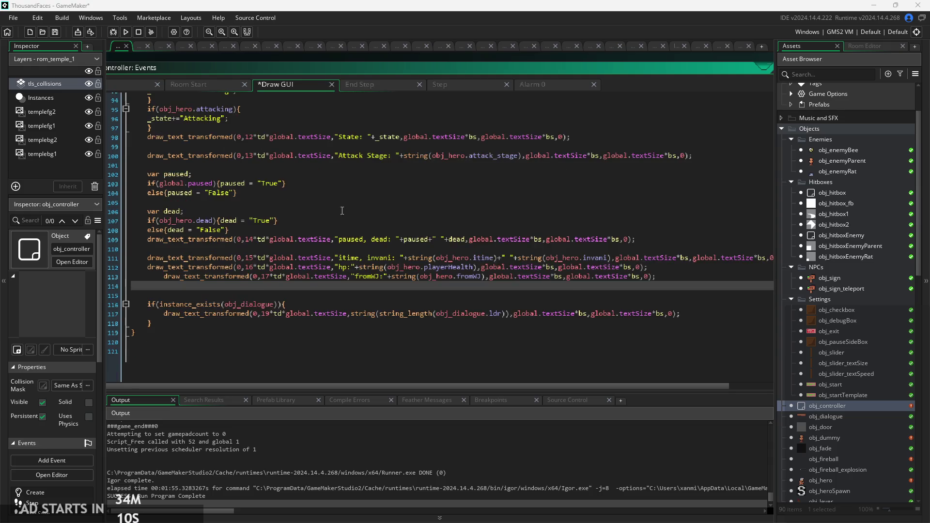
# Paste the keyboard_check_pressed block storing current_key below line 113 and fix its indentation.
pyautogui.click(542, 250)
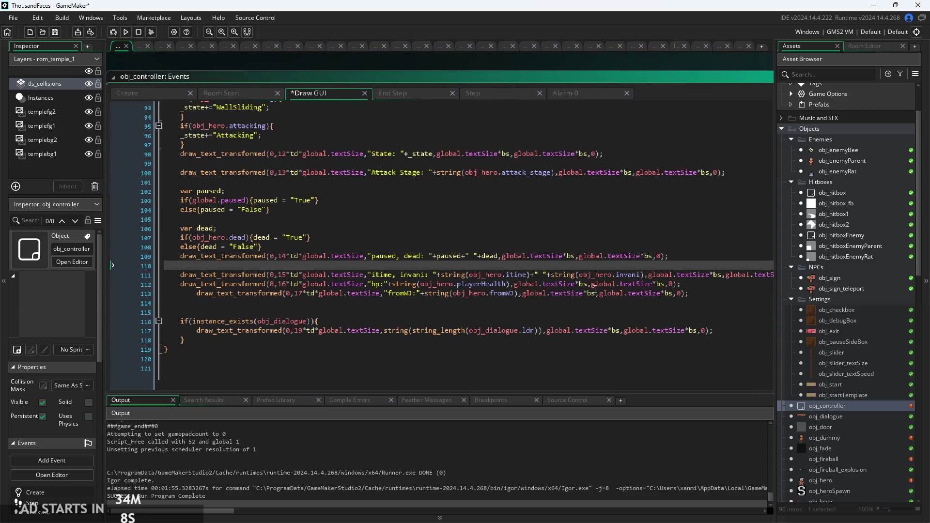
pyautogui.click(712, 297)
pyautogui.write('if keyboard_check_pressed(vk_anykey){ var current_key = keyboard_lastkey; }')
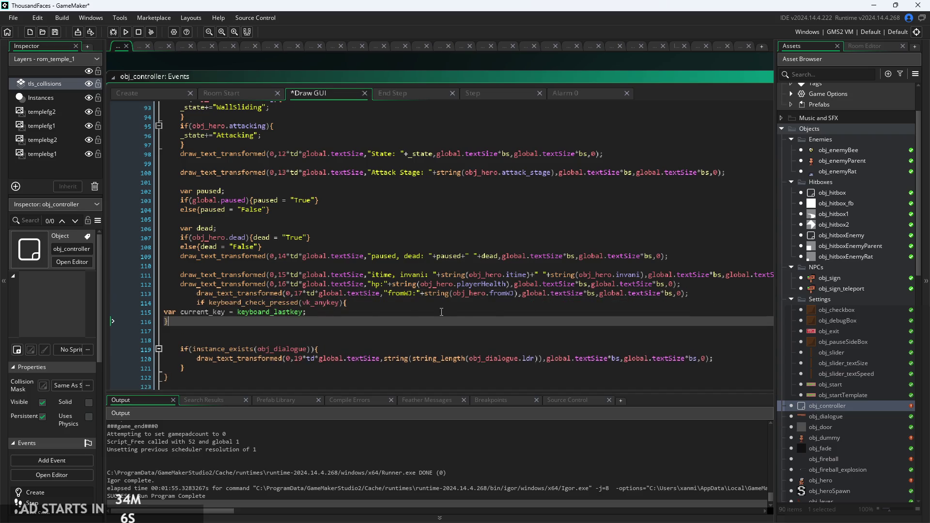
pyautogui.click(164, 312)
pyautogui.press('Tab')
pyautogui.press('Tab')
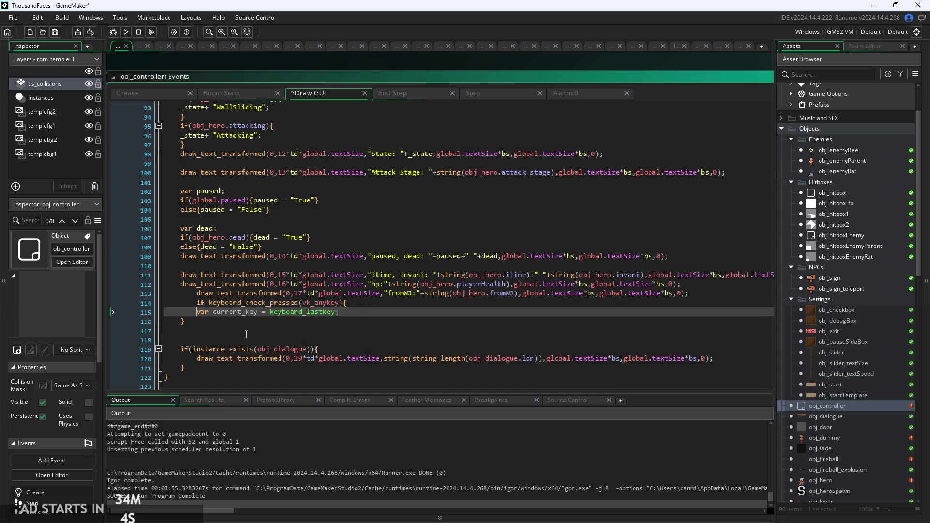
pyautogui.click(166, 321)
pyautogui.press('Tab')
pyautogui.press('Tab')
pyautogui.press('Up')
pyautogui.press('Tab')
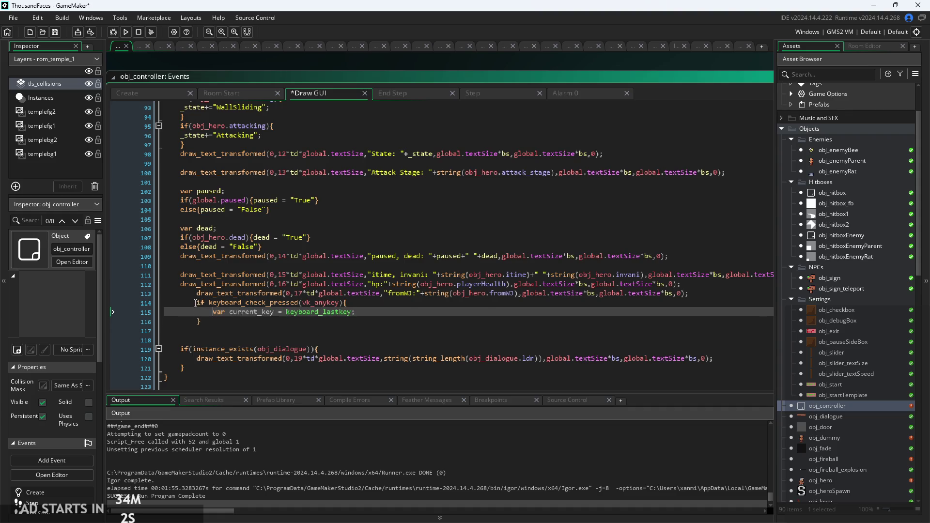
pyautogui.press('Up')
pyautogui.hotkey('shift', 'Tab')
pyautogui.click(197, 293)
pyautogui.hotkey('shift', 'Tab')
pyautogui.press('Down')
pyautogui.press('Down')
pyautogui.hotkey('shift', 'Tab')
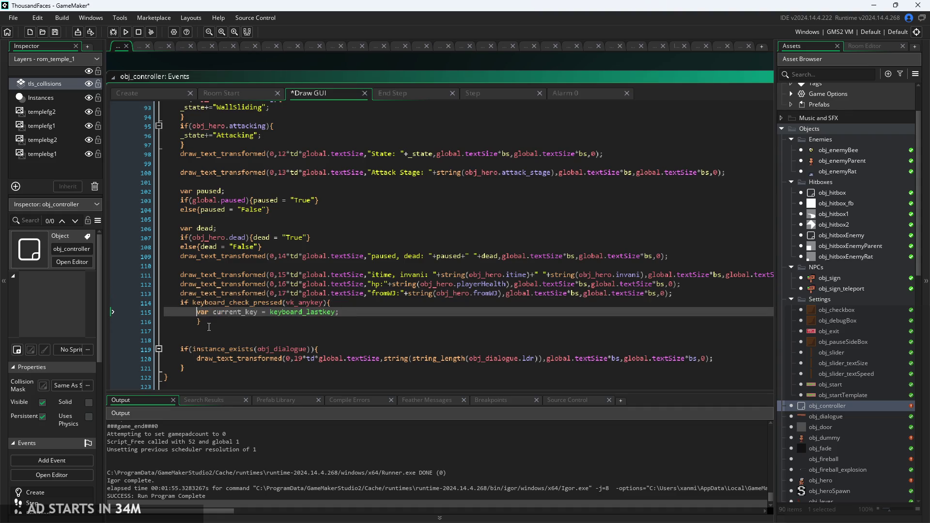
pyautogui.click(200, 322)
pyautogui.hotkey('shift', 'Tab')
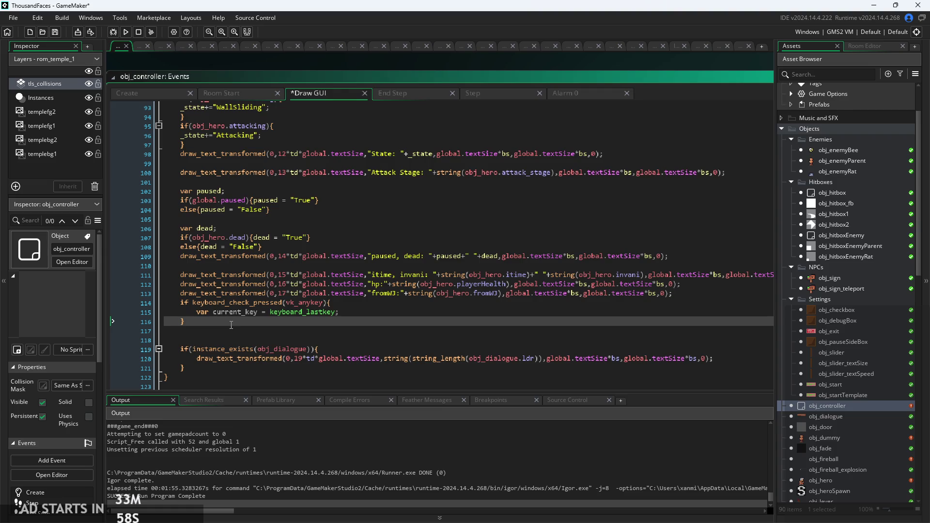
pyautogui.press('Return')
# Copy the fromWJ debug line to line 117, using row 18, label 'Keys' and value current_key.
pyautogui.moveTo(684, 294); pyautogui.dragTo(188, 296)
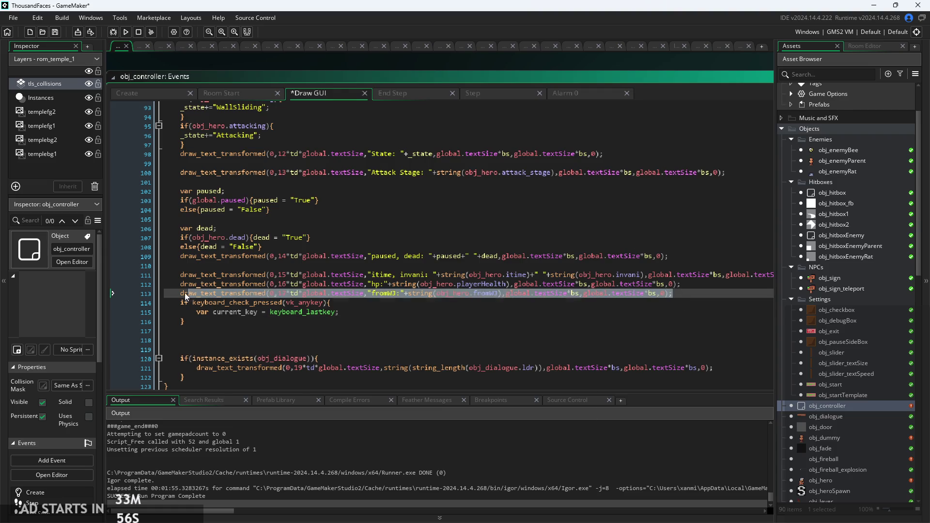
pyautogui.hotkey('ctrl', 'c')
pyautogui.click(225, 330)
pyautogui.hotkey('ctrl', 'v')
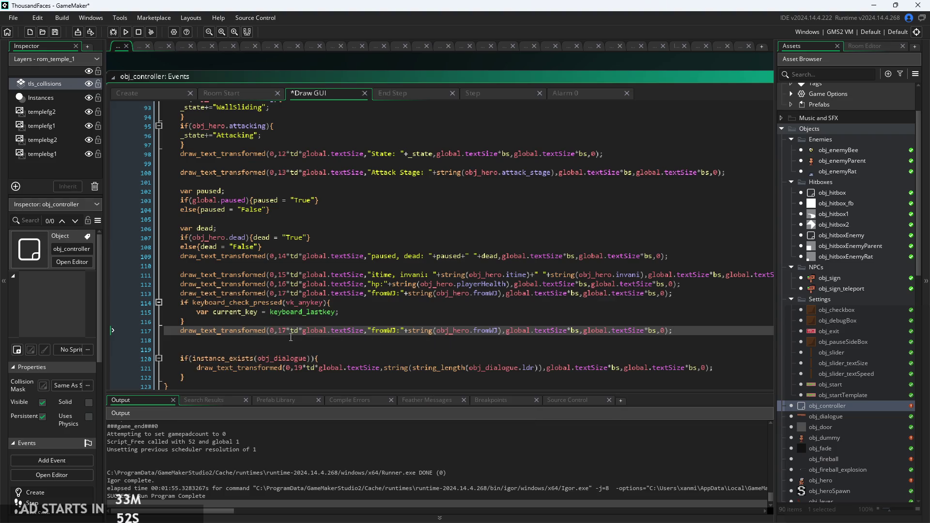
pyautogui.click(288, 333)
pyautogui.press('BackSpace')
pyautogui.write('8')
pyautogui.hotkey('ctrl', 'Right')
pyautogui.hotkey('ctrl', 'Right')
pyautogui.hotkey('shift', 'Right')
pyautogui.hotkey('shift', 'Right')
pyautogui.hotkey('shift', 'Right')
pyautogui.write('Kets')
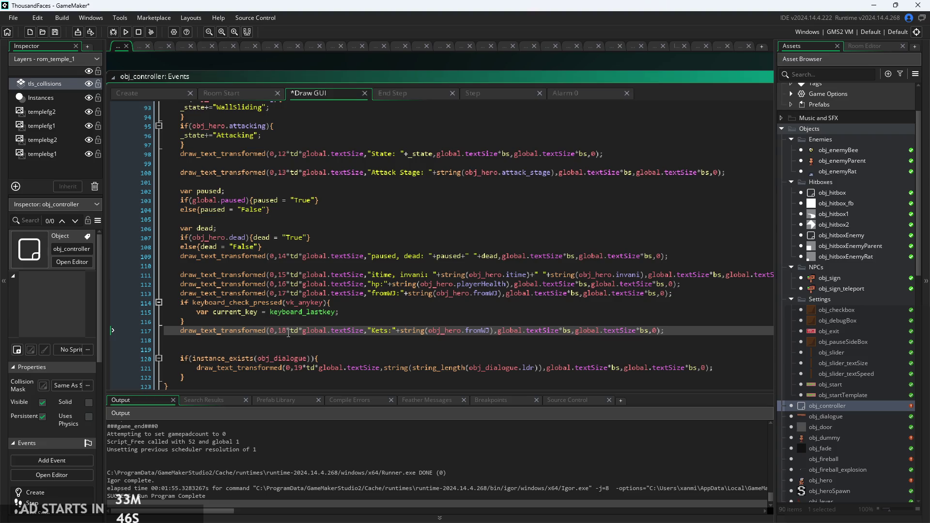
pyautogui.press('BackSpace')
pyautogui.press('BackSpace')
pyautogui.write('ys')
pyautogui.hotkey('shift', 'Right')
pyautogui.hotkey('shift', 'Right')
pyautogui.hotkey('shift', 'Right')
pyautogui.write('cur')
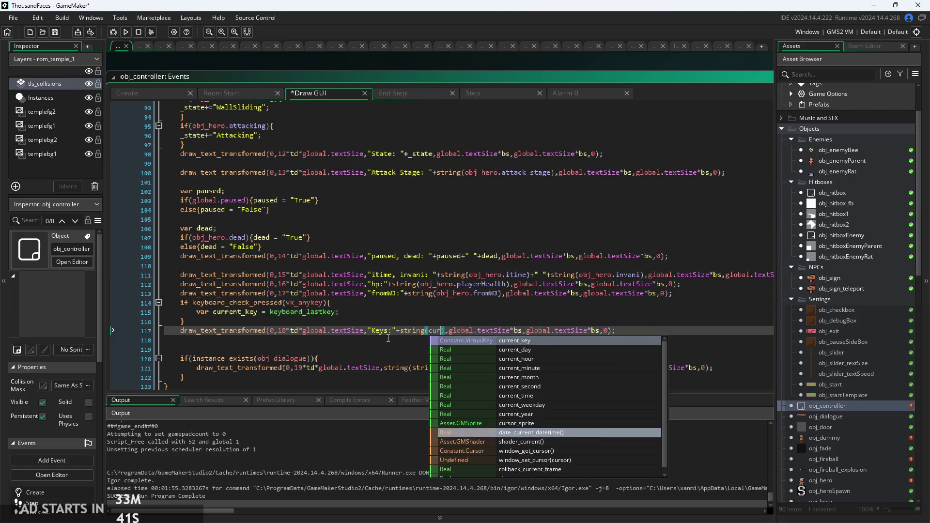
pyautogui.click(487, 341)
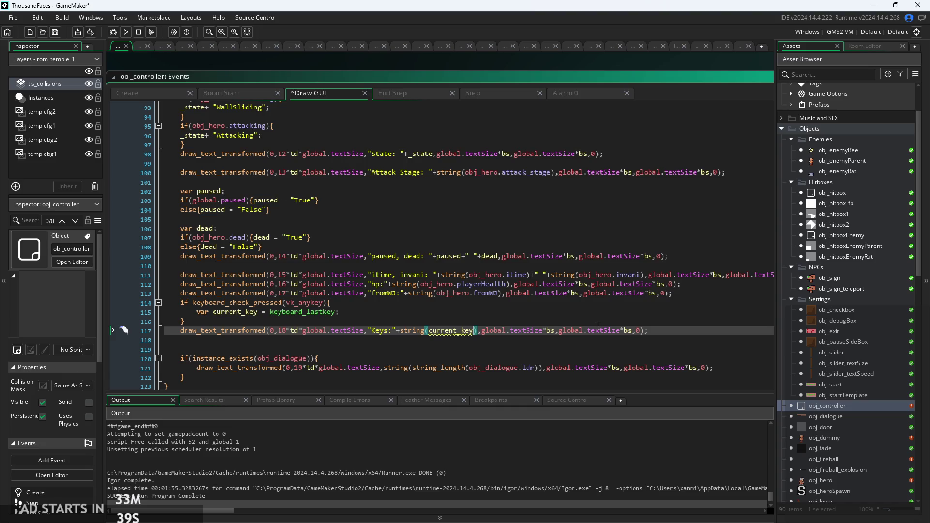
# Save the project and run the game.
pyautogui.moveTo(452, 329)
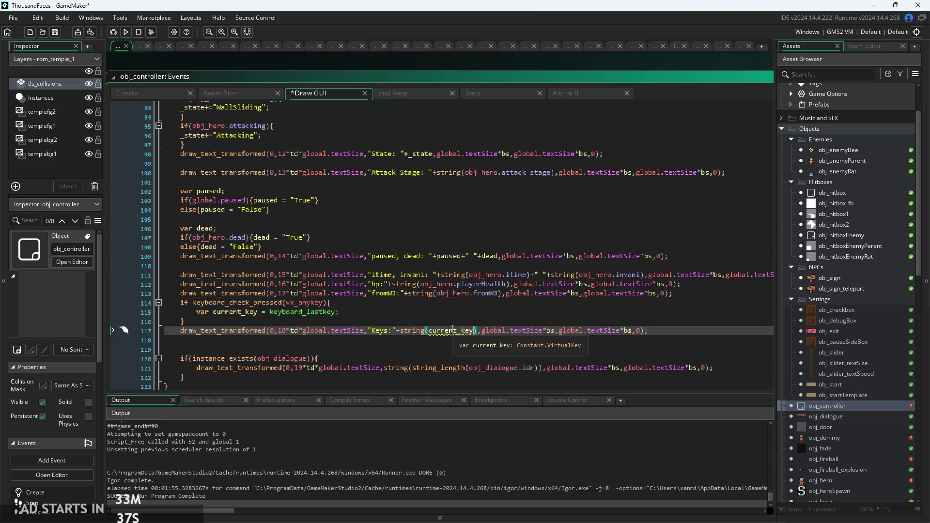
pyautogui.hotkey('ctrl', 's')
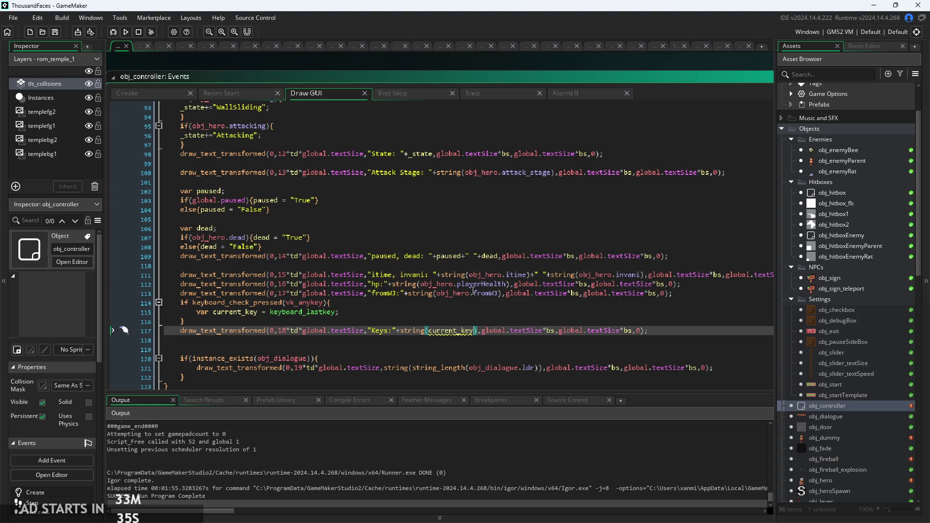
pyautogui.click(122, 31)
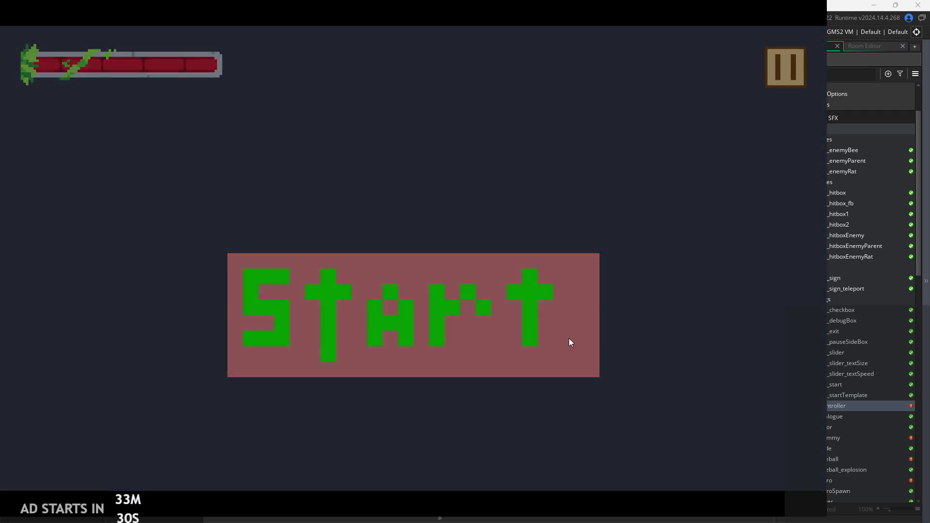
pyautogui.click(568, 339)
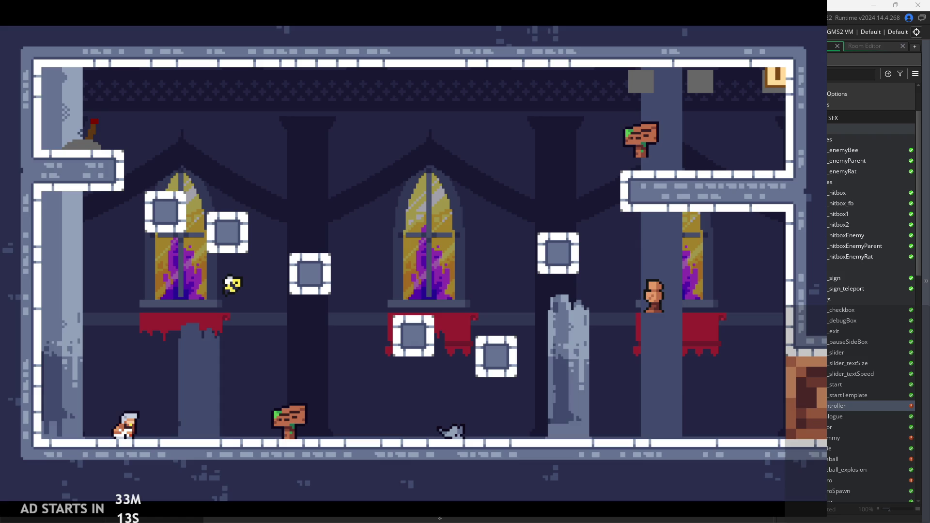
pyautogui.press('Escape')
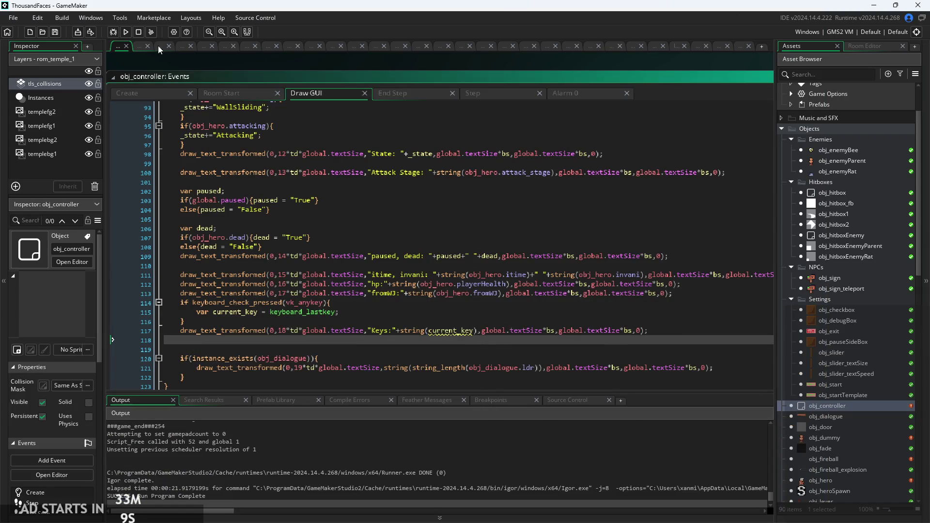
# Run the game with Debug Stats on, abort the current_key-not-set crash, and return to line 117.
pyautogui.click(126, 31)
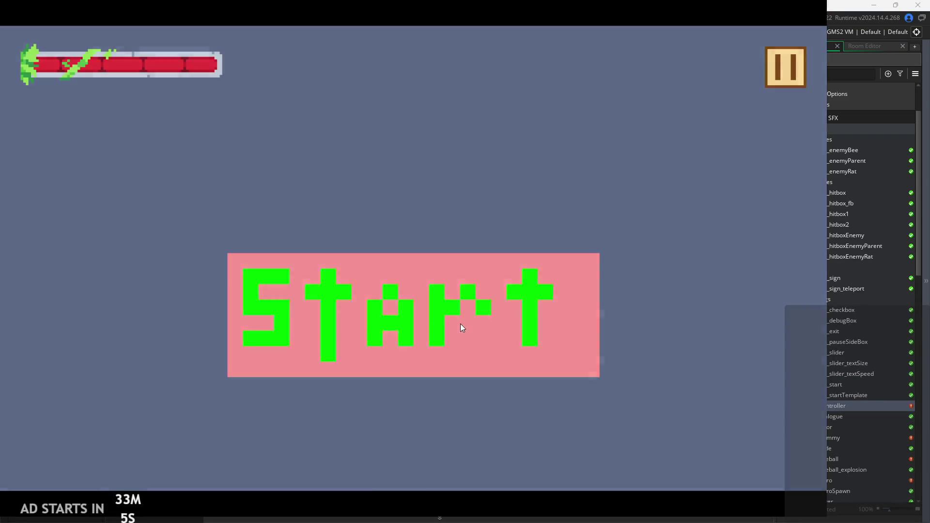
pyautogui.click(460, 324)
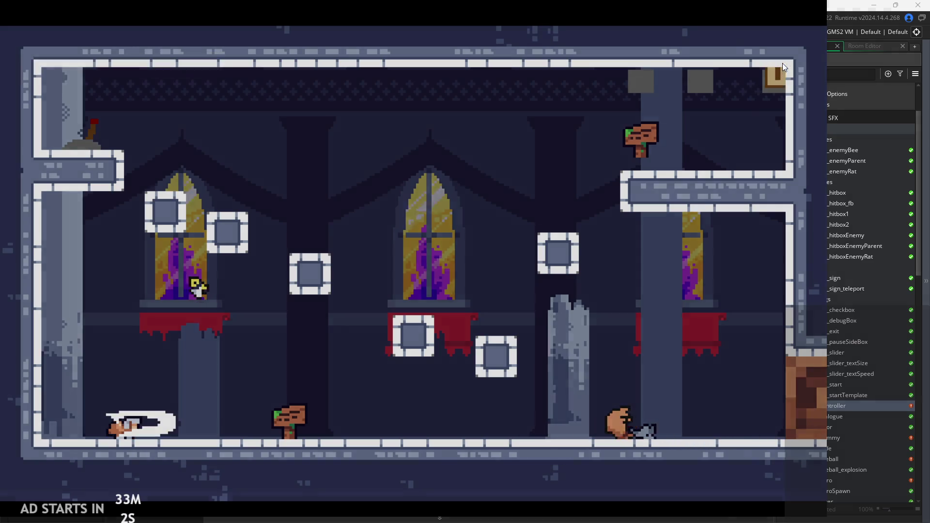
pyautogui.click(785, 65)
pyautogui.click(163, 150)
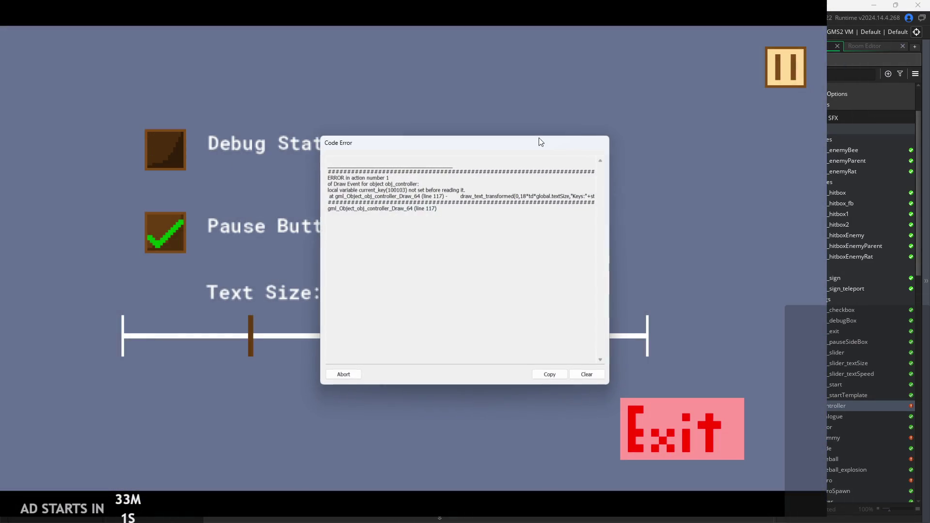
pyautogui.click(346, 375)
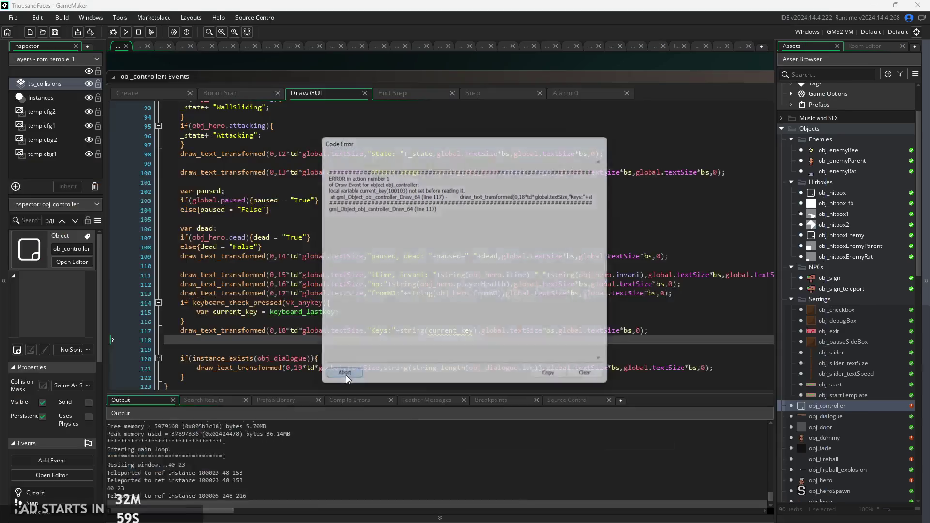
pyautogui.click(305, 315)
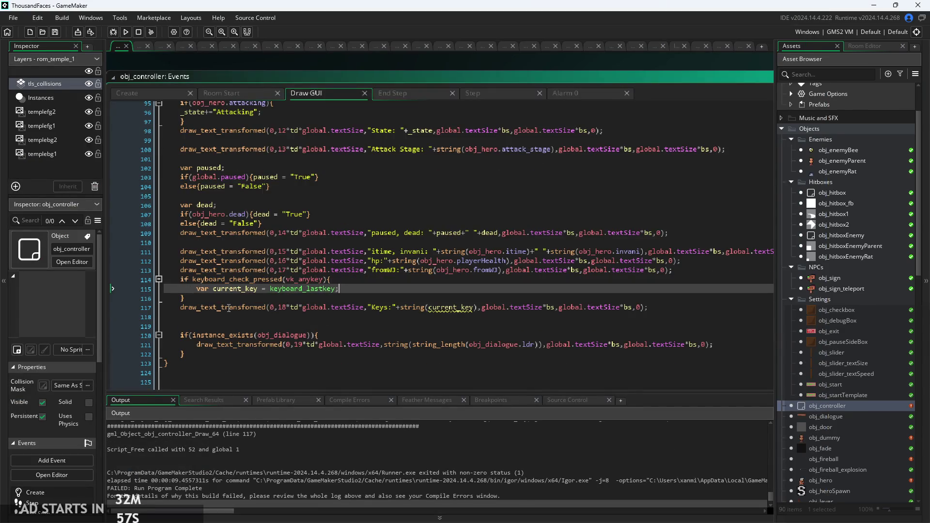
# Review the current_key error message and the keyboard_check_pressed condition on lines 114–115.
pyautogui.keyDown('ctrl'); pyautogui.scroll(2, 304, 315); pyautogui.keyUp('ctrl')
pyautogui.keyDown('ctrl'); pyautogui.scroll(-2, 352, 299); pyautogui.keyUp('ctrl')
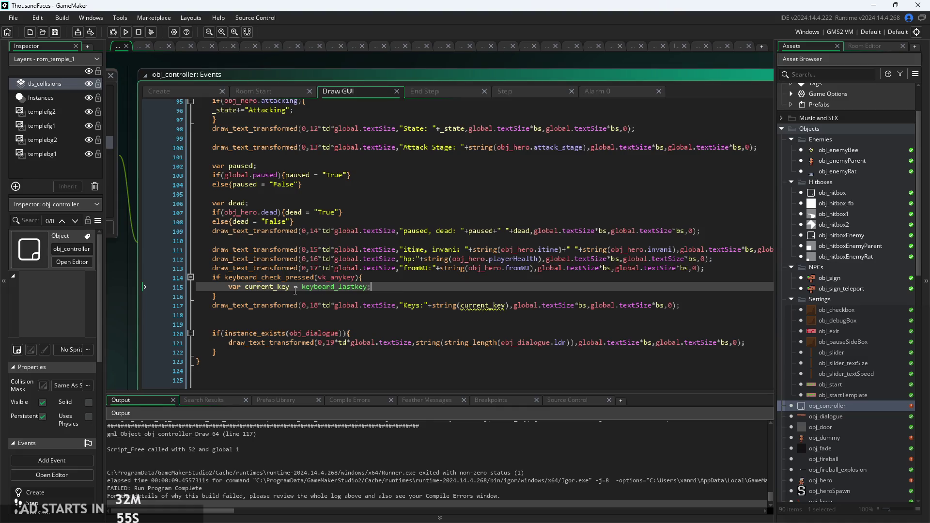
pyautogui.keyDown('ctrl'); pyautogui.scroll(2, 331, 296); pyautogui.keyUp('ctrl')
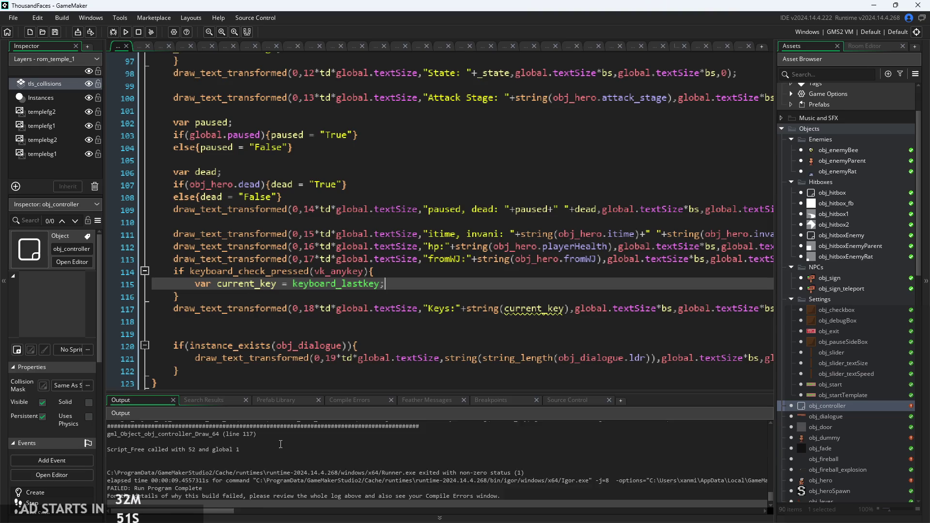
pyautogui.scroll(2, 281, 444)
pyautogui.moveTo(168, 450); pyautogui.dragTo(318, 449)
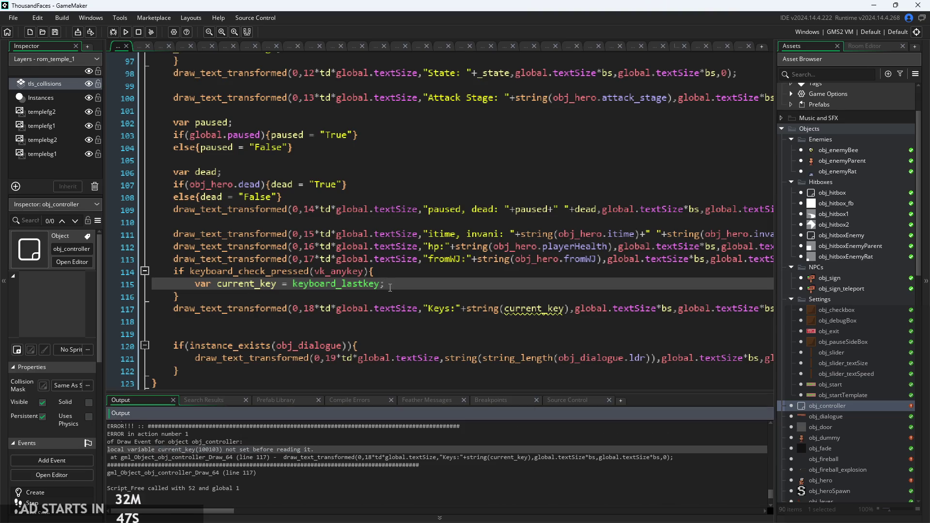
pyautogui.click(385, 273)
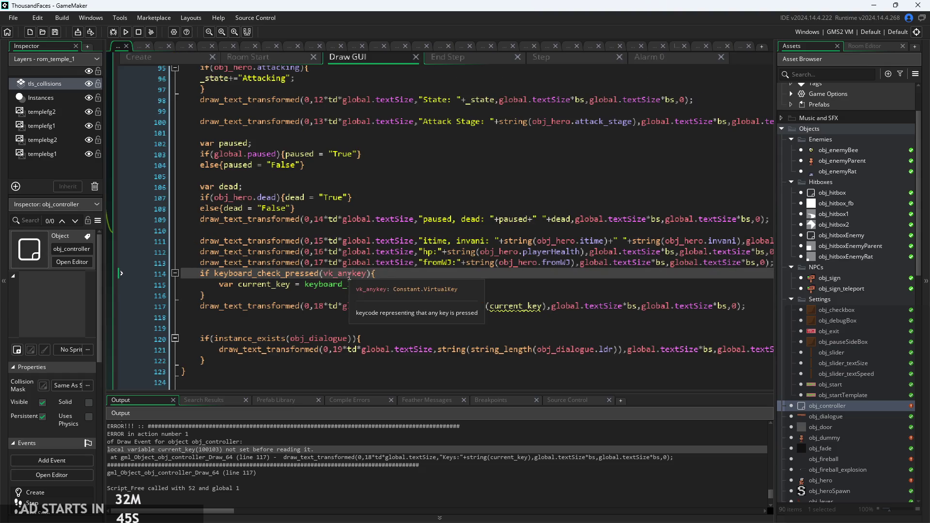
pyautogui.press('Down')
pyautogui.press('Up')
pyautogui.press('Down')
pyautogui.press('Up')
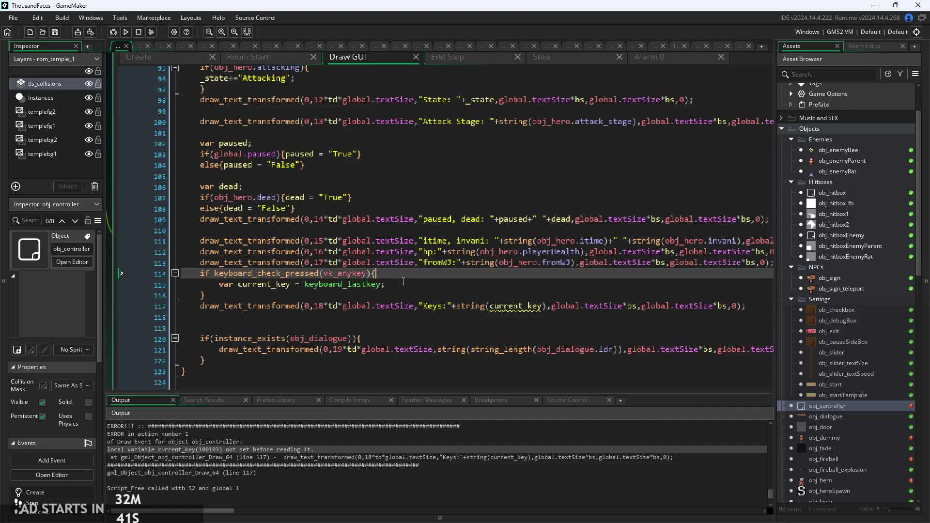
pyautogui.press('Down')
pyautogui.press('Up')
# Inspect the Keys draw call on line 117 against the if block ending at line 116.
pyautogui.click(412, 306)
pyautogui.press('Up')
pyautogui.press('Up')
pyautogui.press('Up')
pyautogui.press('Down')
pyautogui.press('Down')
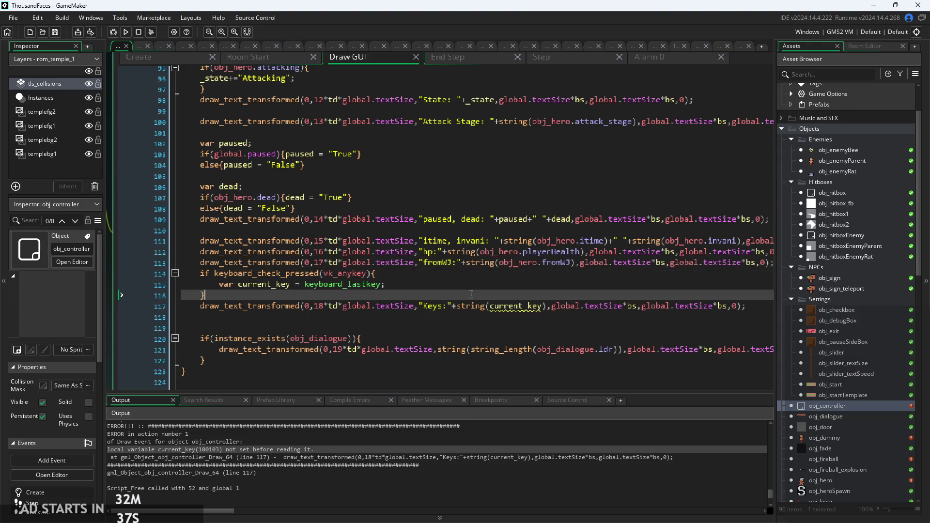
pyautogui.click(539, 306)
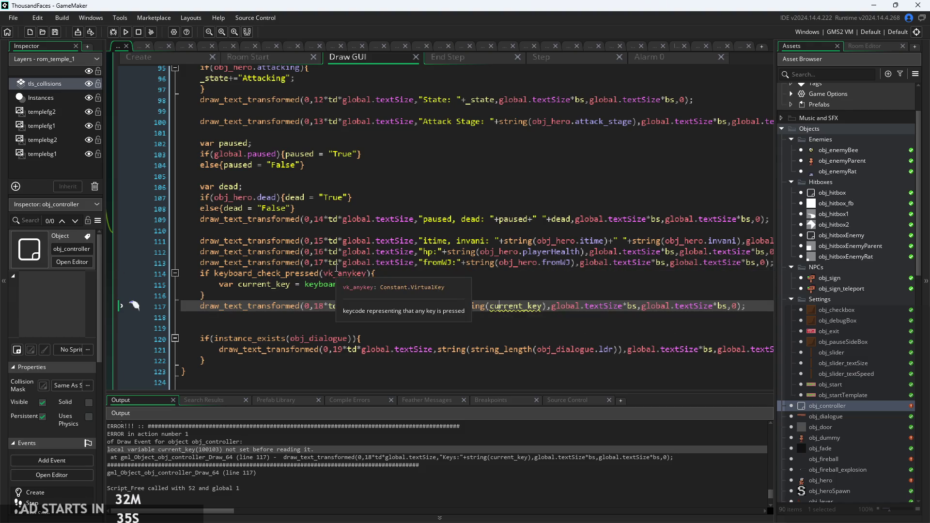
pyautogui.click(390, 273)
pyautogui.press('Down')
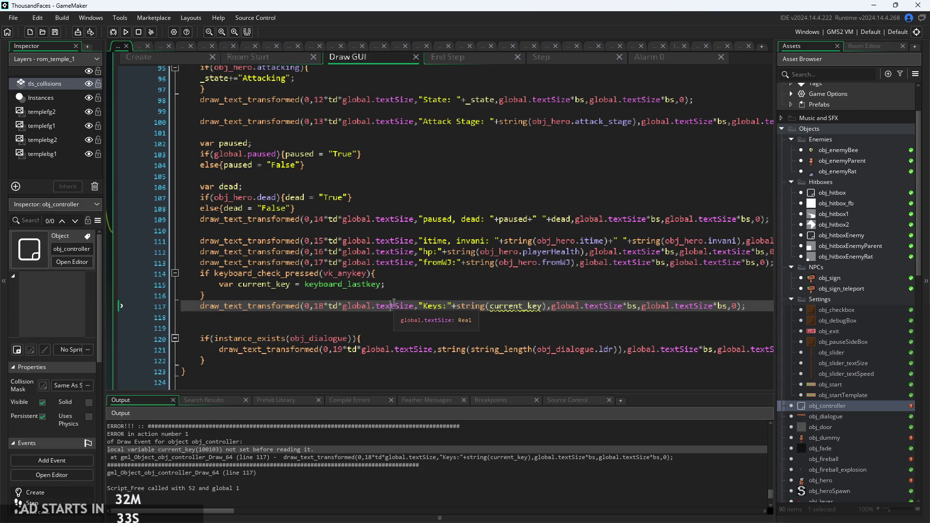
pyautogui.click(396, 295)
# Move line 117's Keys draw_text_transformed call inside the if block and rerun the game.
pyautogui.moveTo(199, 306)
pyautogui.mouseDown()
pyautogui.moveTo(629, 330)
pyautogui.moveTo(751, 314)
pyautogui.mouseUp()
pyautogui.press('Delete')
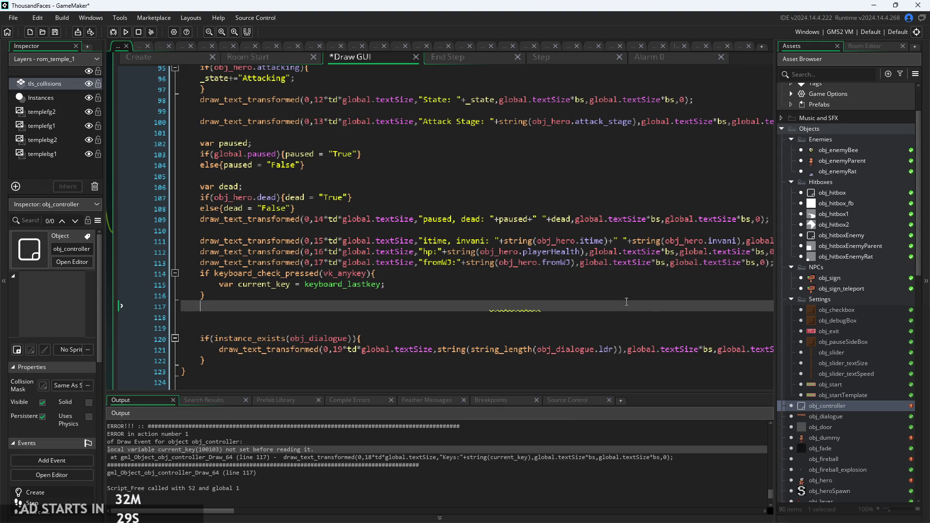
pyautogui.click(583, 284)
pyautogui.hotkey('ctrl', 'z')
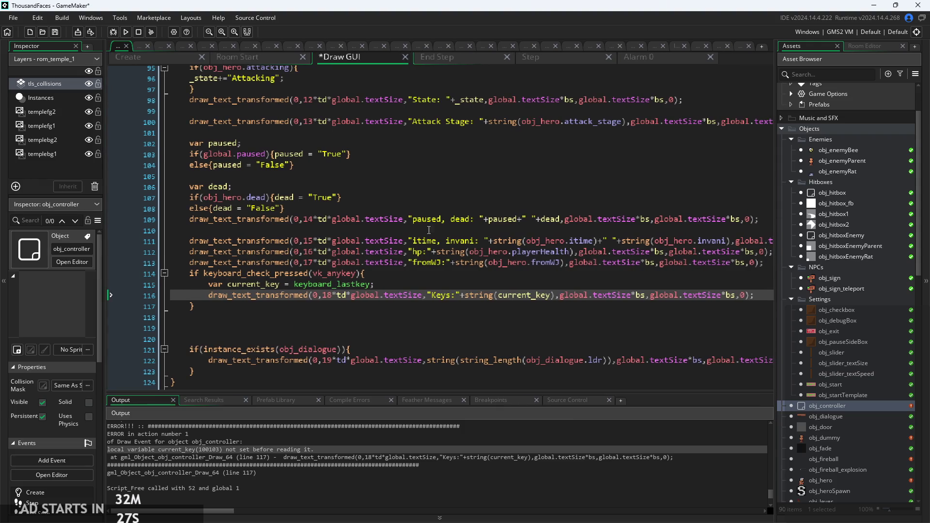
pyautogui.click(126, 32)
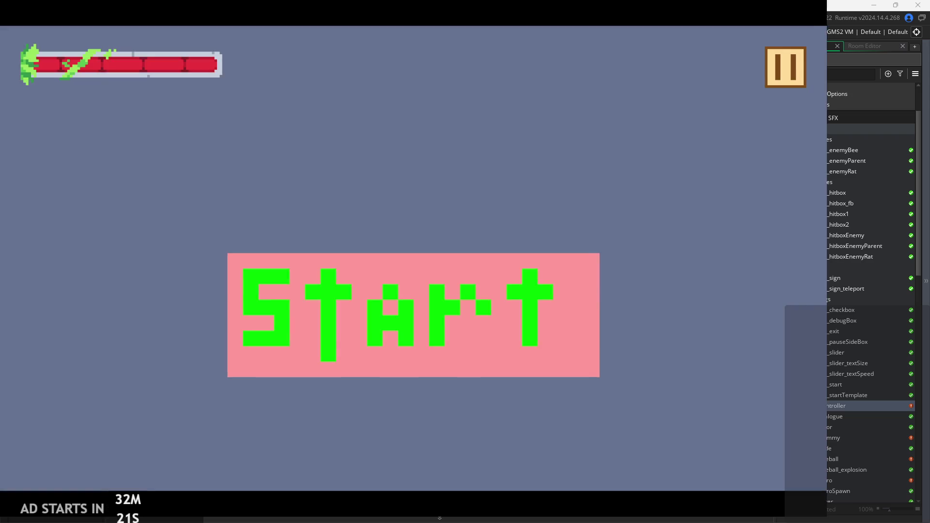
# Start the game and turn on Debug Stats from the pause menu.
pyautogui.click(426, 319)
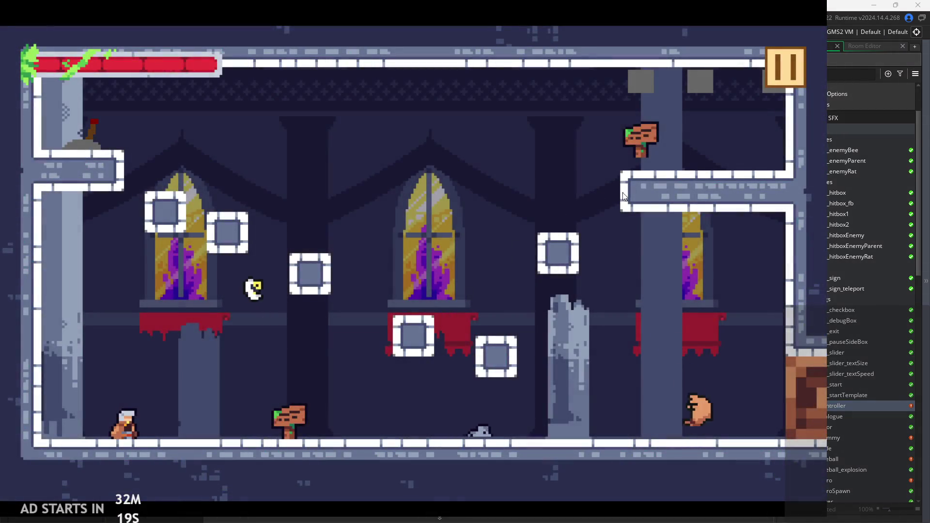
pyautogui.click(781, 67)
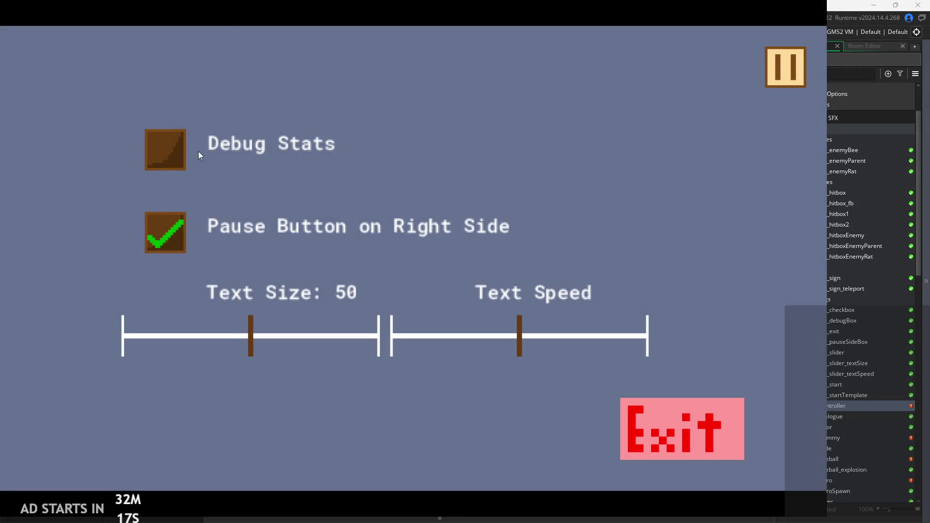
pyautogui.click(203, 151)
pyautogui.click(774, 62)
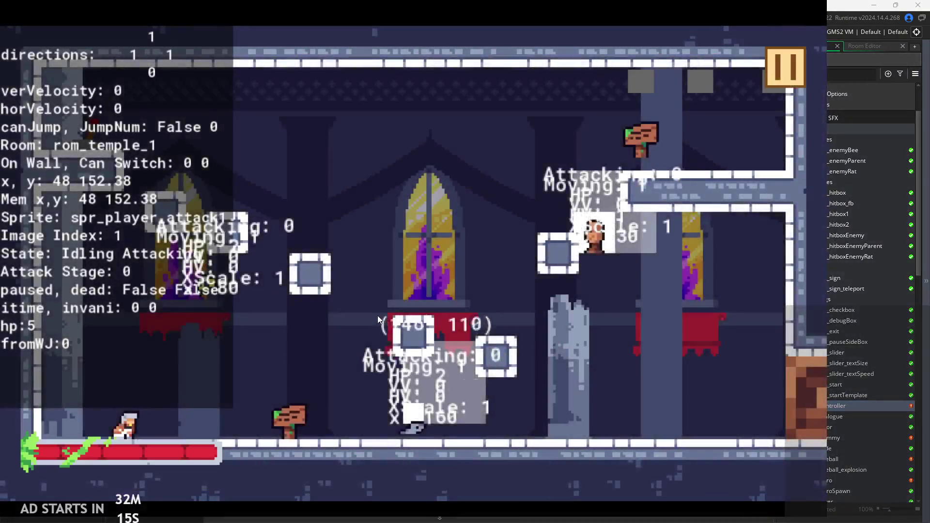
# Play the hero through the room with runs, jumps, wall-jumps and attacks.
pyautogui.click(376, 367)
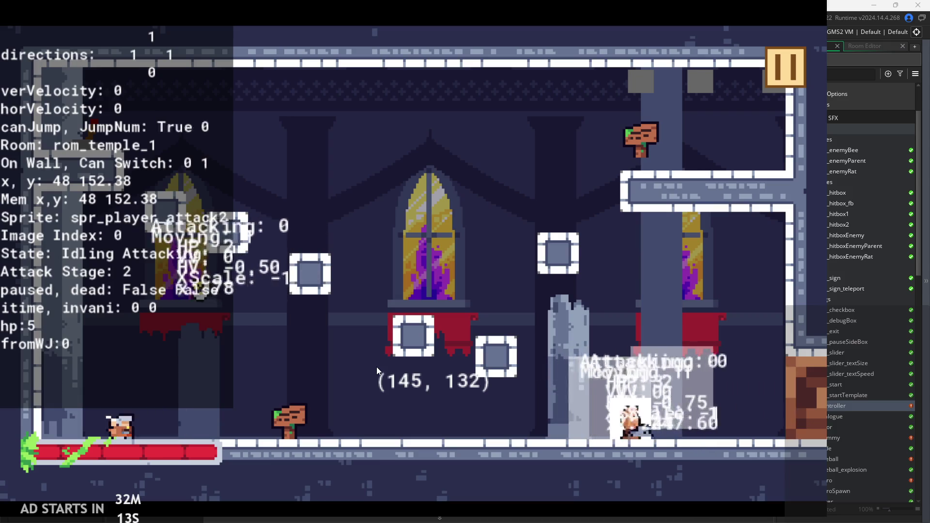
pyautogui.press('Right')
pyautogui.press('Left')
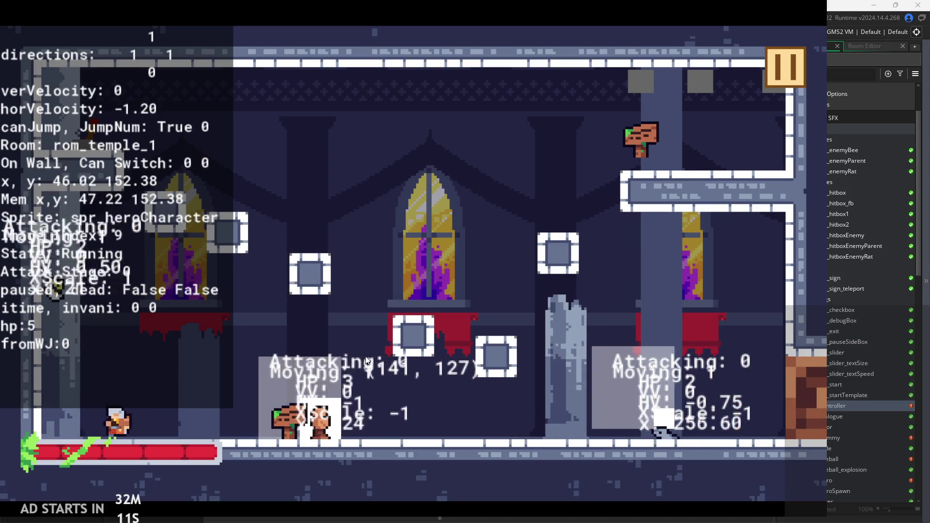
pyautogui.press('space')
pyautogui.press('Right')
pyautogui.press('Left')
pyautogui.press('space')
pyautogui.press('Right')
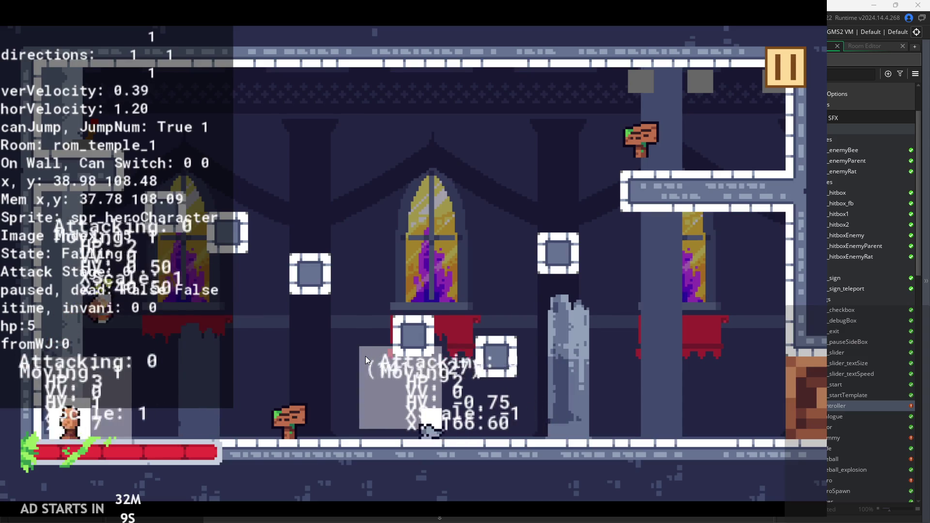
pyautogui.press('space')
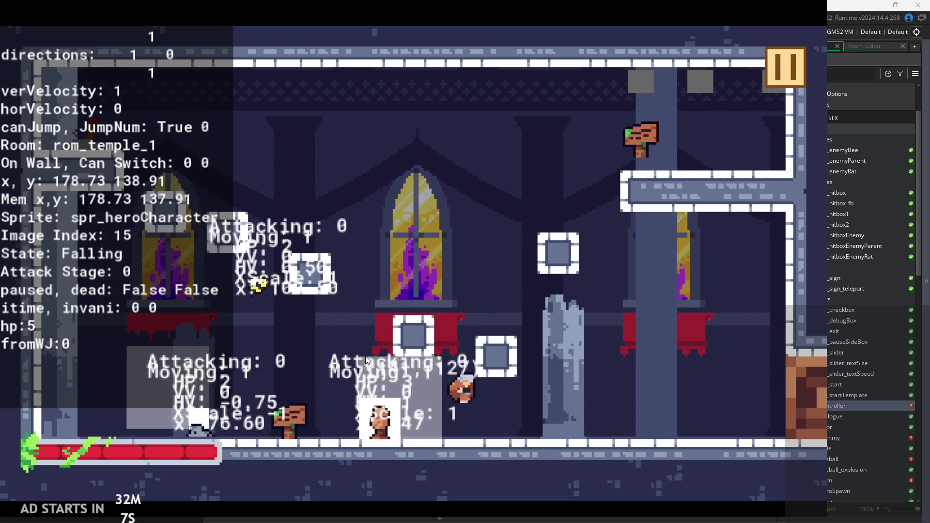
pyautogui.press('space')
pyautogui.press('Left')
pyautogui.press('space')
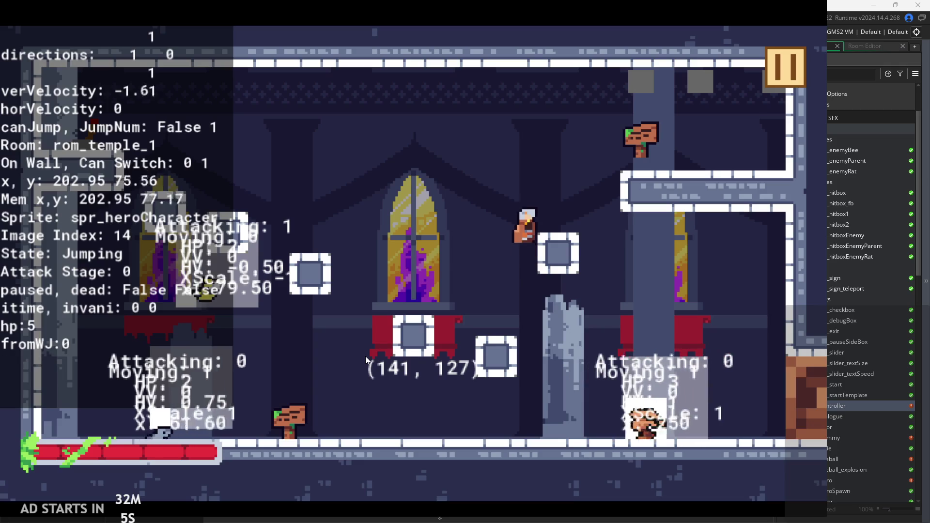
pyautogui.press('Right')
pyautogui.press('Right')
pyautogui.press('Right')
pyautogui.press('space')
pyautogui.press('Left')
pyautogui.press('space')
pyautogui.press('Right')
pyautogui.press('space')
pyautogui.press('Right')
pyautogui.press('x')
pyautogui.press('x')
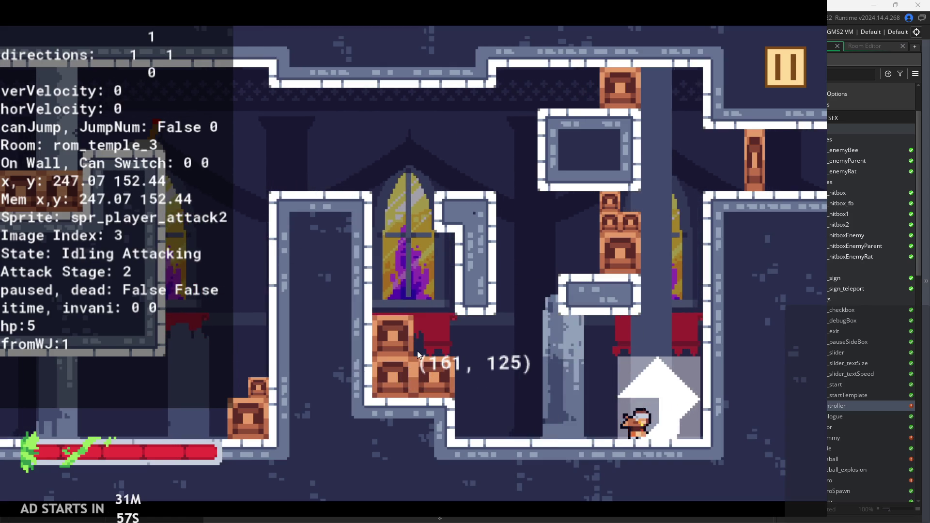
# Pause and exit the game, returning to line 115 of the Draw GUI code.
pyautogui.click(794, 63)
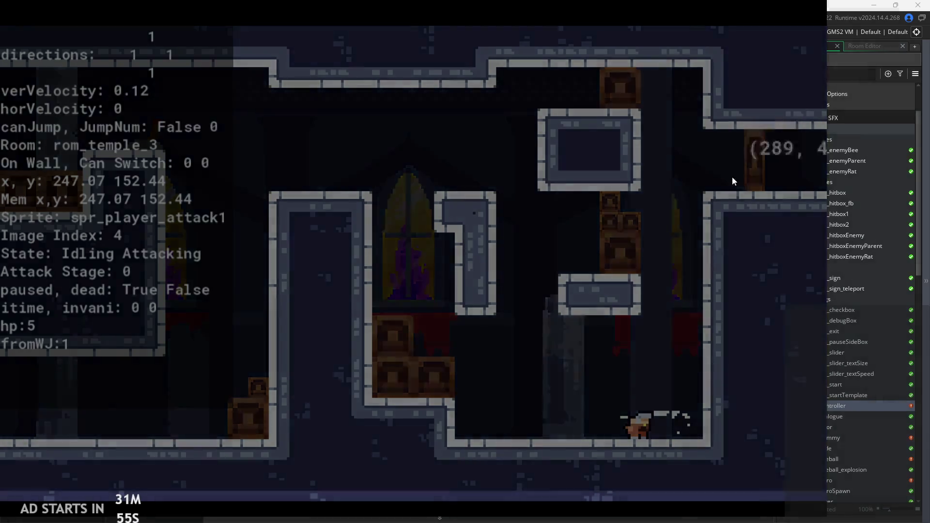
pyautogui.click(656, 439)
pyautogui.click(384, 286)
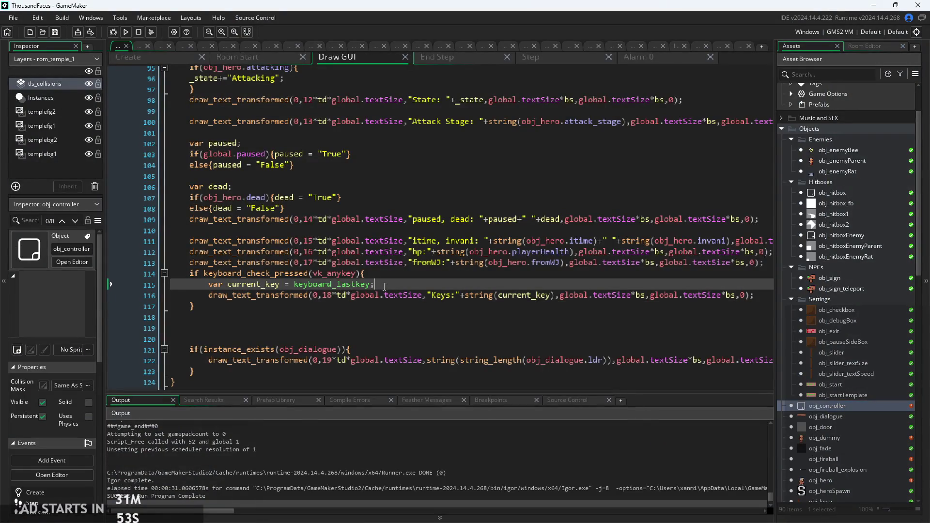
# Delete the line that draws Keys from the Draw GUI code.
pyautogui.click(301, 306)
pyautogui.press('Home')
pyautogui.hotkey('shift', 'Up')
pyautogui.press('Delete')
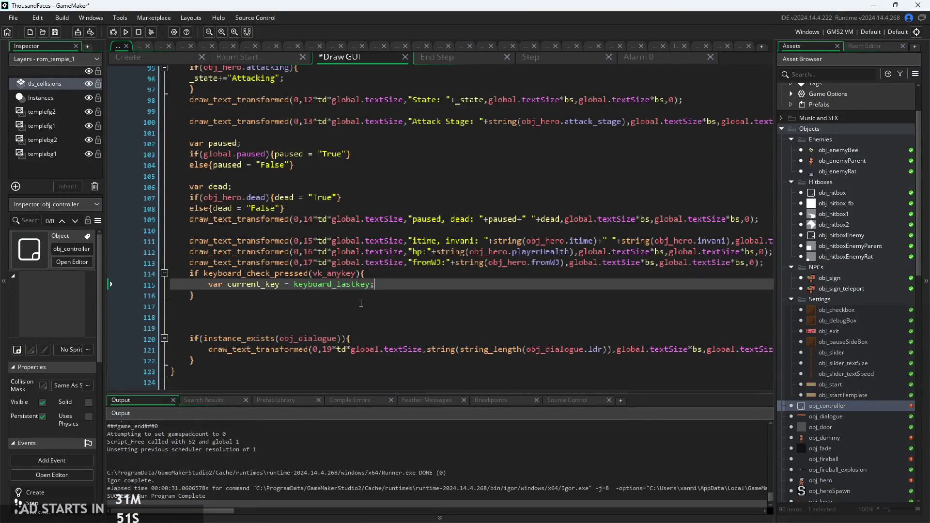
pyautogui.click(233, 287)
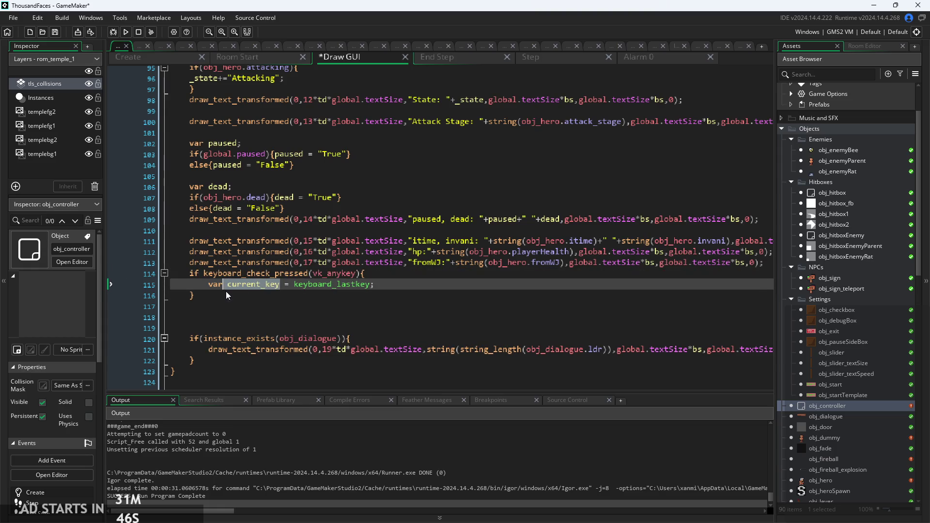
pyautogui.write('l')
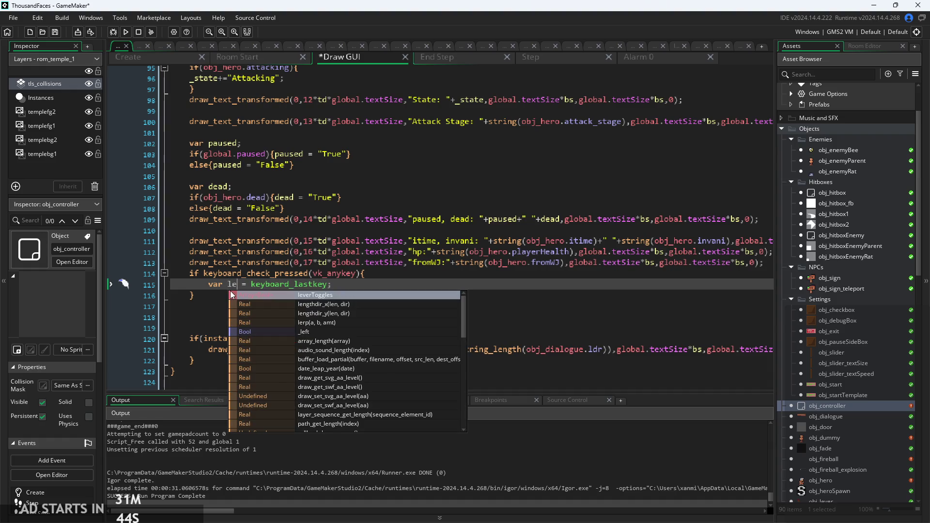
pyautogui.press('Escape')
pyautogui.press('BackSpace')
# Replace keyboard_check_pressed(vk_anykey) on line 114 with mouse_check_button_pressed.
pyautogui.moveTo(196, 295); pyautogui.dragTo(190, 272)
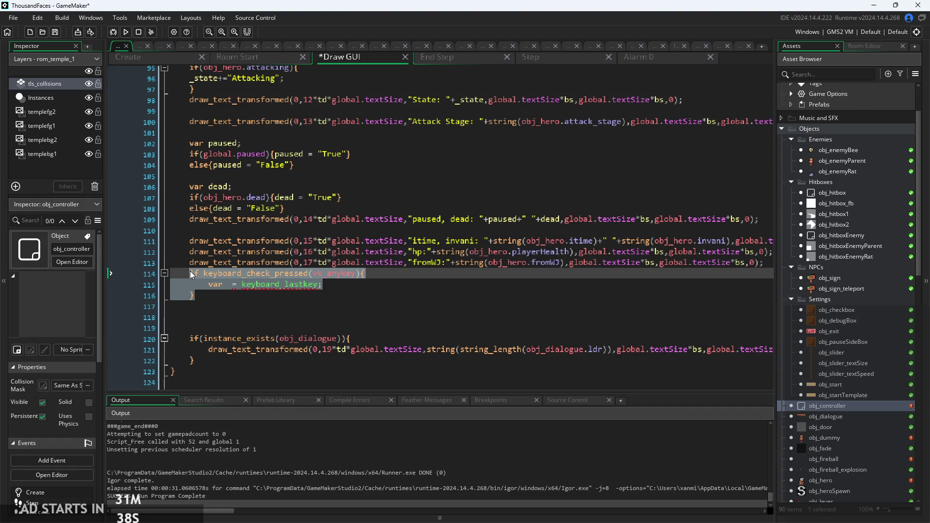
pyautogui.click(315, 276)
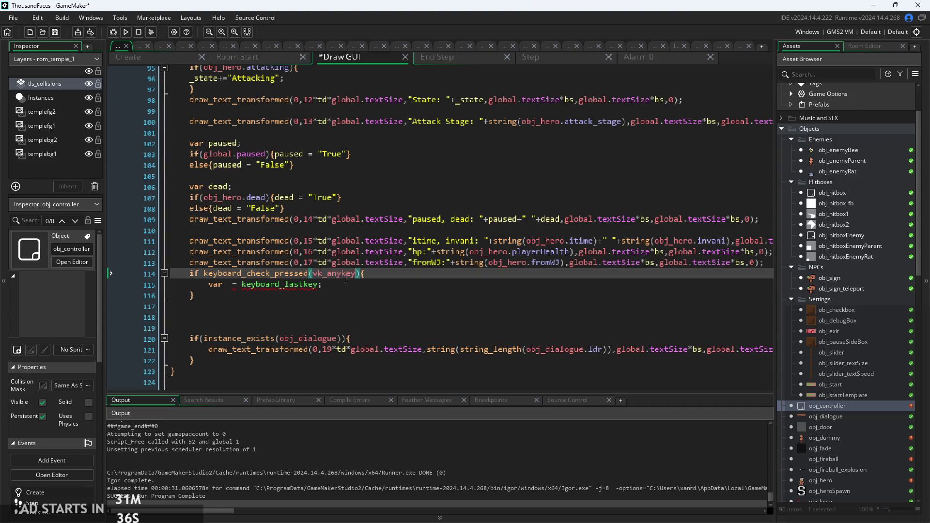
pyautogui.press('BackSpace')
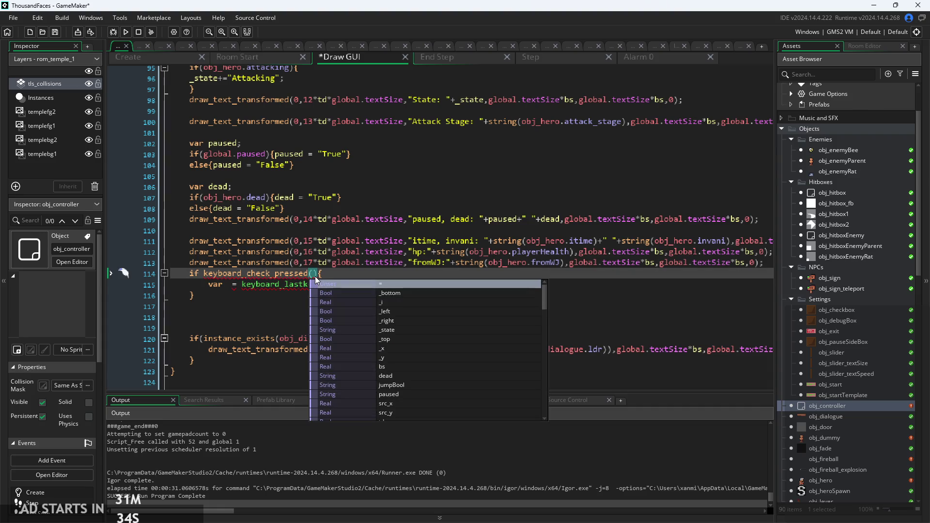
pyautogui.press('Escape')
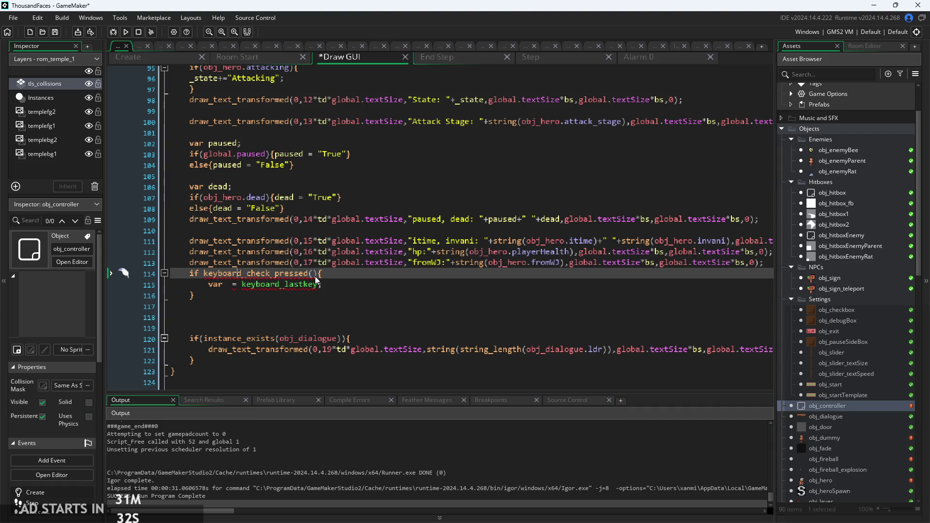
pyautogui.press('BackSpace')
pyautogui.press('BackSpace')
pyautogui.press('BackSpace')
pyautogui.write('mo')
pyautogui.press('BackSpace')
pyautogui.press('BackSpace')
pyautogui.hotkey('shift', 'Right')
pyautogui.hotkey('shift', 'Right')
pyautogui.hotkey('shift', 'Right')
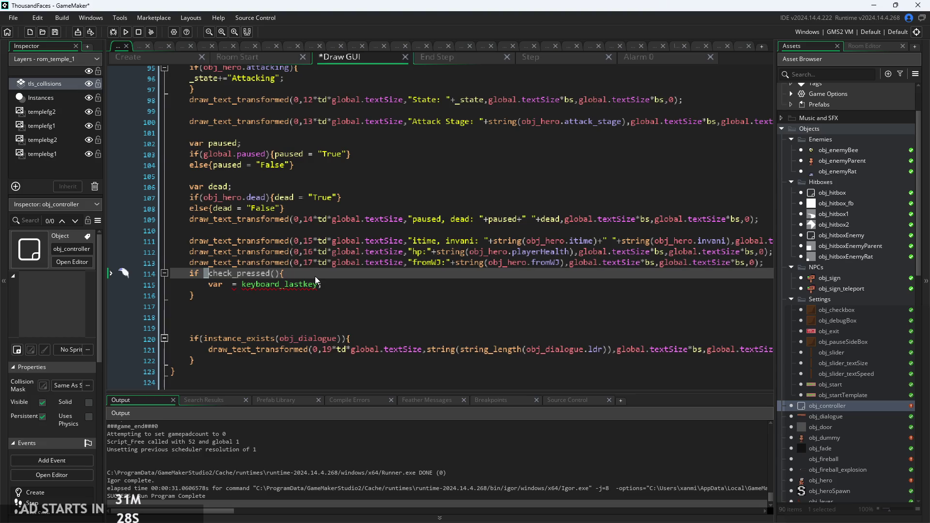
pyautogui.hotkey('shift', 'Right')
pyautogui.hotkey('shift', 'Right')
pyautogui.write('moyu')
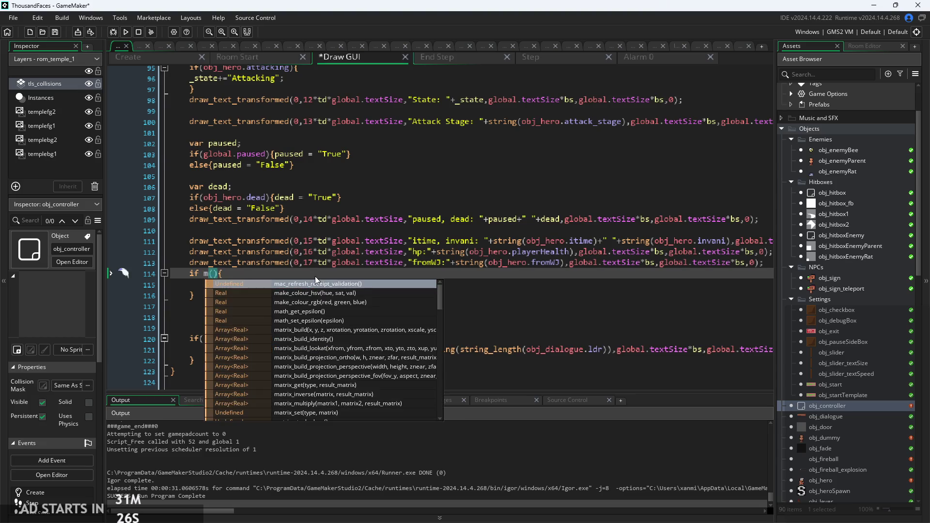
pyautogui.press('BackSpace')
pyautogui.press('BackSpace')
pyautogui.write('y')
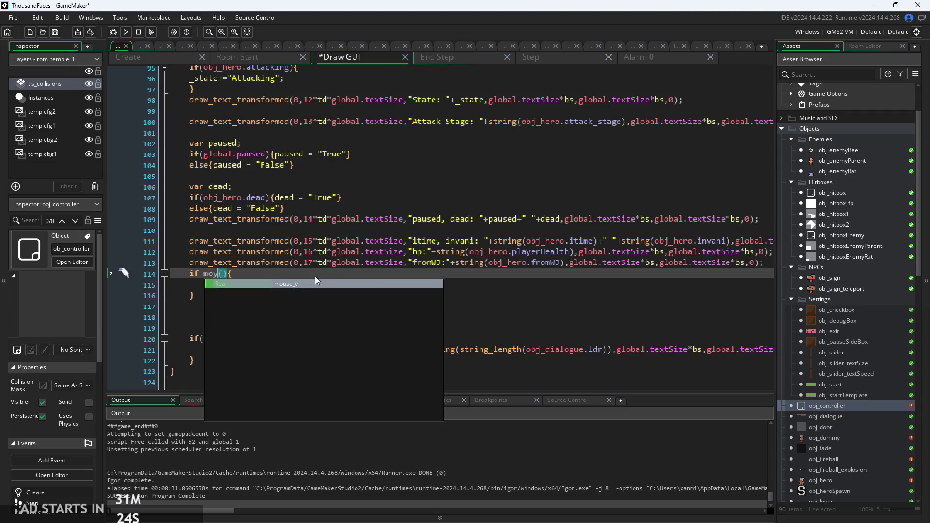
pyautogui.press('BackSpace')
pyautogui.write('use')
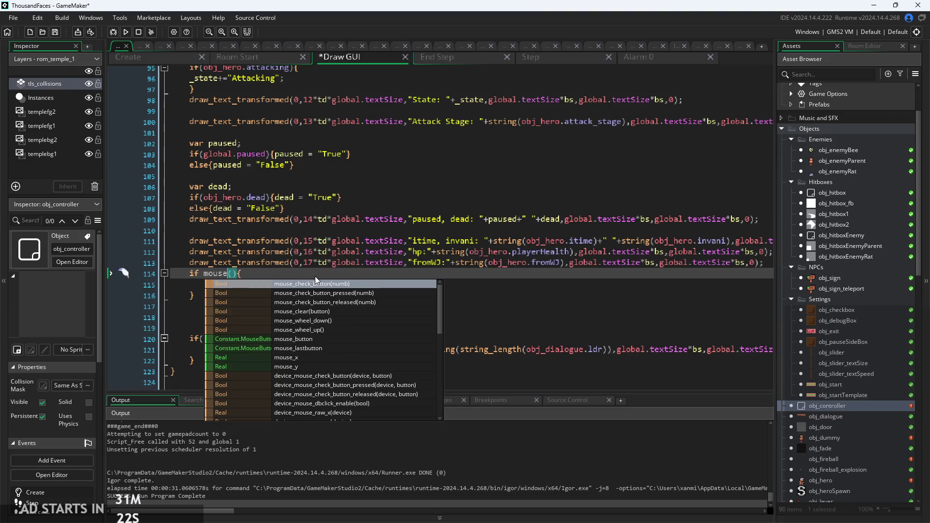
pyautogui.click(346, 291)
# Pass mb_left to the condition and delete the leftover keyboard_lastkey statement.
pyautogui.click(341, 274)
pyautogui.press('BackSpace')
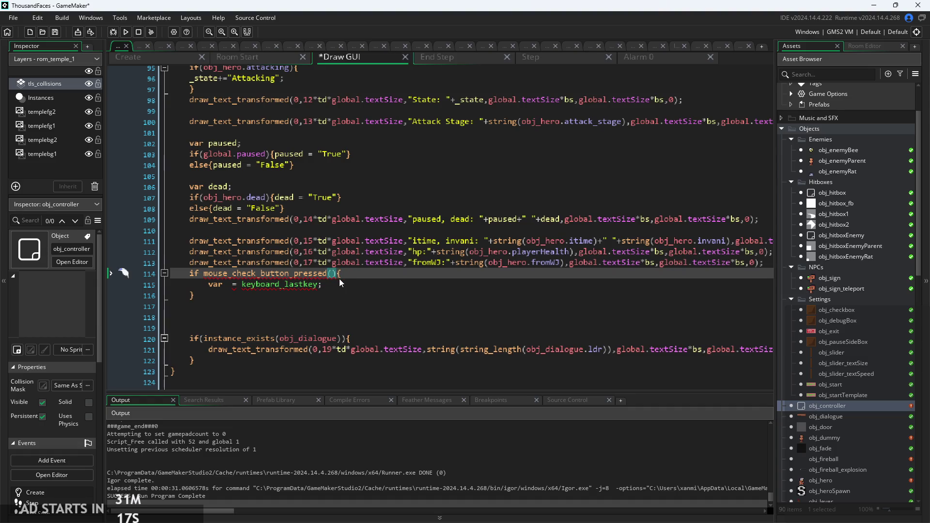
pyautogui.write('vk_l')
pyautogui.press('BackSpace')
pyautogui.press('BackSpace')
pyautogui.press('BackSpace')
pyautogui.write('lef')
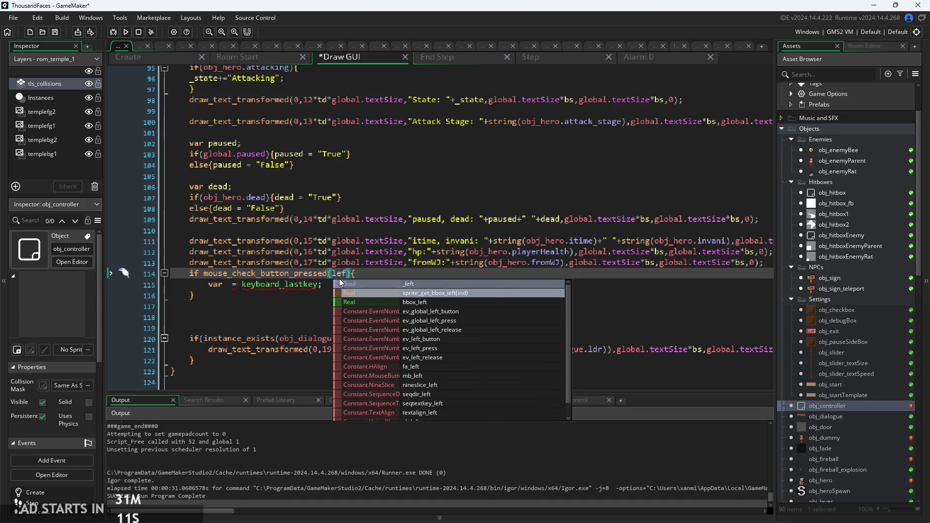
pyautogui.scroll(-1, 436, 358)
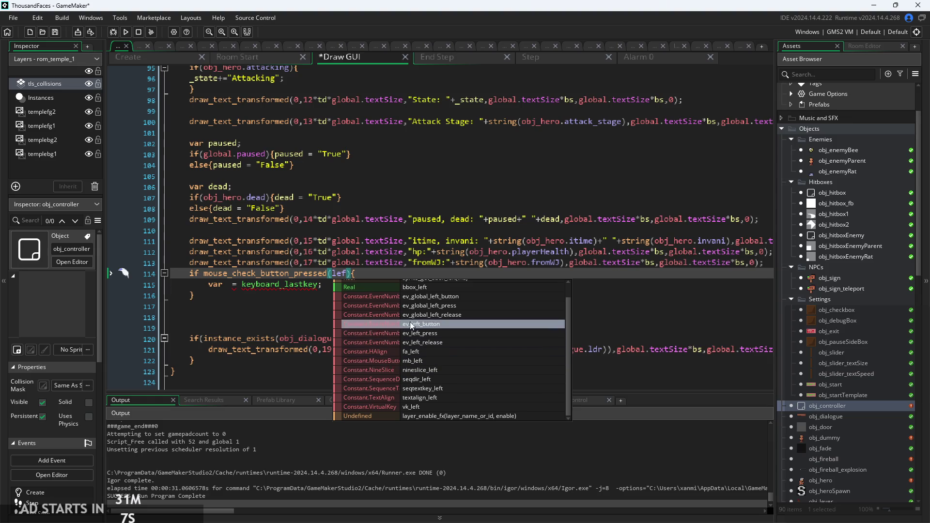
pyautogui.click(424, 358)
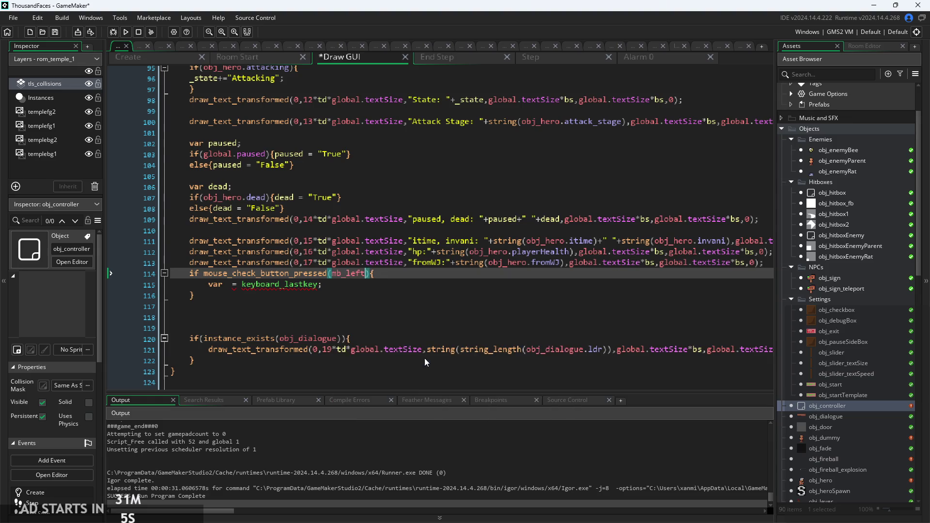
pyautogui.click(395, 293)
pyautogui.moveTo(322, 284); pyautogui.dragTo(209, 286)
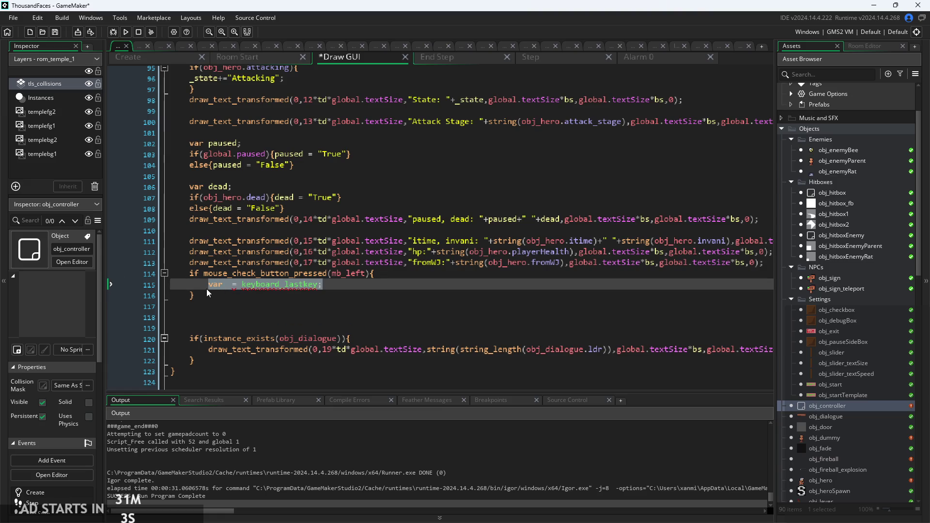
pyautogui.press('BackSpace')
# Paste a copy of the fromWJ drawing line 113 inside the if block.
pyautogui.moveTo(188, 263); pyautogui.dragTo(767, 268)
pyautogui.hotkey('ctrl', 'c')
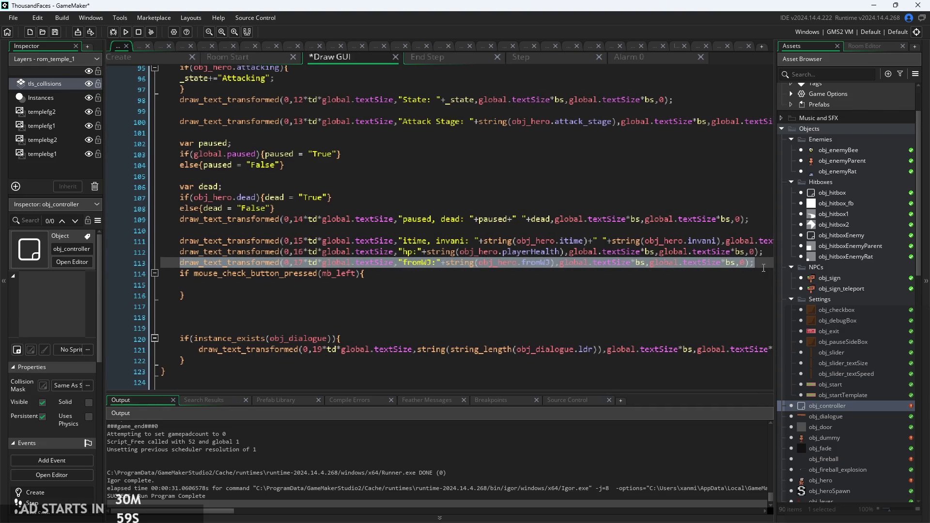
pyautogui.click(384, 293)
pyautogui.hotkey('ctrl', 'v')
pyautogui.hotkey('ctrl', 'z')
pyautogui.hotkey('ctrl', 'v')
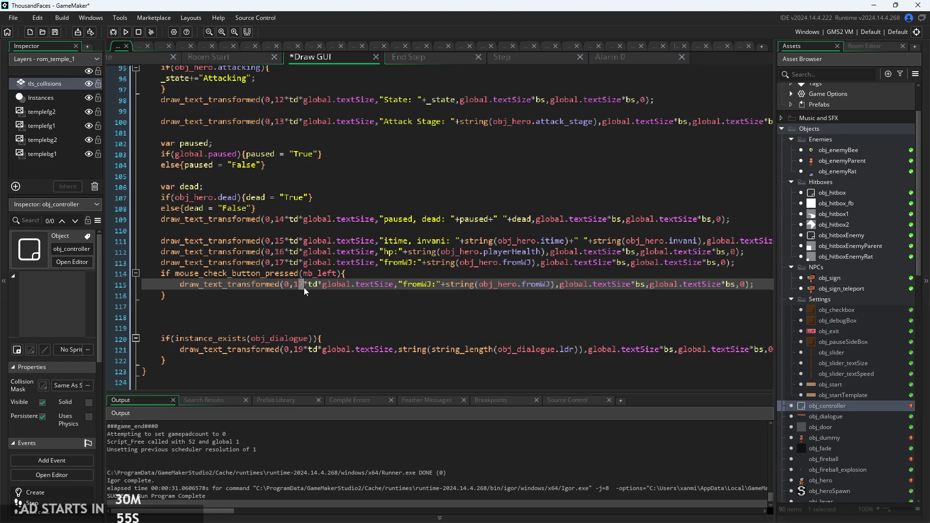
# Set the pasted line to row 18 with the text 'Left', save, and run the game.
pyautogui.write('8')
pyautogui.press('Left')
pyautogui.press('Left')
pyautogui.hotkey('shift', 'Right')
pyautogui.hotkey('shift', 'Right')
pyautogui.hotkey('shift', 'Right')
pyautogui.write('Left')
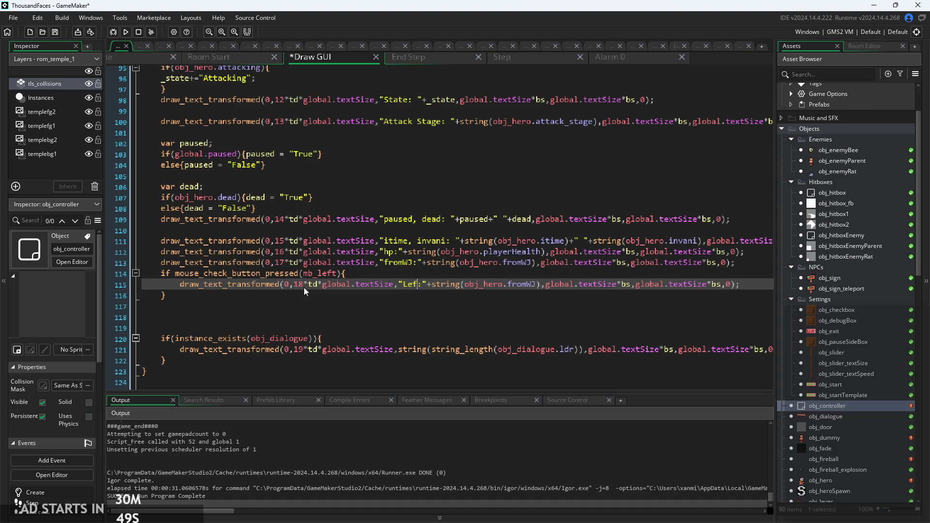
pyautogui.press('Delete')
pyautogui.hotkey('shift', 'Right')
pyautogui.hotkey('shift', 'Right')
pyautogui.hotkey('shift', 'Right')
pyautogui.press('Delete')
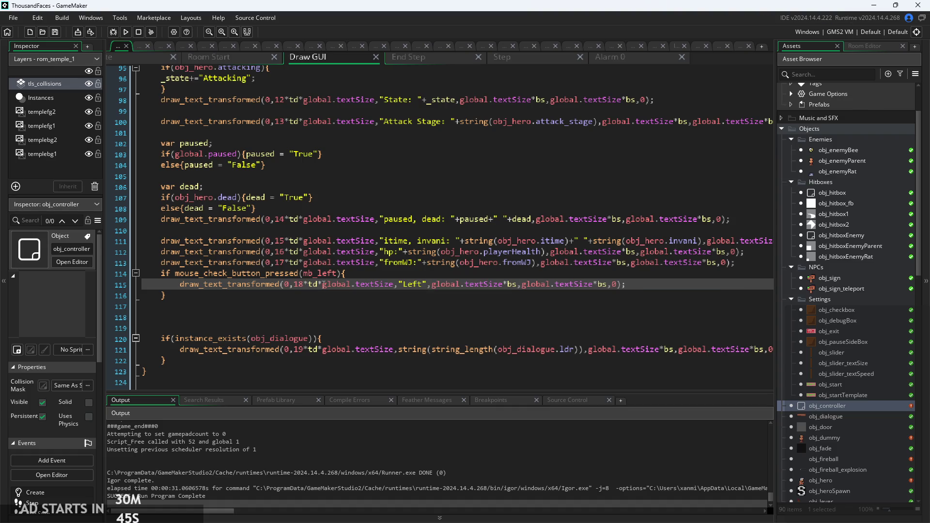
pyautogui.click(126, 32)
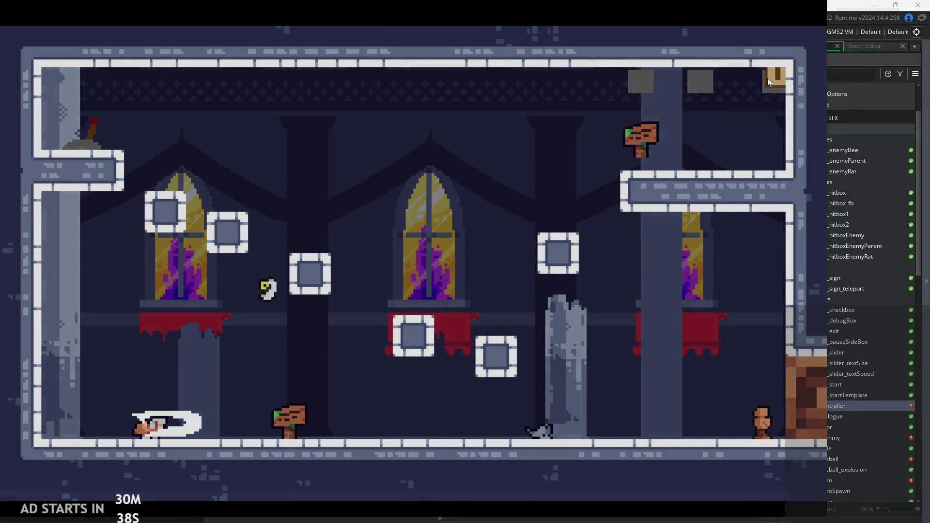
# Turn on Debug Stats from the pause menu and resume play.
pyautogui.click(770, 75)
pyautogui.click(166, 151)
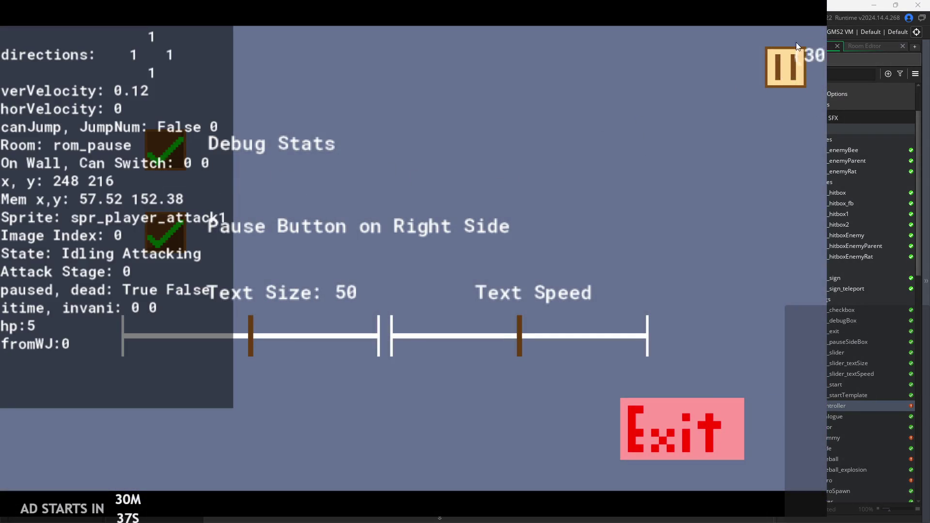
pyautogui.click(789, 61)
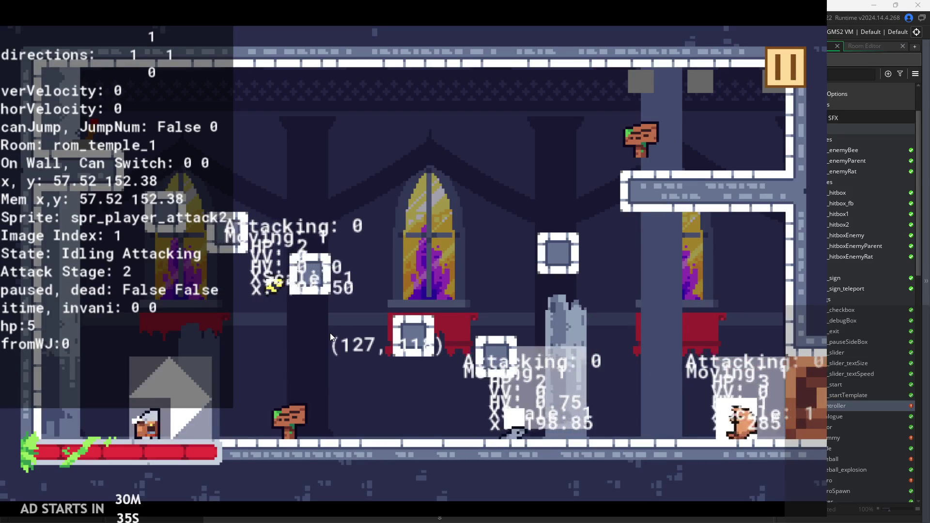
# Play the hero through the temple rooms with attacks, runs and jumps into the next room.
pyautogui.press('x')
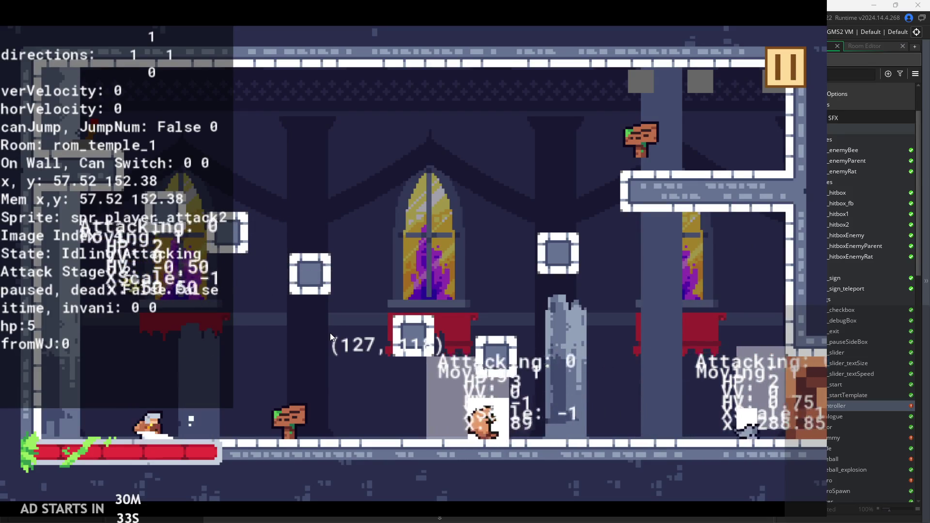
pyautogui.press('Right')
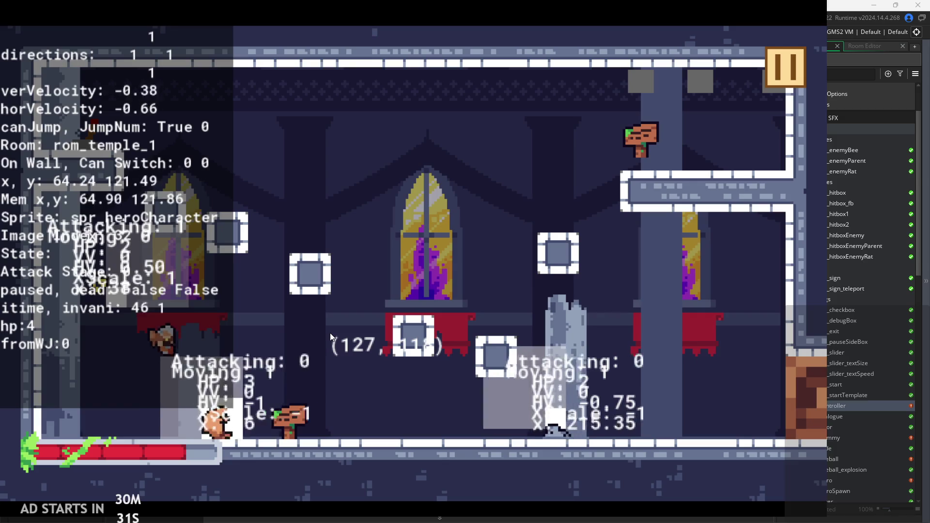
pyautogui.press('z')
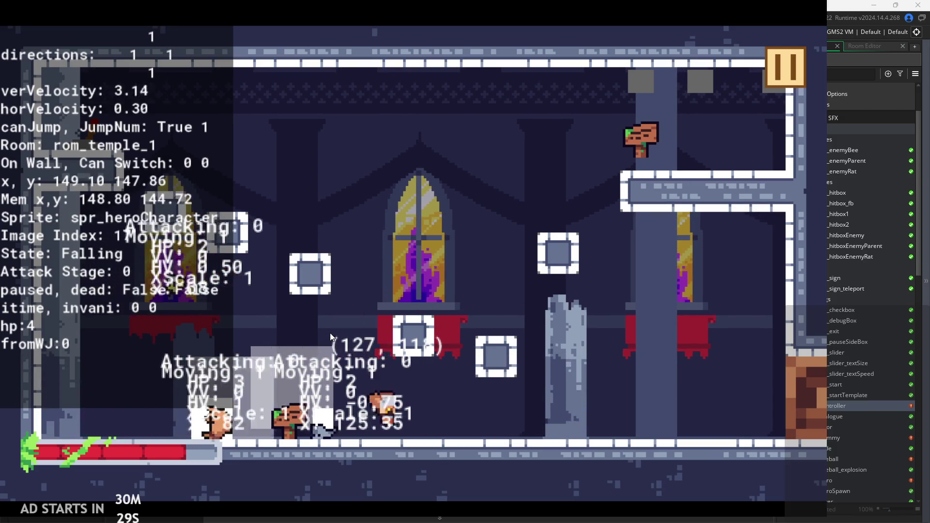
pyautogui.press('z')
pyautogui.press('Left')
pyautogui.press('Right')
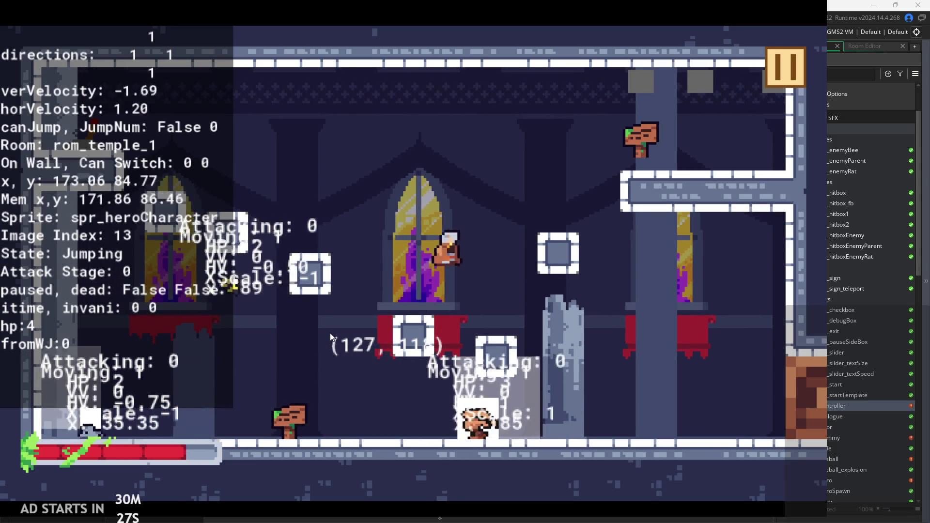
pyautogui.press('Right')
pyautogui.press('z')
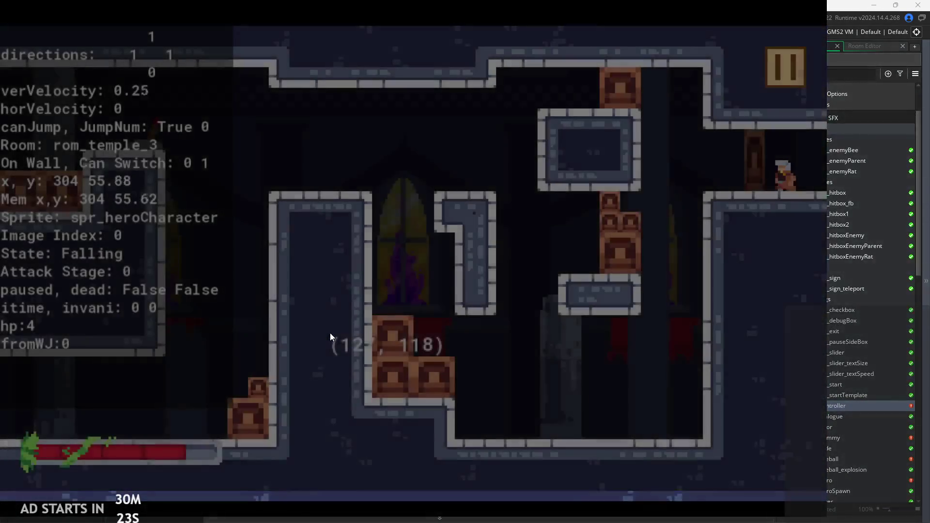
pyautogui.press('Left')
pyautogui.press('Right')
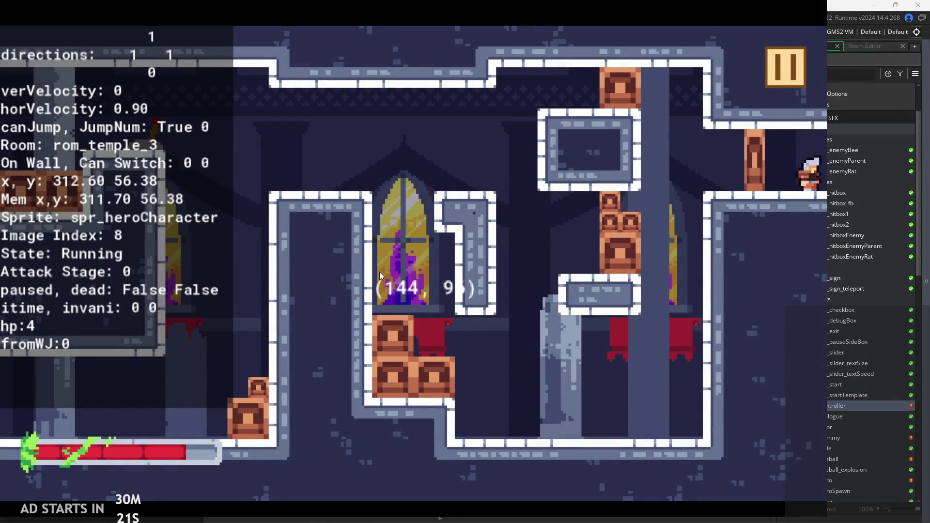
pyautogui.press('Left')
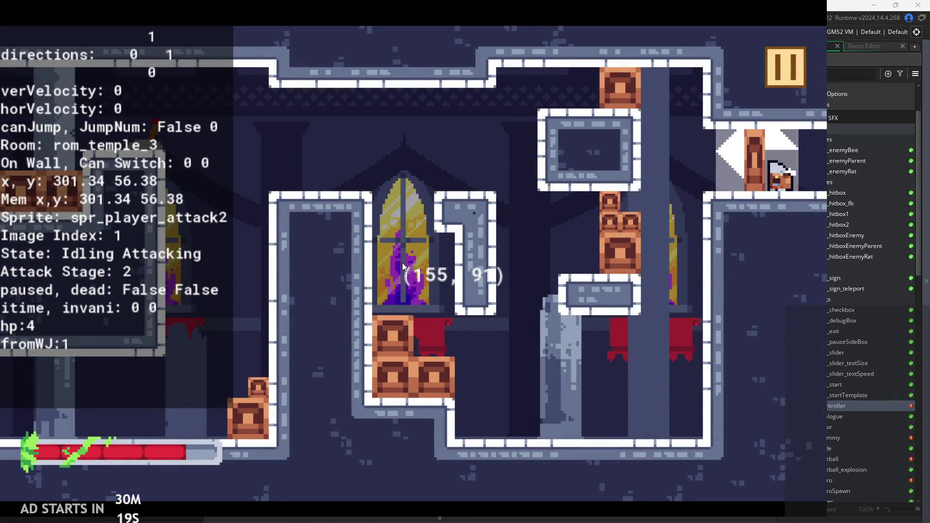
pyautogui.press('Right')
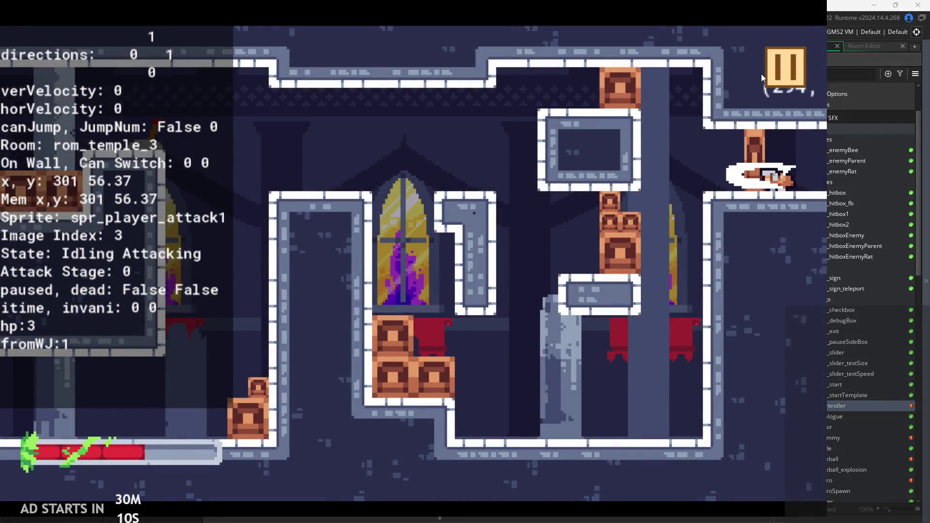
# Exit the game to the editor and launch a fresh run.
pyautogui.click(763, 77)
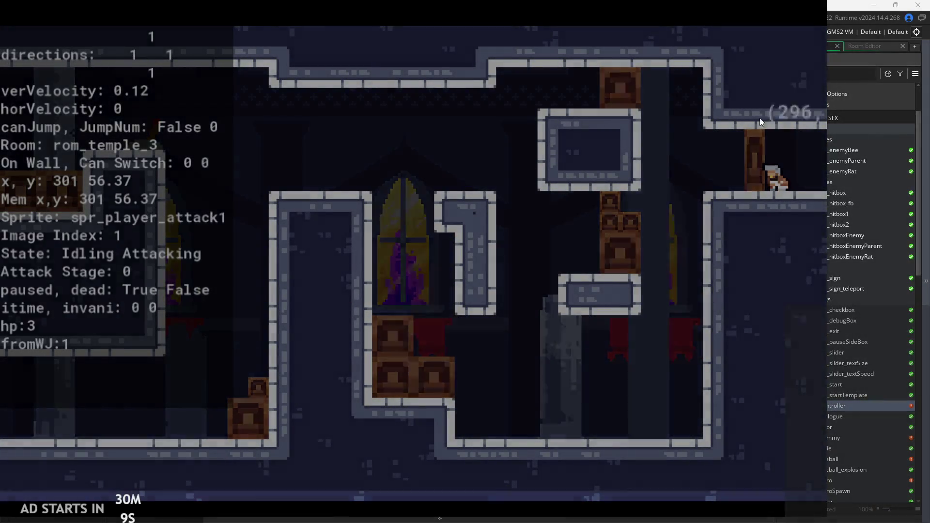
pyautogui.click(625, 448)
pyautogui.click(123, 31)
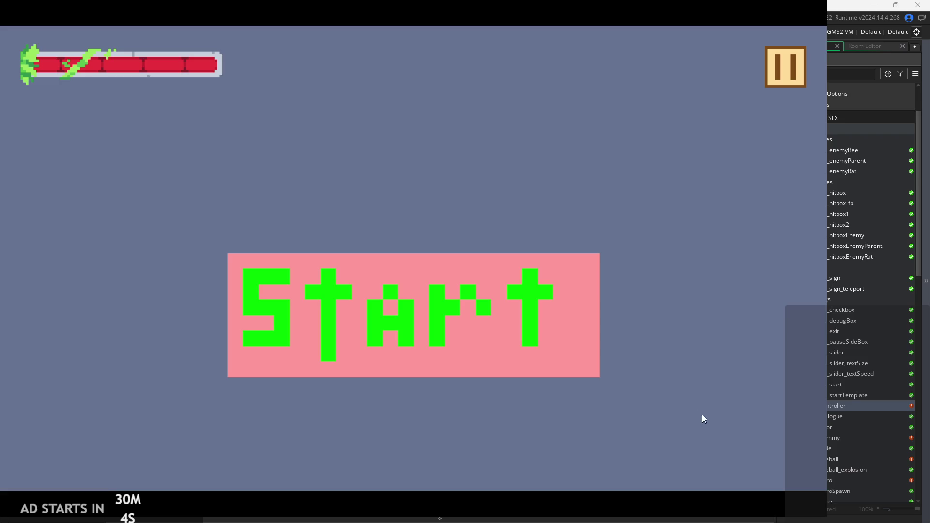
# Start the game, jump the hero left and right, then pause and resume.
pyautogui.click(580, 330)
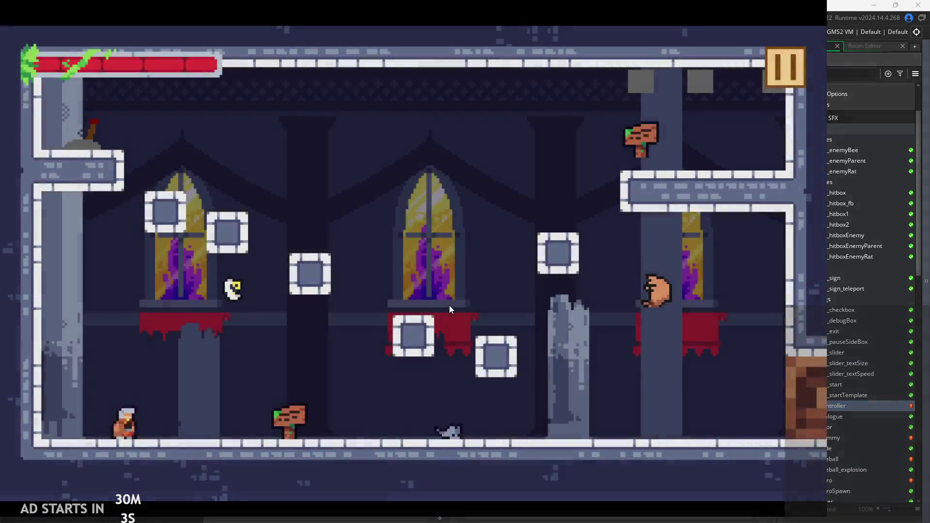
pyautogui.press('Left')
pyautogui.press('space')
pyautogui.press('Right')
pyautogui.press('space')
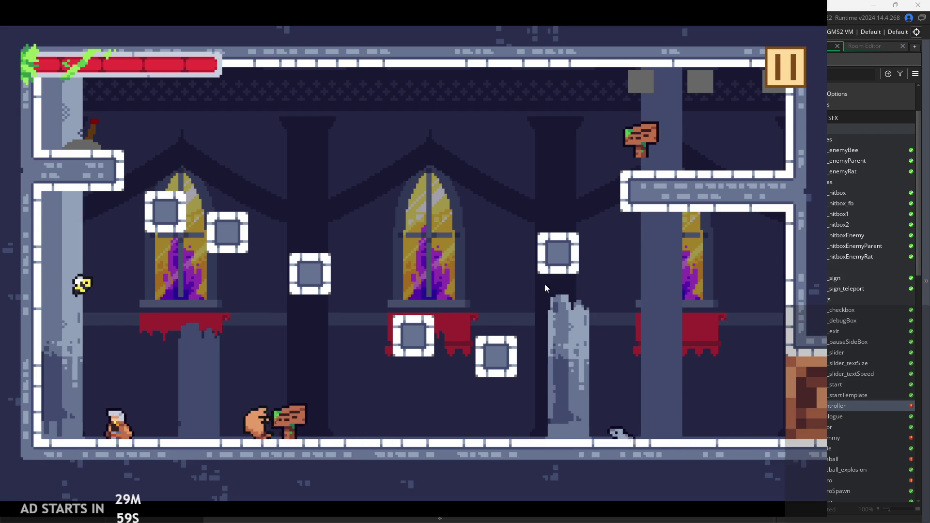
pyautogui.click(787, 74)
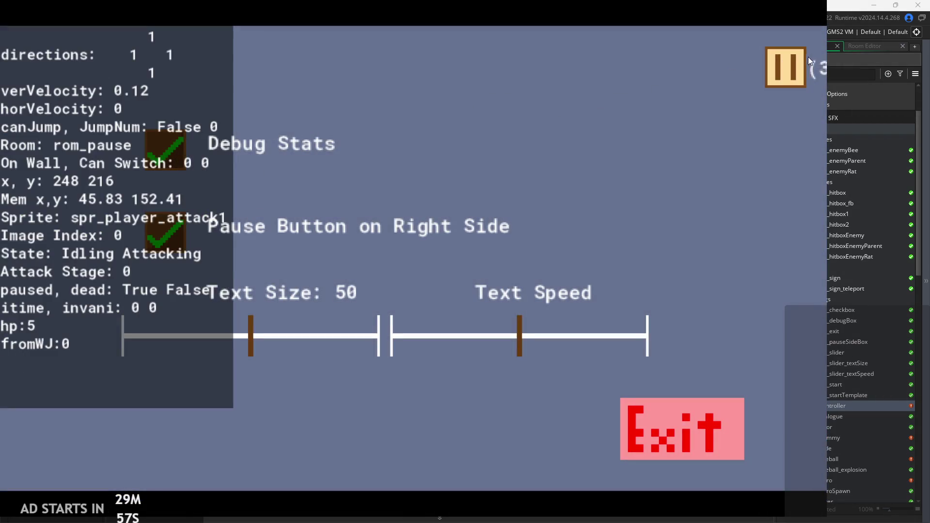
pyautogui.click(786, 69)
# Test wall-slides, wall-jumps and attacks against the left wall.
pyautogui.press('space')
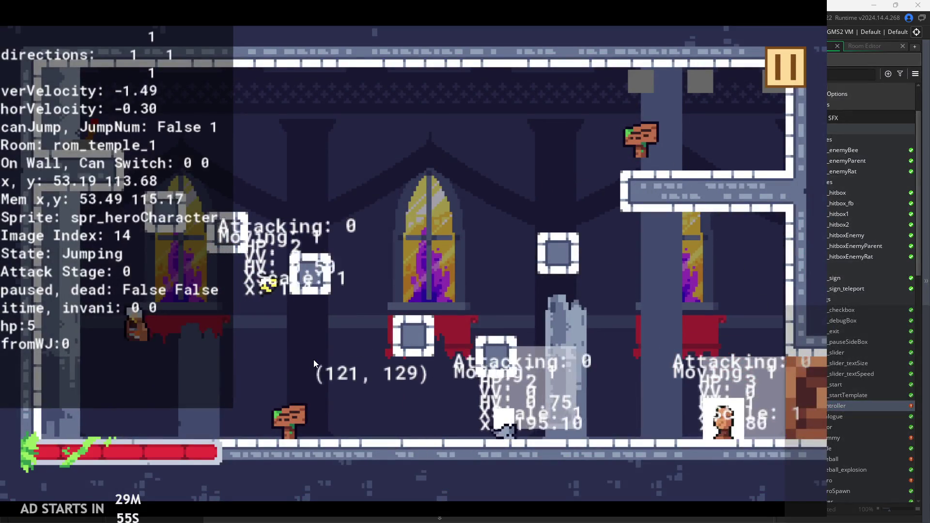
pyautogui.press('Left')
pyautogui.press('x')
pyautogui.press('space')
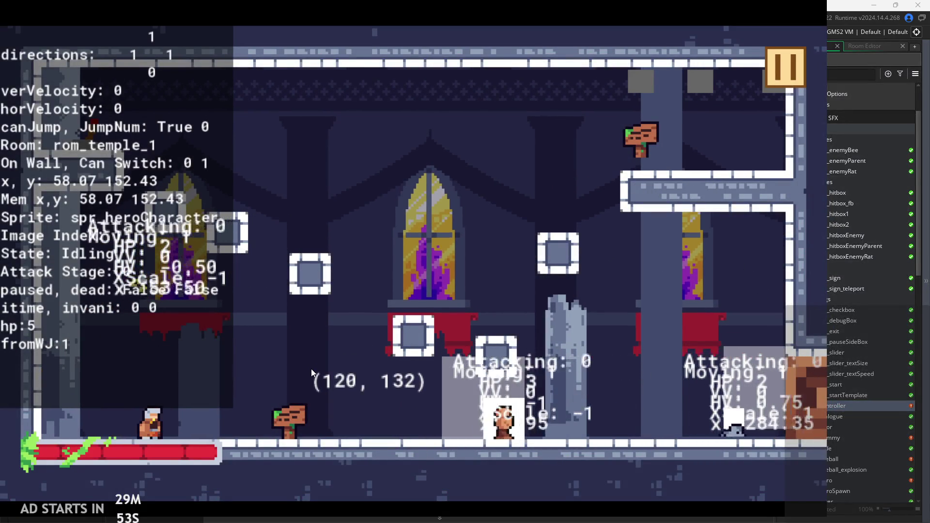
pyautogui.press('Left')
pyautogui.press('x')
pyautogui.press('x')
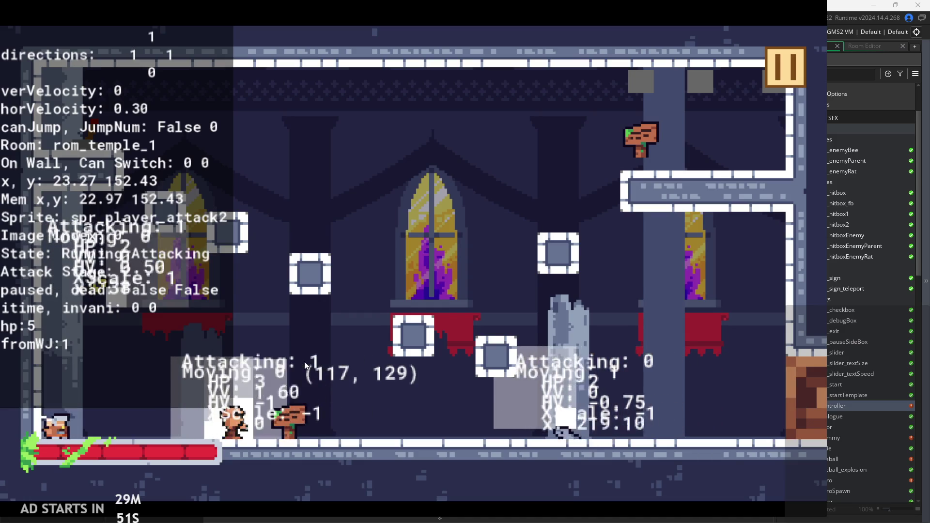
pyautogui.press('Left')
pyautogui.press('space')
pyautogui.press('x')
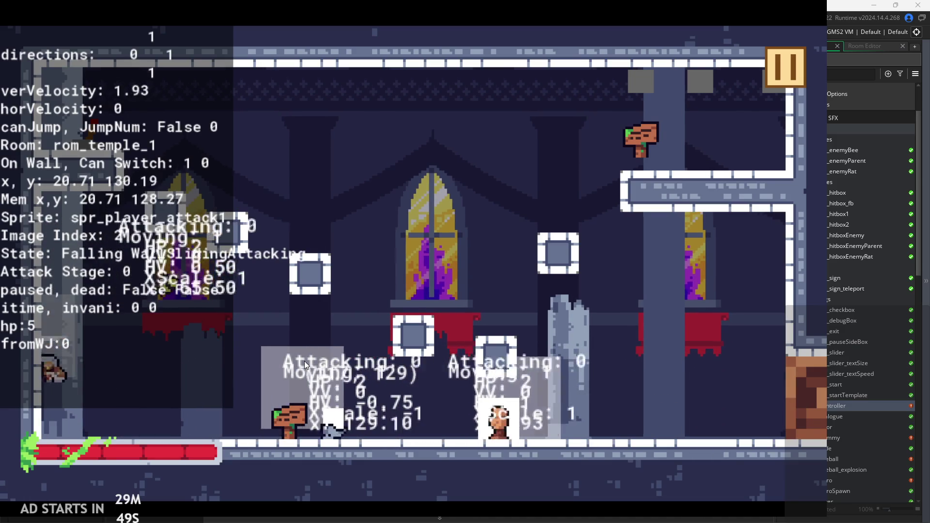
pyautogui.press('x')
# Run the hero right while attacking, jump back to the wall, and swing more attacks.
pyautogui.press('Right')
pyautogui.press('x')
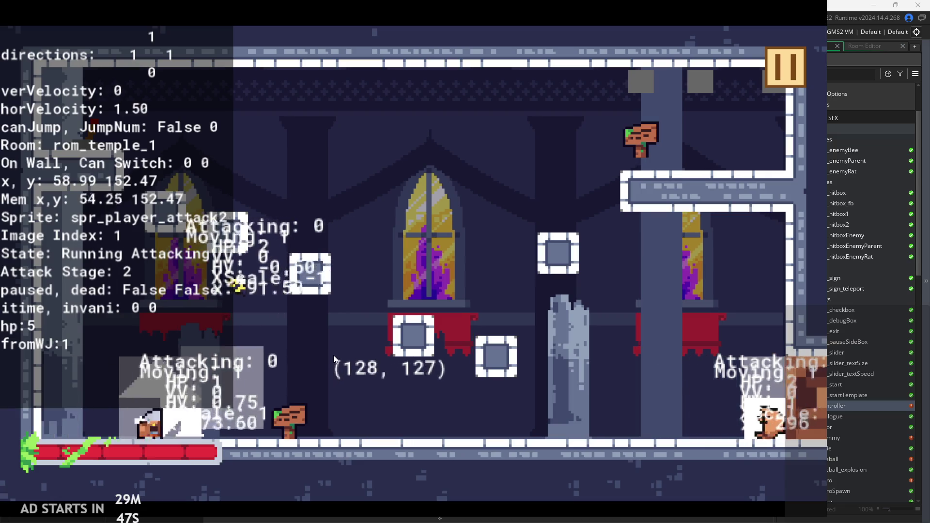
pyautogui.press('Left')
pyautogui.press('space')
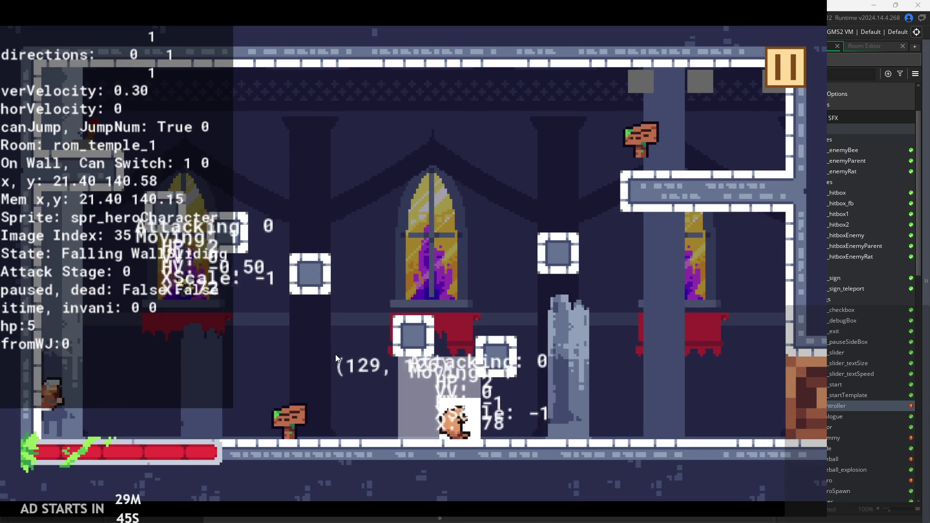
pyautogui.press('Right')
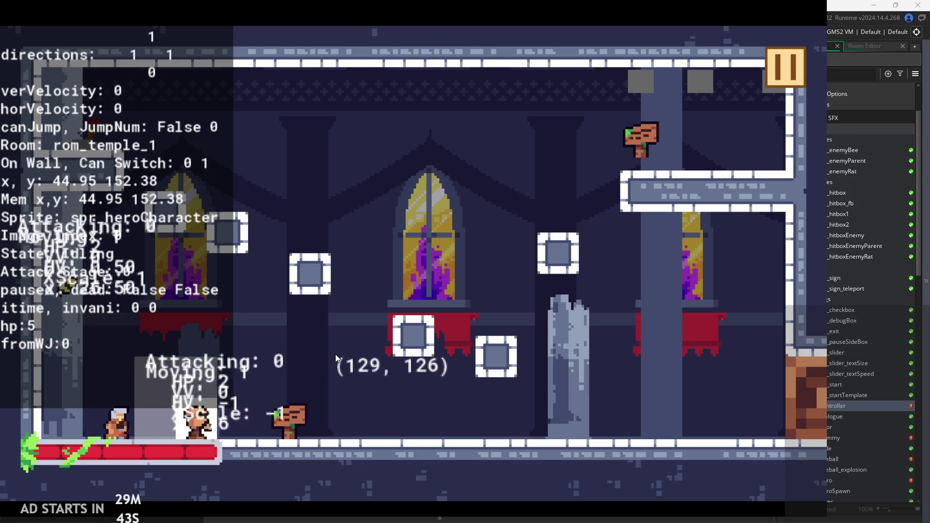
pyautogui.press('Right')
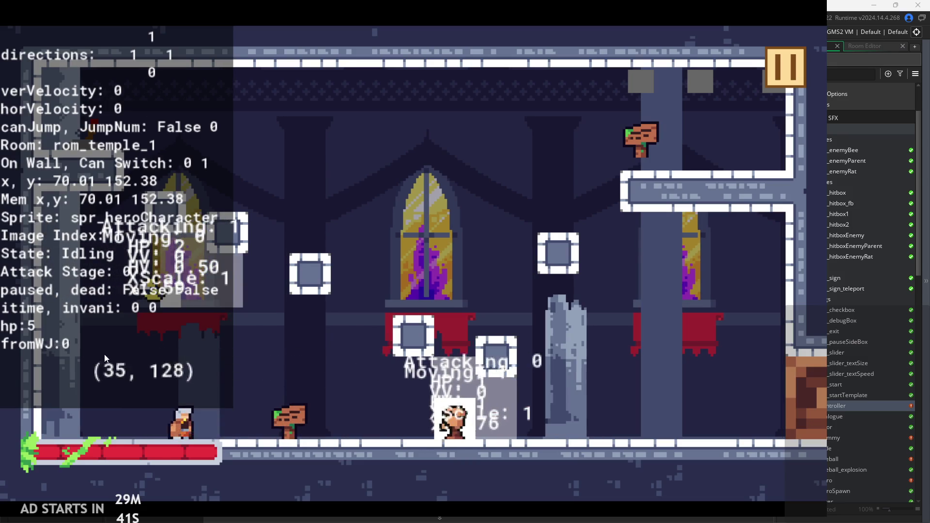
pyautogui.press('x')
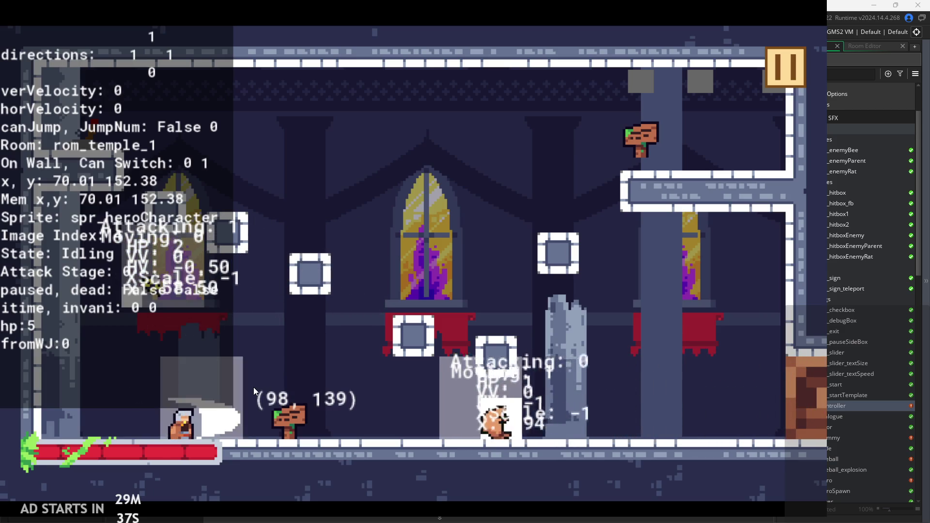
pyautogui.press('x')
pyautogui.press('x')
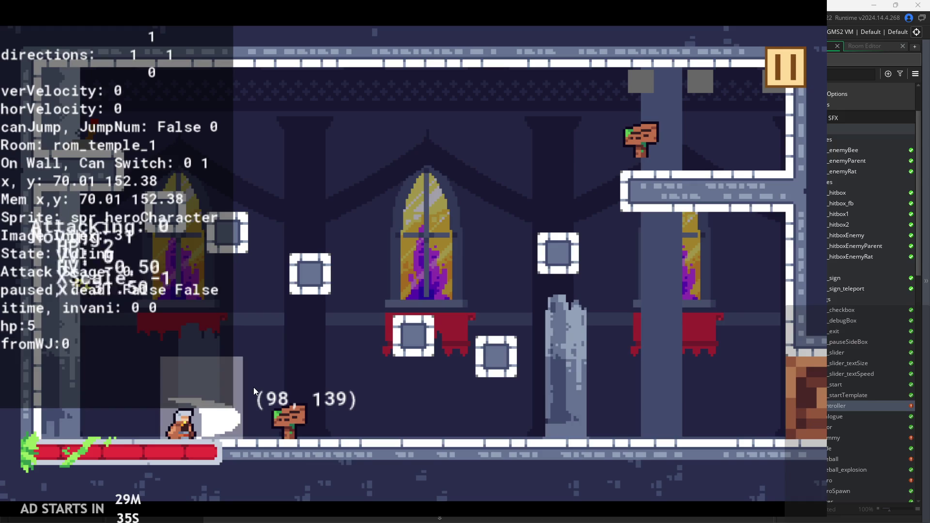
# Pause and exit the game, then open the obj_hero object editor.
pyautogui.click(785, 73)
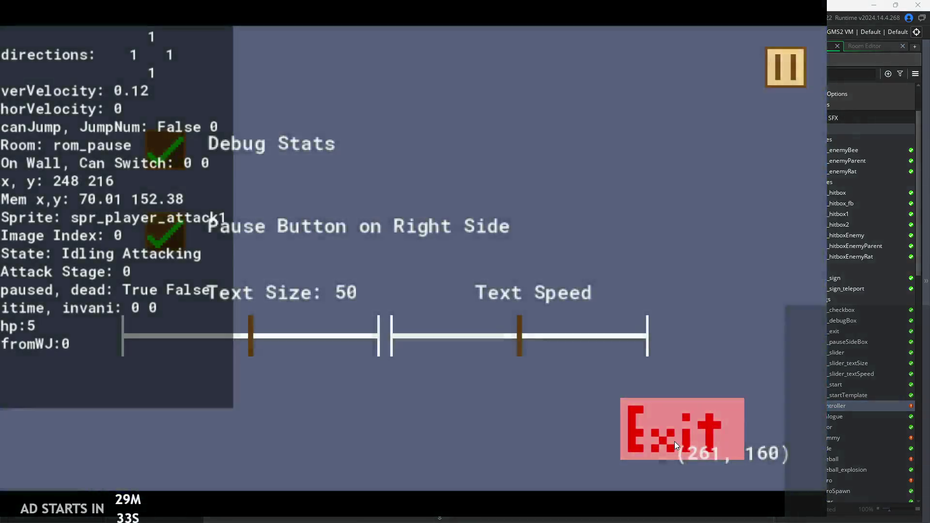
pyautogui.click(675, 441)
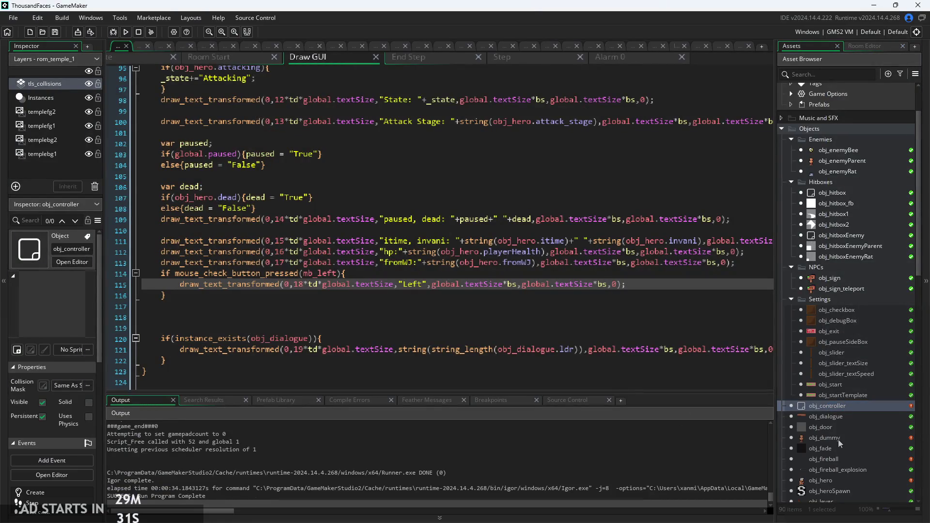
pyautogui.doubleClick(828, 481)
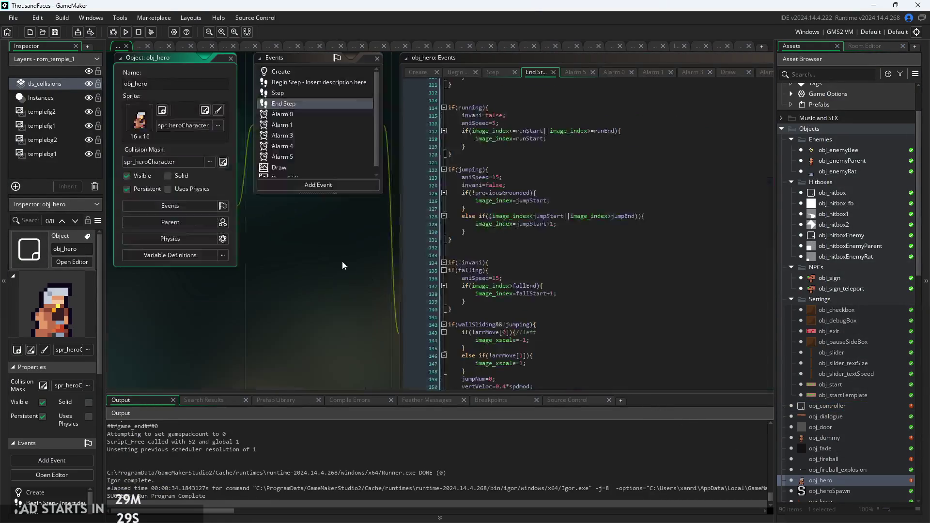
# Show obj_hero's Begin Step code and go to the attack_pressed line.
pyautogui.click(405, 109)
pyautogui.scroll(5, 336, 202)
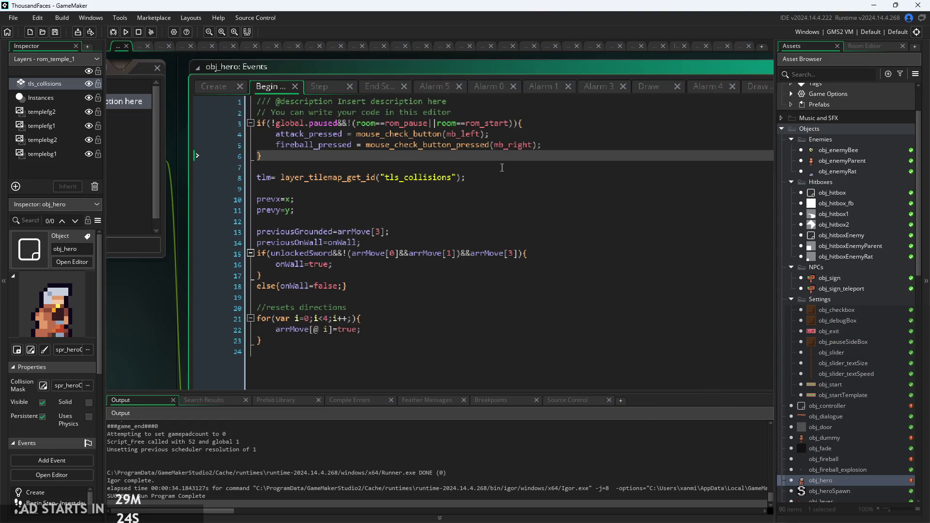
pyautogui.click(554, 133)
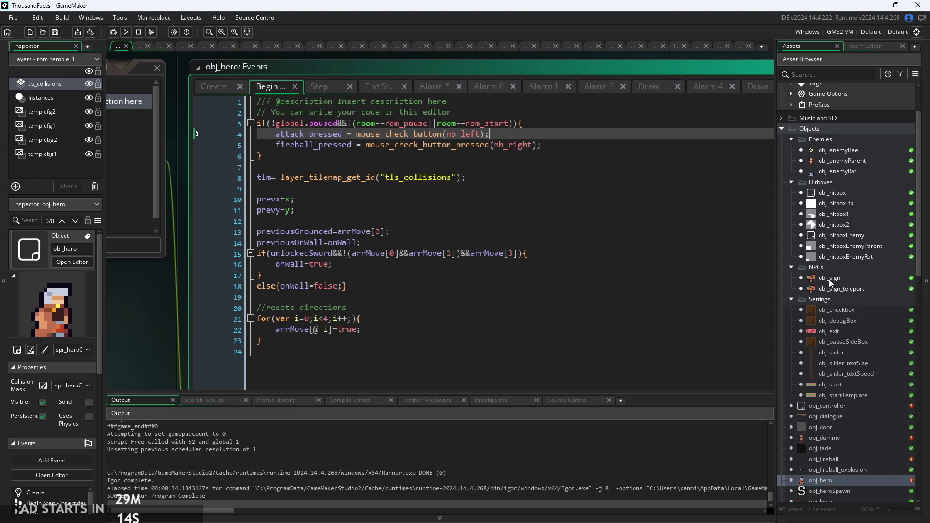
# In obj_controller's Draw GUI, remove the mouse_check_button_pressed if line and its closing brace.
pyautogui.doubleClick(833, 406)
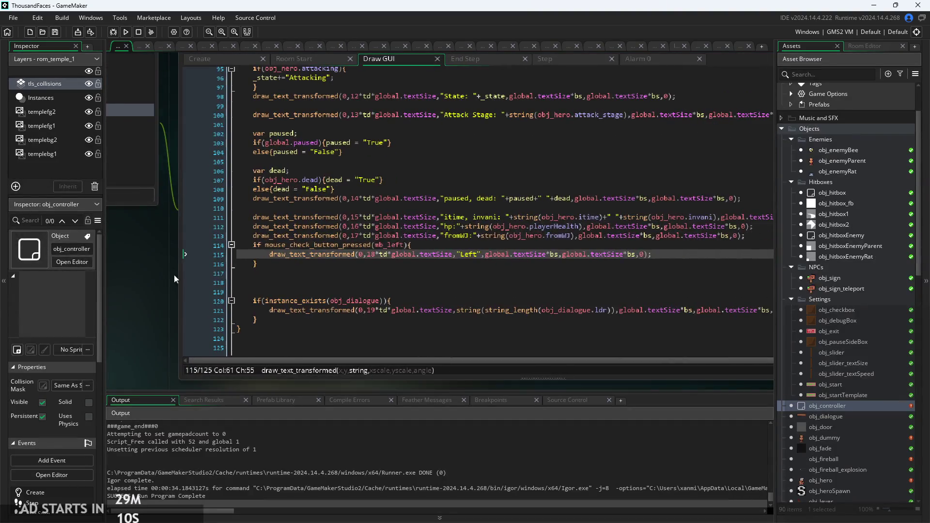
pyautogui.click(261, 267)
pyautogui.press('BackSpace')
pyautogui.click(266, 257)
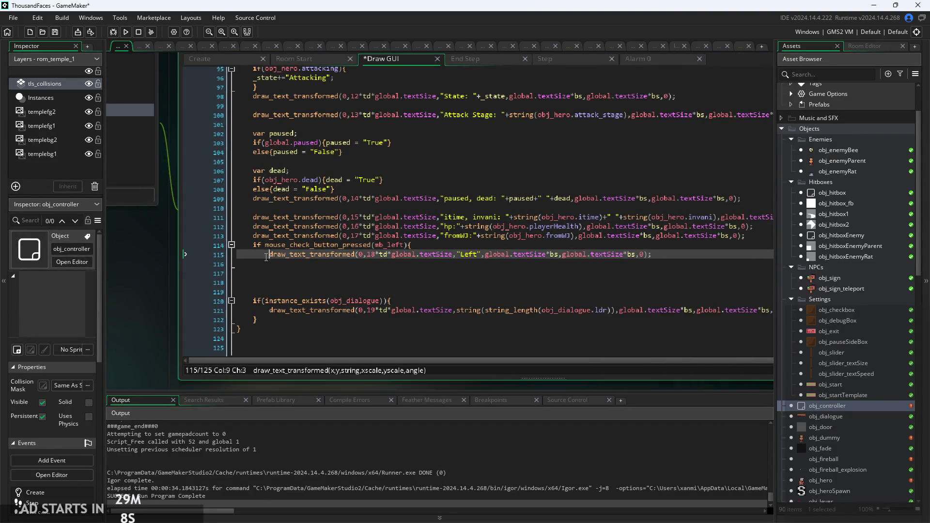
pyautogui.moveTo(416, 245); pyautogui.dragTo(116, 250)
pyautogui.press('BackSpace')
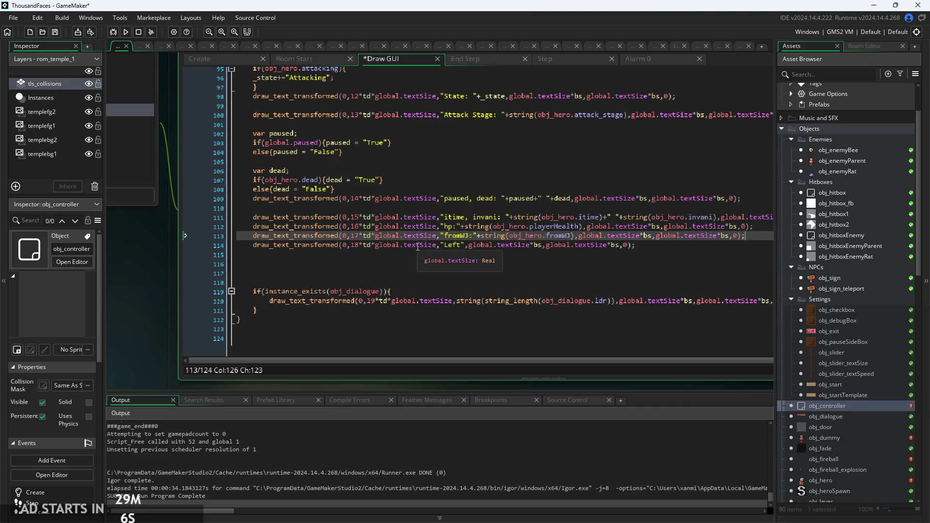
# Replace the "Left" string with obj_hero.attack_pressed and run the game.
pyautogui.moveTo(465, 247); pyautogui.dragTo(444, 252)
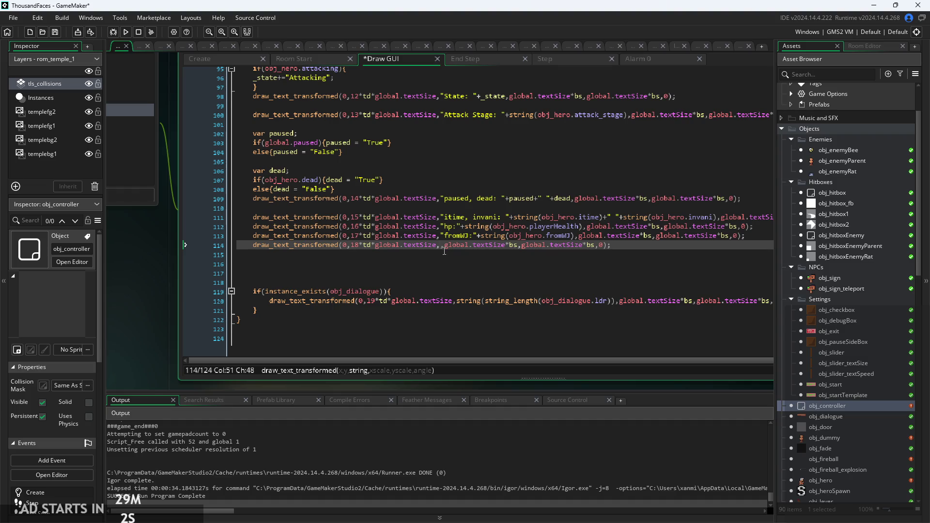
pyautogui.write('obj_hero.a')
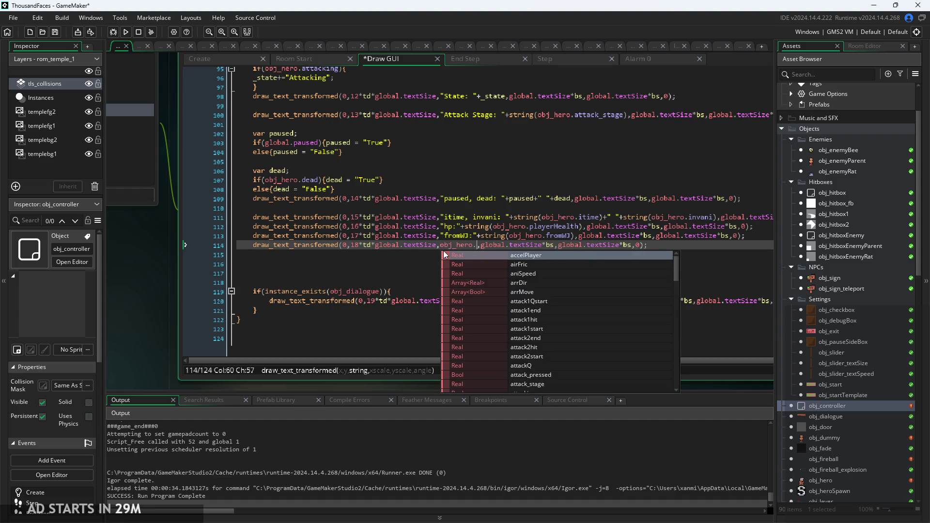
pyautogui.write('ttack')
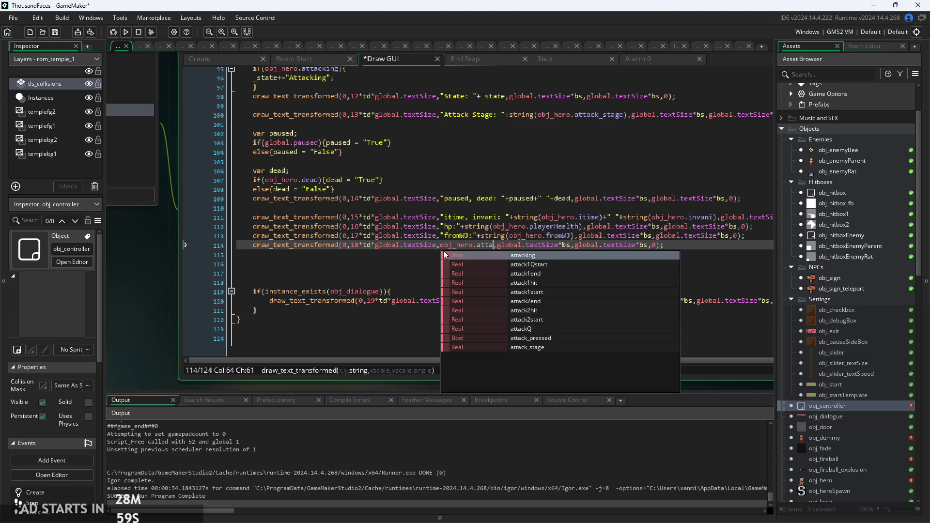
pyautogui.write('_pressed')
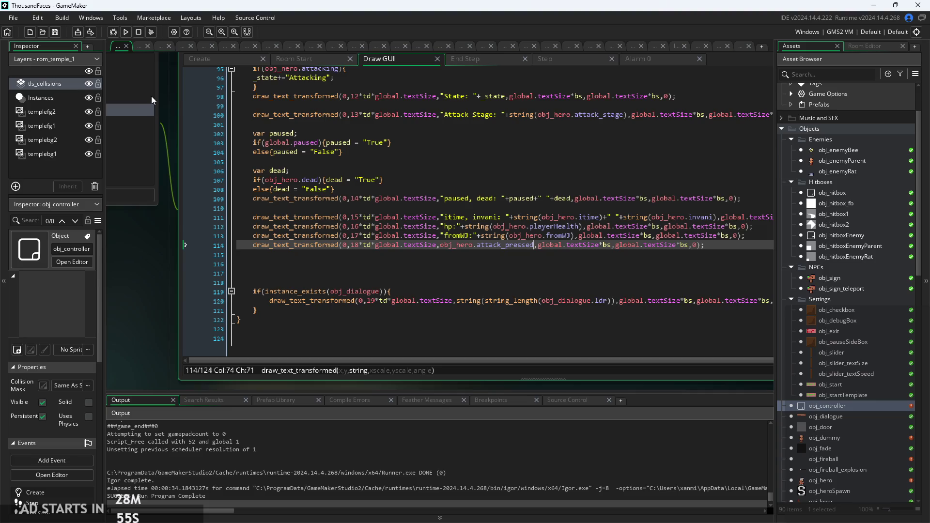
pyautogui.click(118, 32)
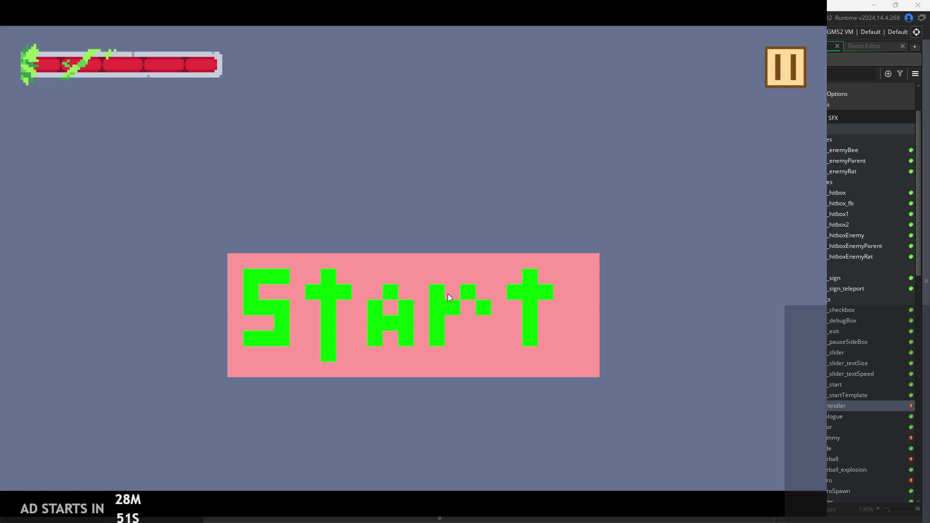
# Start the game, enable Debug Stats in the pause menu, and resume in the temple level.
pyautogui.click(468, 307)
pyautogui.click(774, 65)
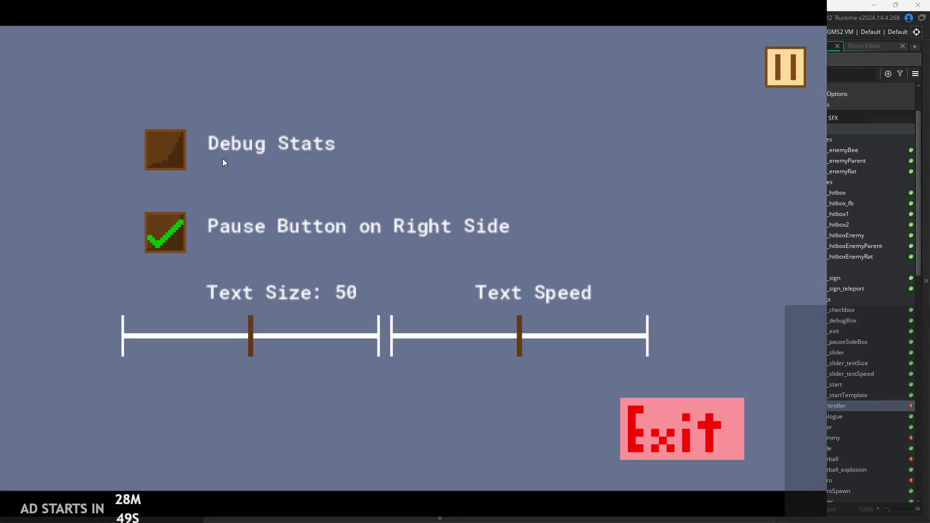
pyautogui.click(167, 149)
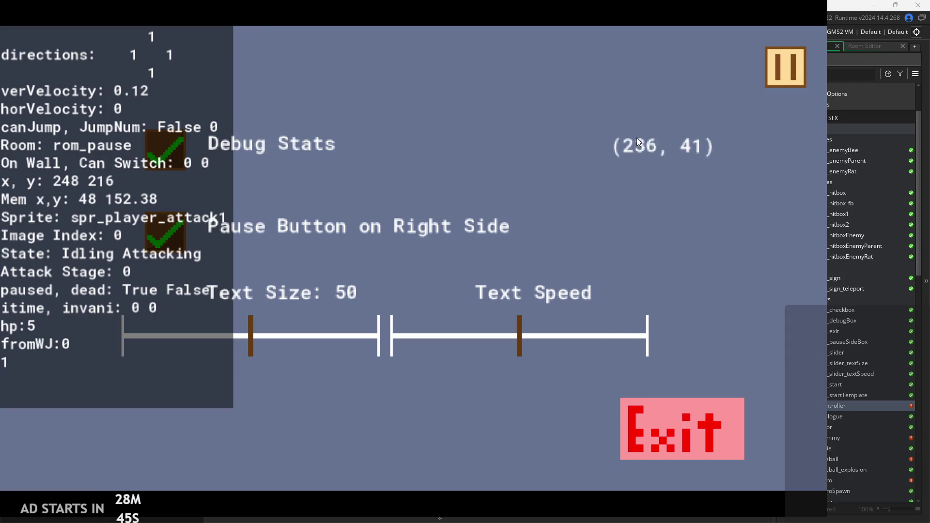
pyautogui.click(790, 71)
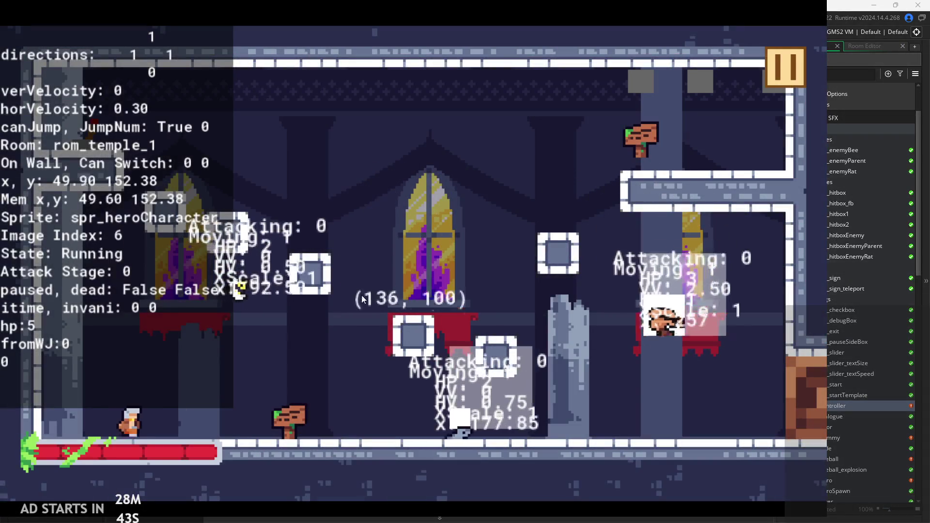
# Run the hero left and right, chaining ground and falling attack combos.
pyautogui.press('space')
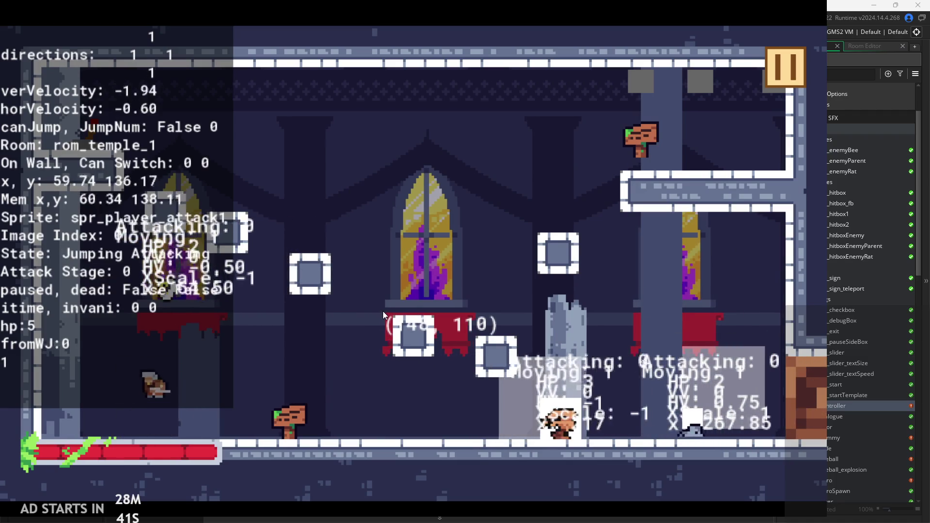
pyautogui.press('Right')
pyautogui.press('space')
pyautogui.press('space')
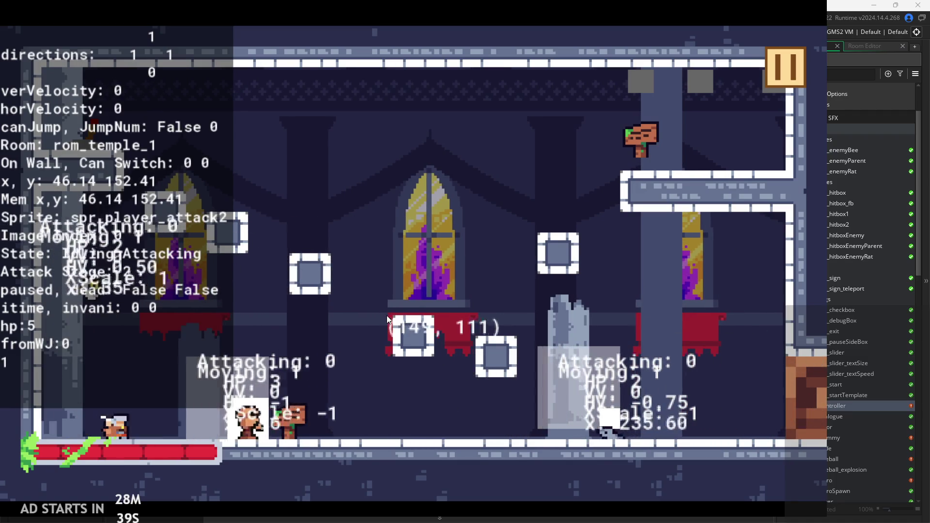
pyautogui.press('space')
pyautogui.press('space')
pyautogui.press('Left')
pyautogui.press('Up')
pyautogui.press('space')
pyautogui.press('space')
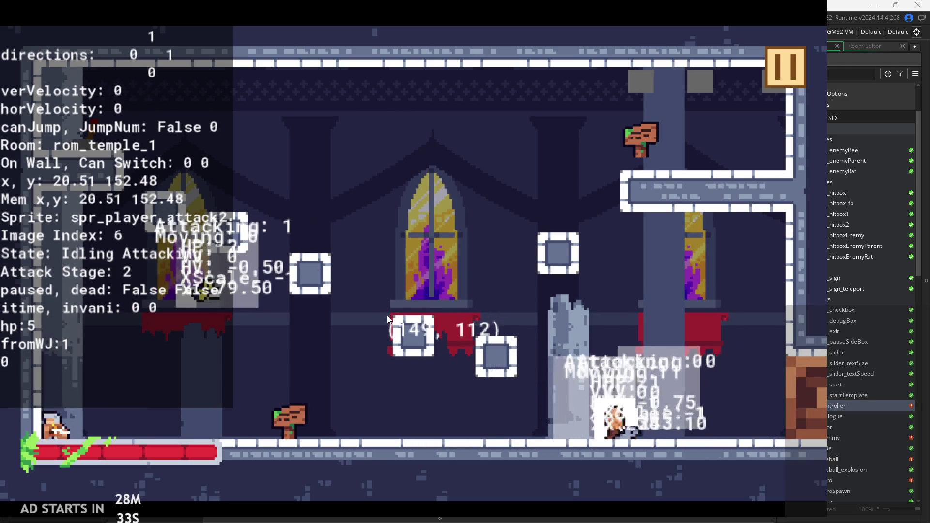
pyautogui.press('Right')
pyautogui.press('Up')
pyautogui.press('space')
pyautogui.press('Left')
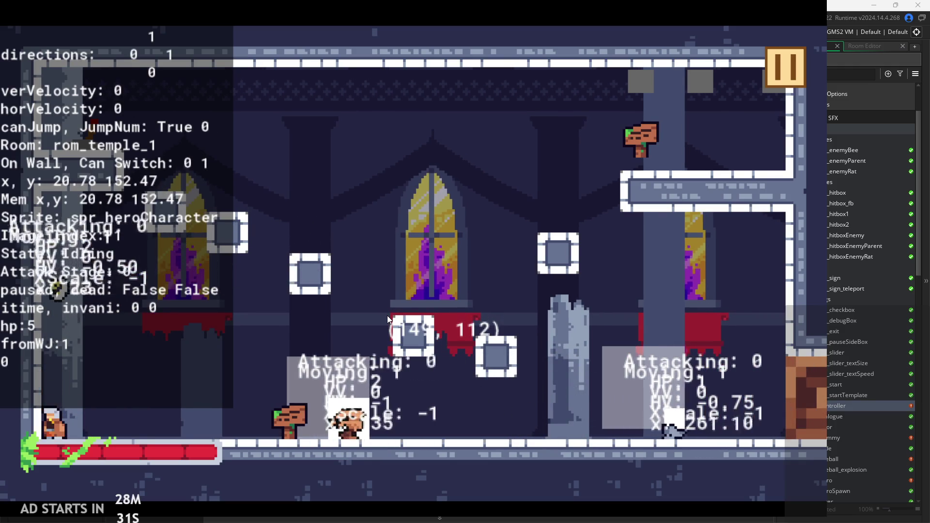
pyautogui.press('Right')
pyautogui.press('space')
pyautogui.press('Right')
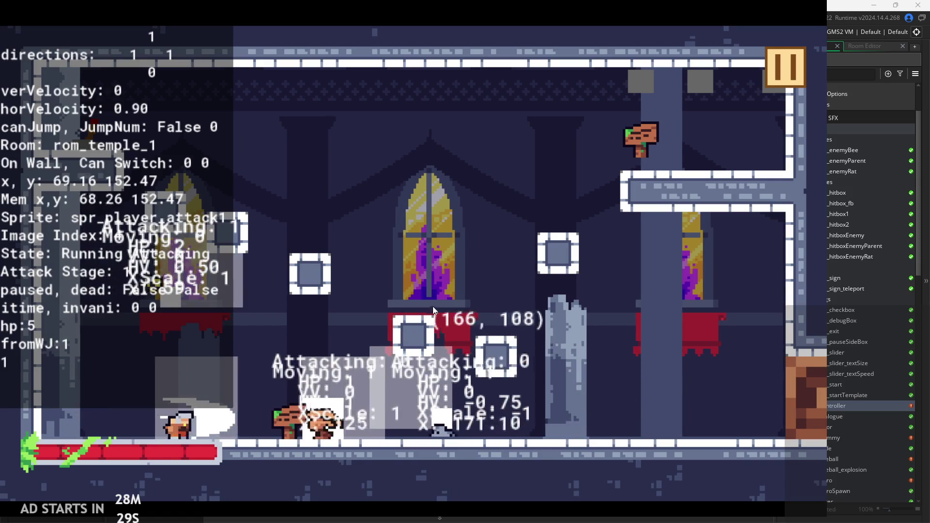
pyautogui.press('space')
pyautogui.press('Left')
pyautogui.press('Up')
pyautogui.press('space')
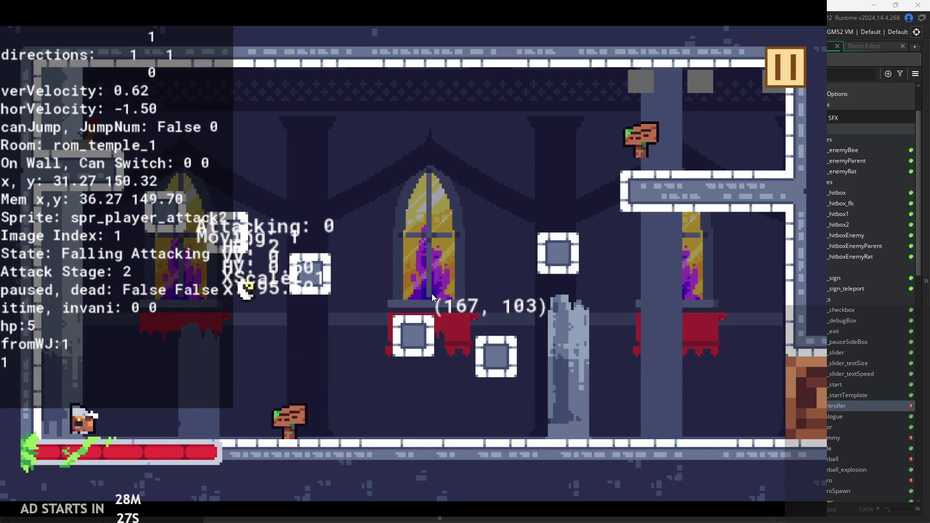
pyautogui.press('Right')
pyautogui.press('Left')
pyautogui.press('Up')
pyautogui.press('space')
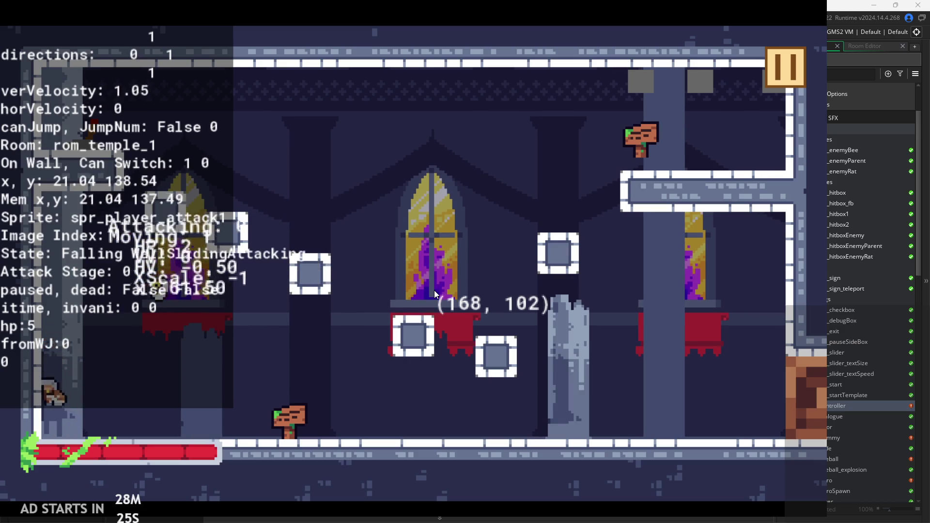
pyautogui.press('space')
# Repeat run-right, jump and air-attack cycles, queuing second attack stages.
pyautogui.press('Up')
pyautogui.press('space')
pyautogui.press('space')
pyautogui.press('Right')
pyautogui.press('Up')
pyautogui.press('space')
pyautogui.press('Left')
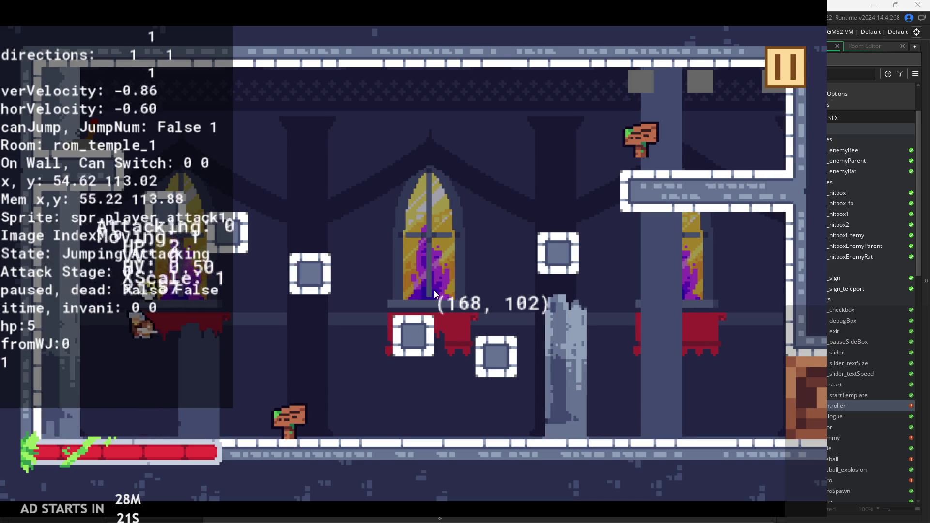
pyautogui.press('Right')
pyautogui.press('Up')
pyautogui.press('space')
pyautogui.press('Left')
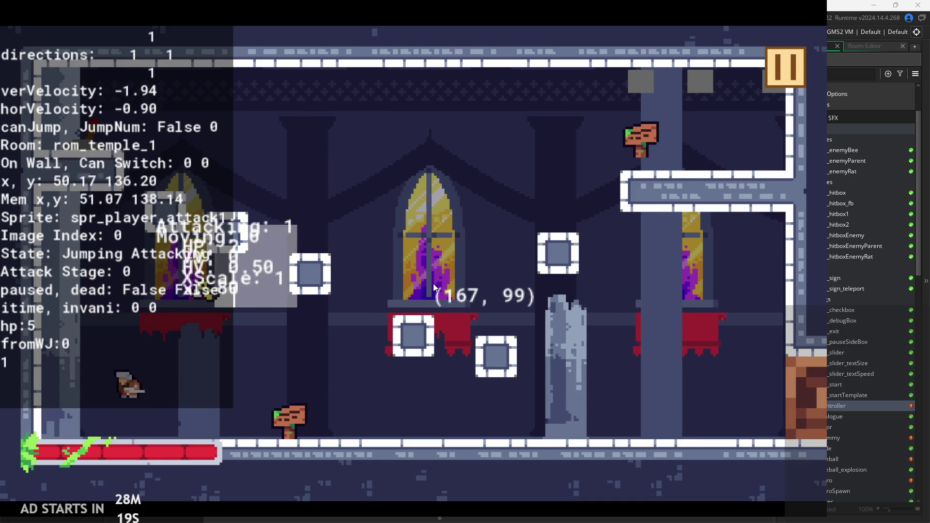
pyautogui.press('space')
pyautogui.press('Right')
pyautogui.press('Up')
pyautogui.press('space')
pyautogui.press('Left')
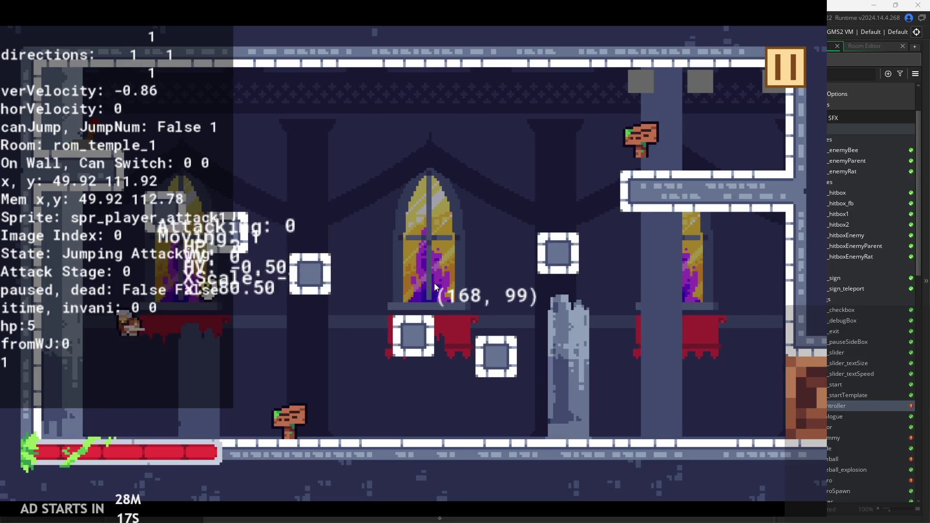
pyautogui.press('Right')
pyautogui.press('Up')
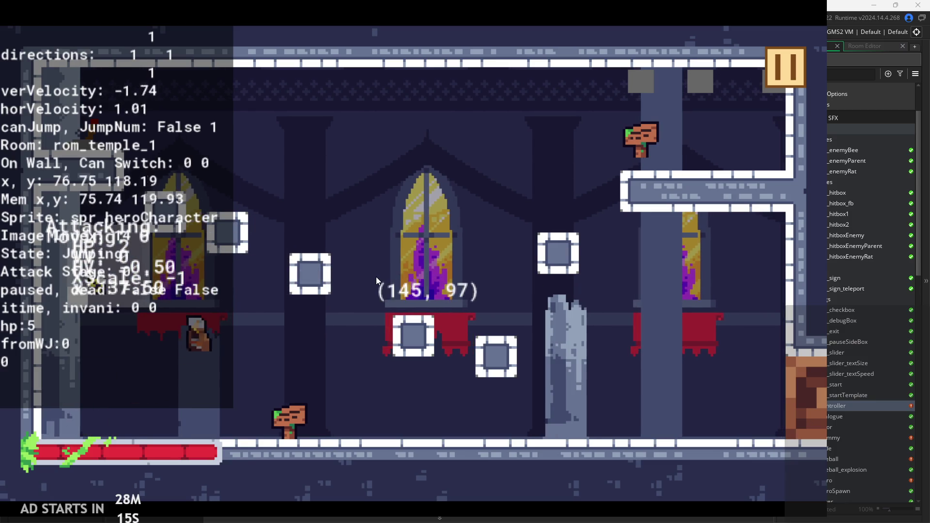
pyautogui.press('space')
pyautogui.press('Left')
pyautogui.press('Right')
pyautogui.press('Up')
pyautogui.press('space')
pyautogui.press('Left')
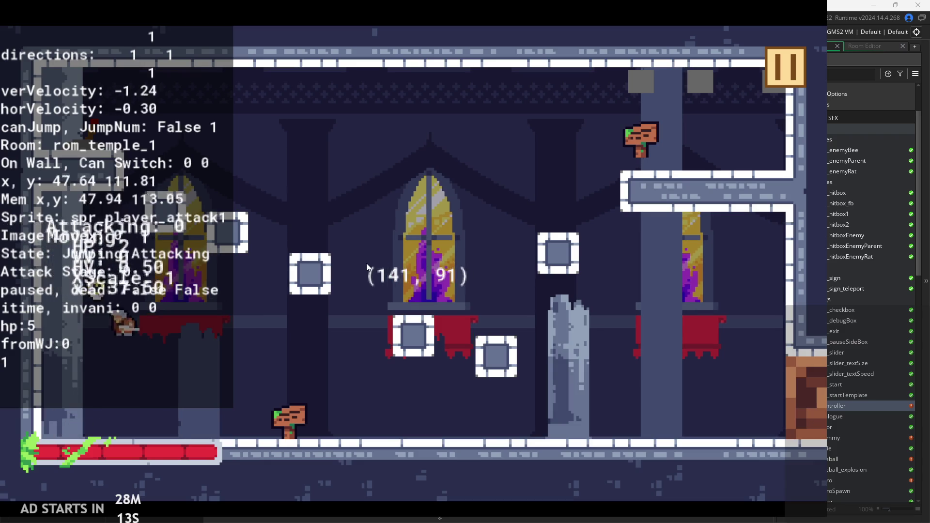
# Test wall jumps and wall slides on the left wall, attacking mid-air and after landing.
pyautogui.press('Left')
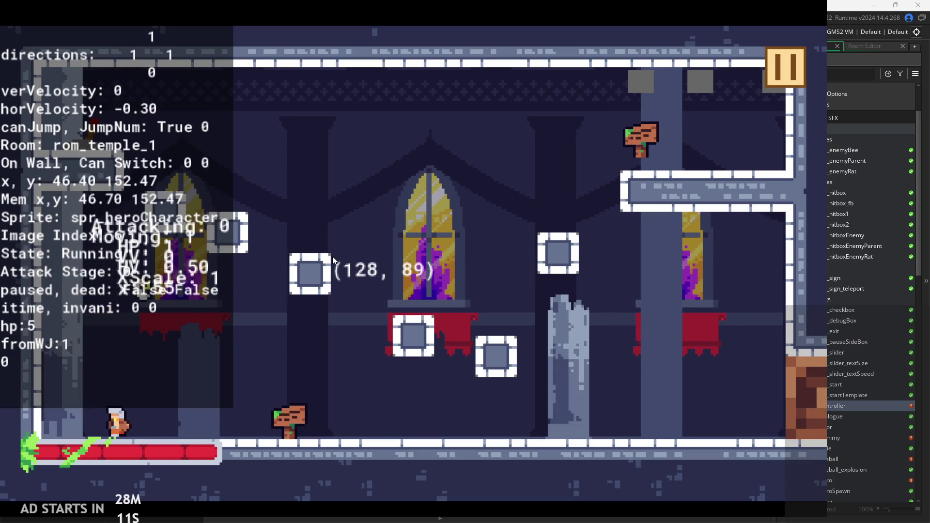
pyautogui.press('Up')
pyautogui.press('space')
pyautogui.press('Up')
pyautogui.press('Right')
pyautogui.press('space')
pyautogui.press('Left')
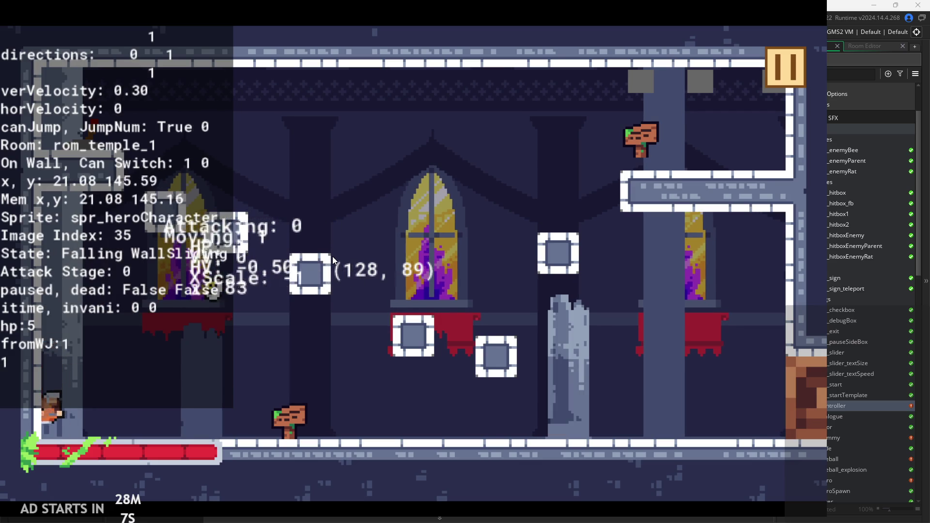
pyautogui.press('space')
pyautogui.press('Right')
pyautogui.press('Up')
pyautogui.press('space')
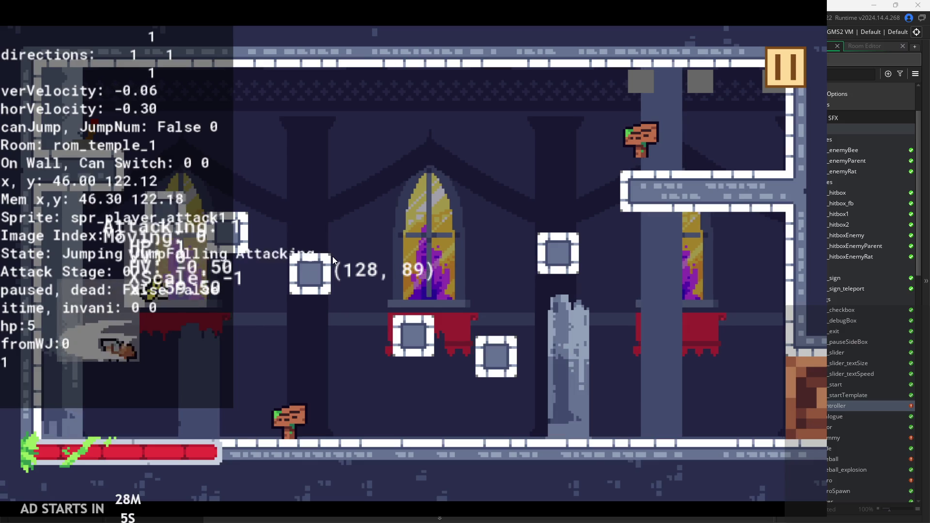
pyautogui.press('Left')
pyautogui.press('Right')
pyautogui.press('Up')
pyautogui.press('Left')
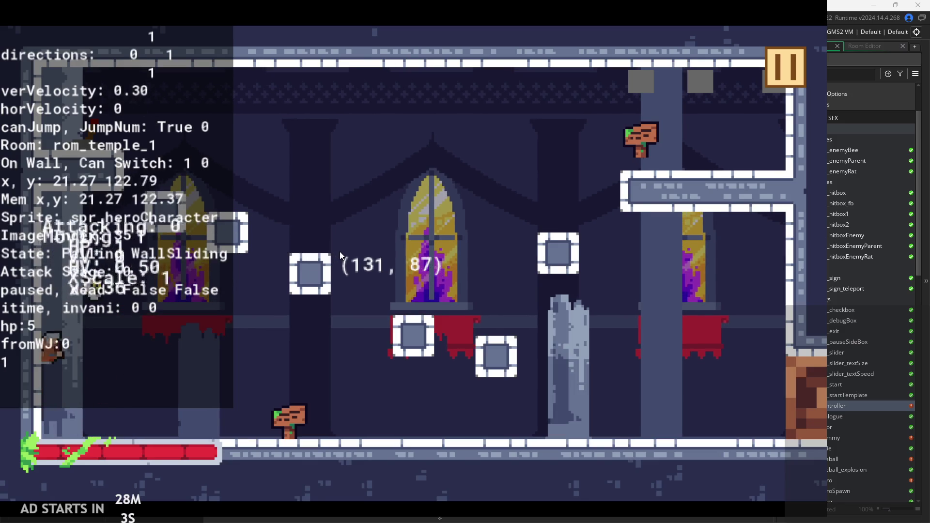
pyautogui.press('space')
pyautogui.press('Right')
pyautogui.press('Up')
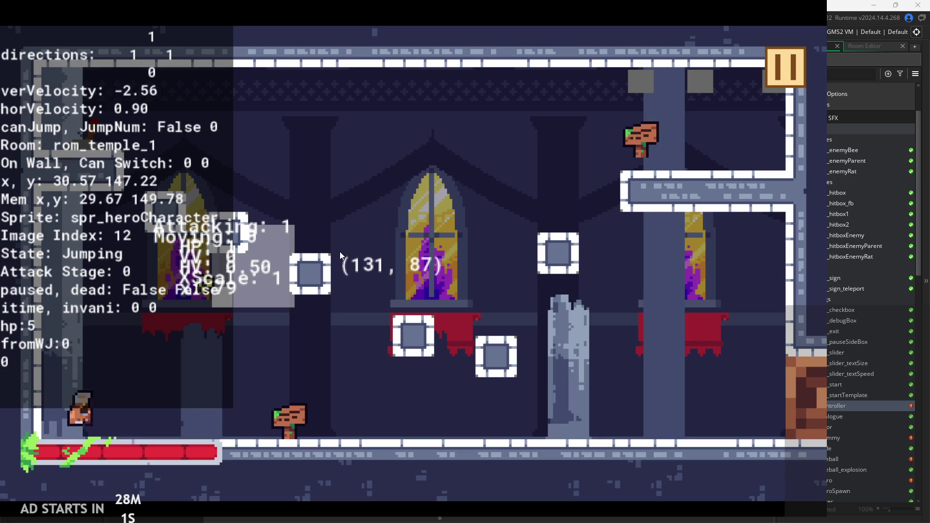
pyautogui.press('Left')
pyautogui.press('space')
pyautogui.press('space')
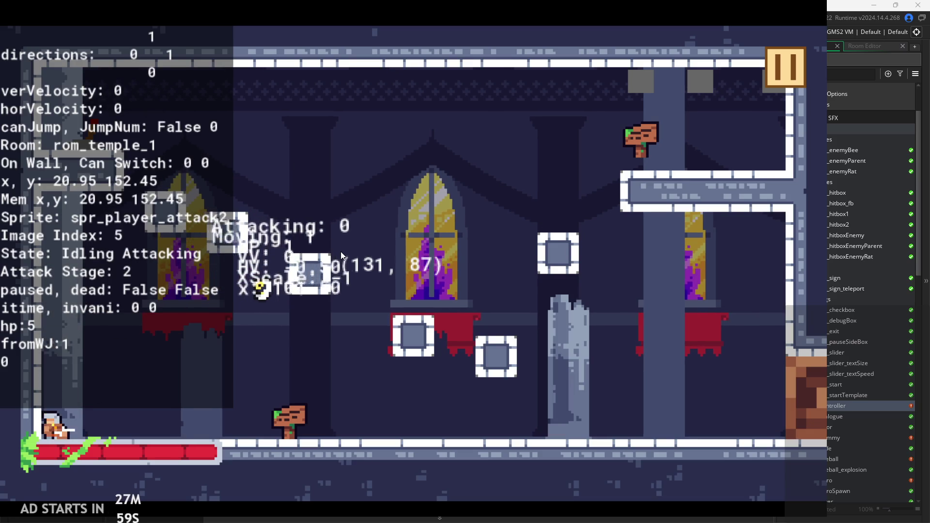
pyautogui.press('Right')
pyautogui.press('Up')
pyautogui.press('Left')
pyautogui.press('space')
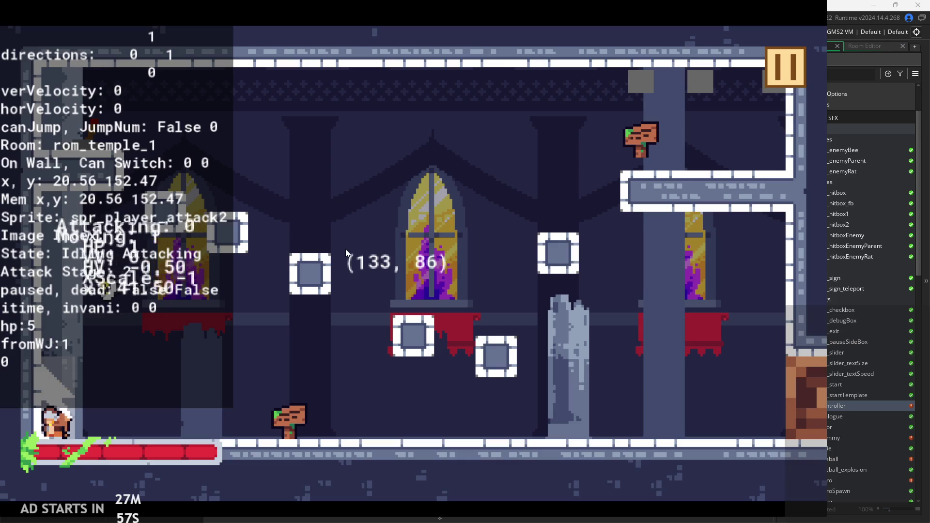
pyautogui.press('Right')
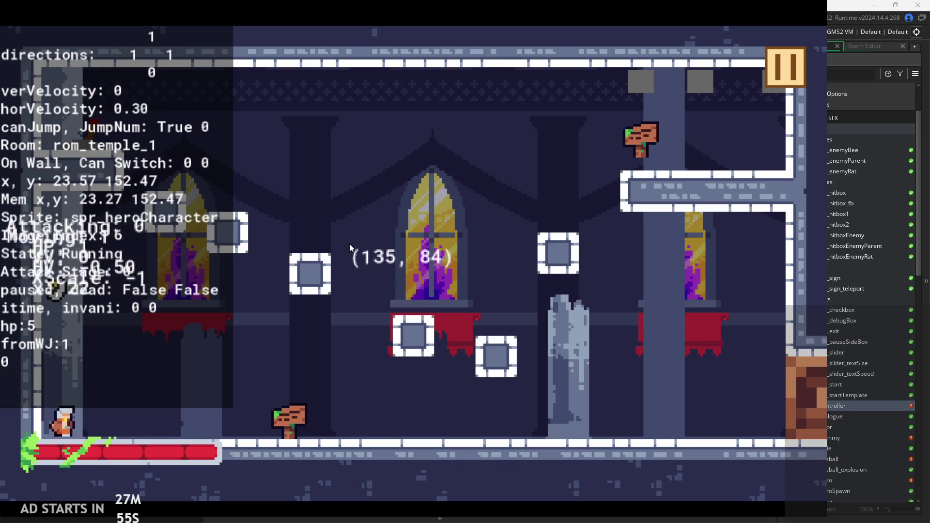
pyautogui.press('Up')
pyautogui.press('space')
pyautogui.press('Left')
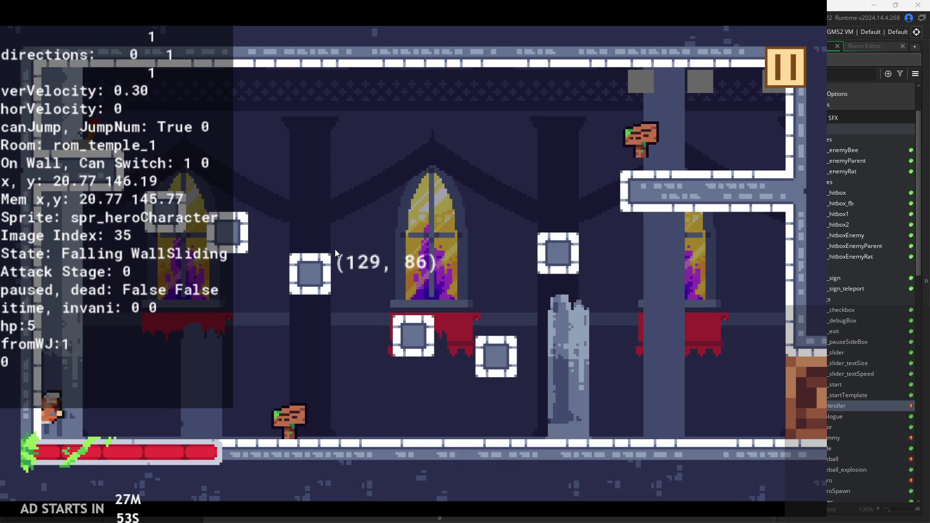
pyautogui.press('Right')
pyautogui.press('Up')
pyautogui.press('Left')
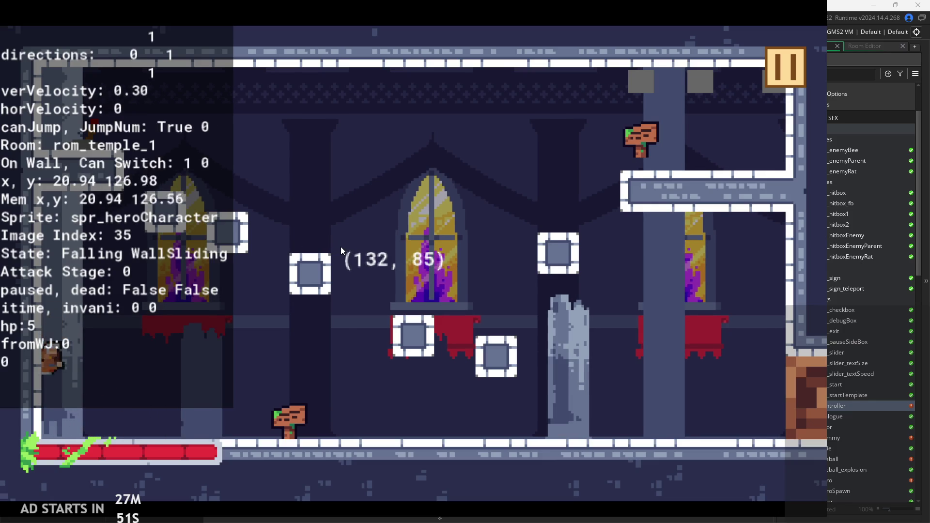
pyautogui.press('Right')
pyautogui.press('space')
pyautogui.press('space')
pyautogui.press('Left')
pyautogui.press('space')
pyautogui.press('space')
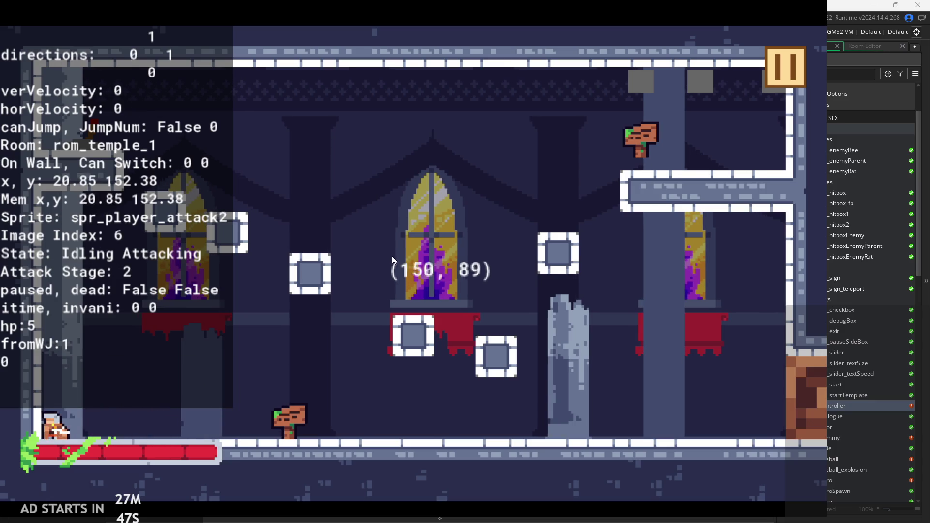
pyautogui.press('Up')
pyautogui.press('space')
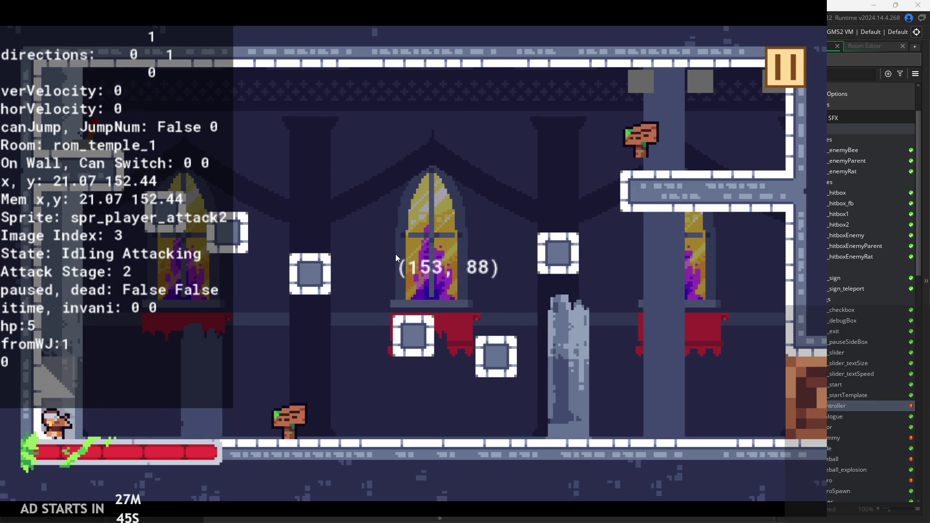
pyautogui.press('Up')
pyautogui.press('Left')
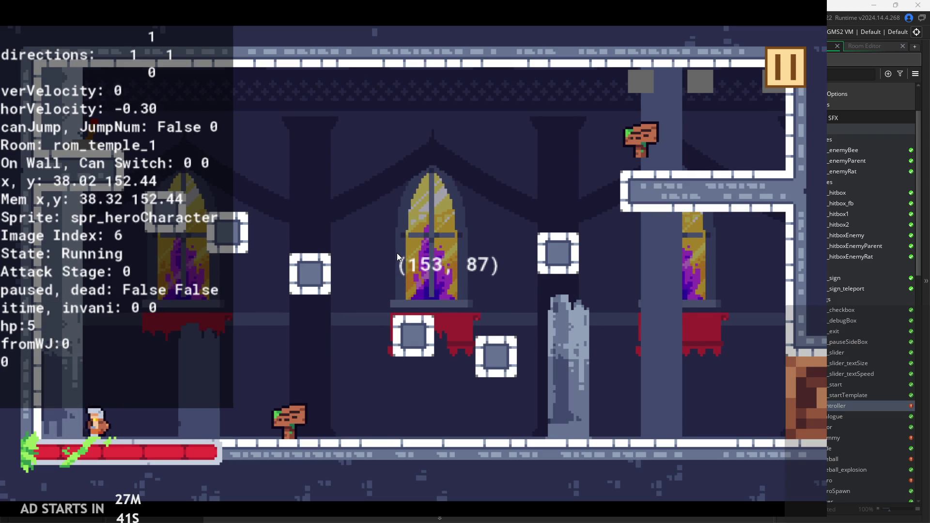
# Swing the sword with X while idle and at the sign to check the hitbox.
pyautogui.press('Right')
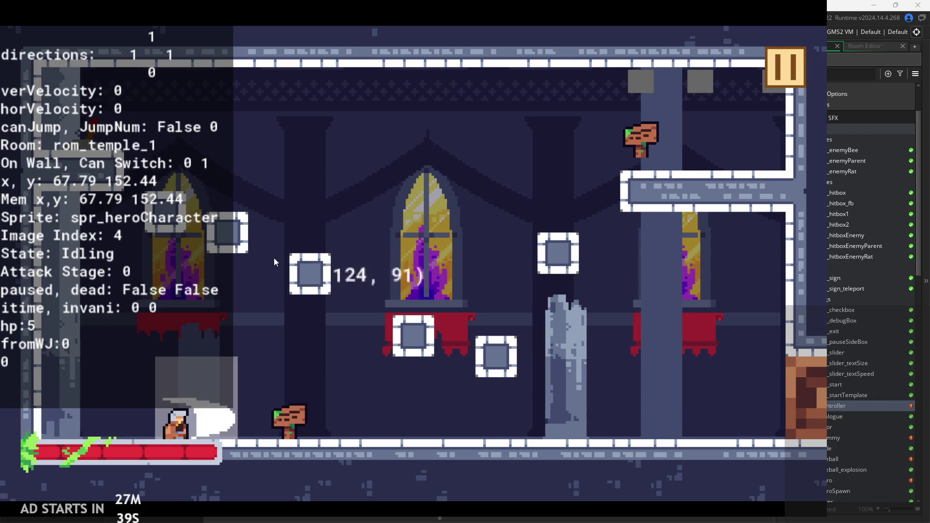
pyautogui.press('x')
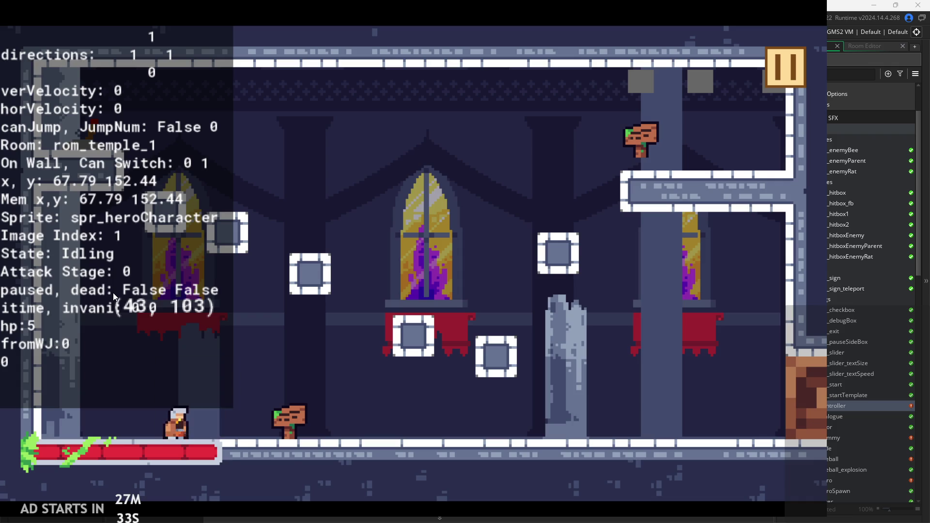
pyautogui.press('x')
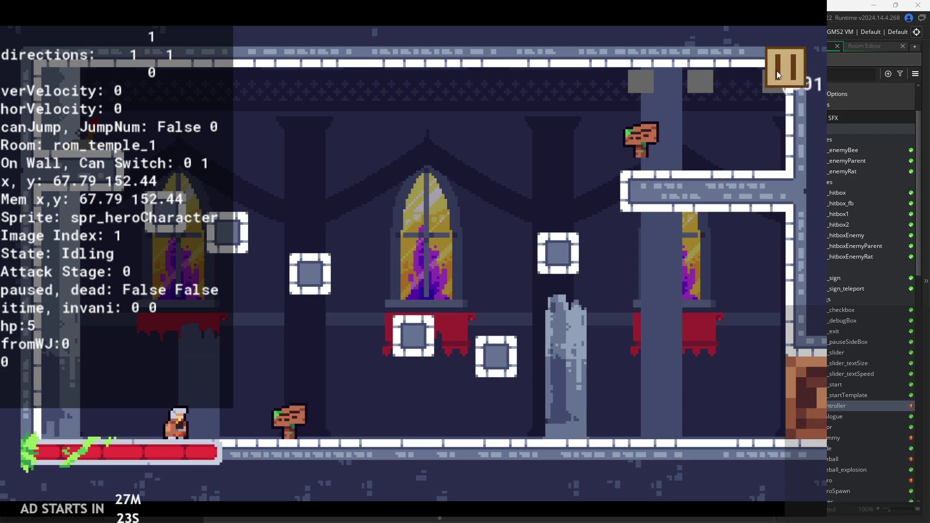
pyautogui.press('Right')
pyautogui.press('x')
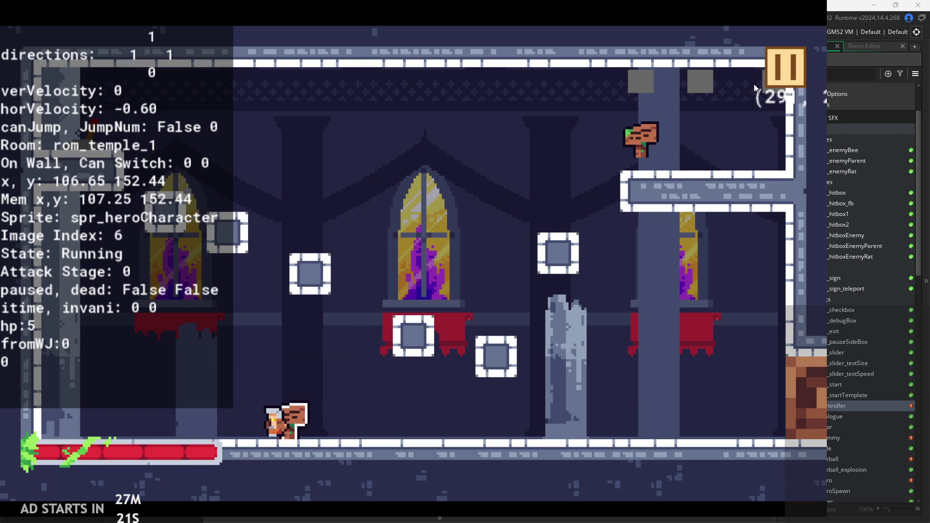
pyautogui.press('Right')
# Exit the game from the pause menu and open obj_hero's events in the editor.
pyautogui.click(780, 65)
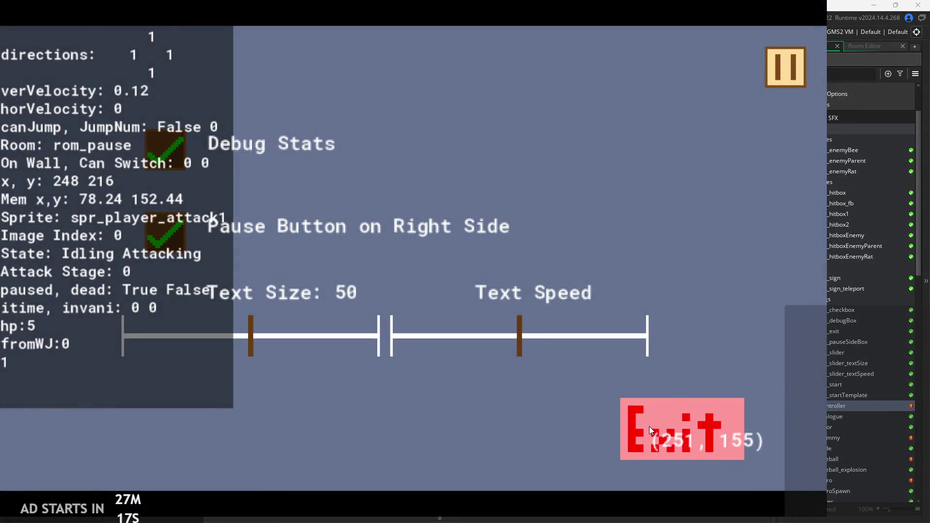
pyautogui.click(649, 426)
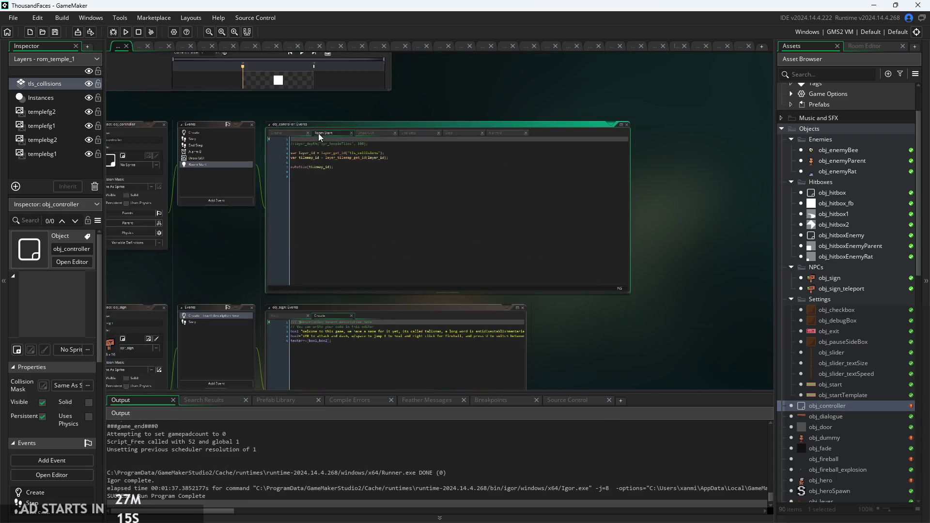
pyautogui.click(289, 135)
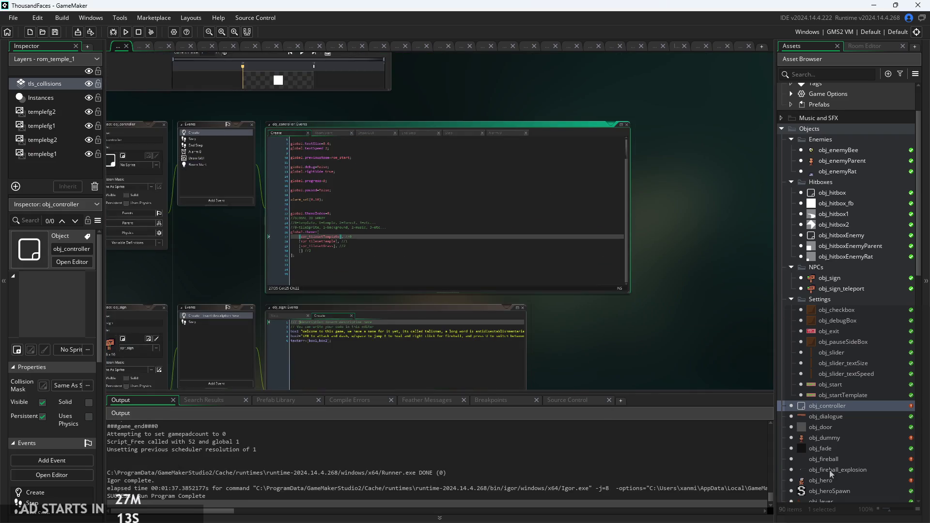
pyautogui.doubleClick(833, 479)
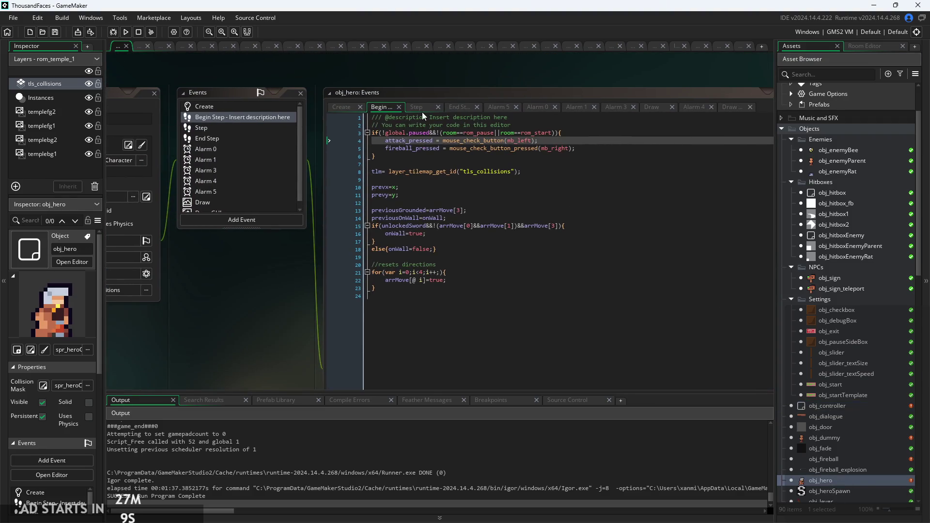
# Show the hero's Step event and locate the attack1hit condition on line 85.
pyautogui.click(420, 108)
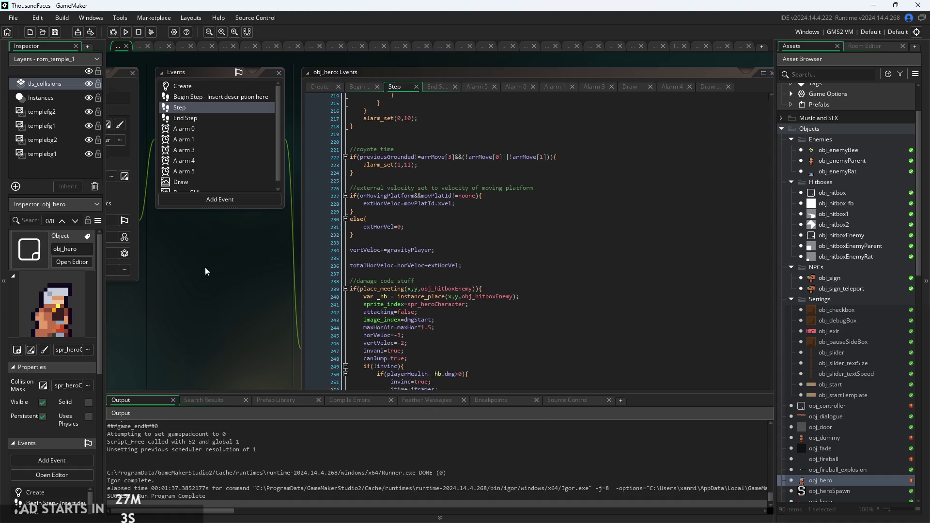
pyautogui.scroll(-3, 433, 284)
pyautogui.scroll(12, 430, 300)
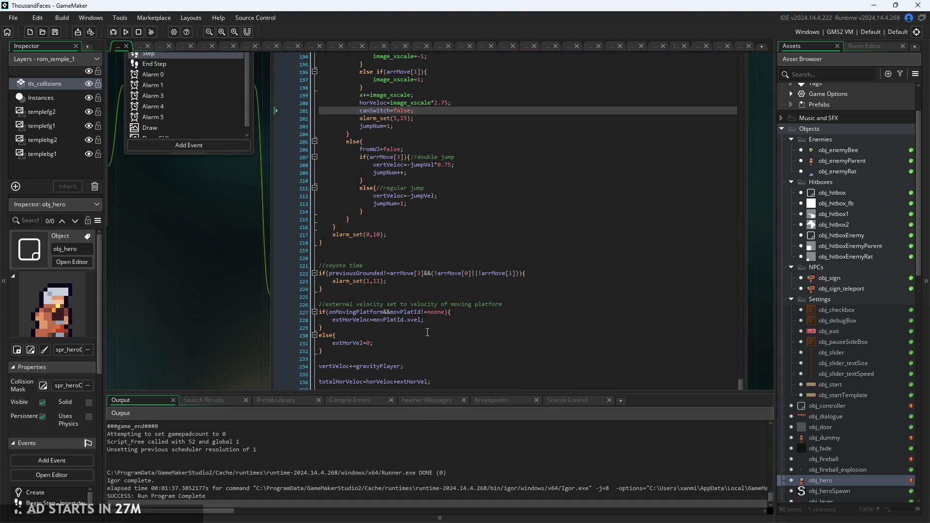
pyautogui.scroll(20, 427, 332)
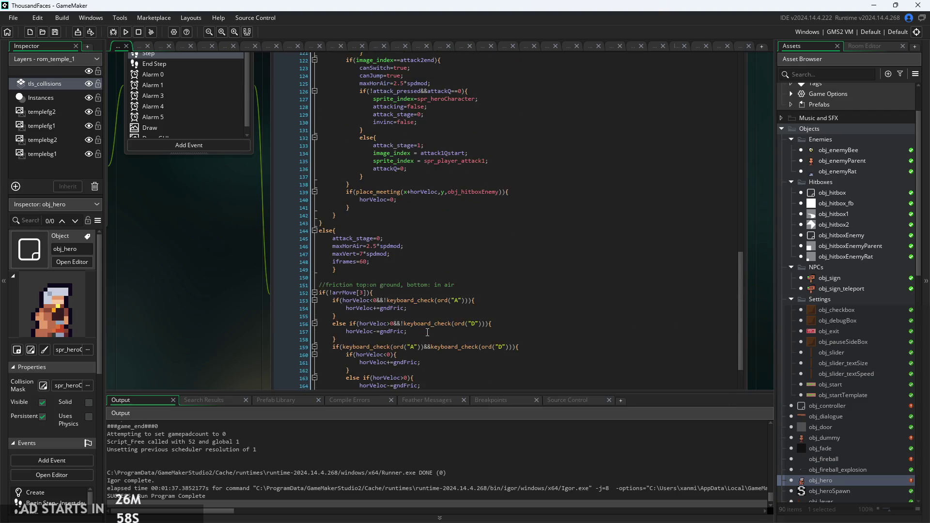
pyautogui.scroll(12, 427, 333)
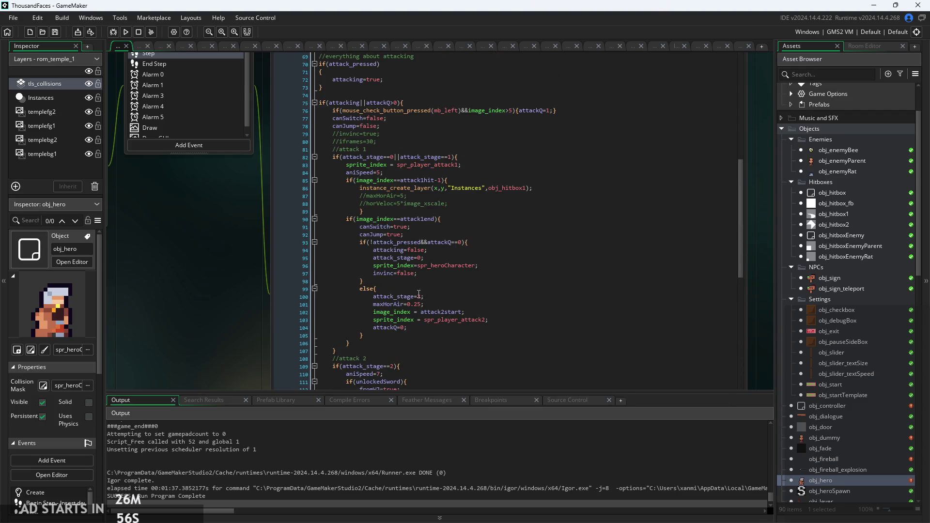
pyautogui.scroll(1, 257, 324)
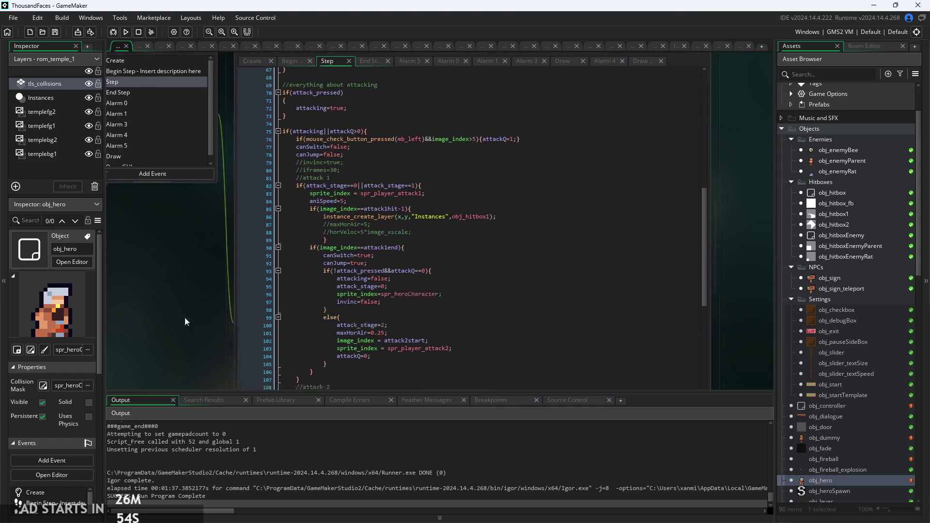
pyautogui.hscroll(2, 192, 323)
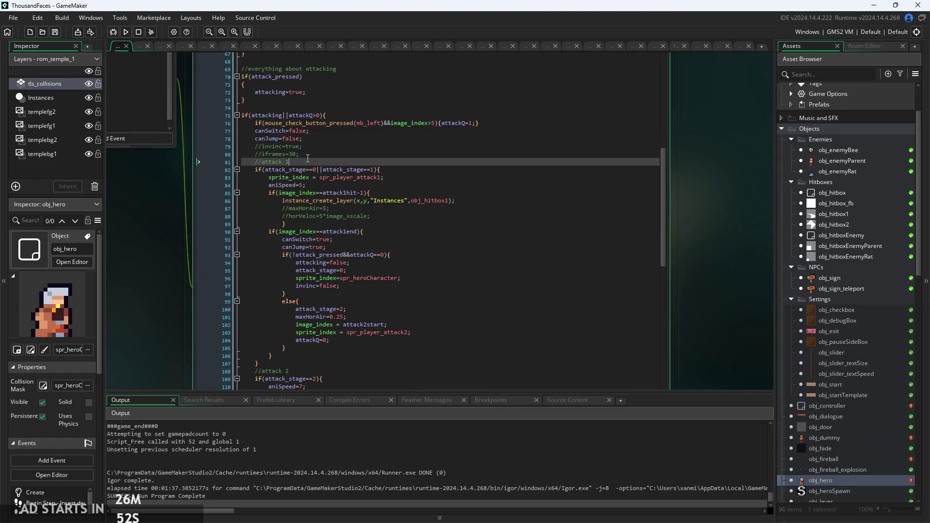
pyautogui.keyDown('ctrl'); pyautogui.scroll(2, 307, 159); pyautogui.keyUp('ctrl')
pyautogui.moveTo(340, 187)
# Add &&sprite_index==spr_player_attack1 to the line 85 condition and relaunch the game.
pyautogui.click(374, 189)
pyautogui.click(361, 181)
pyautogui.keyDown('ctrl'); pyautogui.scroll(2, 360, 180); pyautogui.keyUp('ctrl')
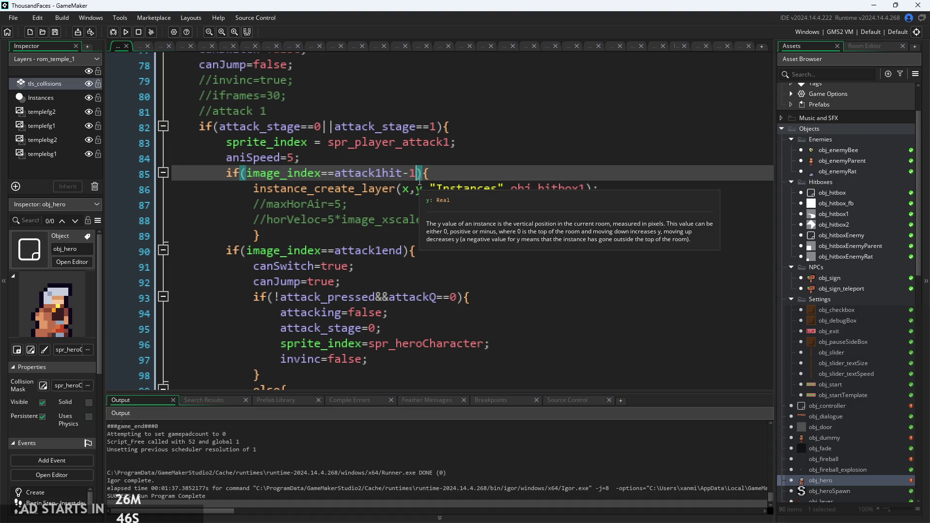
pyautogui.write('&&sprite_')
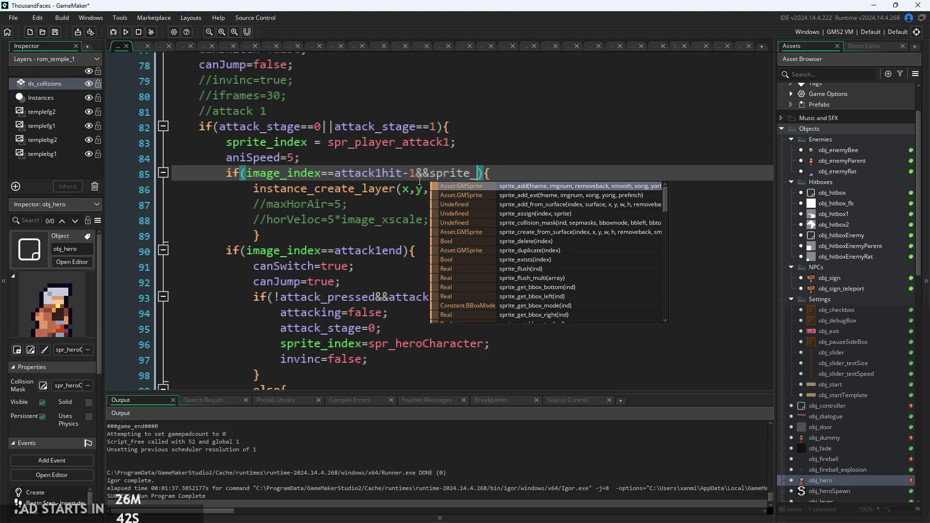
pyautogui.write('index==spr_p')
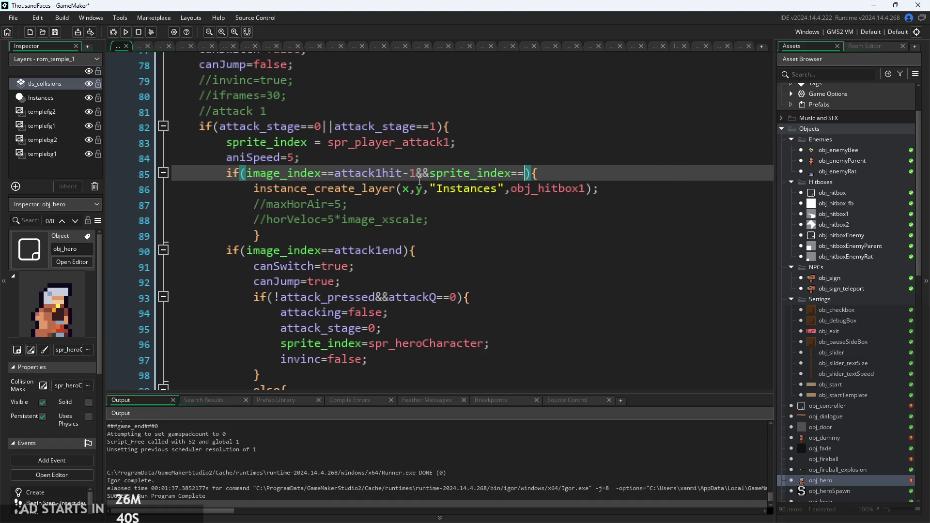
pyautogui.write('la')
pyautogui.press('Return')
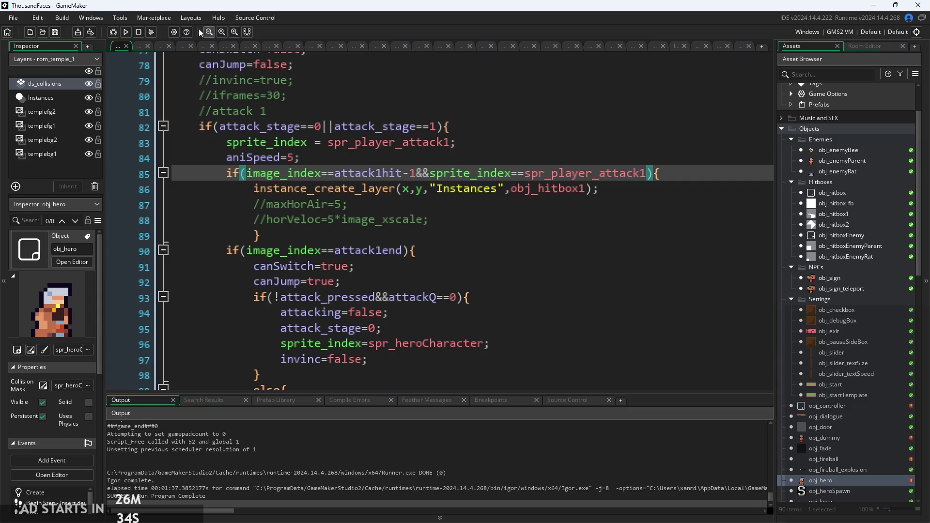
pyautogui.click(125, 33)
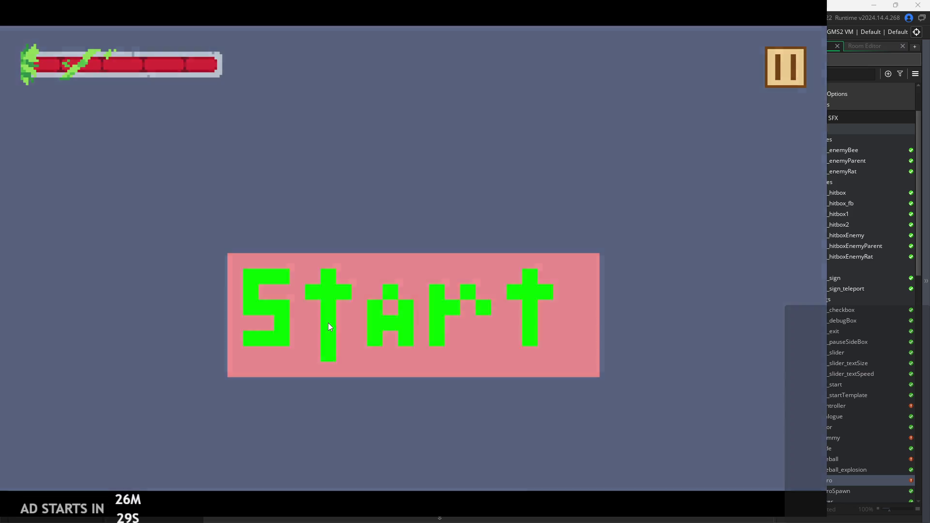
# Start the first level, move the hero left, then pause and resume the game.
pyautogui.click(328, 323)
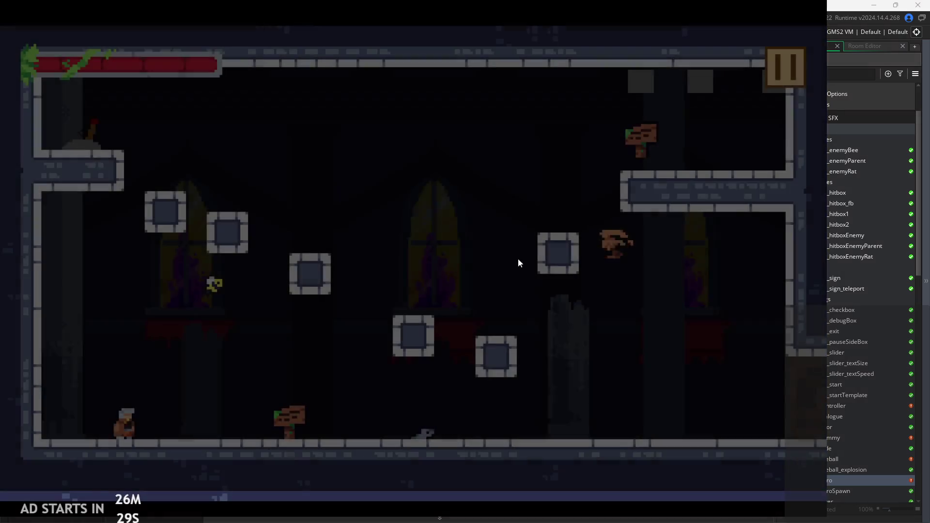
pyautogui.press('Left')
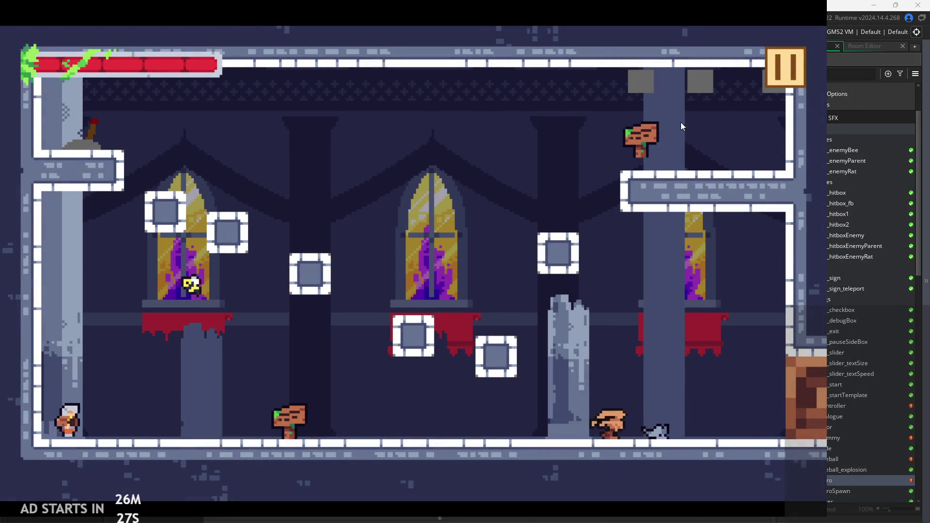
pyautogui.click(787, 67)
pyautogui.click(778, 78)
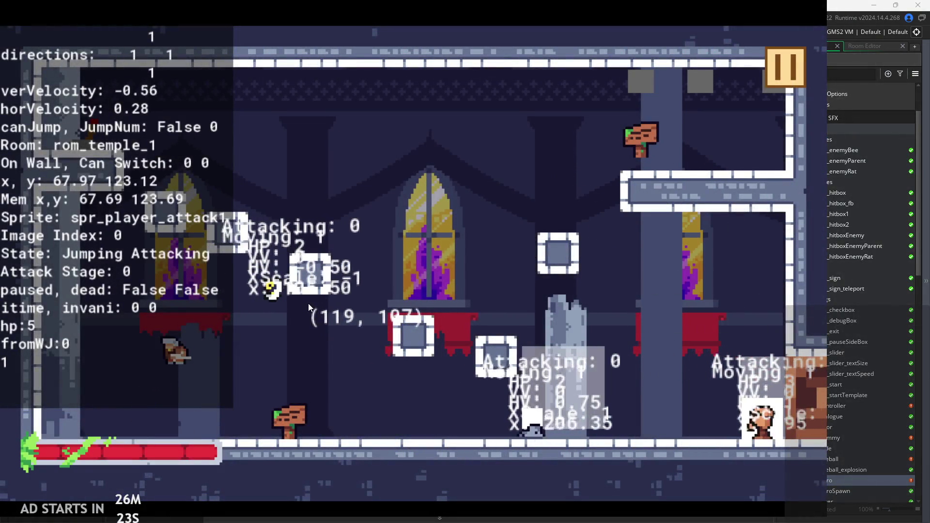
# Run, jump and attack around the level, including lunges and a wall jump on the left.
pyautogui.press('Left')
pyautogui.press('space')
pyautogui.press('Right')
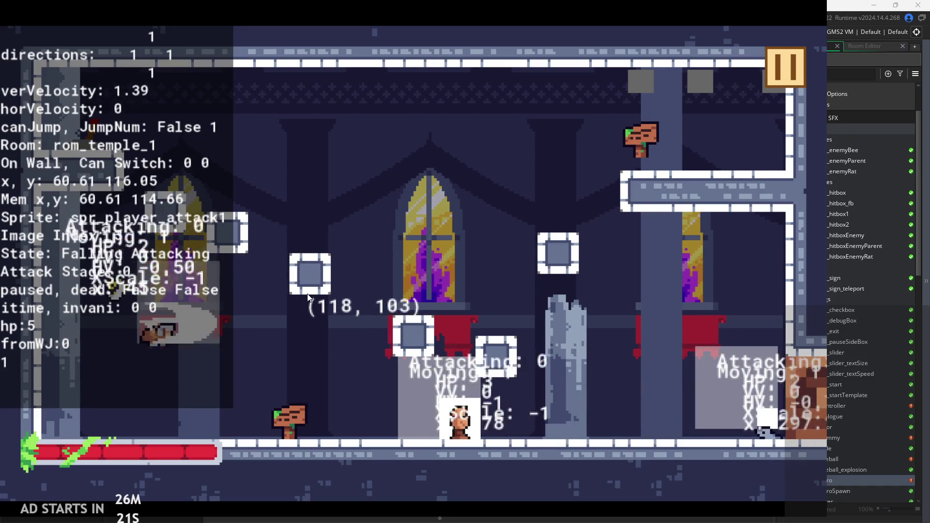
pyautogui.press('Left')
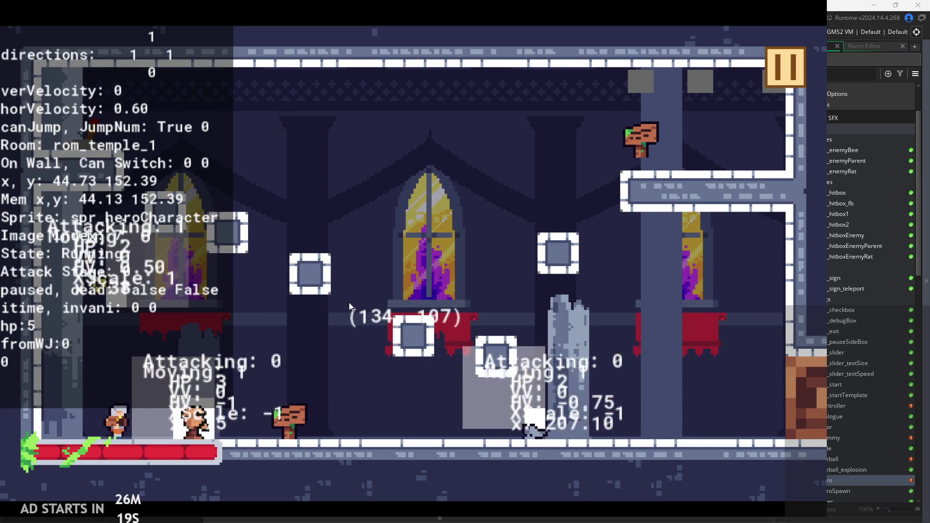
pyautogui.press('x')
pyautogui.press('Right')
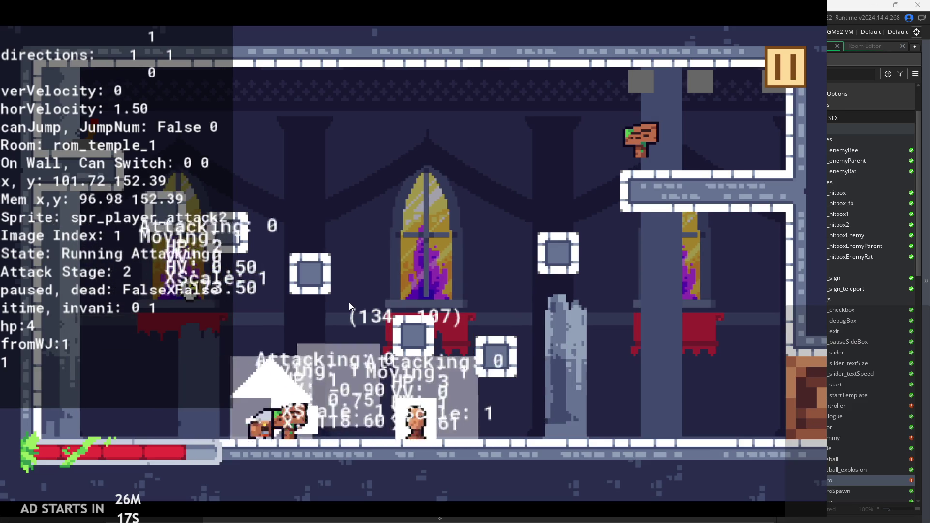
pyautogui.press('x')
pyautogui.press('space')
pyautogui.press('Left')
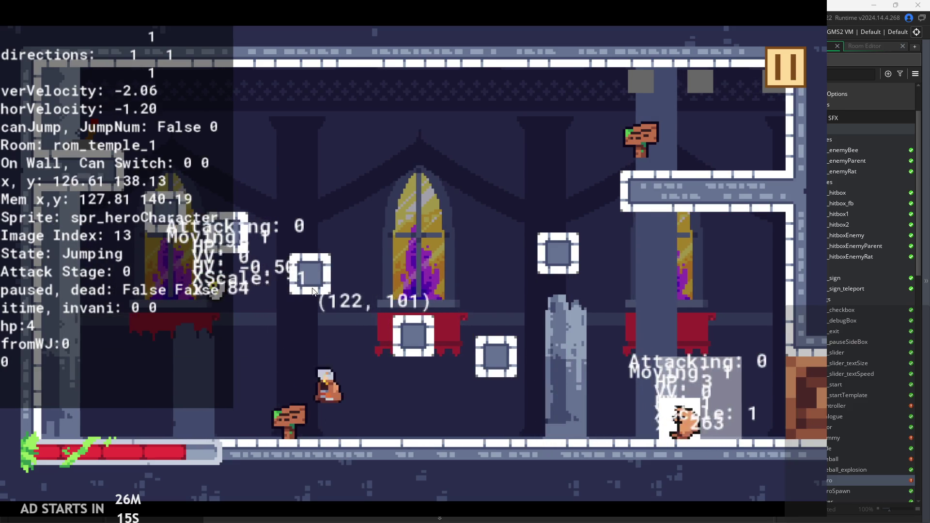
pyautogui.press('x')
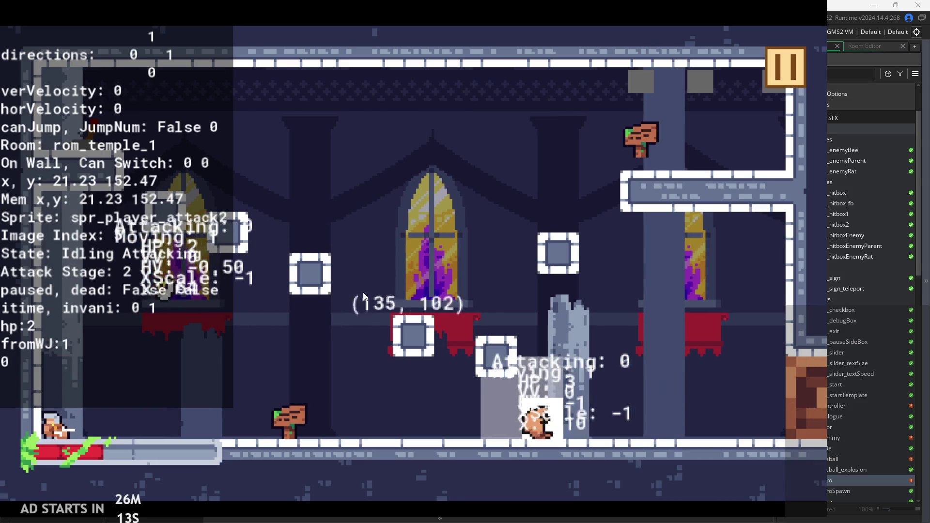
pyautogui.press('space')
pyautogui.press('Right')
pyautogui.press('Left')
pyautogui.press('space')
pyautogui.press('Right')
pyautogui.press('space')
pyautogui.press('Left')
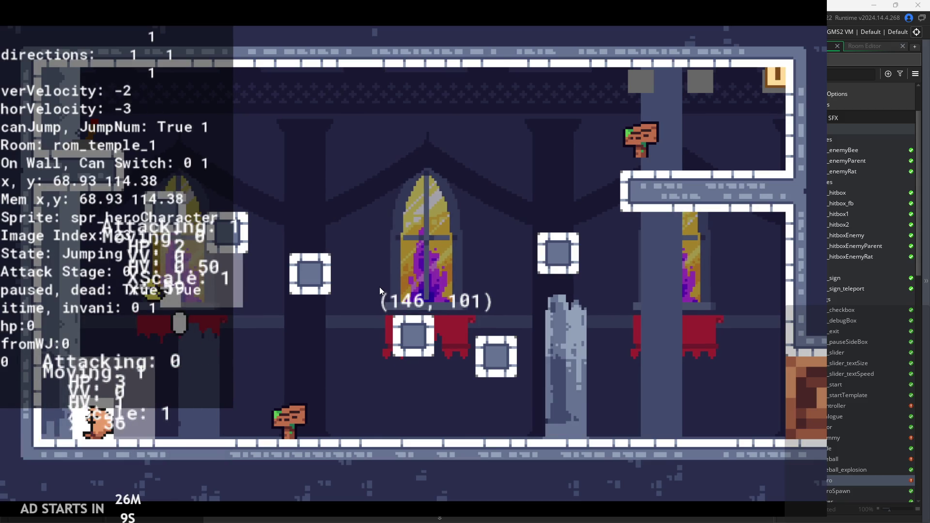
# After respawning, attack the enemy through knockback, chain attacks, and wall-jump off the left wall.
pyautogui.press('Right')
pyautogui.press('Right')
pyautogui.press('Right')
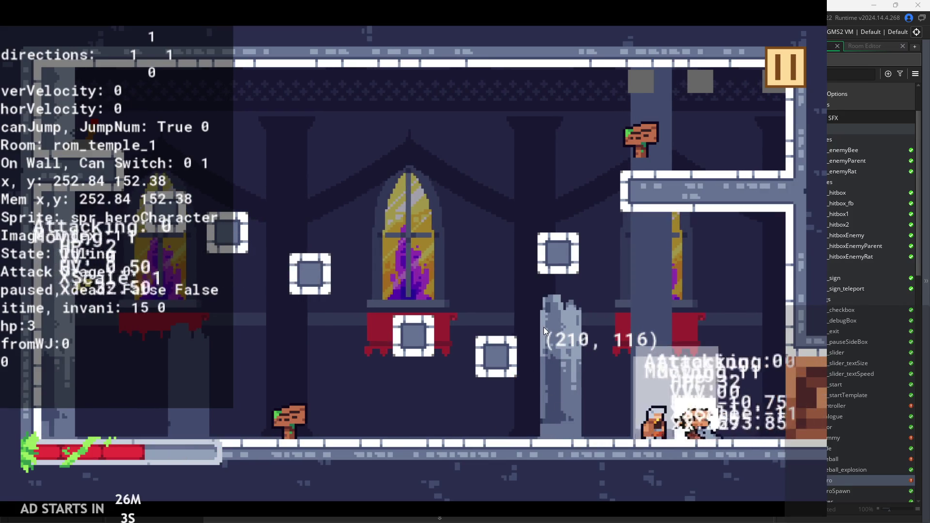
pyautogui.press('Right')
pyautogui.press('x')
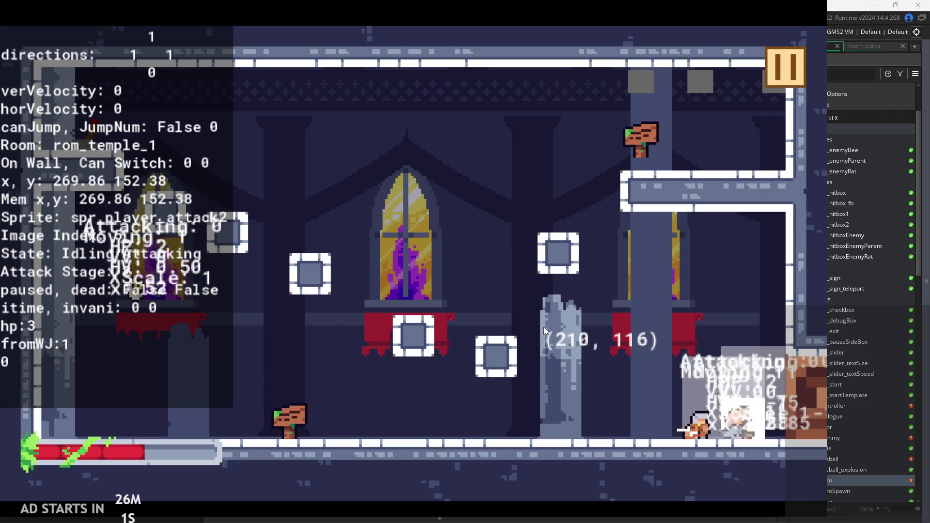
pyautogui.press('x')
pyautogui.press('Right')
pyautogui.press('Right')
pyautogui.press('Left')
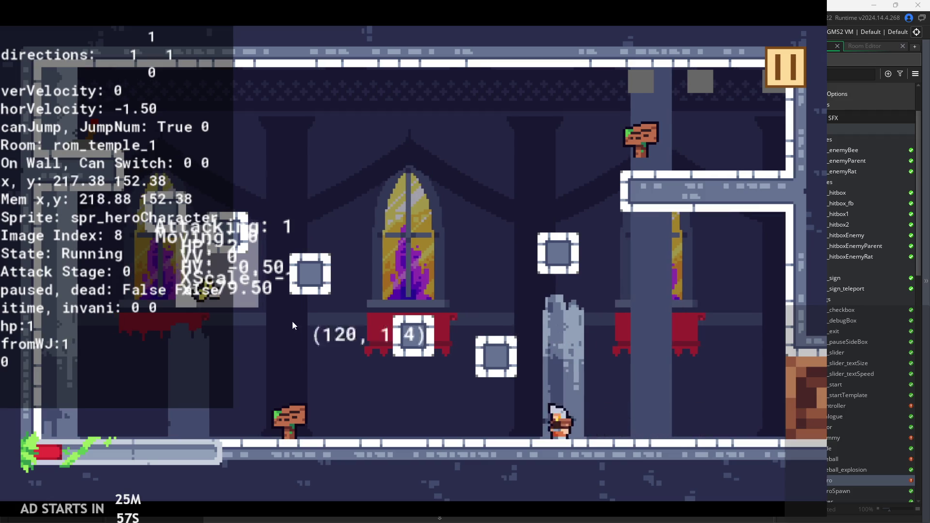
pyautogui.press('z')
pyautogui.press('Left')
pyautogui.press('z')
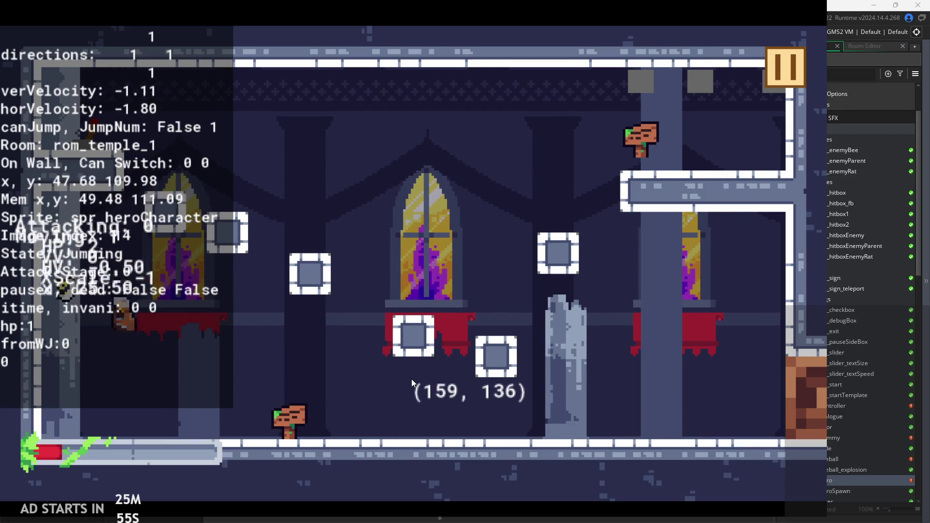
pyautogui.press('z')
pyautogui.press('z')
pyautogui.press('z')
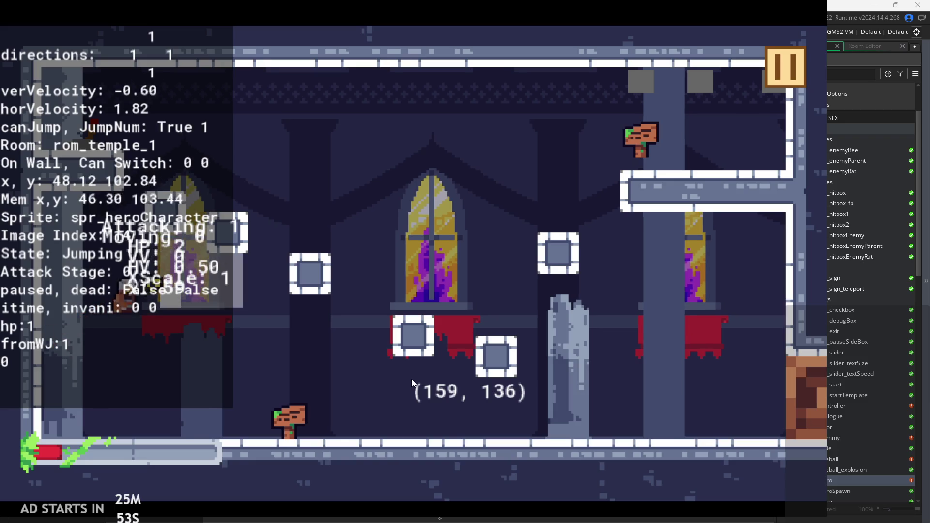
pyautogui.press('Right')
pyautogui.press('x')
# Pause the game and exit it to return to obj_hero's attack code.
pyautogui.press('Escape')
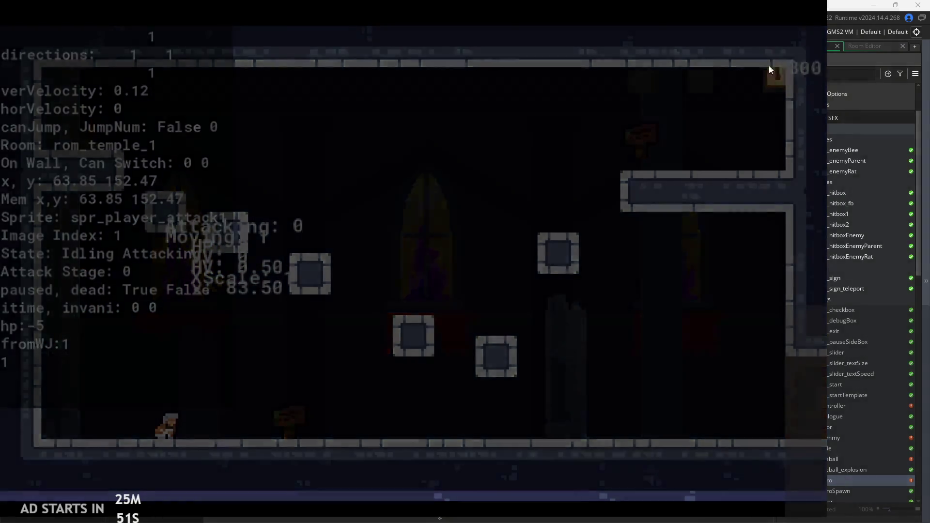
pyautogui.click(663, 417)
pyautogui.scroll(-3, 850, 313)
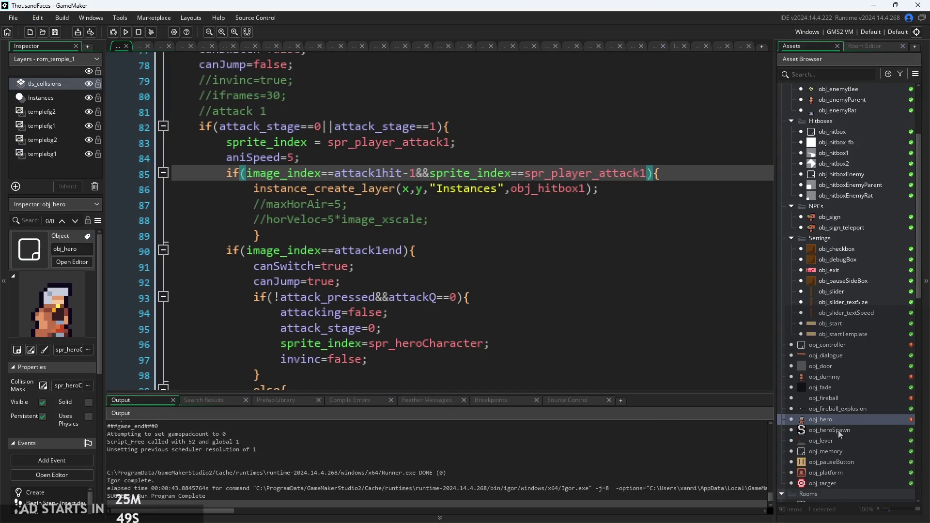
# Open obj_hero's Step event and scroll down to the damage and invincibility code.
pyautogui.doubleClick(833, 419)
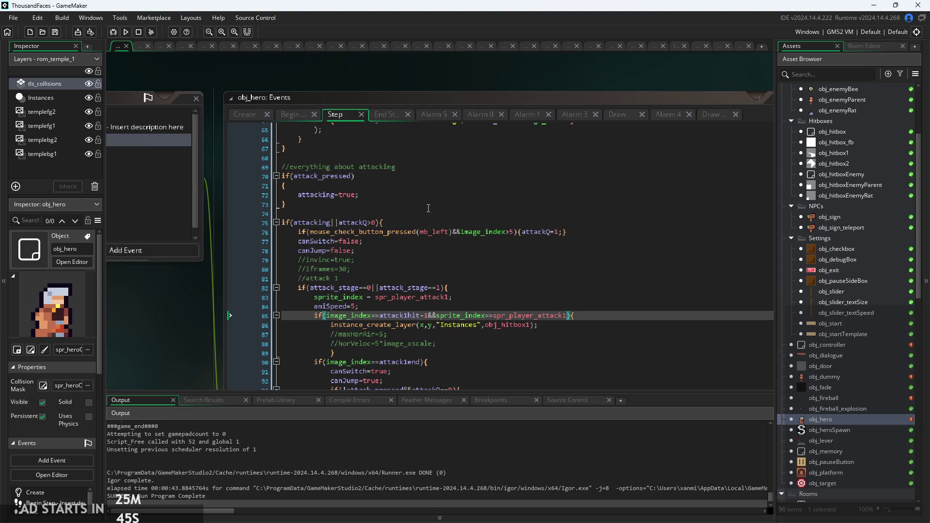
pyautogui.scroll(-20, 337, 249)
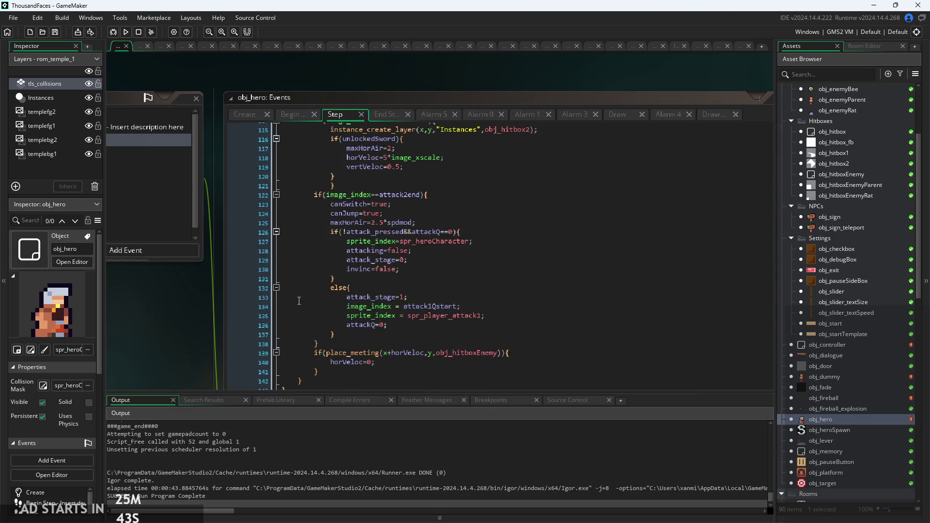
pyautogui.scroll(-20, 297, 301)
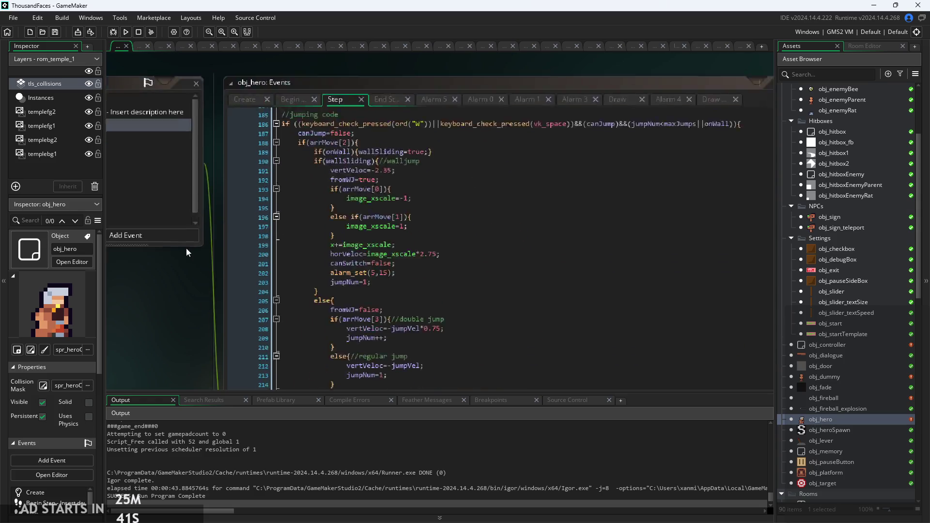
pyautogui.scroll(-2, 381, 266)
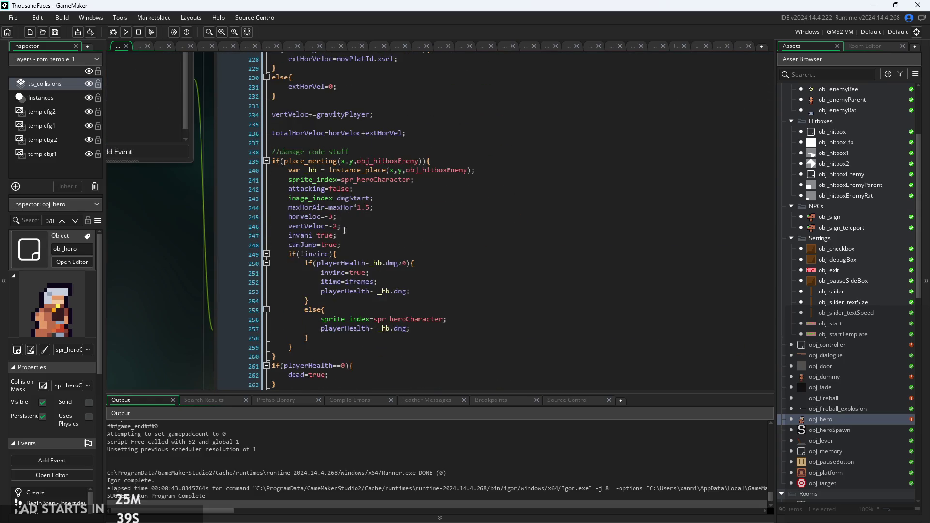
pyautogui.click(370, 243)
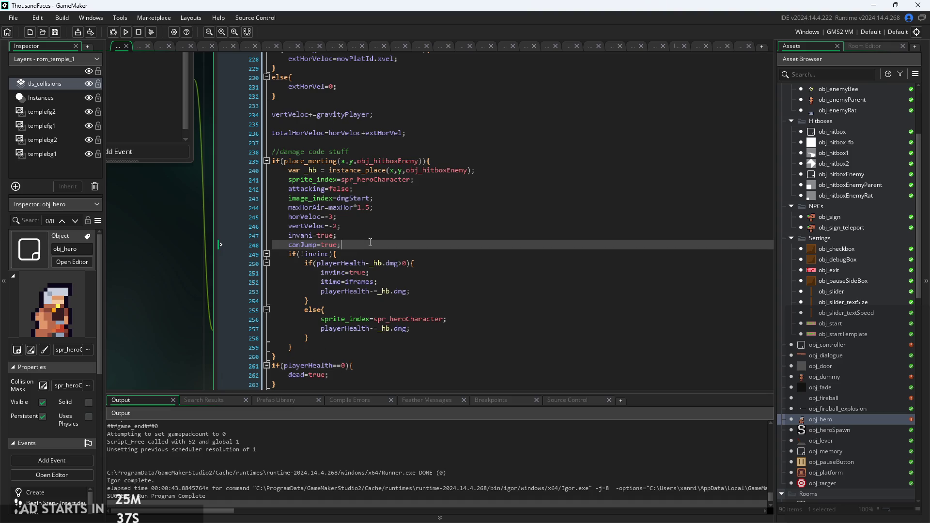
pyautogui.keyDown('ctrl'); pyautogui.scroll(2, 147, 248); pyautogui.keyUp('ctrl')
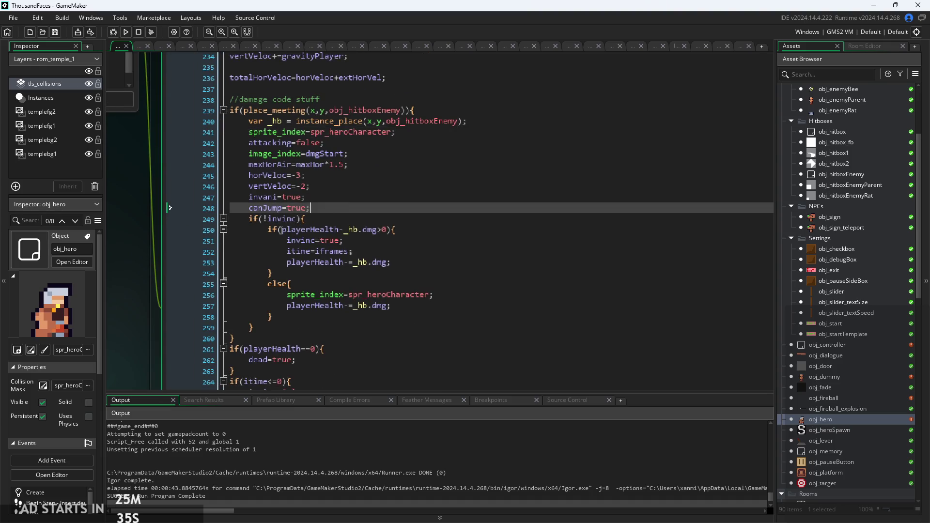
pyautogui.click(357, 217)
# Change the death check on line 261 to if(playerHealth<=0) and relaunch the game.
pyautogui.click(359, 289)
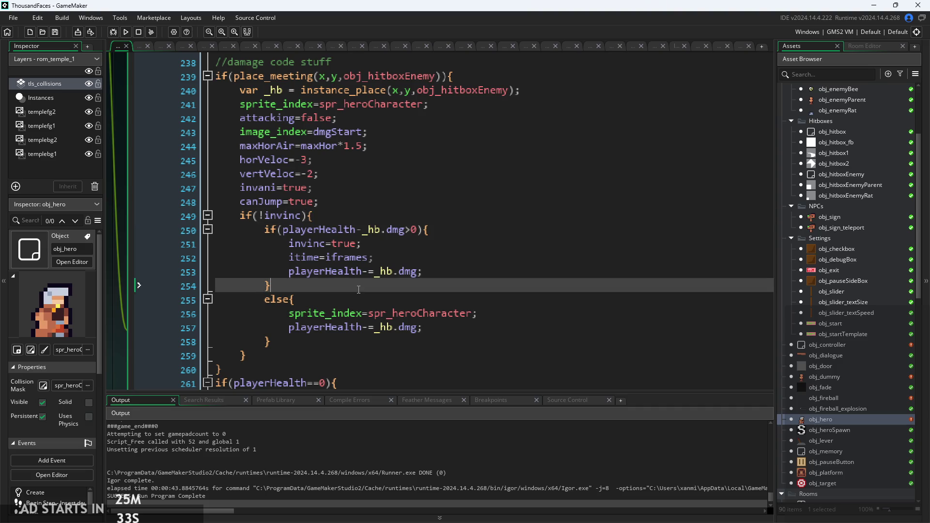
pyautogui.keyDown('ctrl'); pyautogui.scroll(-2, 375, 265); pyautogui.keyUp('ctrl')
pyautogui.keyDown('ctrl'); pyautogui.scroll(1, 367, 309); pyautogui.keyUp('ctrl')
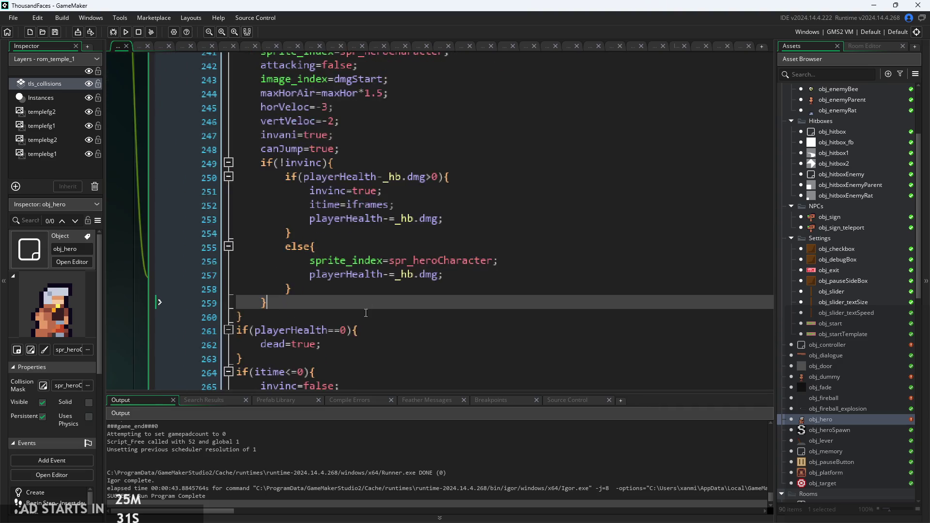
pyautogui.click(338, 331)
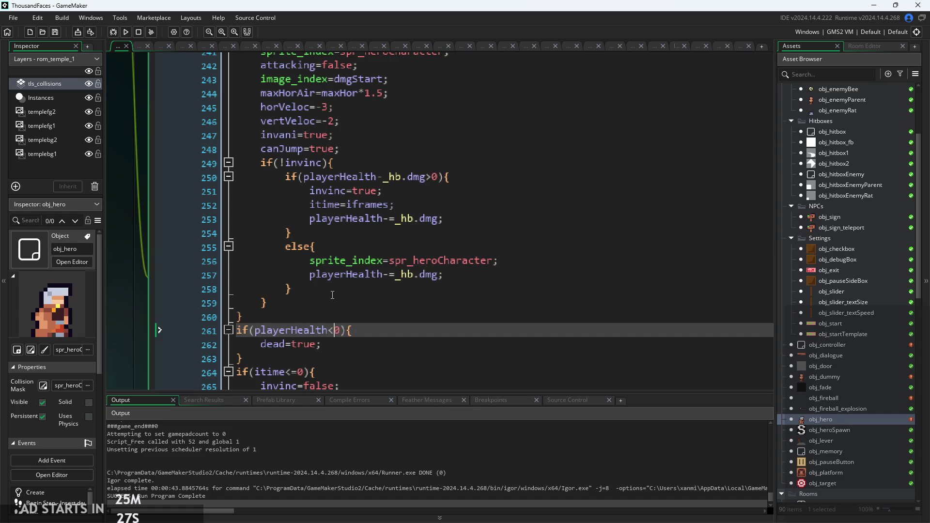
pyautogui.click(128, 34)
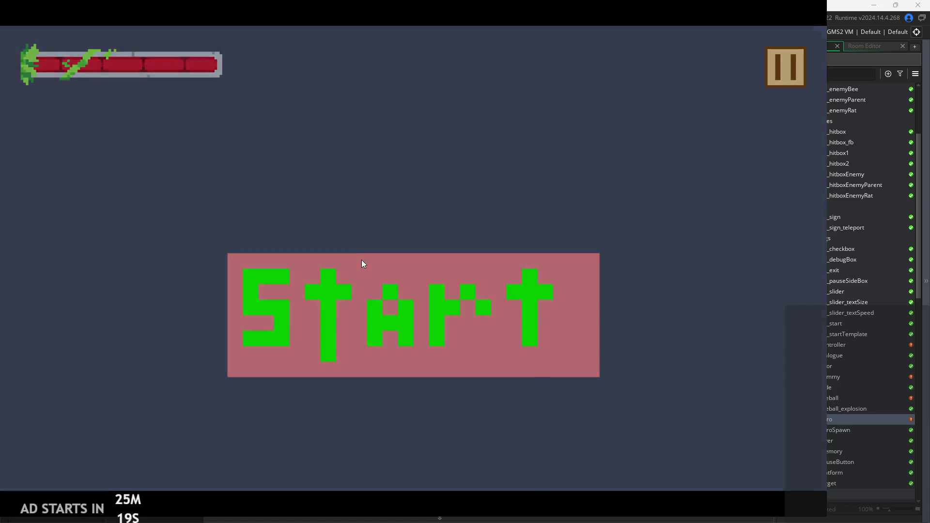
# Start the game, slash the enemy twice, then jump across the temple room toward the bee.
pyautogui.click(362, 260)
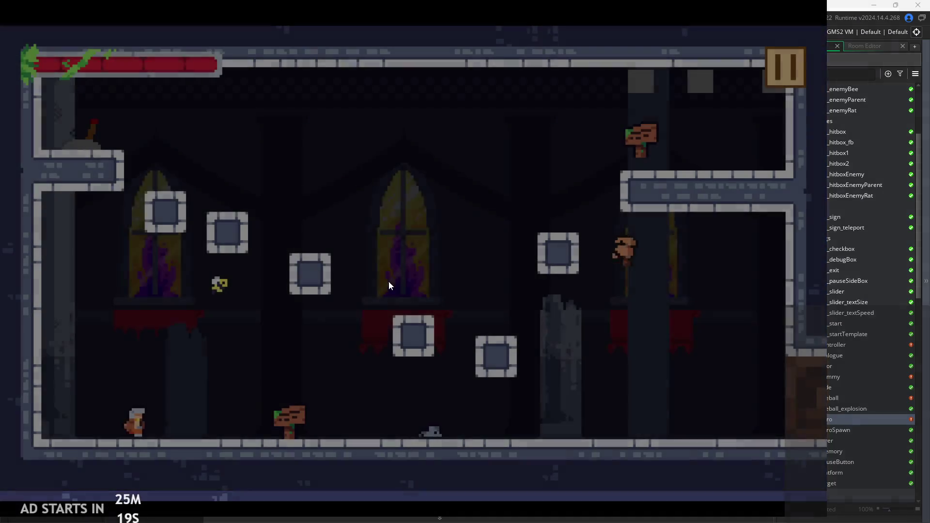
pyautogui.press('Right')
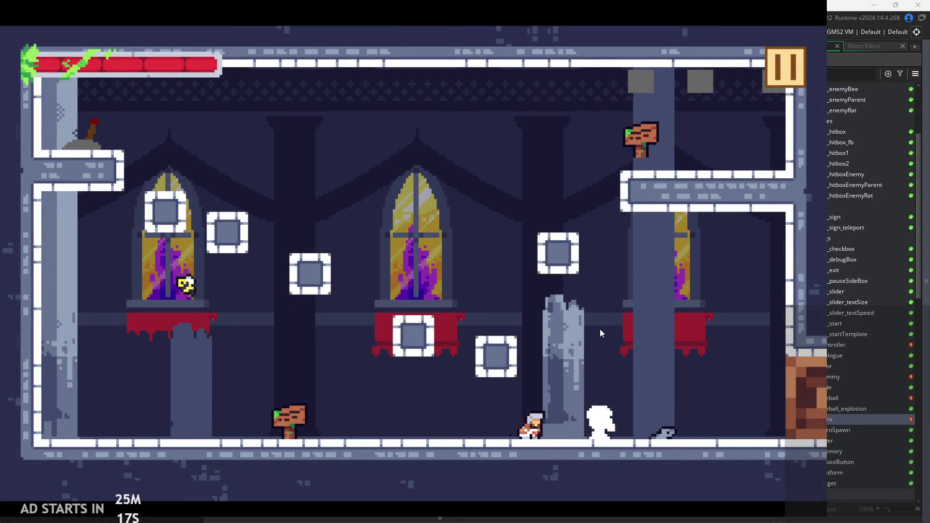
pyautogui.press('Right')
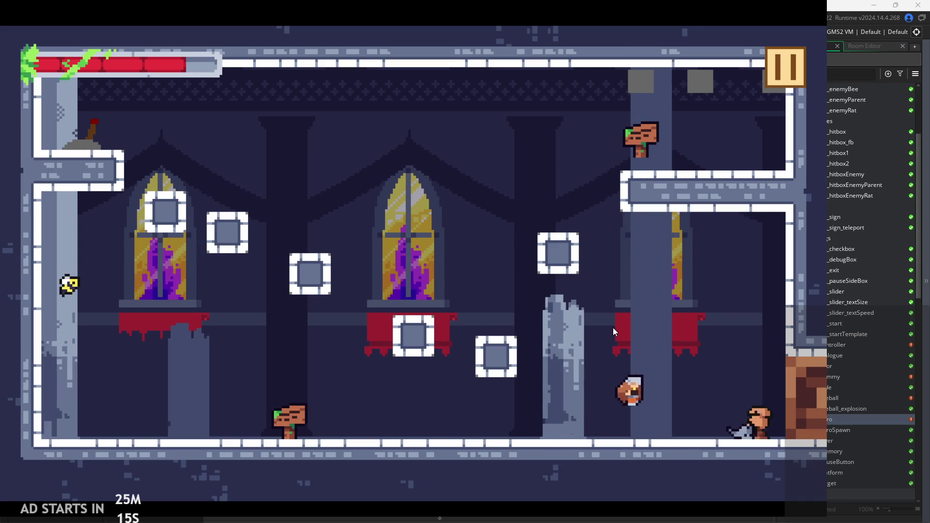
pyautogui.press('Right')
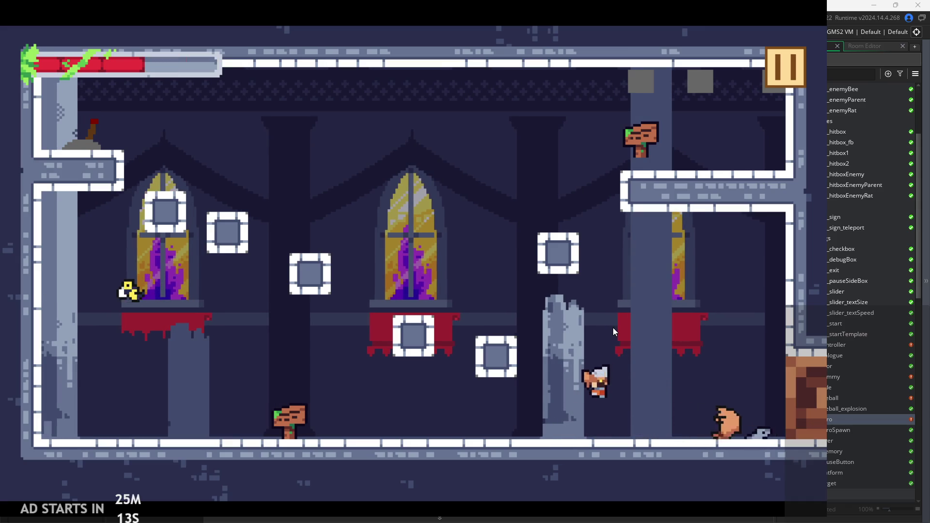
pyautogui.press('x')
pyautogui.press('x')
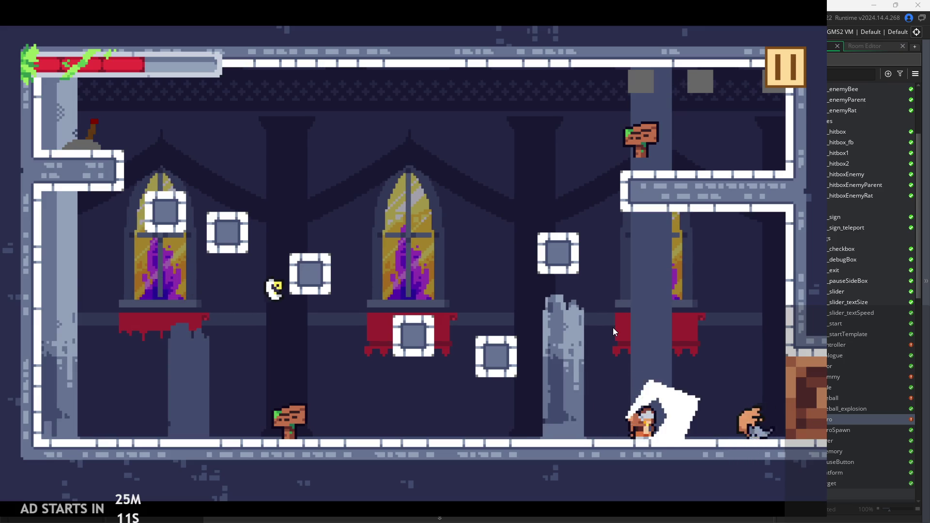
pyautogui.press('Left')
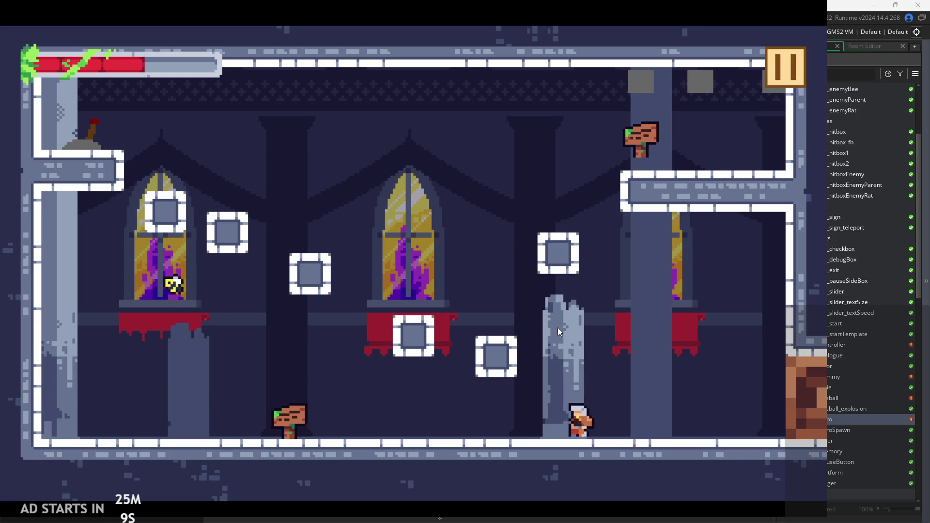
pyautogui.press('Left')
pyautogui.press('z')
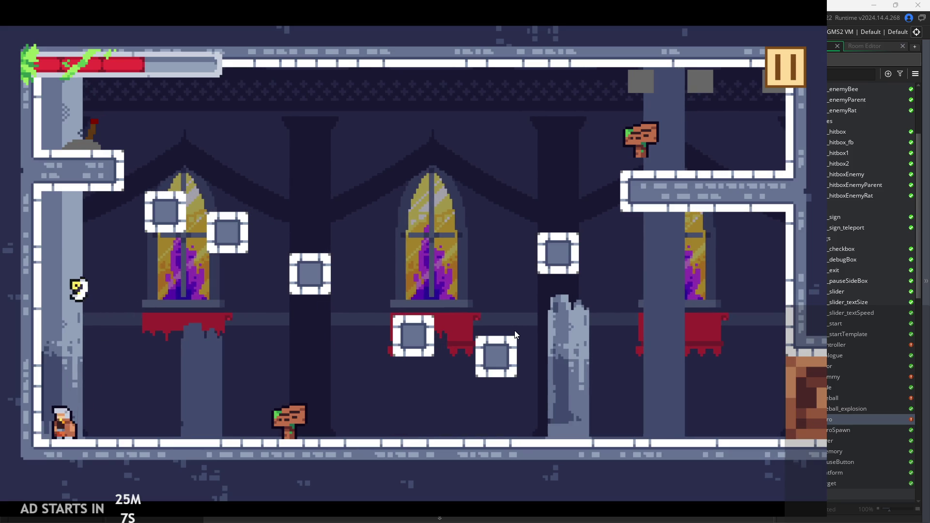
pyautogui.press('Right')
pyautogui.press('z')
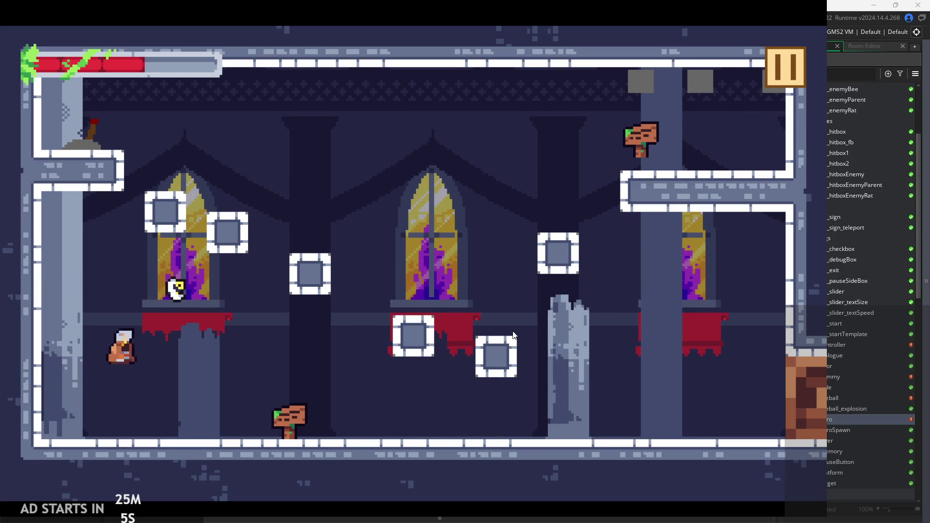
pyautogui.press('Right')
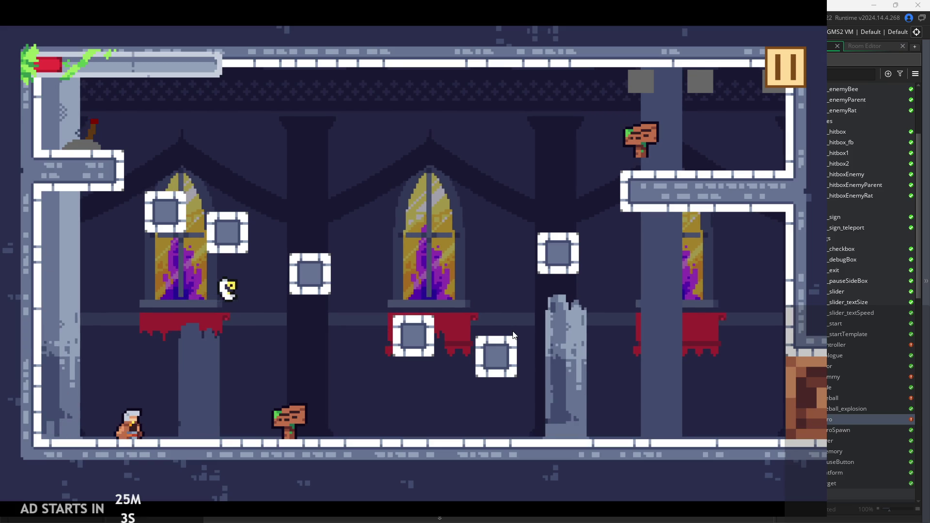
pyautogui.press('Right')
pyautogui.press('z')
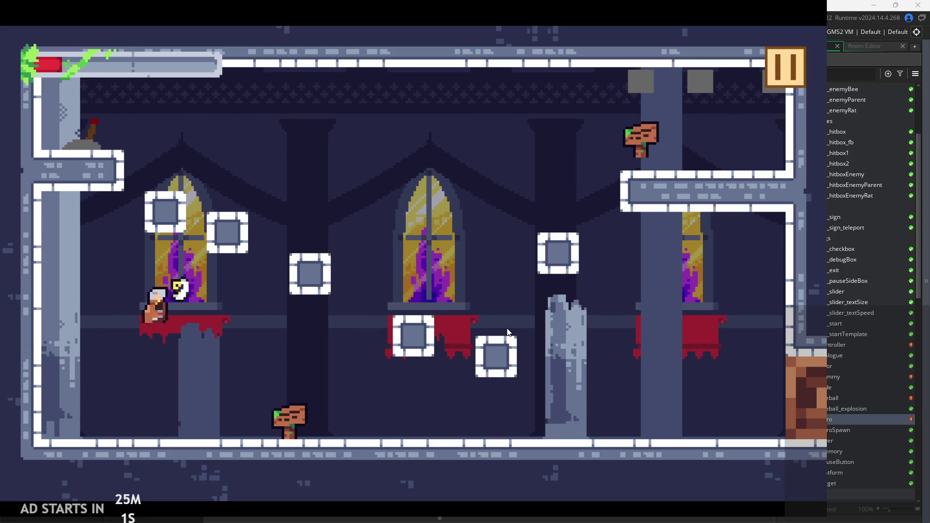
pyautogui.press('Left')
pyautogui.press('z')
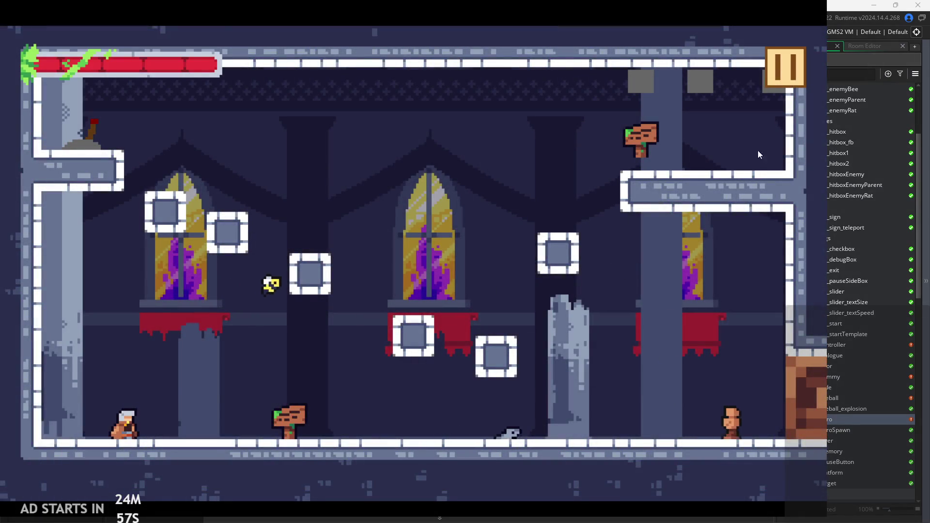
# Turn on the Debug Stats overlay from the pause menu and resume.
pyautogui.click(785, 71)
pyautogui.click(178, 138)
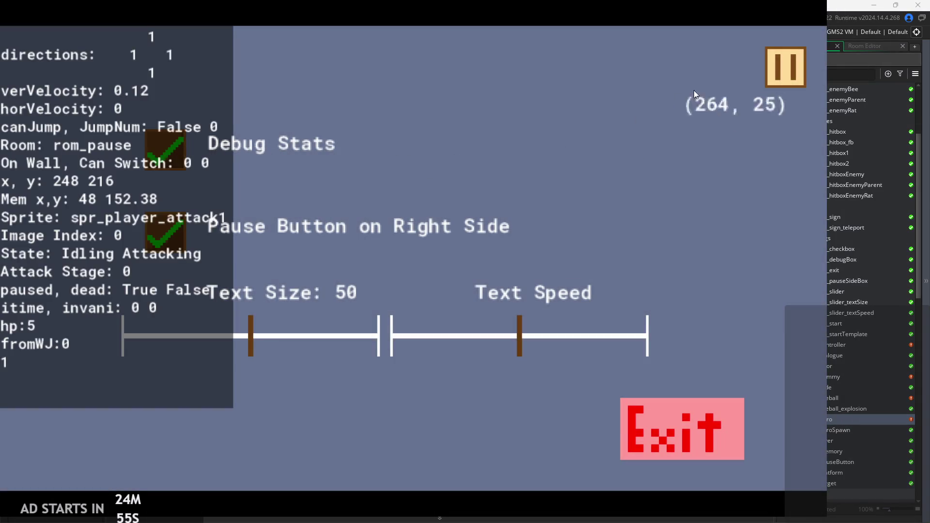
pyautogui.click(771, 79)
# Test jumping attacks and chain into the second attack stage while running right.
pyautogui.press('Right')
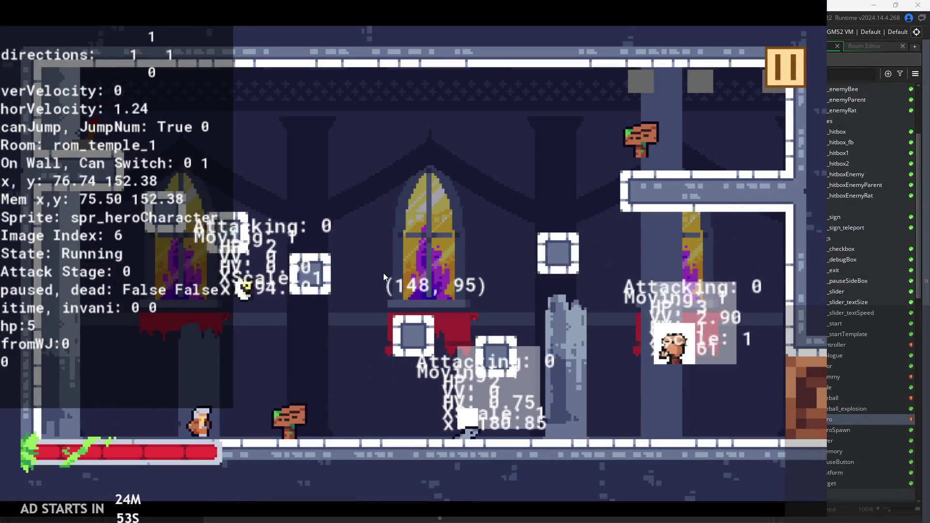
pyautogui.press('Left')
pyautogui.press('space')
pyautogui.press('x')
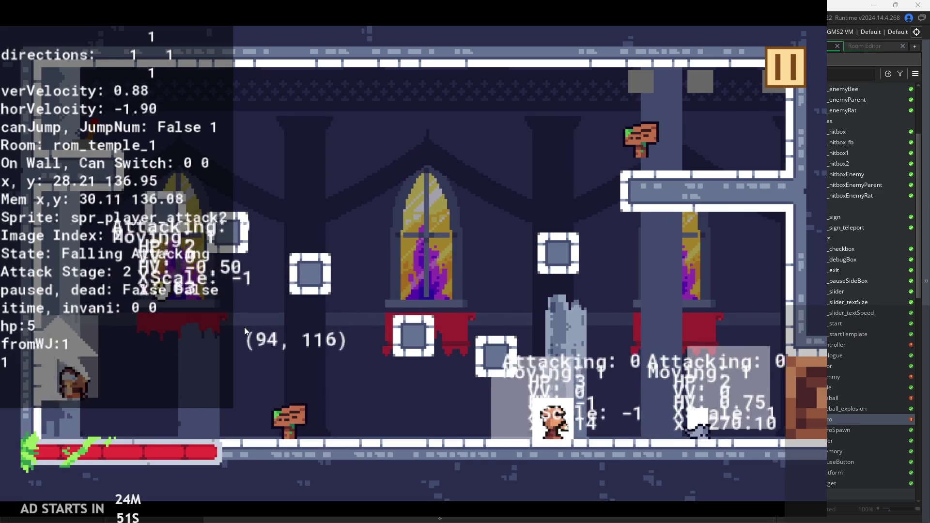
pyautogui.press('Right')
pyautogui.press('space')
pyautogui.press('x')
pyautogui.press('Left')
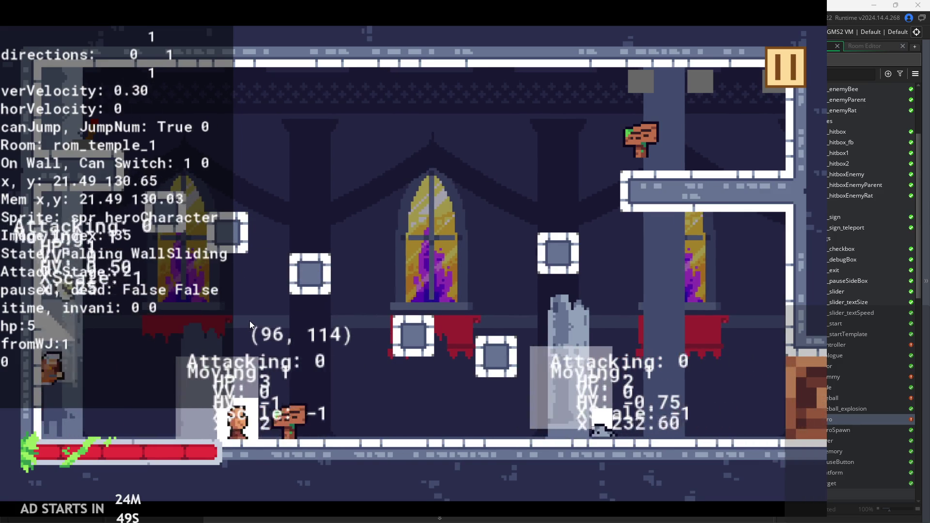
pyautogui.press('x')
pyautogui.press('Right')
pyautogui.press('x')
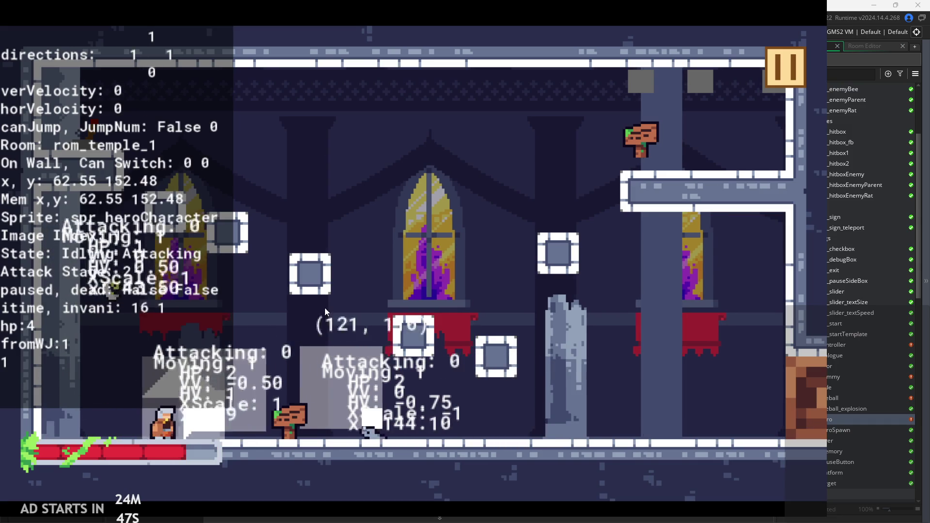
pyautogui.press('Right')
pyautogui.press('x')
pyautogui.press('Right')
pyautogui.press('x')
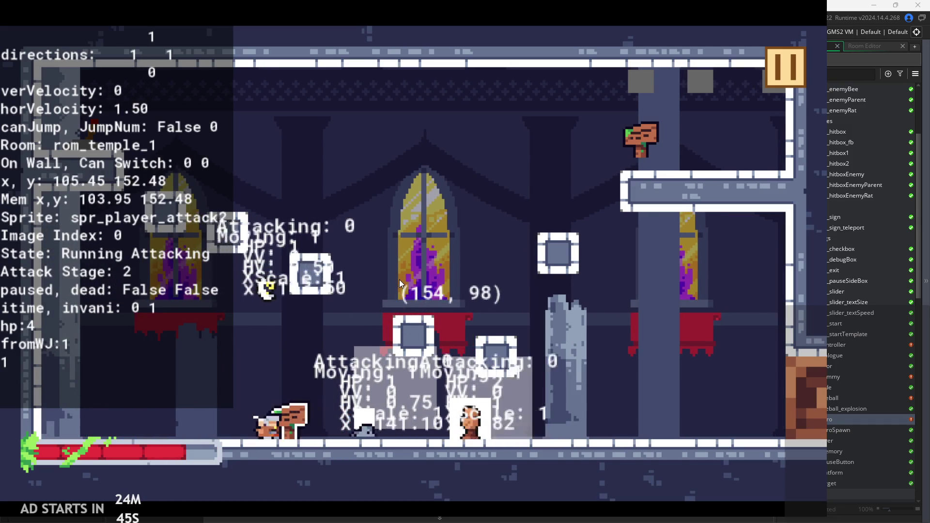
pyautogui.press('x')
# Wall-jump and attack off the left wall, slide down it, then run right and slash.
pyautogui.press('x')
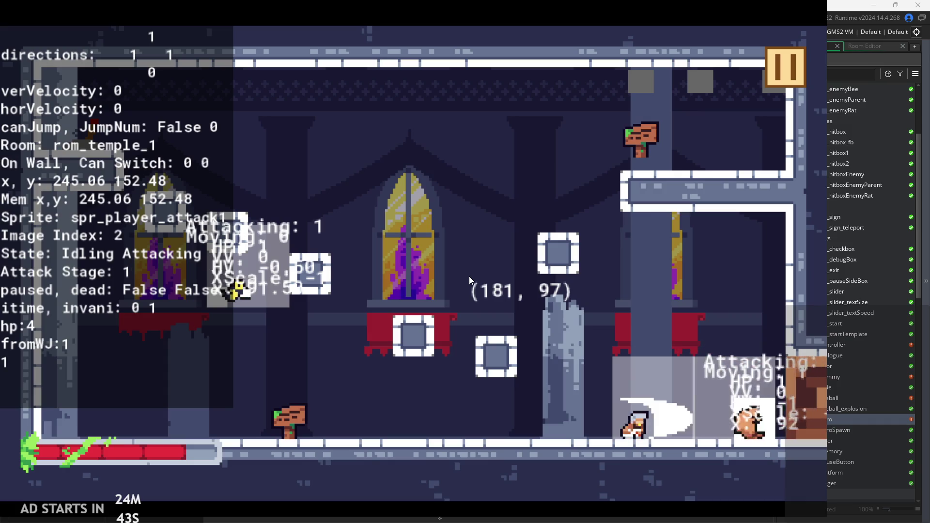
pyautogui.press('Left')
pyautogui.press('z')
pyautogui.press('z')
pyautogui.press('Left')
pyautogui.press('z')
pyautogui.press('x')
pyautogui.press('Left')
pyautogui.press('z')
pyautogui.press('x')
pyautogui.press('Left')
pyautogui.press('x')
pyautogui.press('z')
pyautogui.press('z')
pyautogui.press('x')
pyautogui.press('Left')
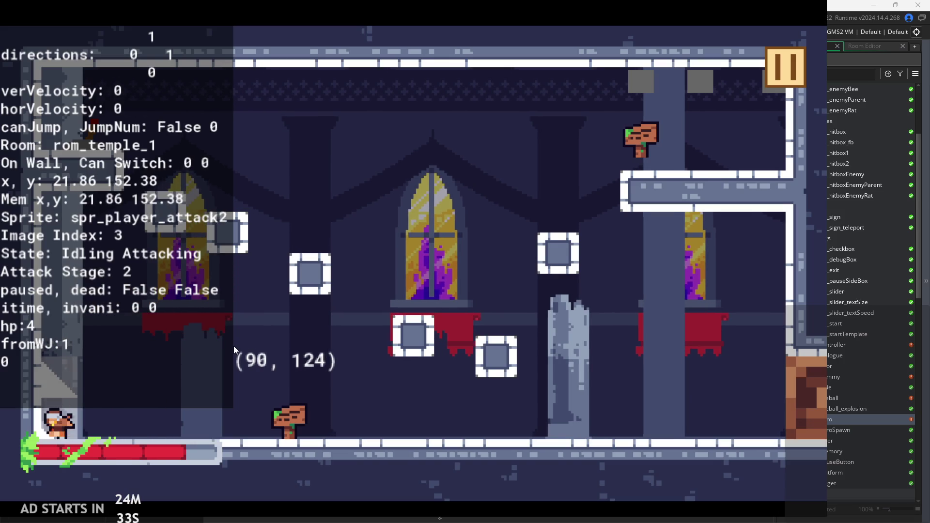
pyautogui.press('Right')
pyautogui.press('z')
pyautogui.press('Left')
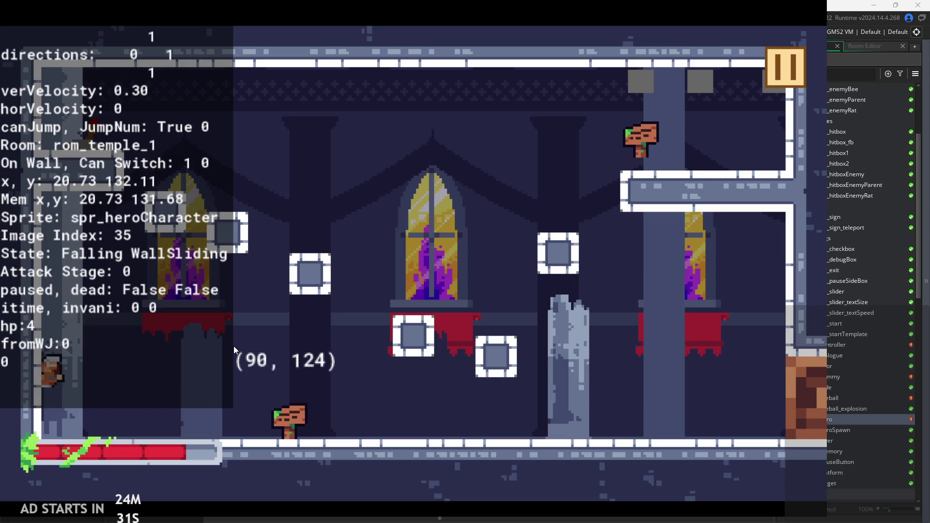
pyautogui.press('Right')
pyautogui.press('x')
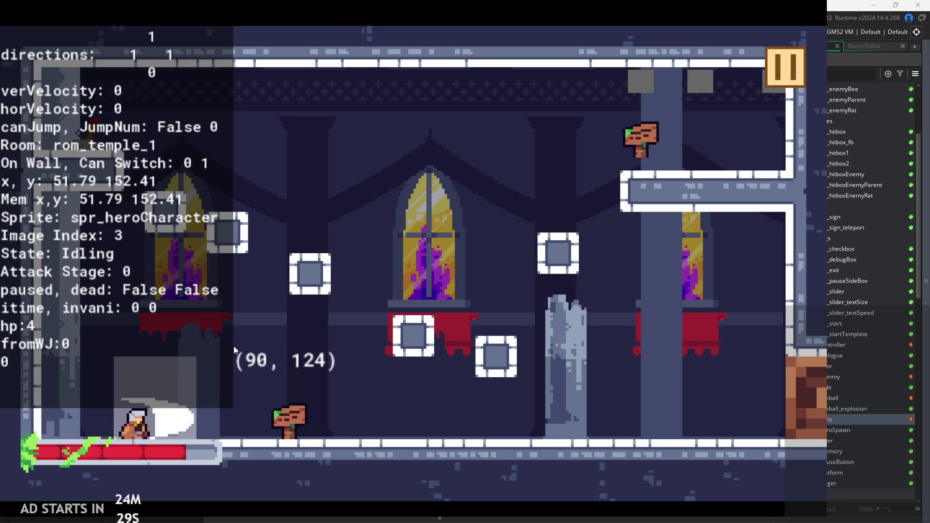
# Pause and exit the game, returning to obj_hero's Step code.
pyautogui.click(775, 66)
pyautogui.click(673, 421)
pyautogui.click(337, 164)
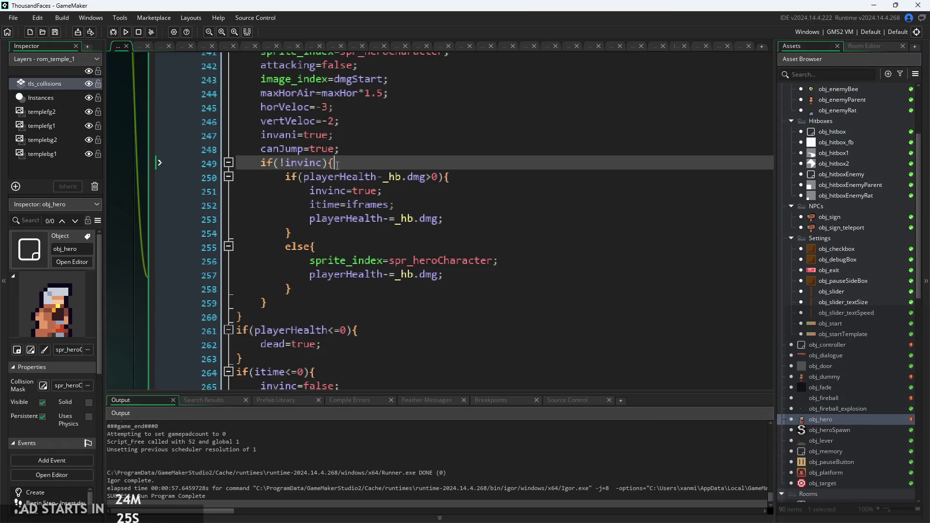
pyautogui.scroll(-2, 353, 226)
pyautogui.scroll(2, 378, 241)
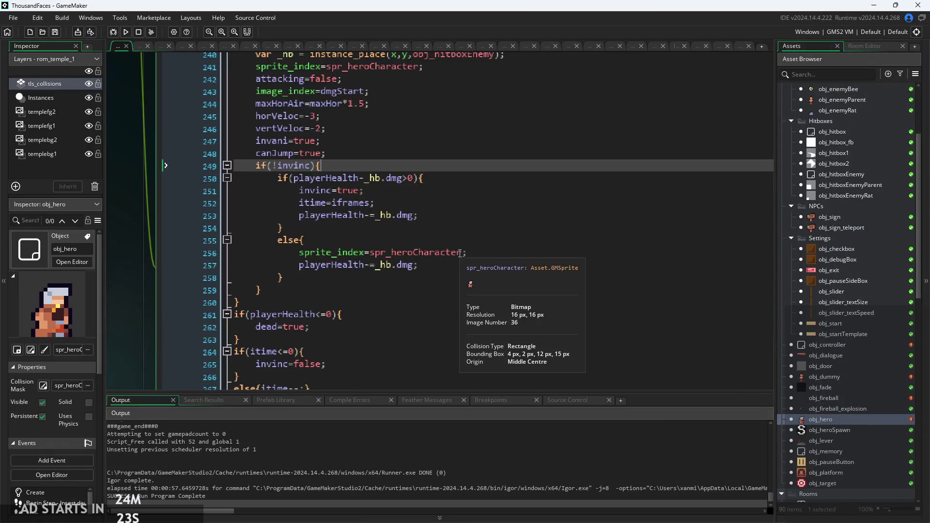
# Scroll from the damage code up toward the attack blocks in the Step event.
pyautogui.click(393, 304)
pyautogui.press('Up')
pyautogui.press('Up')
pyautogui.press('Up')
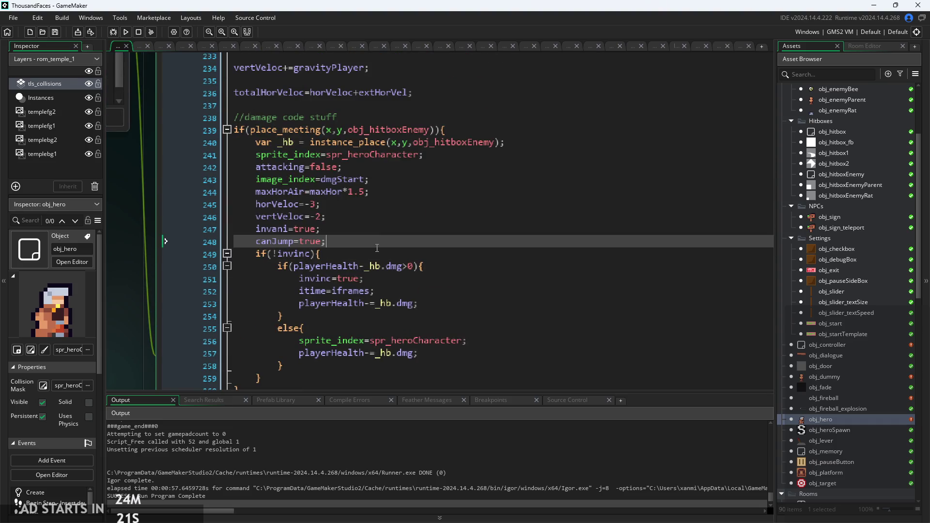
pyautogui.scroll(-3, 397, 307)
pyautogui.scroll(15, 436, 324)
pyautogui.scroll(18, 462, 339)
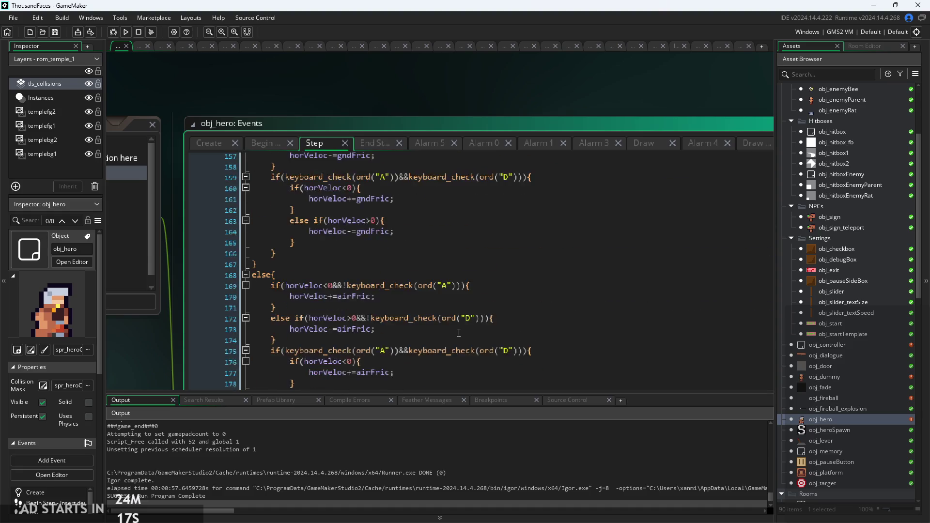
pyautogui.scroll(5, 418, 270)
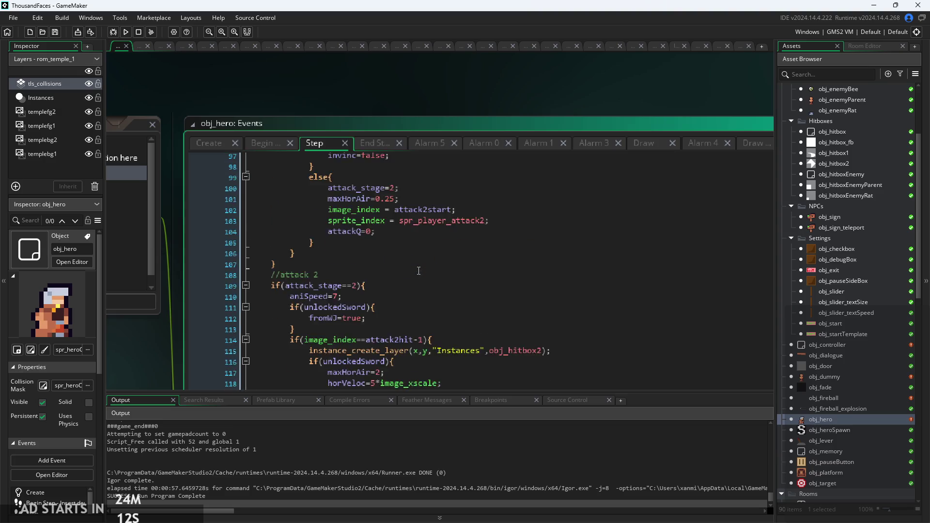
pyautogui.scroll(4, 445, 244)
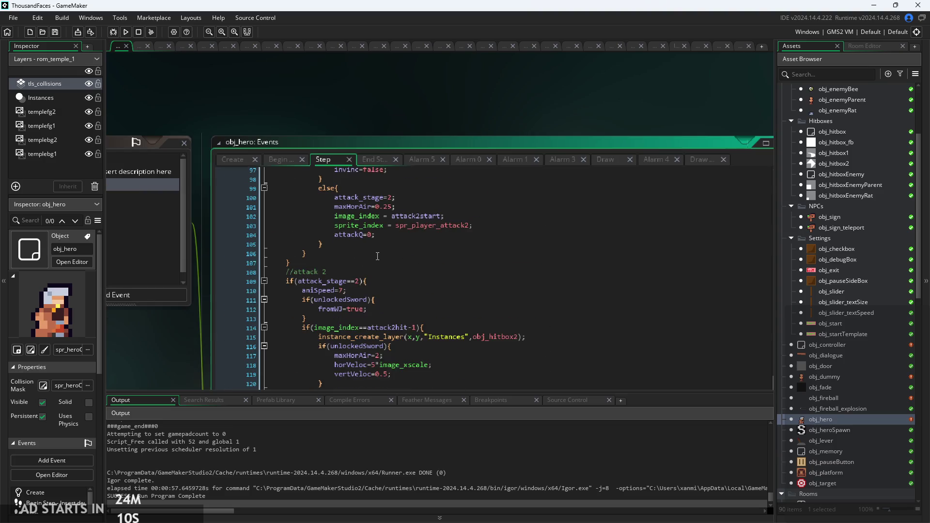
pyautogui.scroll(-5, 377, 262)
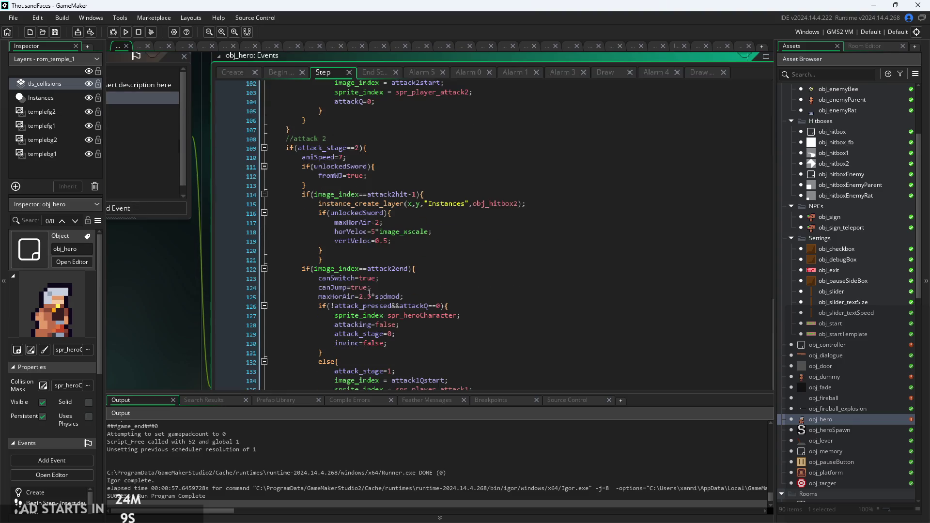
# Inspect the //attack 2 vertVeloc, maxHorAir=2 and unlockedSword lines.
pyautogui.click(439, 244)
pyautogui.scroll(2, 440, 244)
pyautogui.click(448, 265)
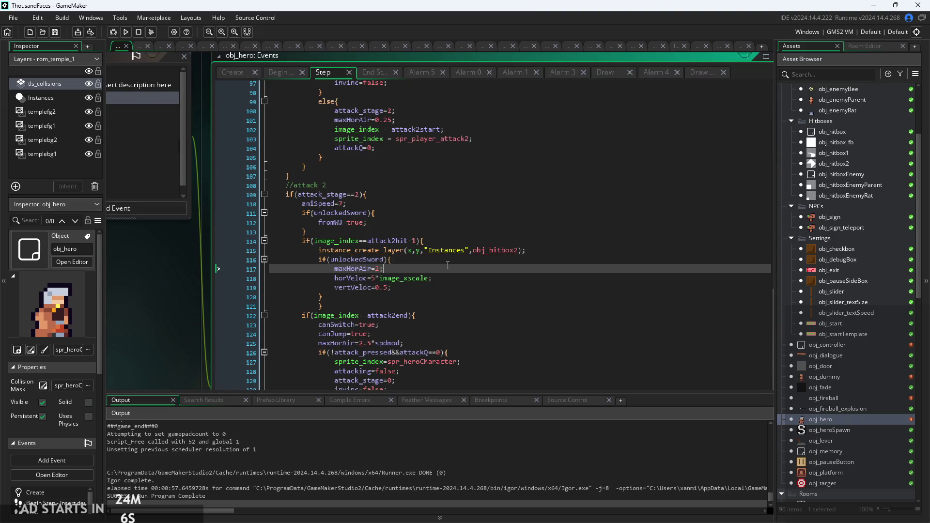
pyautogui.click(448, 258)
pyautogui.scroll(1, 447, 266)
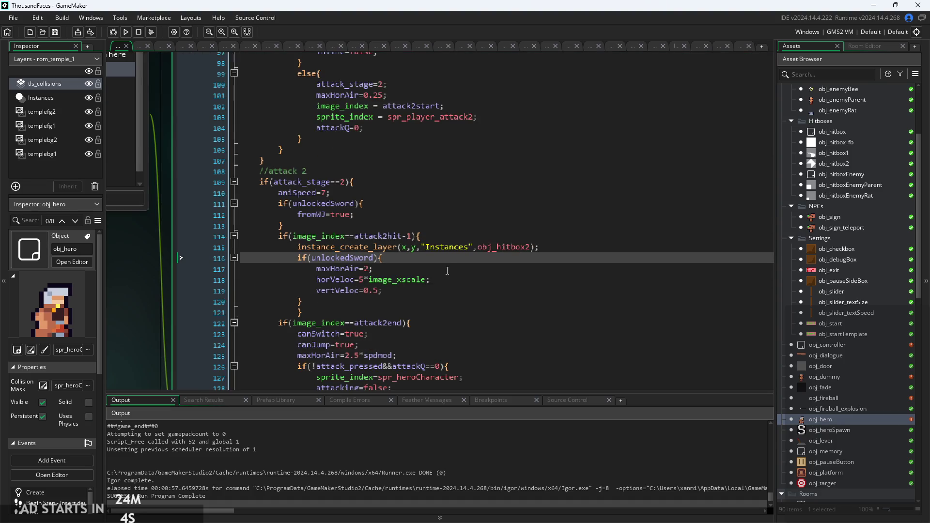
pyautogui.click(447, 270)
pyautogui.scroll(3, 444, 279)
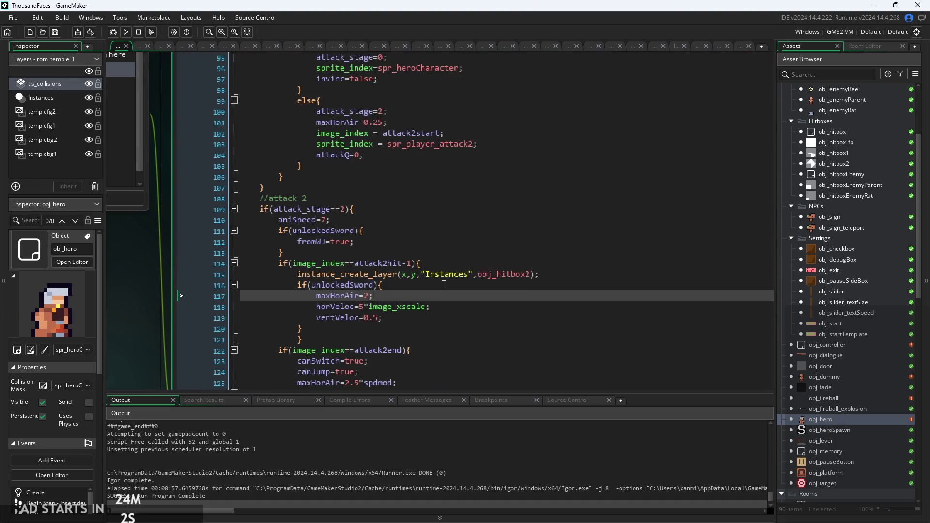
pyautogui.scroll(-3, 444, 284)
pyautogui.scroll(-1, 444, 284)
# Step through the horizontal velocity code to the attack2end check and review the attack 1 block.
pyautogui.click(451, 253)
pyautogui.press('Down')
pyautogui.hotkey('shift', 'Down')
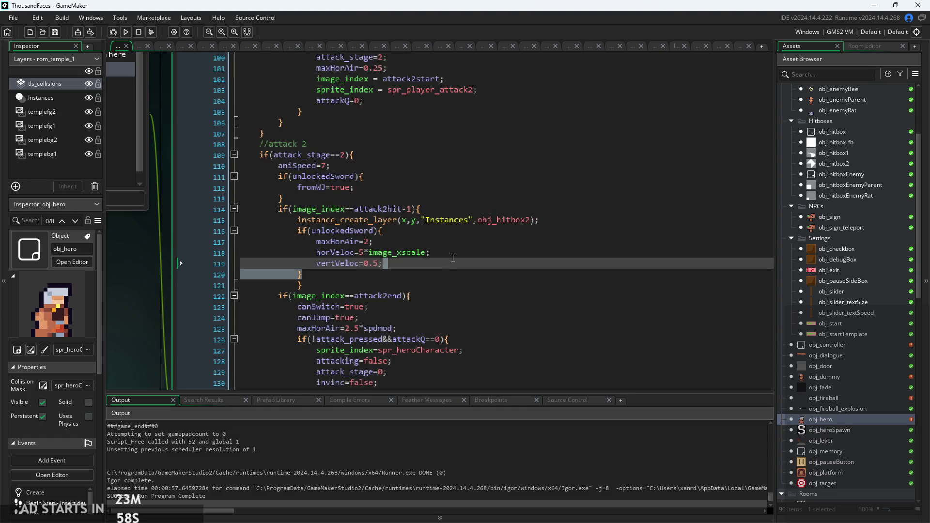
pyautogui.press('Up')
pyautogui.press('Down')
pyautogui.scroll(-2, 448, 247)
pyautogui.press('Down')
pyautogui.press('Down')
pyautogui.press('Down')
pyautogui.click(445, 241)
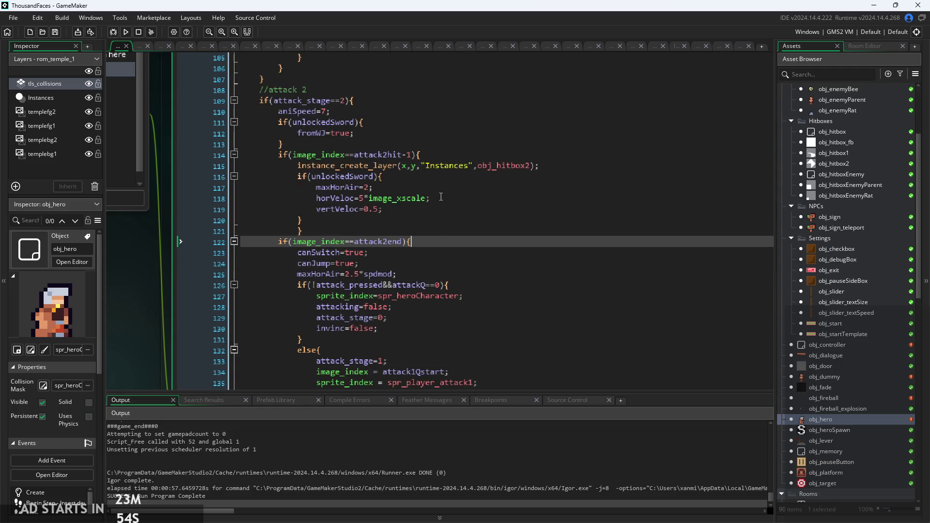
pyautogui.scroll(-3, 441, 196)
pyautogui.scroll(5, 441, 200)
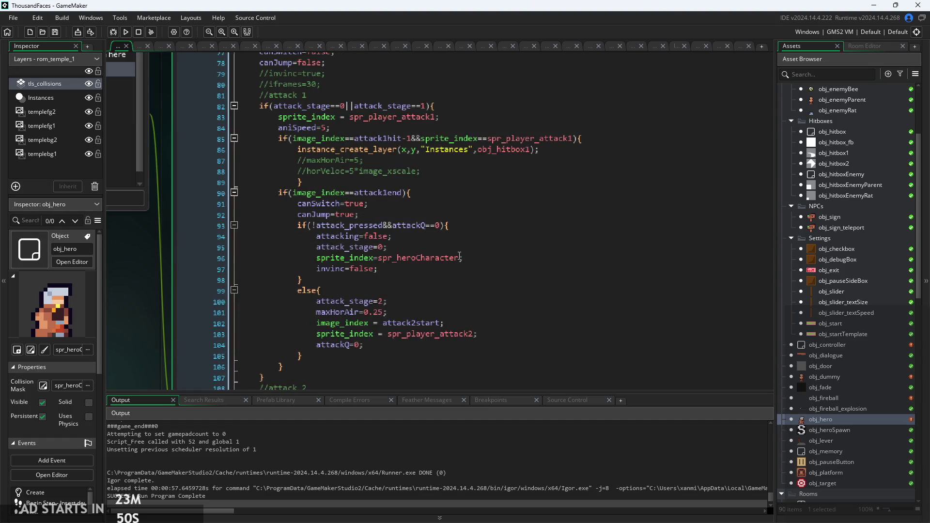
pyautogui.scroll(2, 411, 220)
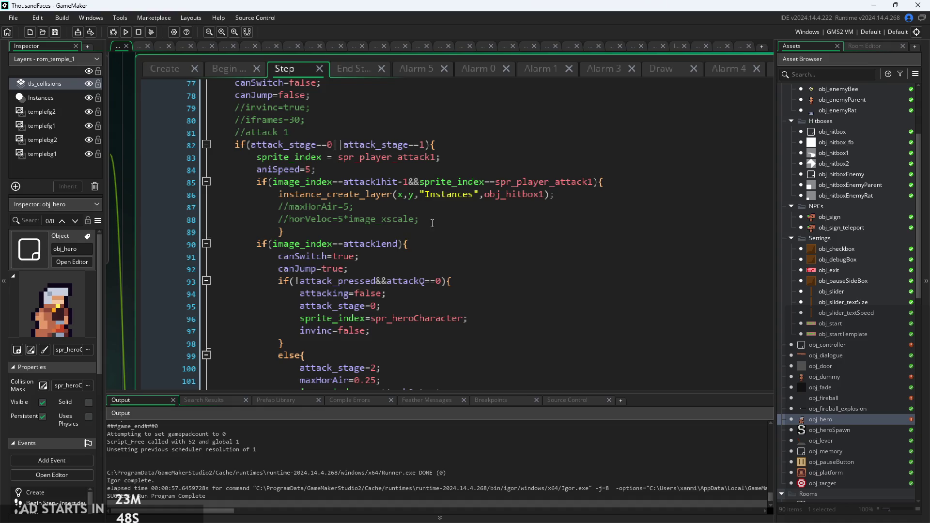
# Delete the sprite check from the attack 1 hit condition.
pyautogui.moveTo(585, 185)
pyautogui.moveTo(596, 182); pyautogui.dragTo(408, 182)
pyautogui.press('BackSpace')
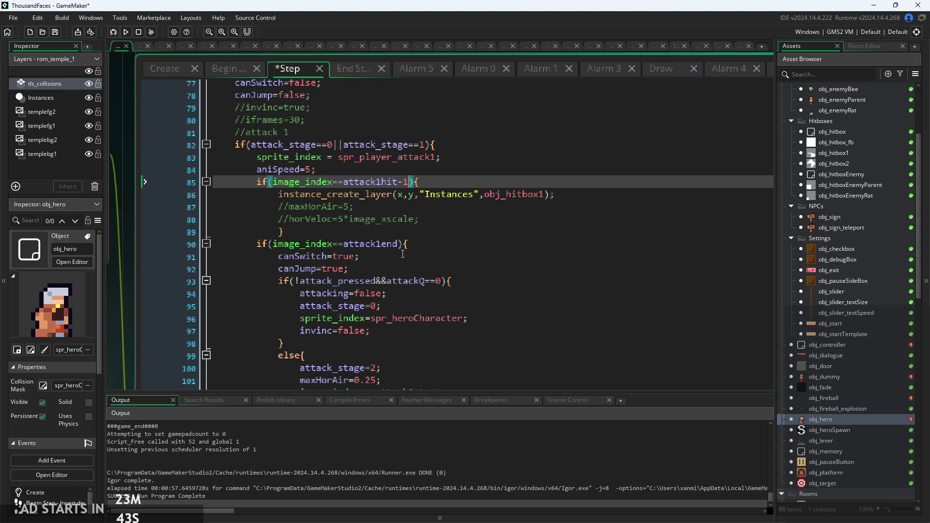
pyautogui.click(386, 170)
pyautogui.scroll(-2, 368, 184)
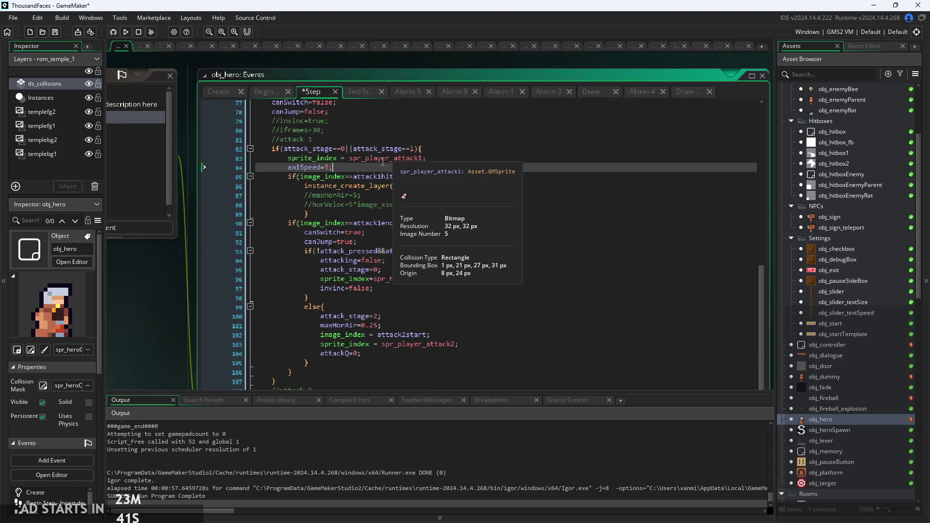
pyautogui.scroll(4, 304, 207)
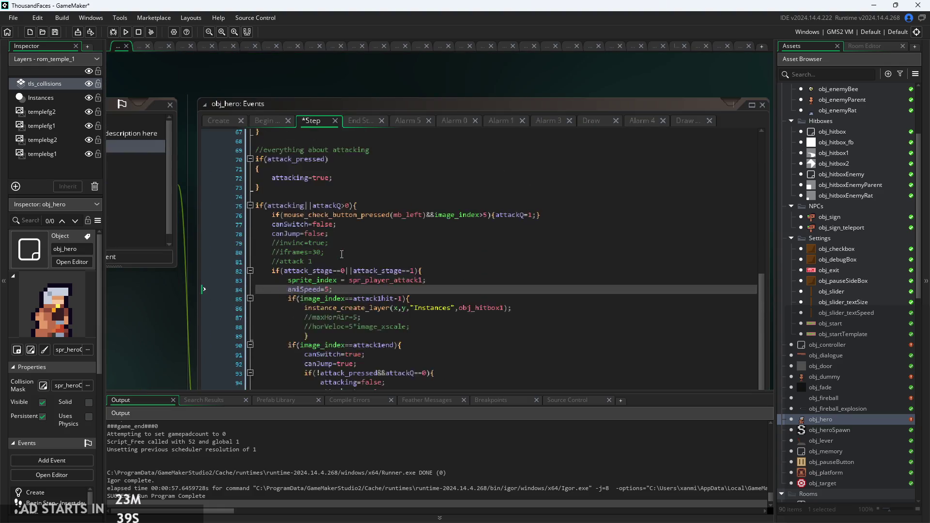
pyautogui.scroll(2, 299, 219)
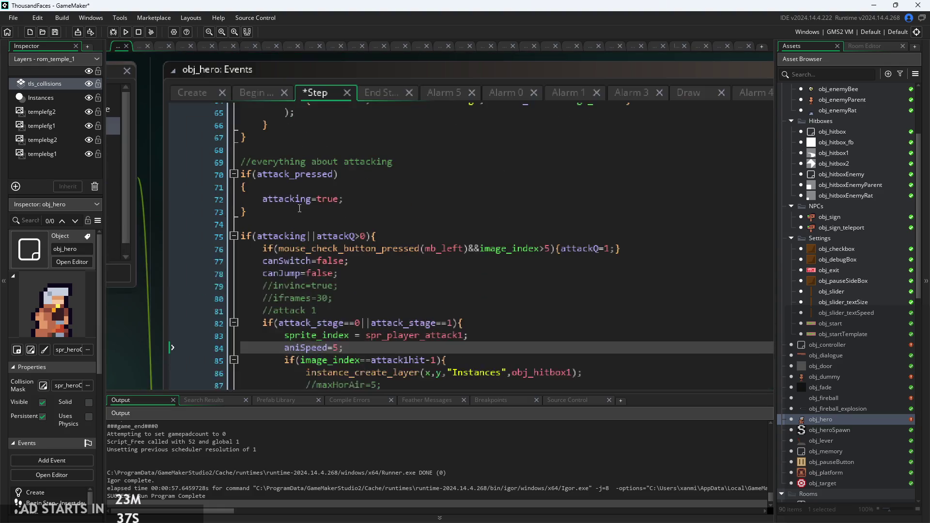
# Start an if line below line 73, discard it, and search the Step code for 'attackQ'.
pyautogui.click(324, 211)
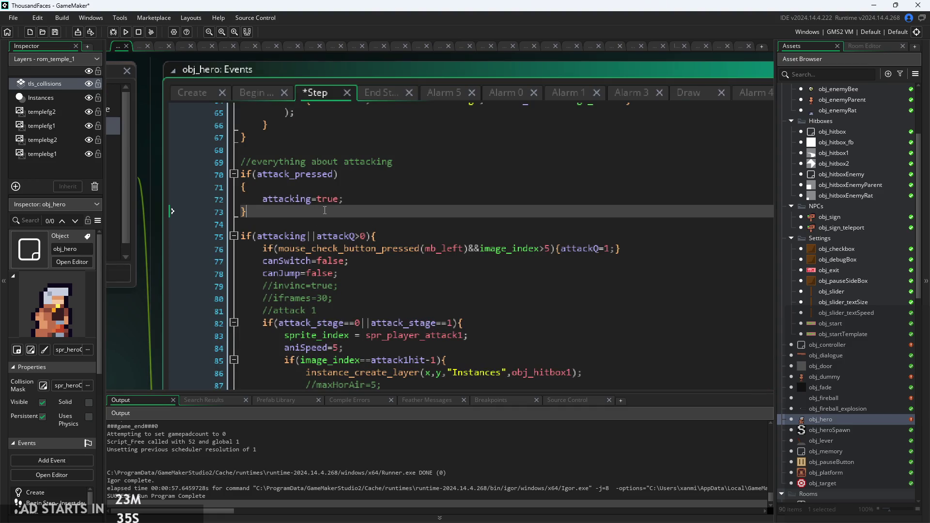
pyautogui.press('Return')
pyautogui.write('if(a')
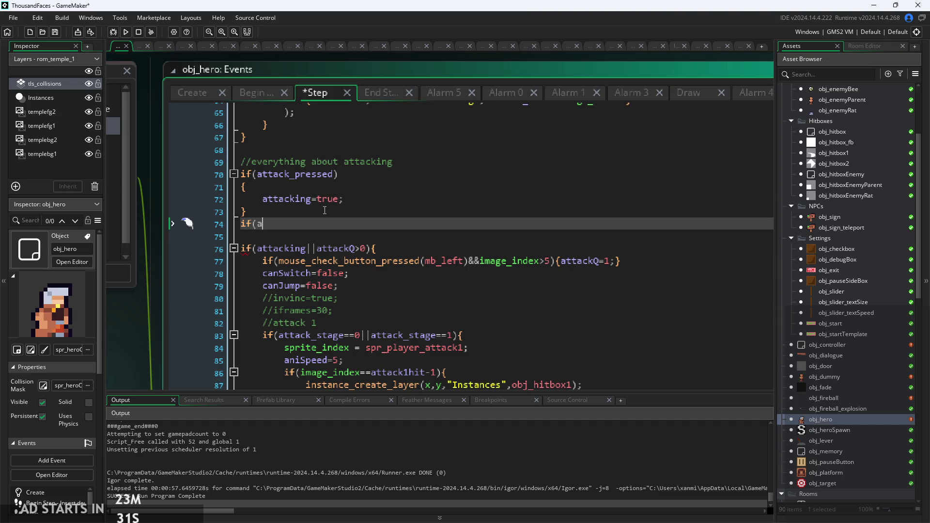
pyautogui.press('BackSpace')
pyautogui.press('BackSpace')
pyautogui.press('BackSpace')
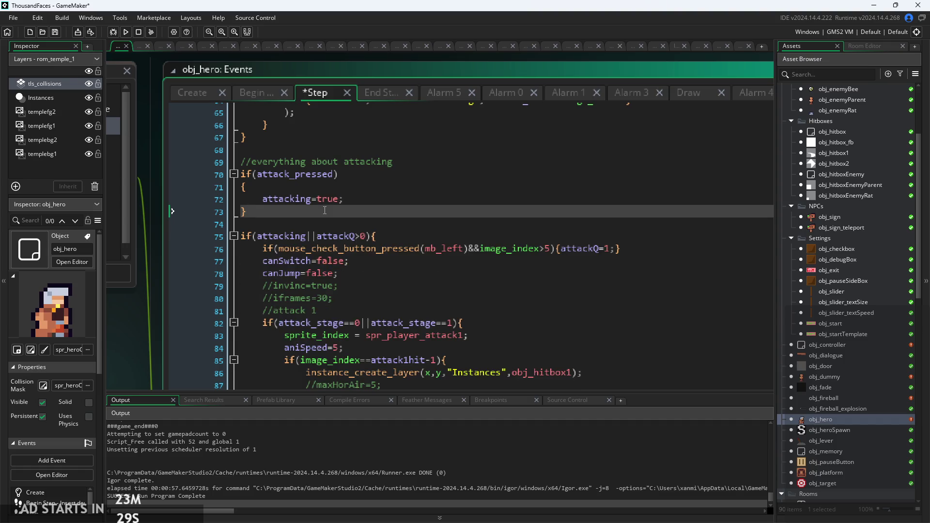
pyautogui.hotkey('ctrl', 'f')
pyautogui.write('attack')
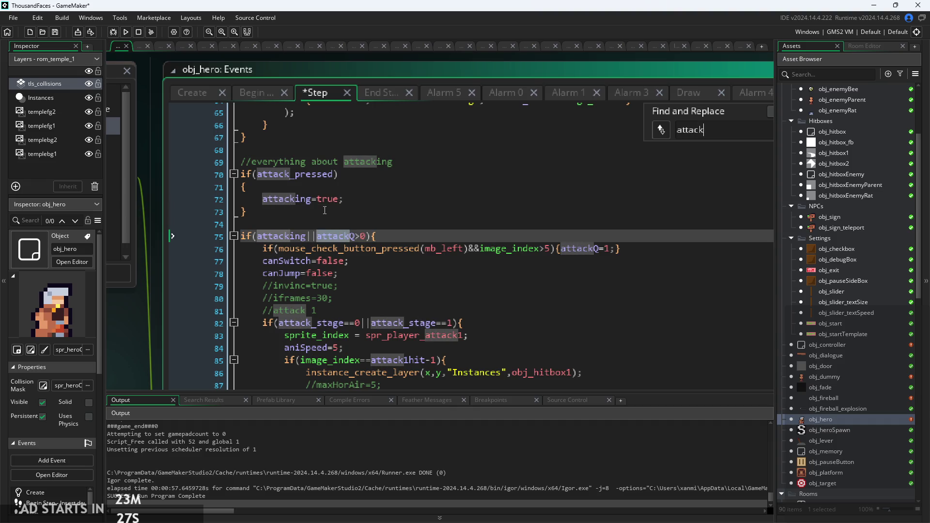
pyautogui.write('Q')
# Cycle through every attackQ match with Find Next, ending on line 76, then close the search.
pyautogui.scroll(-3, 354, 192)
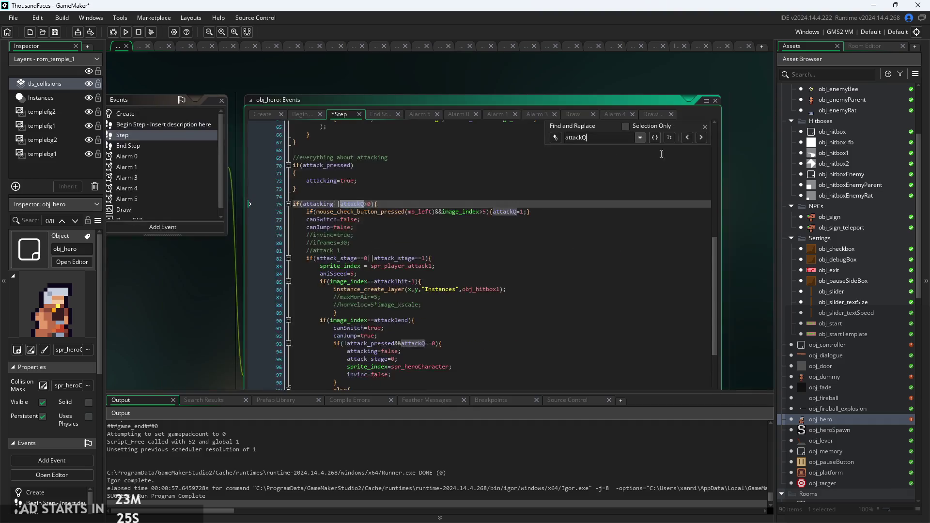
pyautogui.click(701, 138)
pyautogui.click(700, 138)
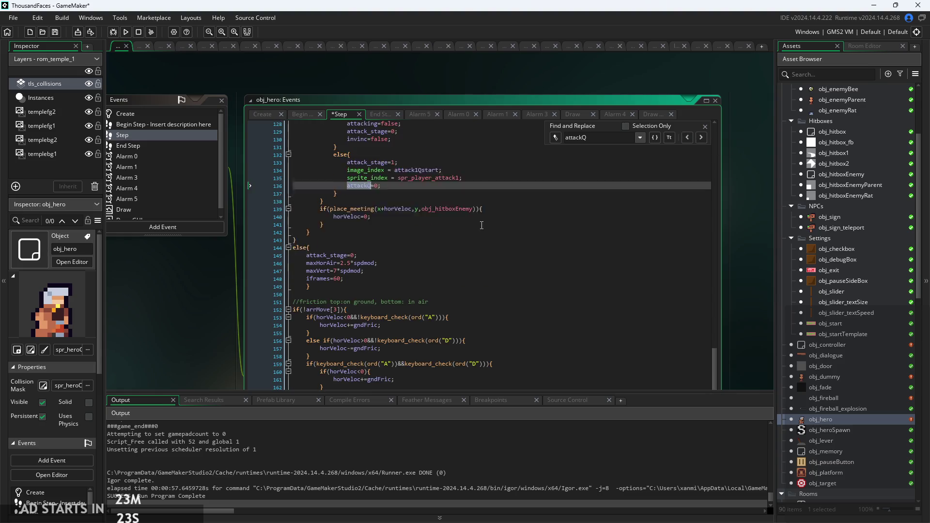
pyautogui.click(700, 138)
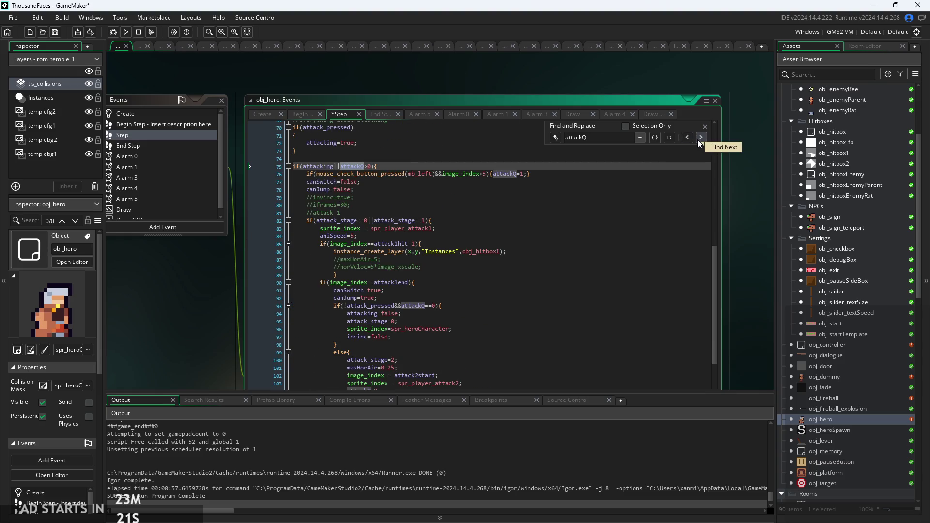
pyautogui.click(701, 138)
pyautogui.scroll(3, 395, 181)
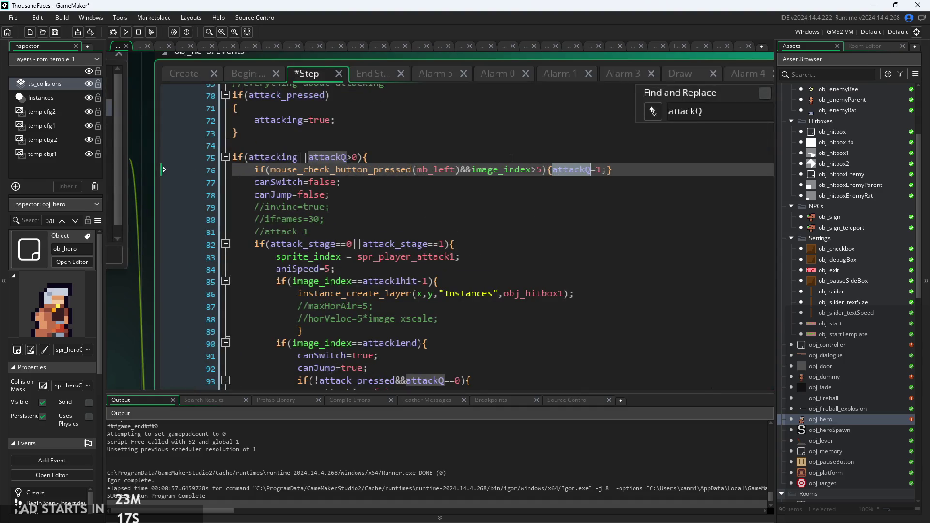
pyautogui.scroll(-3, 620, 191)
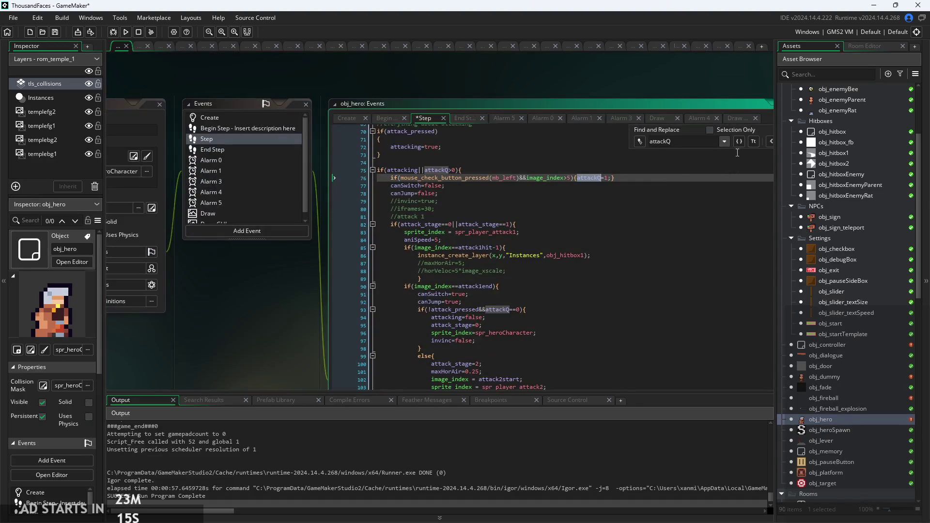
pyautogui.click(699, 153)
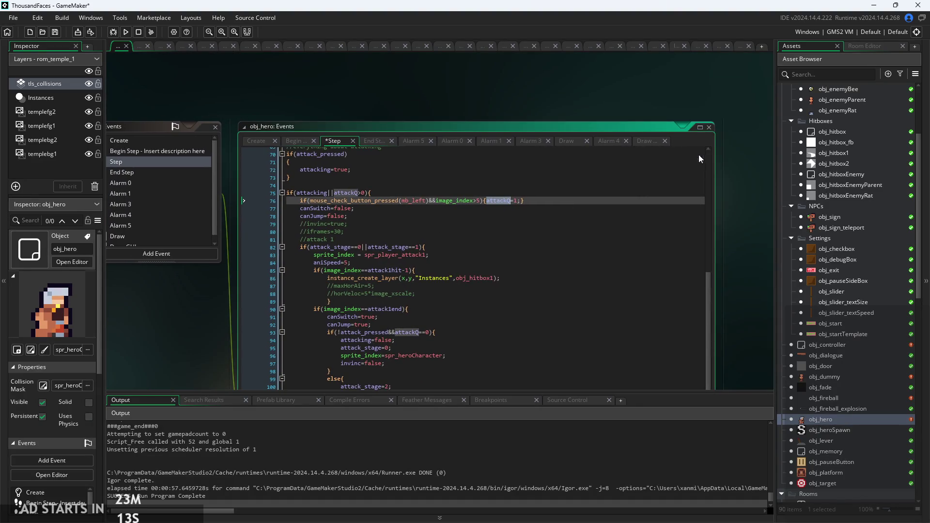
pyautogui.click(535, 195)
pyautogui.scroll(2, 515, 211)
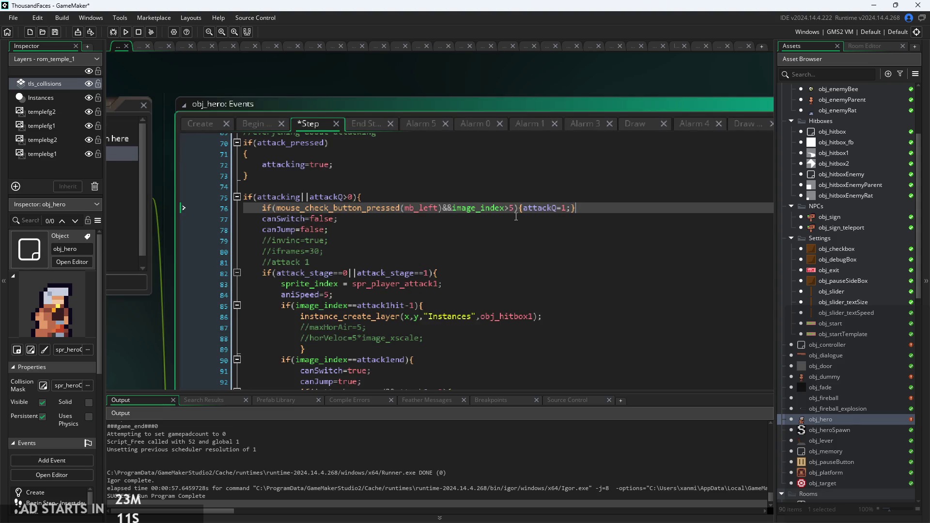
pyautogui.scroll(1, 520, 208)
# Start typing a sprite condition after image_index>5 on line 76, then erase it.
pyautogui.click(515, 212)
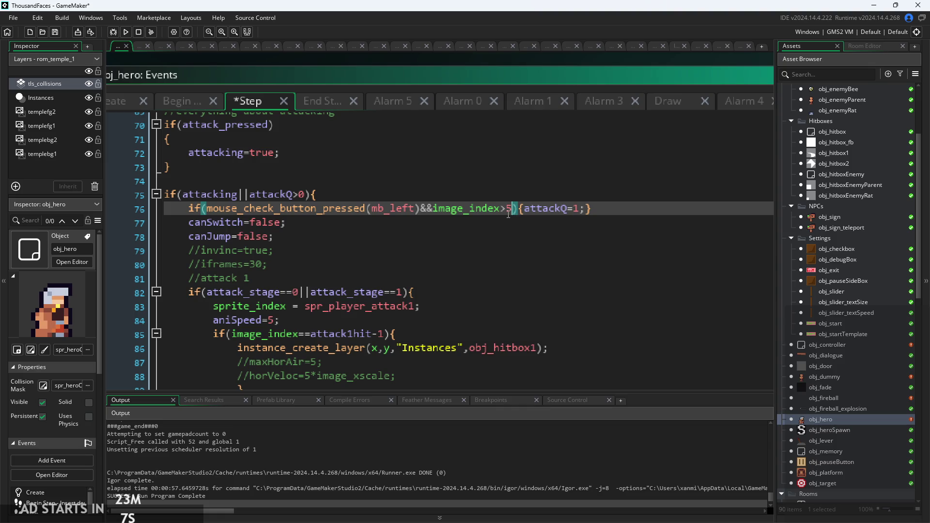
pyautogui.write('&&spr')
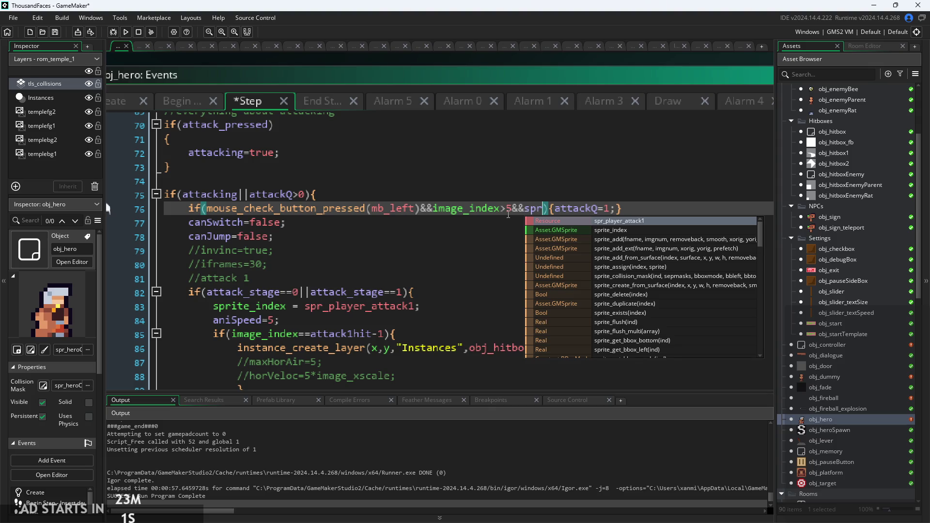
pyautogui.press('BackSpace')
pyautogui.press('BackSpace')
pyautogui.press('BackSpace')
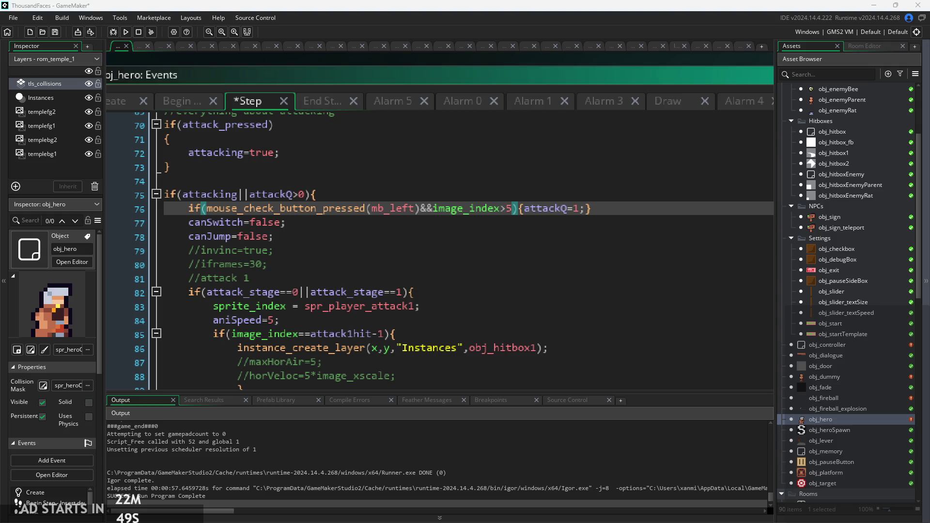
pyautogui.click(552, 209)
pyautogui.scroll(1, 553, 213)
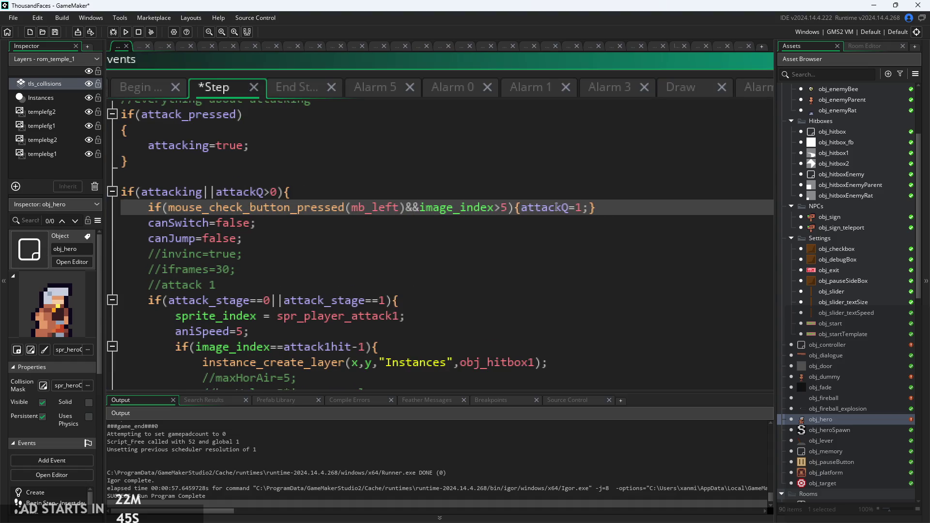
# Add &&sprite_index==spr_player_attack1 after image_index>5 on line 76.
pyautogui.click(511, 209)
pyautogui.write('&&sprit')
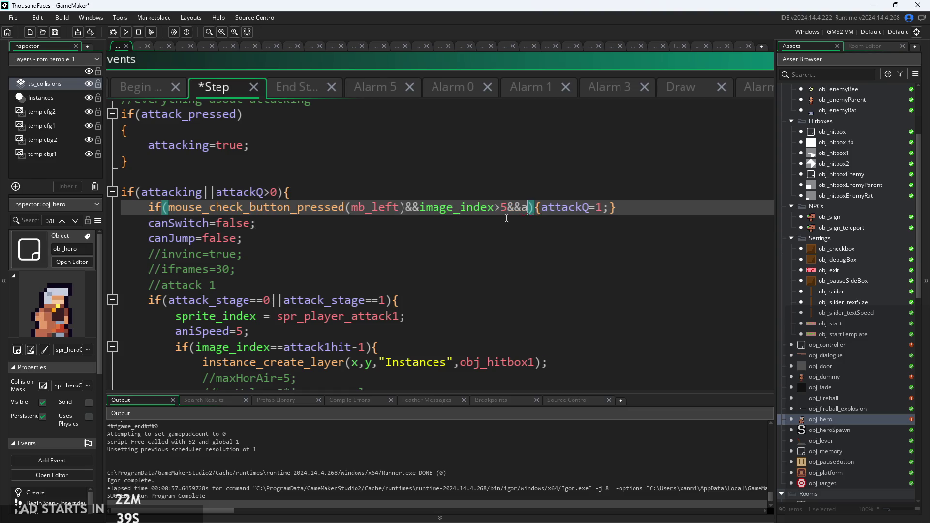
pyautogui.press('BackSpace')
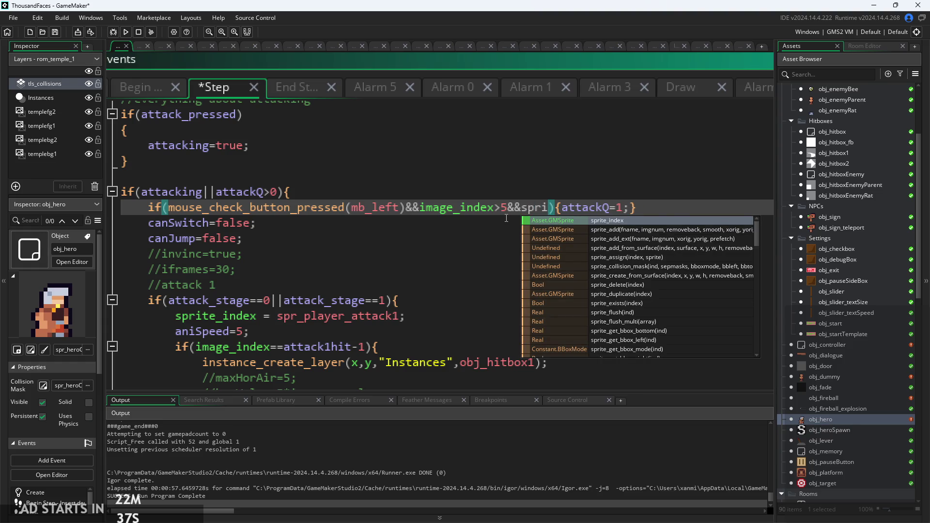
pyautogui.write('te_index')
pyautogui.press('BackSpace')
pyautogui.write('x==')
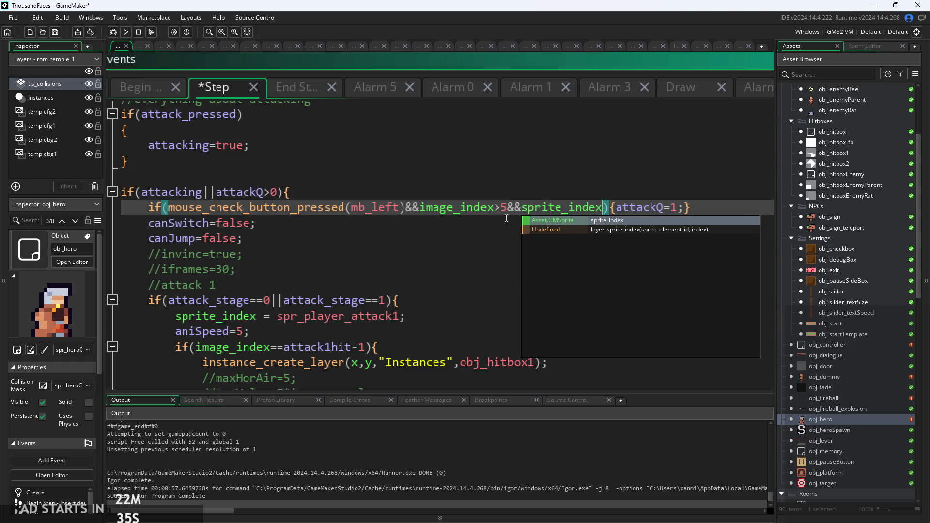
pyautogui.write('spr_at')
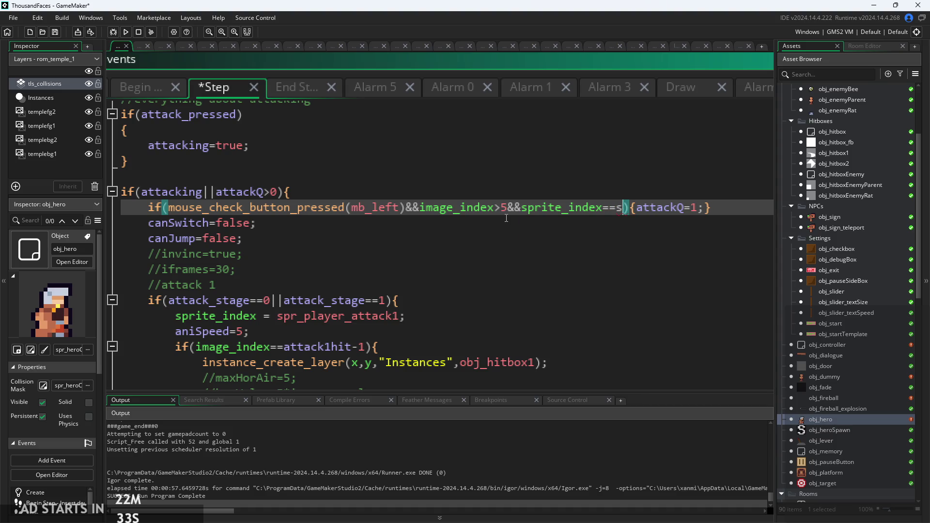
pyautogui.press('BackSpace')
pyautogui.press('BackSpace')
pyautogui.write('pr_p')
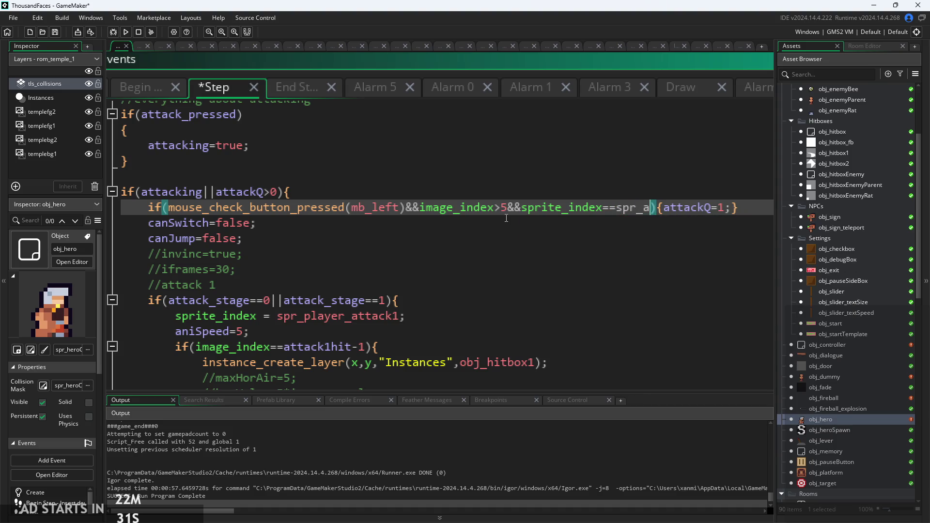
pyautogui.press('Return')
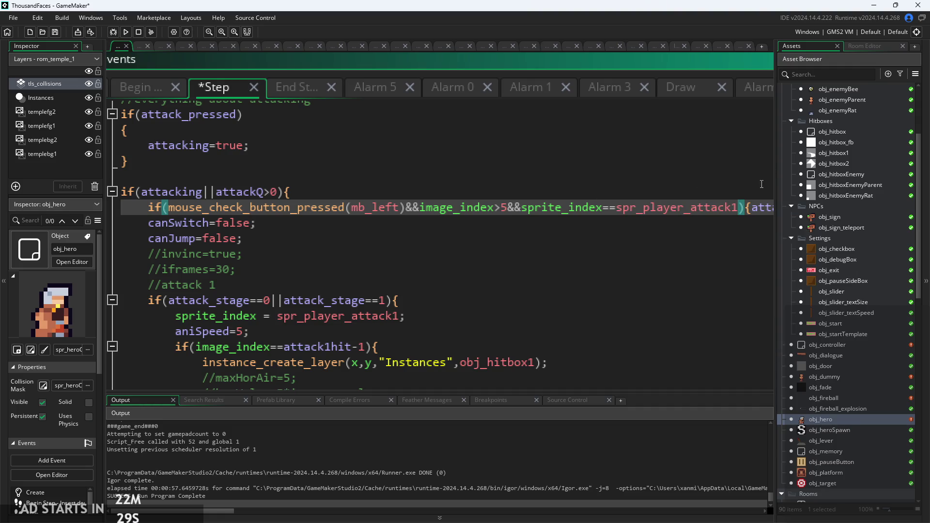
# Make it (sprite_index==spr_player_attack1||sprite_index==spr_player_attack2) and run the game.
pyautogui.moveTo(739, 208); pyautogui.dragTo(524, 217)
pyautogui.hotkey('ctrl', 'c')
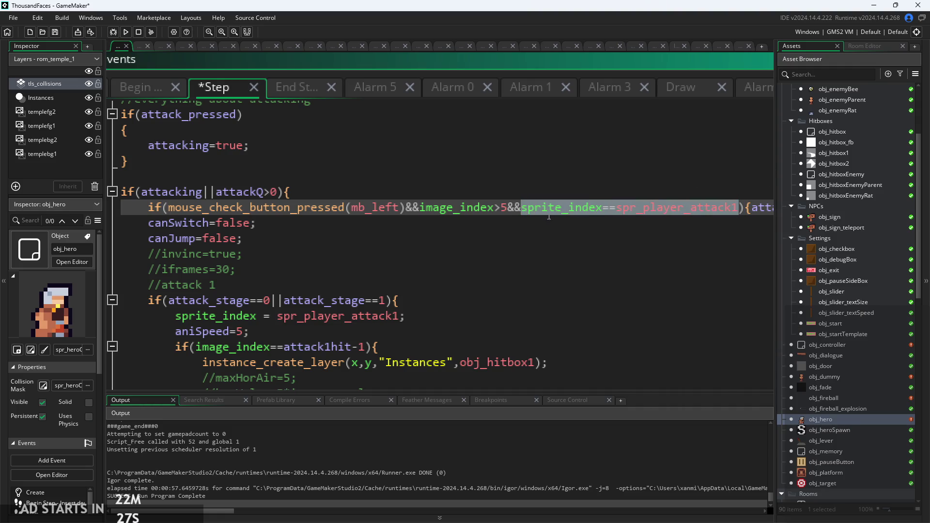
pyautogui.click(739, 207)
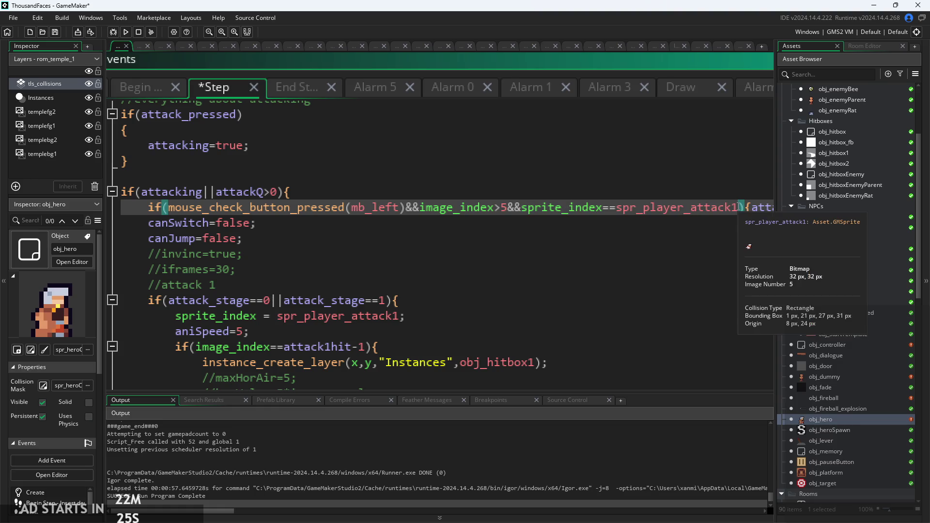
pyautogui.write('&&')
pyautogui.hotkey('ctrl', 'v')
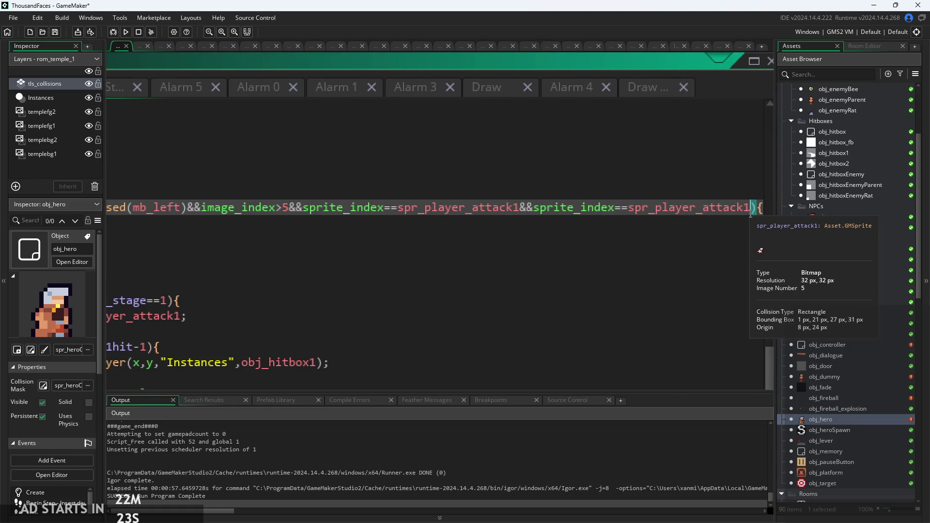
pyautogui.press('BackSpace')
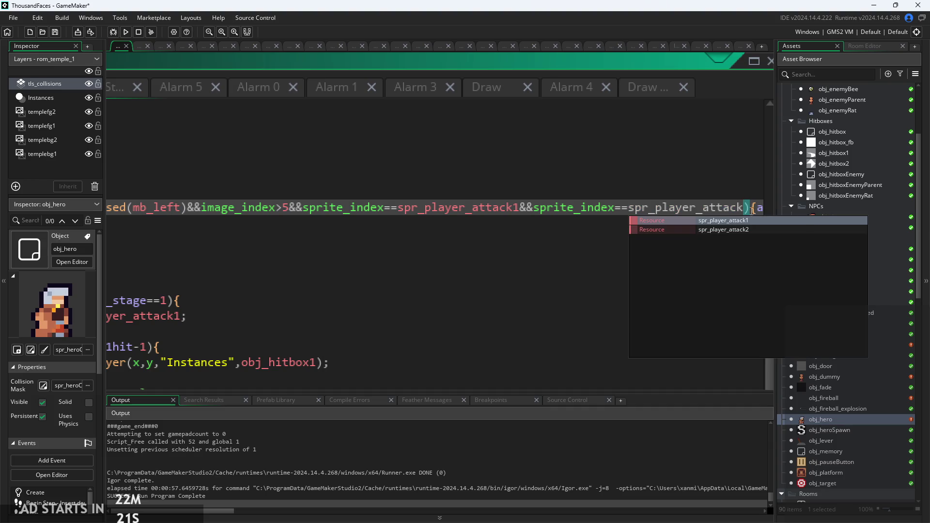
pyautogui.write('2')
pyautogui.click(413, 207)
pyautogui.press('BackSpace')
pyautogui.press('BackSpace')
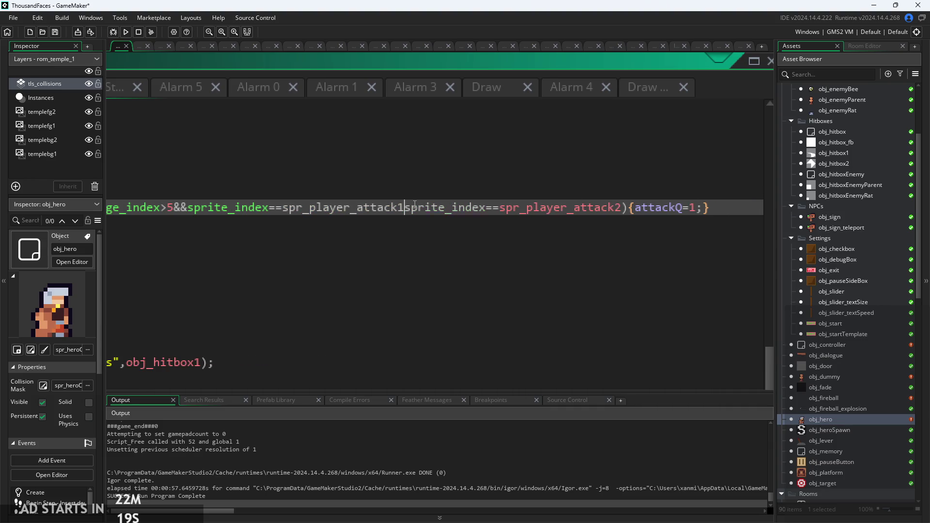
pyautogui.write('||')
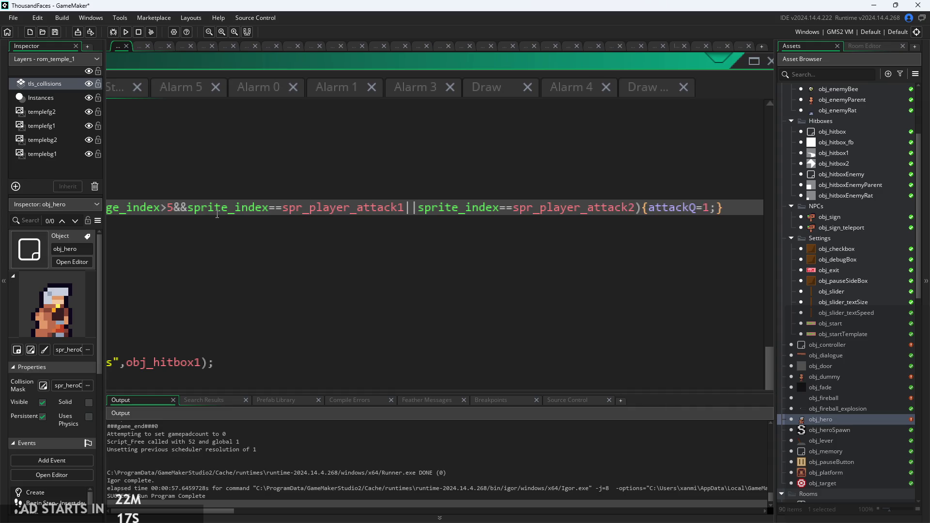
pyautogui.click(188, 207)
pyautogui.write('(')
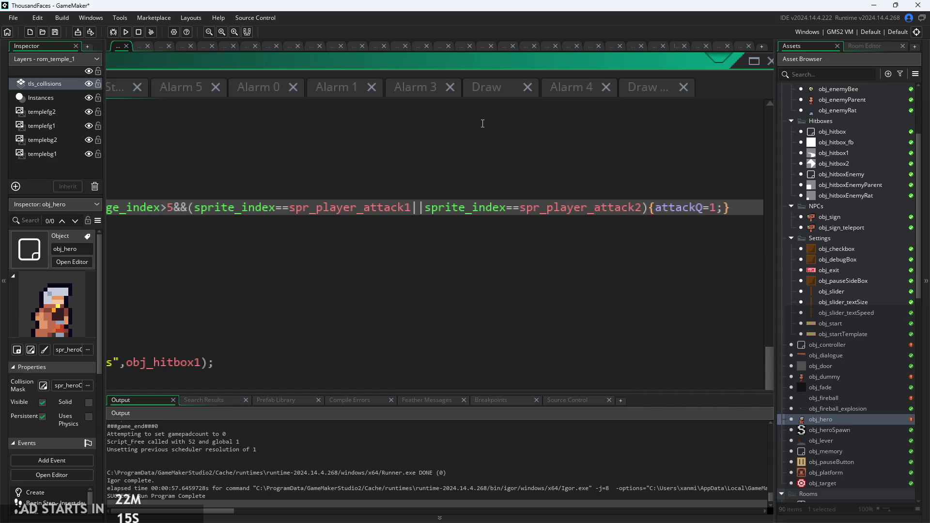
pyautogui.click(648, 207)
pyautogui.write(')')
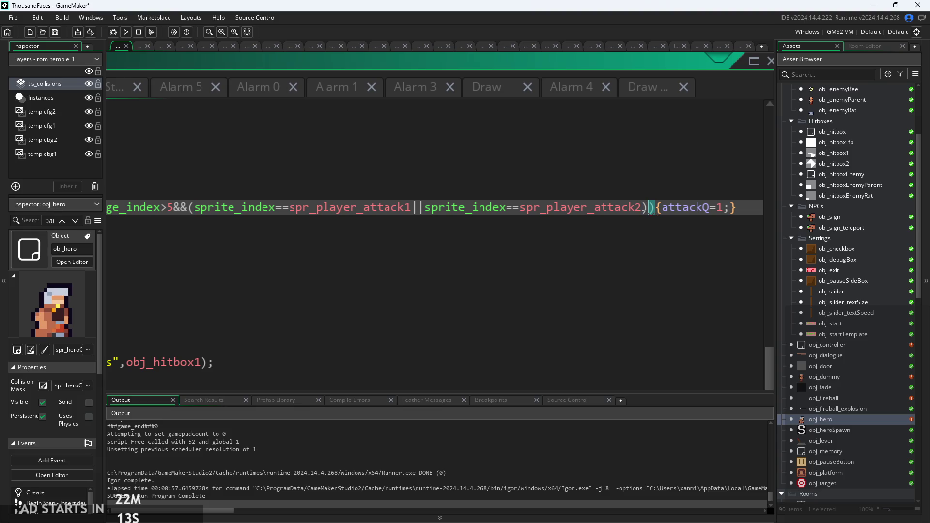
pyautogui.click(126, 34)
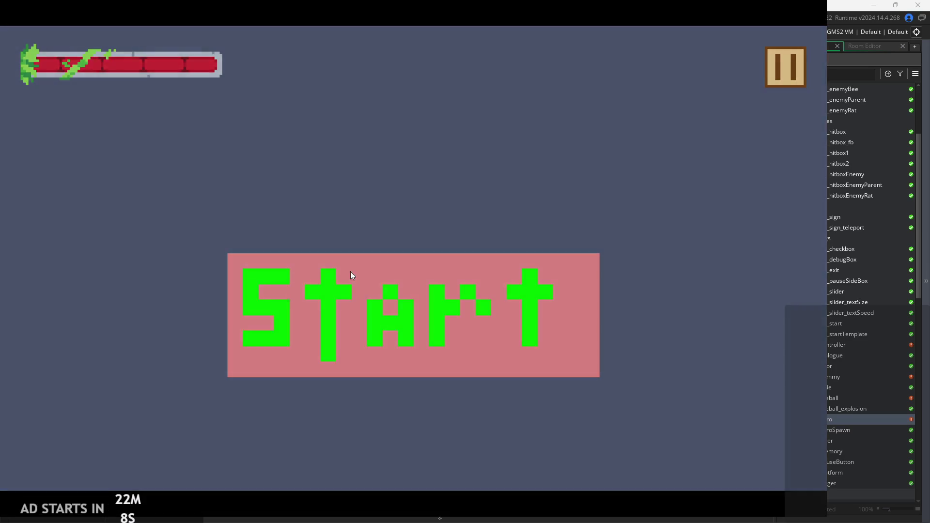
pyautogui.click(351, 273)
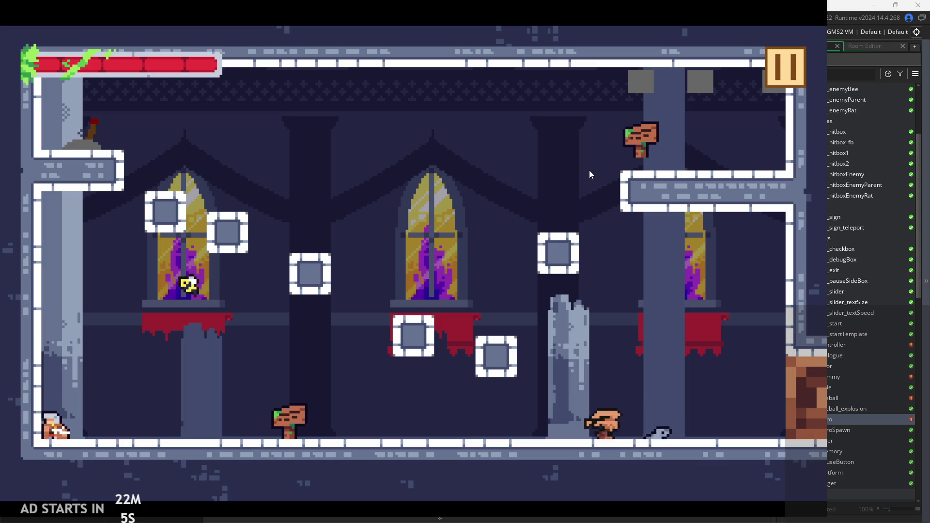
pyautogui.press('Right')
pyautogui.press('x')
pyautogui.press('Right')
pyautogui.press('x')
pyautogui.press('x')
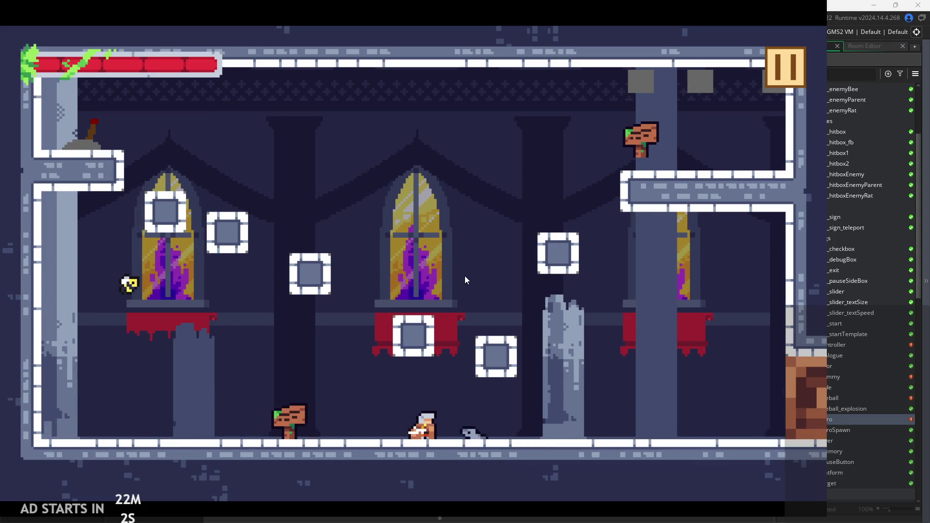
pyautogui.press('Right')
pyautogui.press('x')
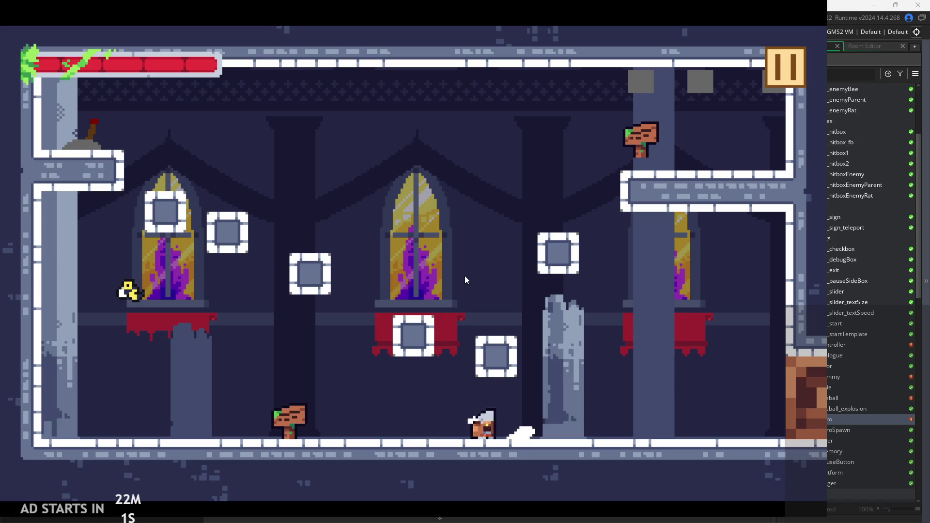
pyautogui.press('Left')
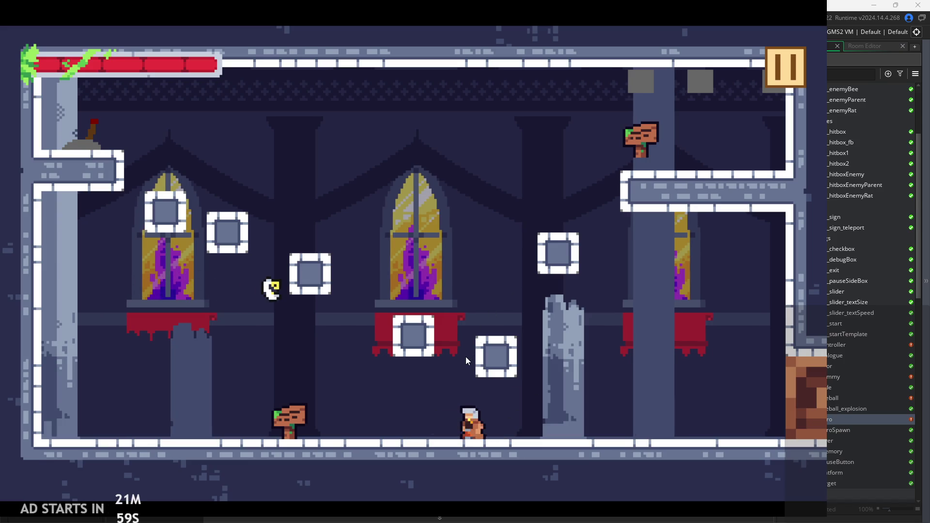
pyautogui.press('x')
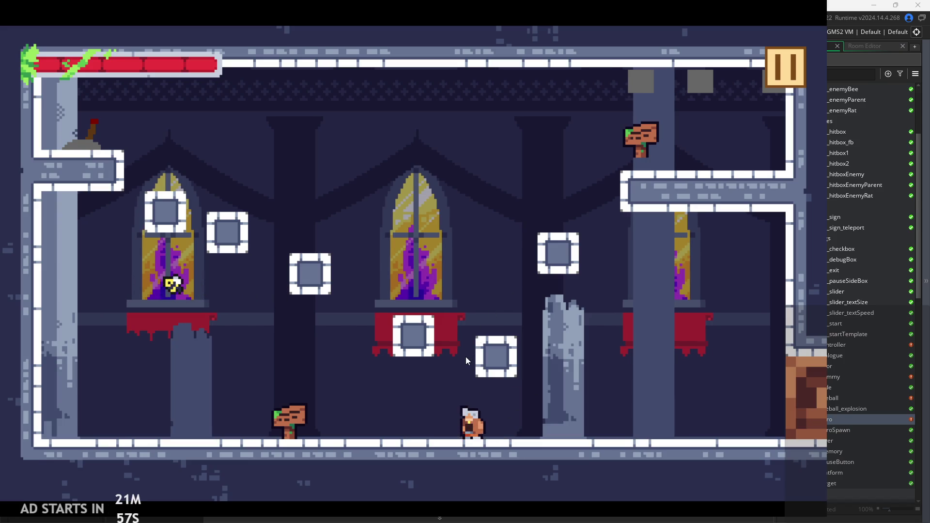
pyautogui.press('Left')
pyautogui.press('x')
pyautogui.press('x')
pyautogui.press('x')
pyautogui.press('Left')
pyautogui.press('x')
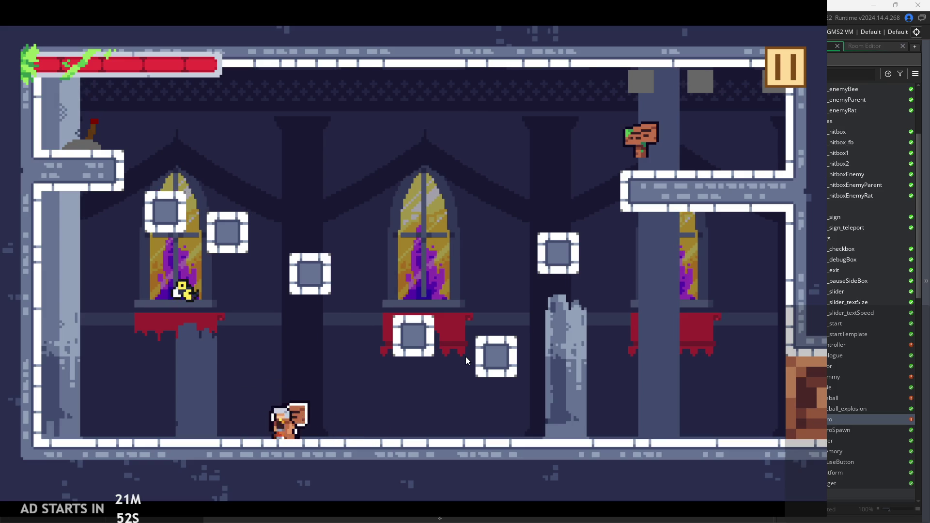
pyautogui.press('space')
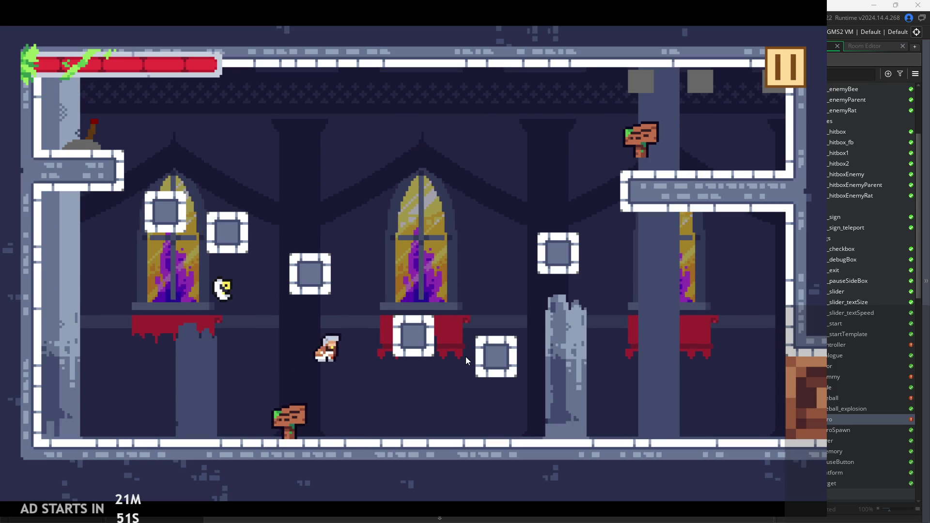
pyautogui.press('Left')
pyautogui.press('space')
pyautogui.press('space')
pyautogui.press('Right')
pyautogui.press('x')
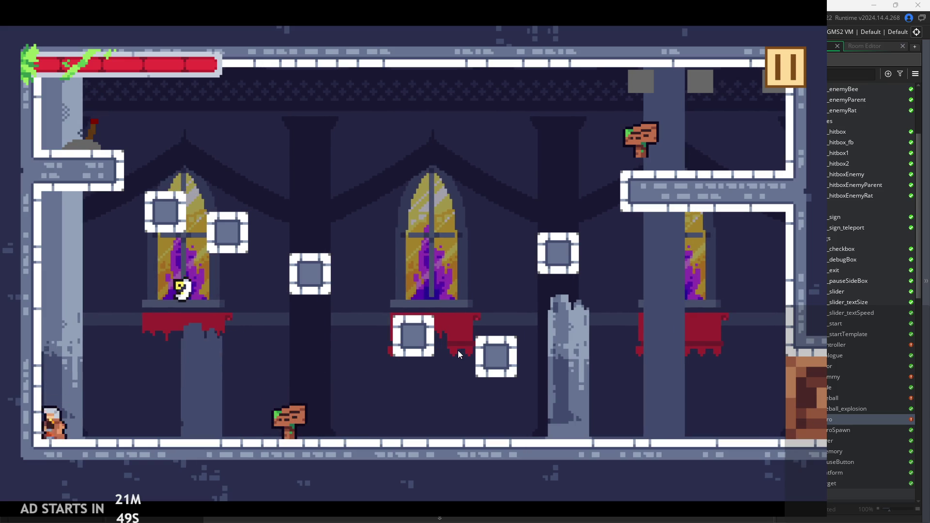
pyautogui.press('space')
pyautogui.press('Right')
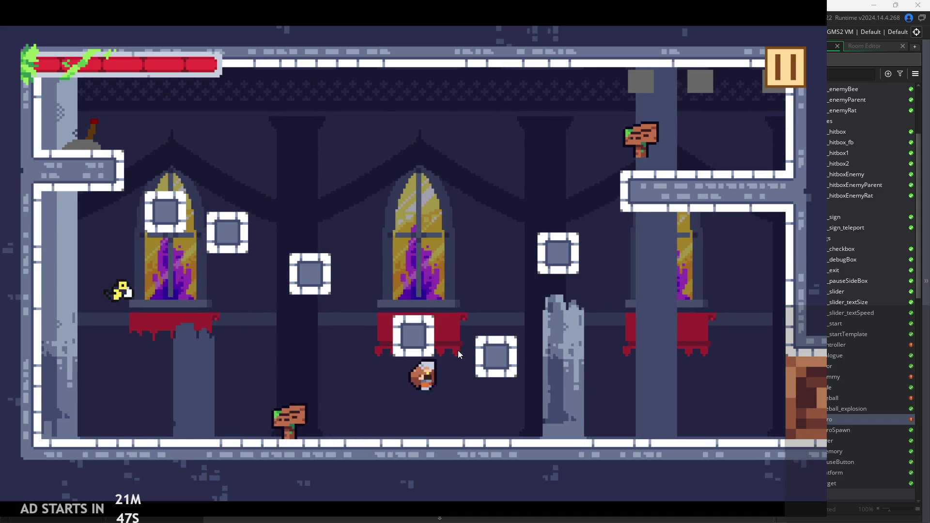
pyautogui.press('space')
pyautogui.press('Left')
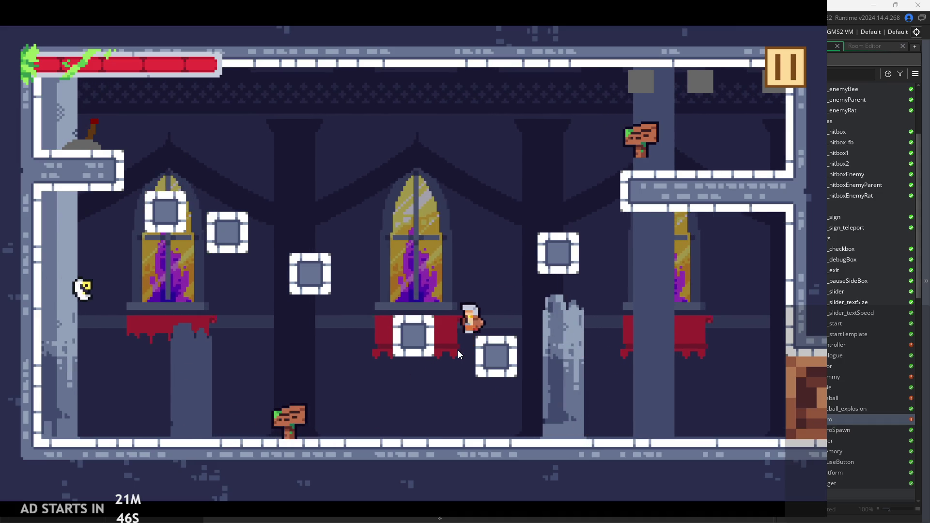
pyautogui.press('Left')
pyautogui.press('space')
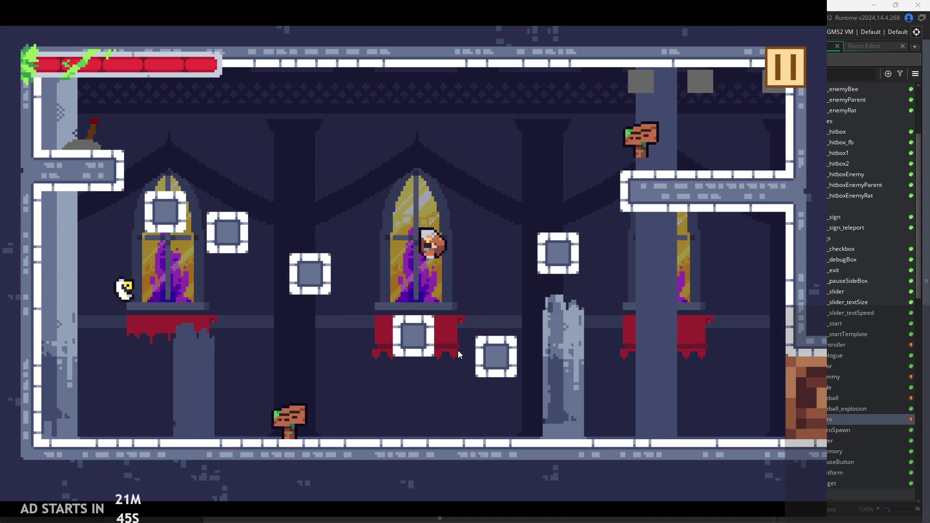
pyautogui.press('x')
pyautogui.press('Left')
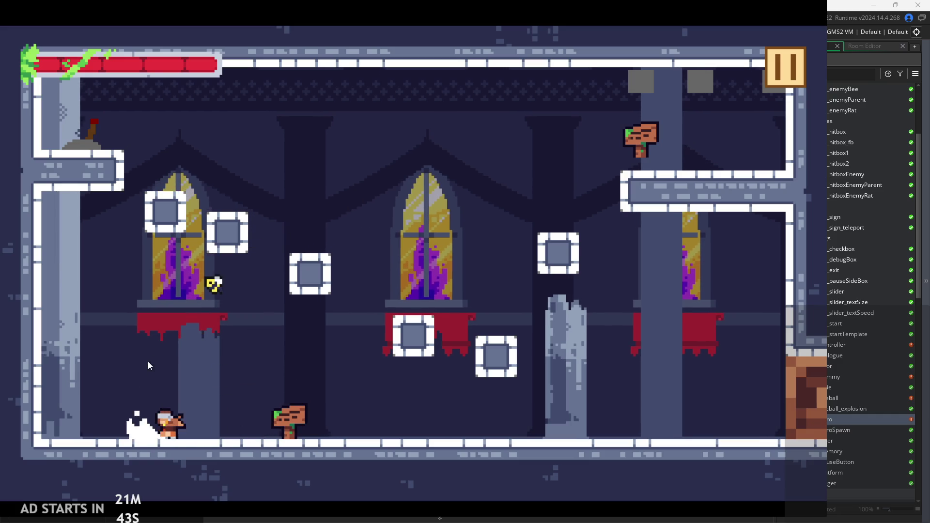
pyautogui.press('space')
pyautogui.press('Right')
pyautogui.press('x')
pyautogui.press('Right')
pyautogui.press('Left')
pyautogui.press('space')
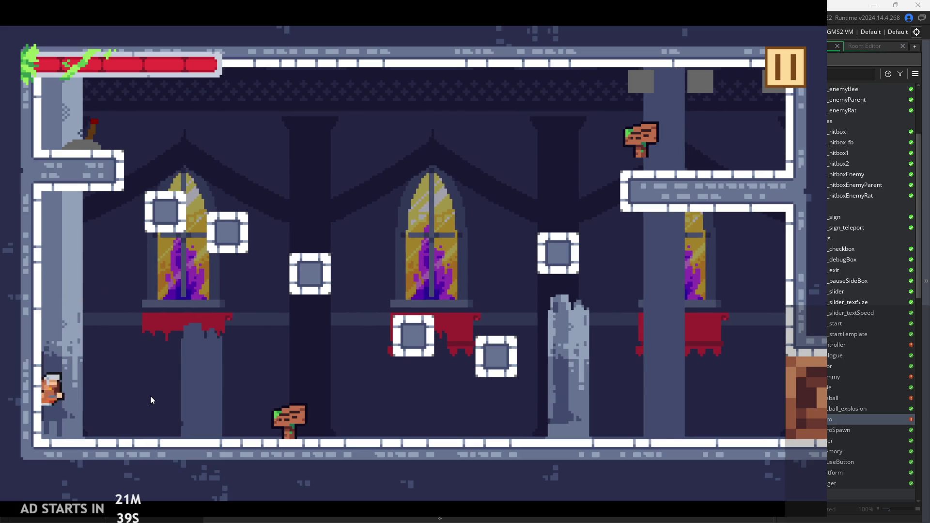
pyautogui.press('Right')
pyautogui.press('Left')
pyautogui.press('space')
pyautogui.press('Right')
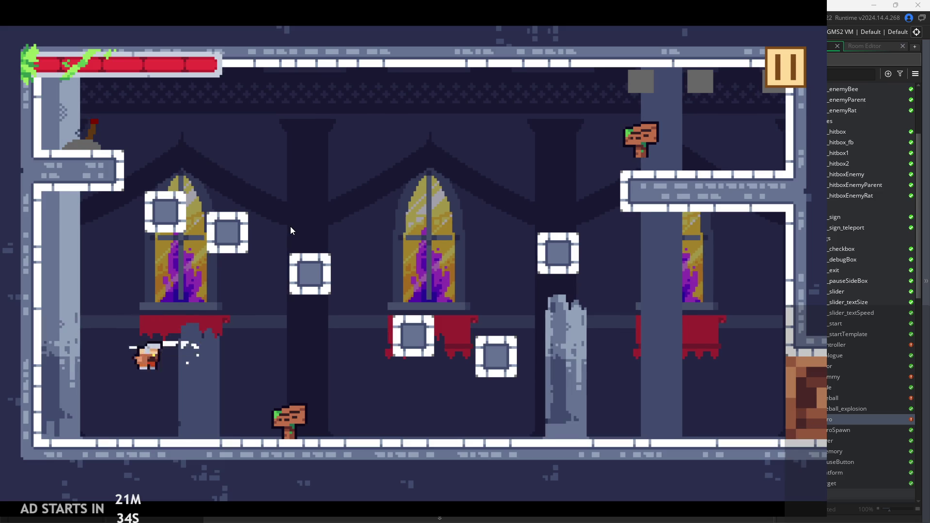
pyautogui.press('Left')
pyautogui.press('Up')
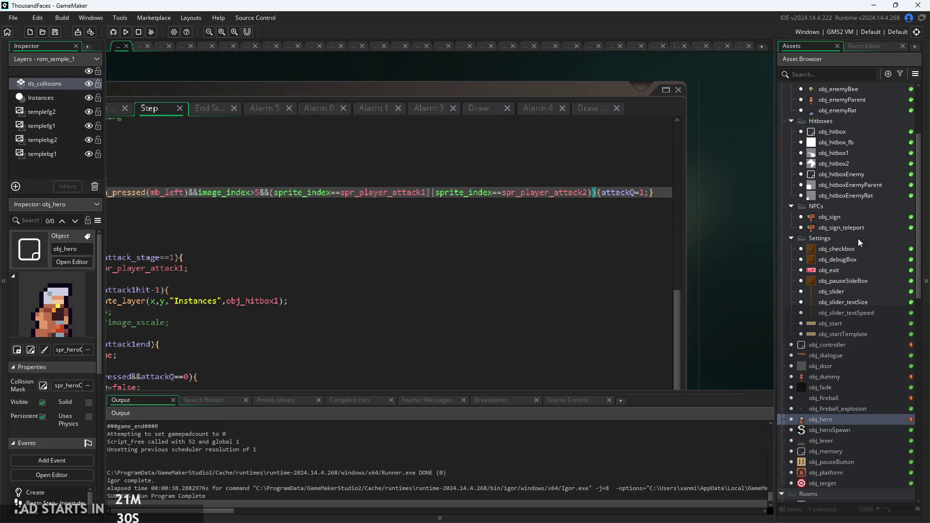
pyautogui.doubleClick(860, 345)
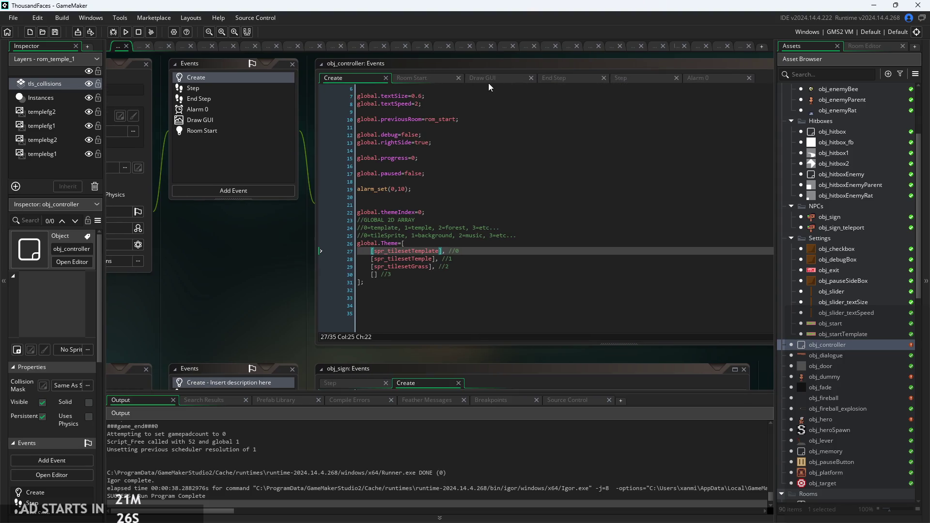
# In obj_controller's Draw GUI, wrap obj_hero.attack_pressed on line 114 in string().
pyautogui.click(488, 80)
pyautogui.click(701, 241)
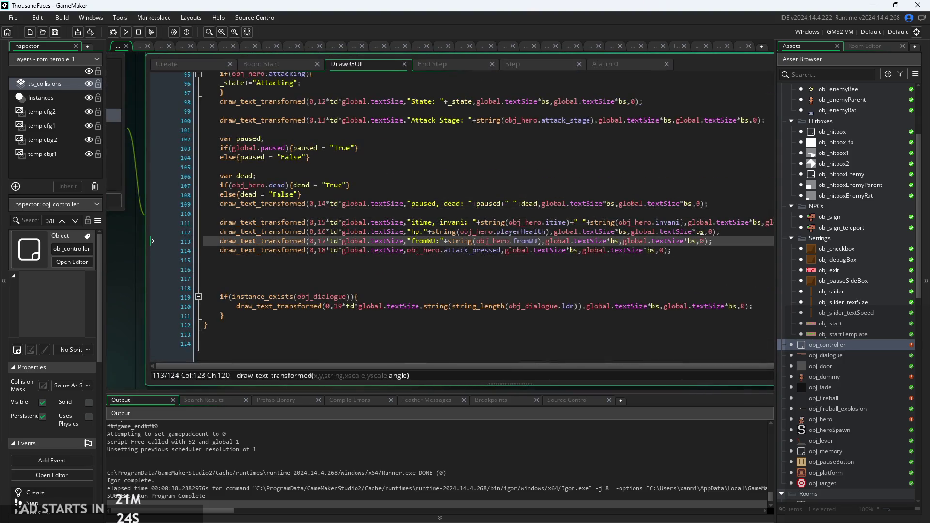
pyautogui.moveTo(675, 250); pyautogui.dragTo(227, 258)
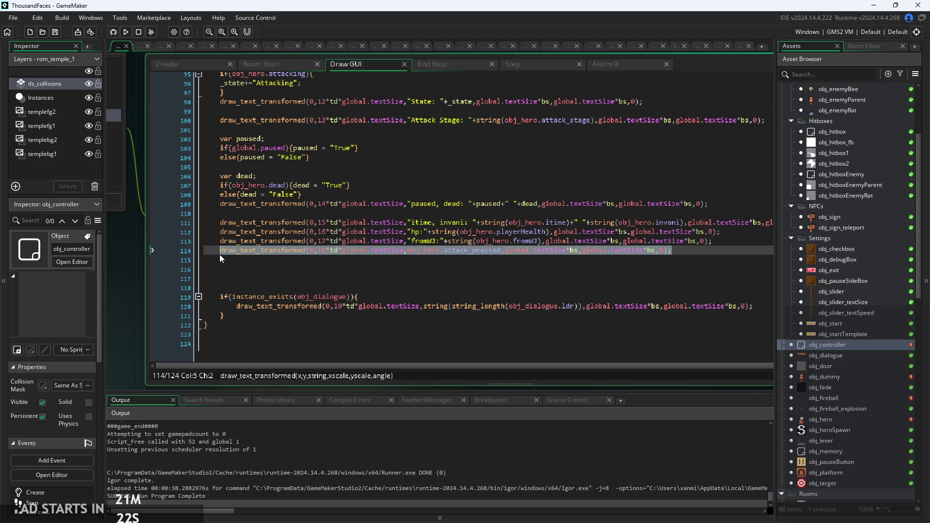
pyautogui.scroll(2, 491, 242)
pyautogui.click(377, 244)
pyautogui.write('string()')
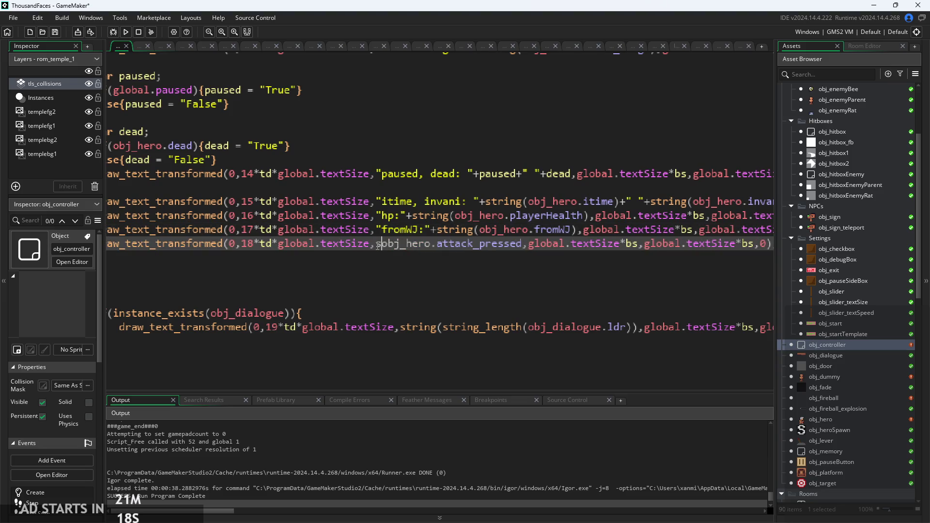
pyautogui.press('BackSpace')
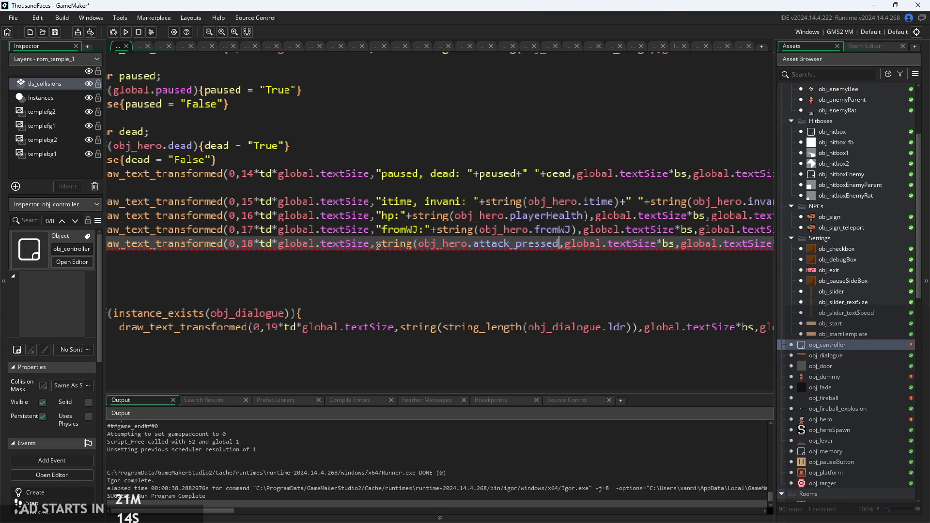
pyautogui.write(')')
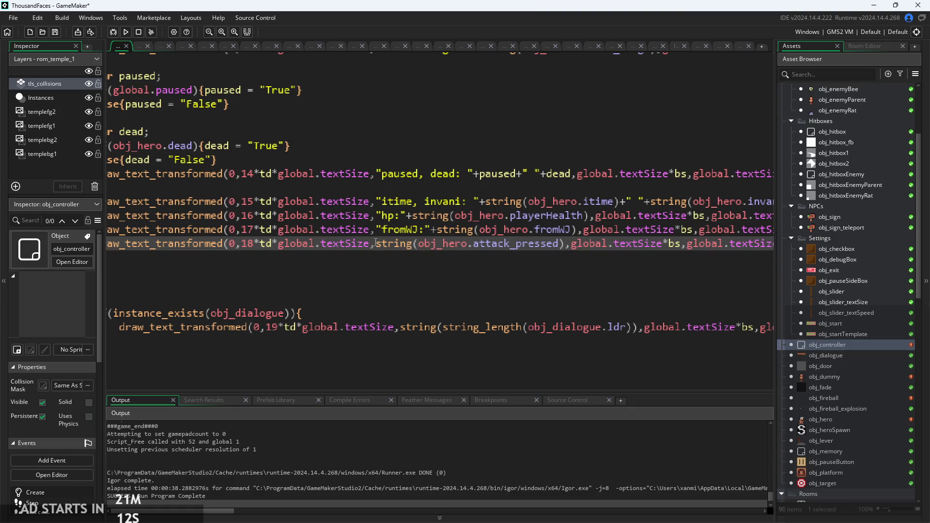
# Prefix the 'Attack Pressed, AttackQ:' label, append +" "+string(obj_hero.attackQ), and run the game.
pyautogui.click(378, 245)
pyautogui.write('"')
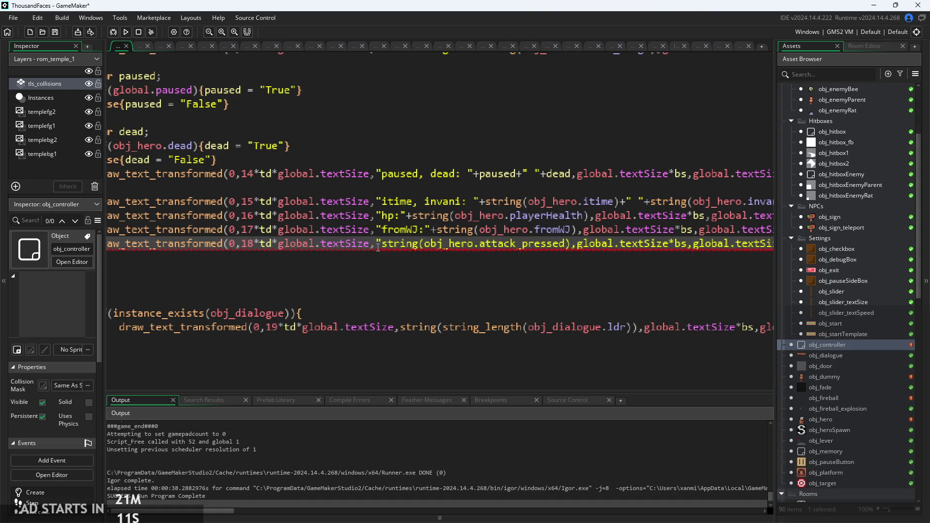
pyautogui.write('Attack P')
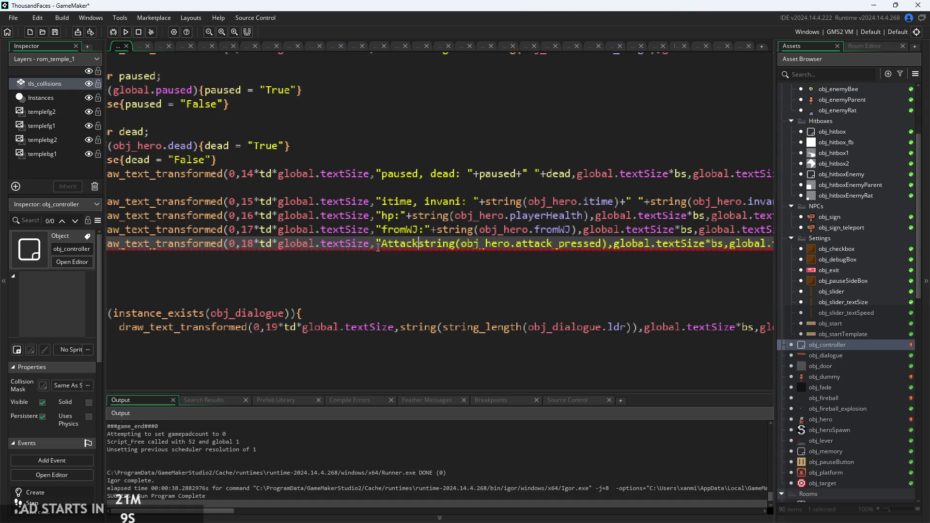
pyautogui.write('ressed')
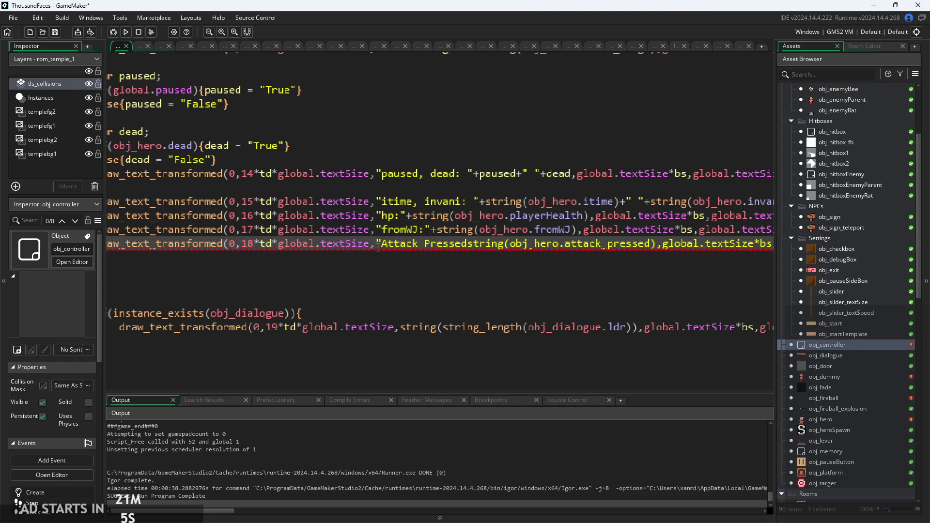
pyautogui.write('", Attac')
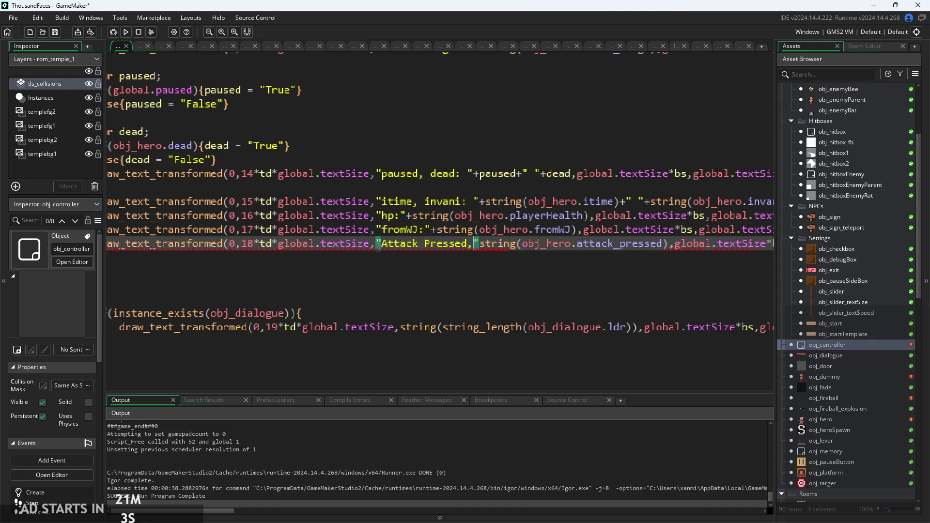
pyautogui.write('kQ')
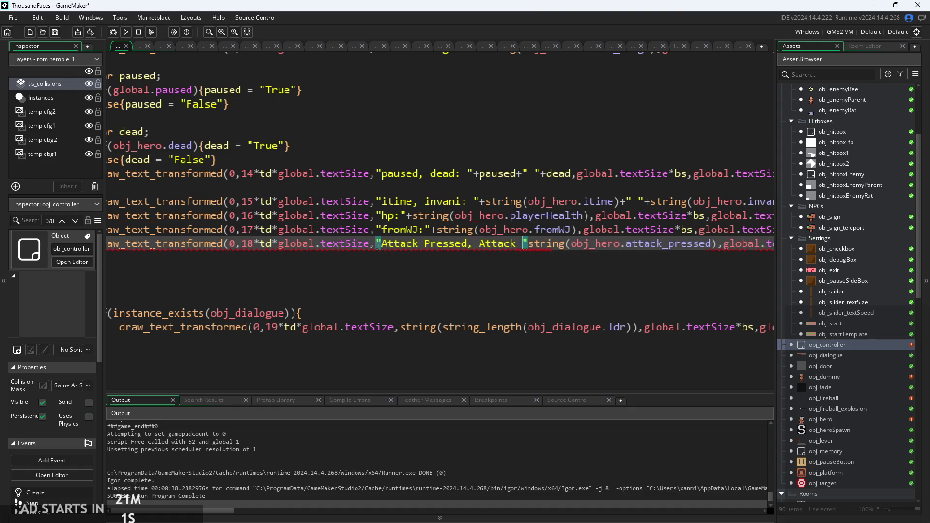
pyautogui.write(':')
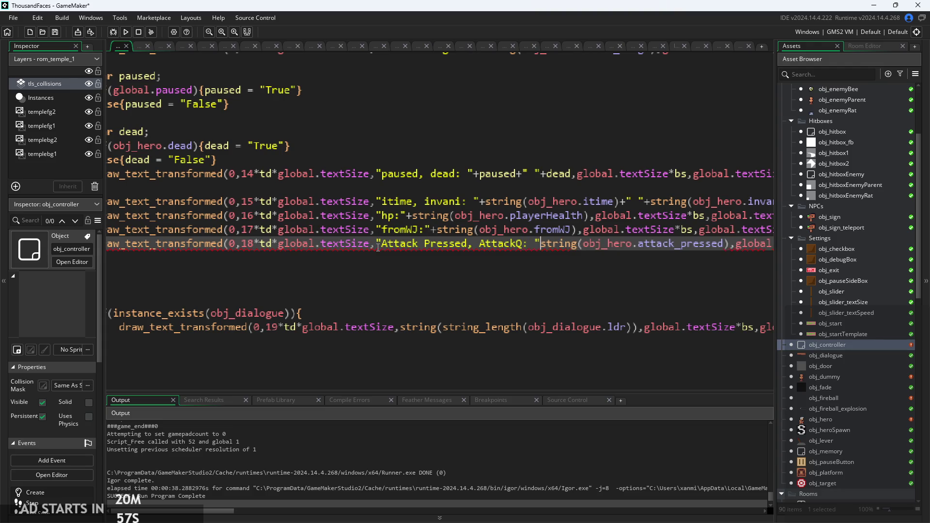
pyautogui.press('Right')
pyautogui.press('Right')
pyautogui.press('Right')
pyautogui.write('+" "')
pyautogui.write('+s')
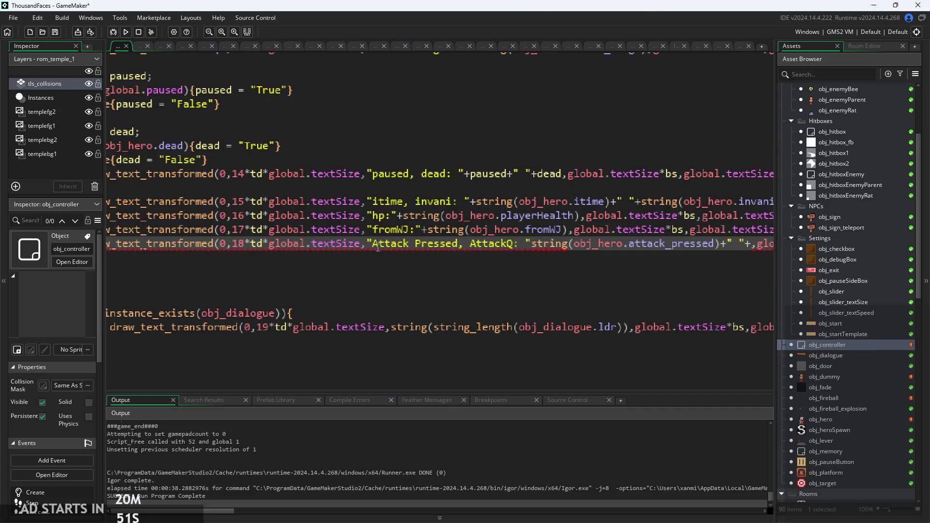
pyautogui.write('tring(')
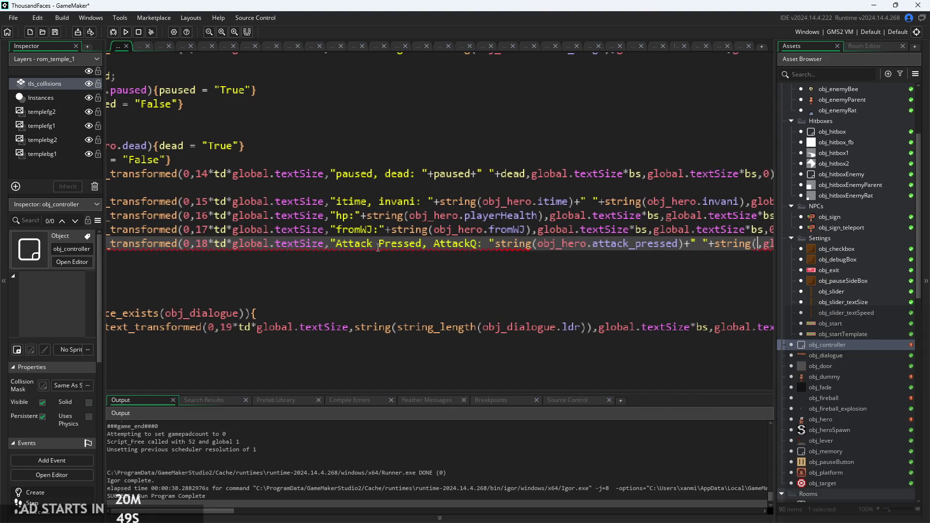
pyautogui.write('obj_')
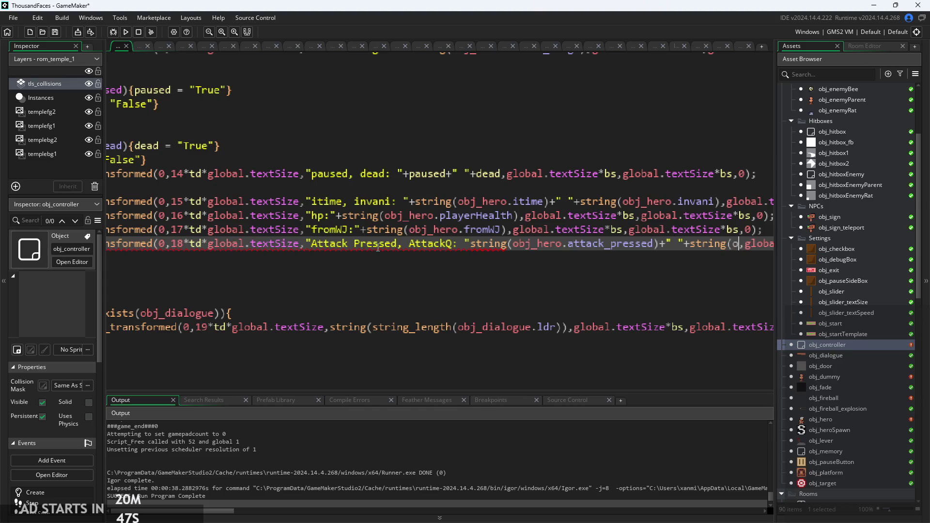
pyautogui.write('hero.att')
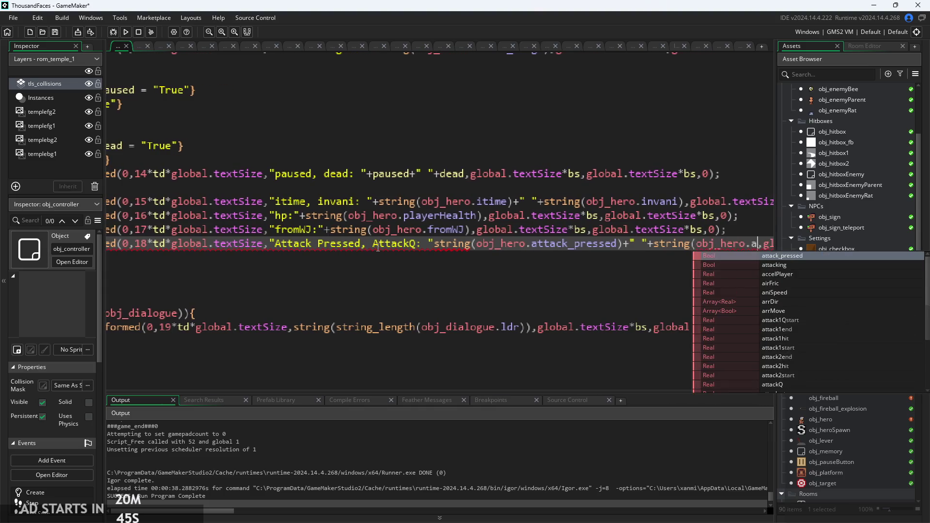
pyautogui.press('Down')
pyautogui.press('Down')
pyautogui.press('Down')
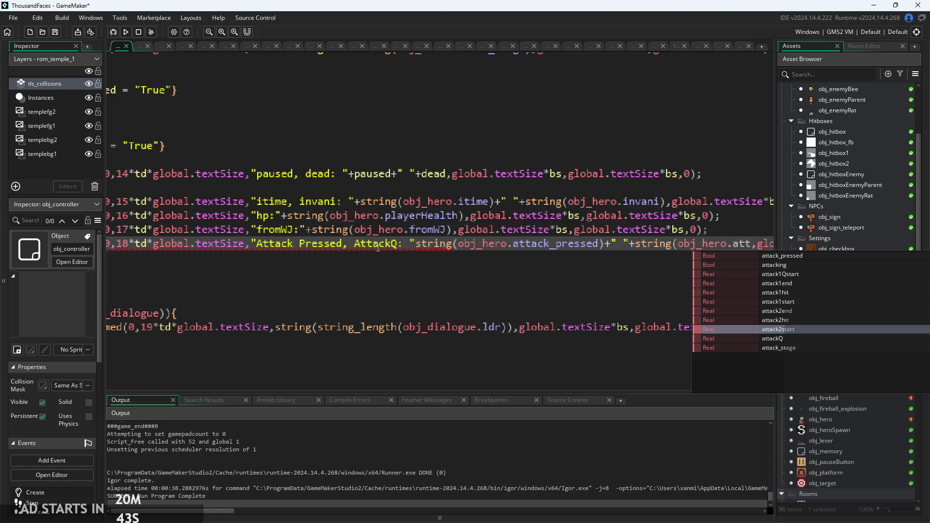
pyautogui.press('Return')
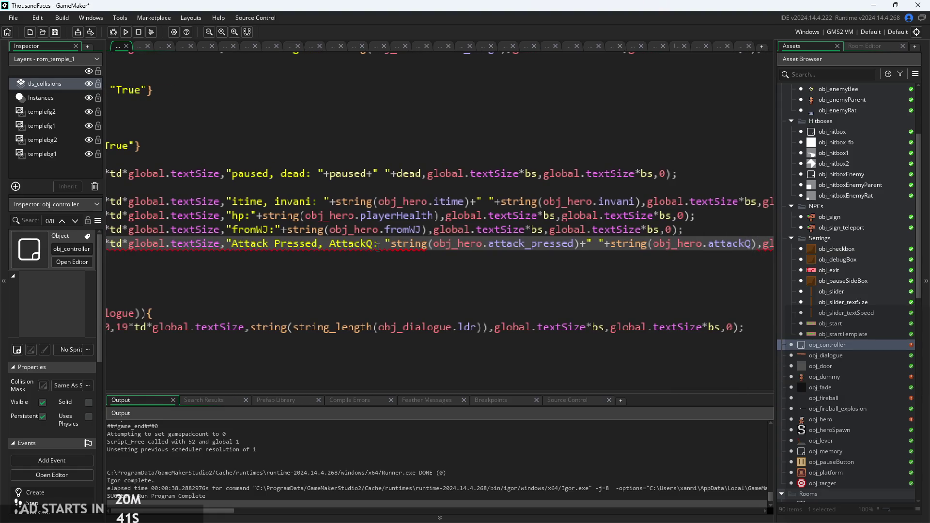
pyautogui.scroll(-2, 378, 248)
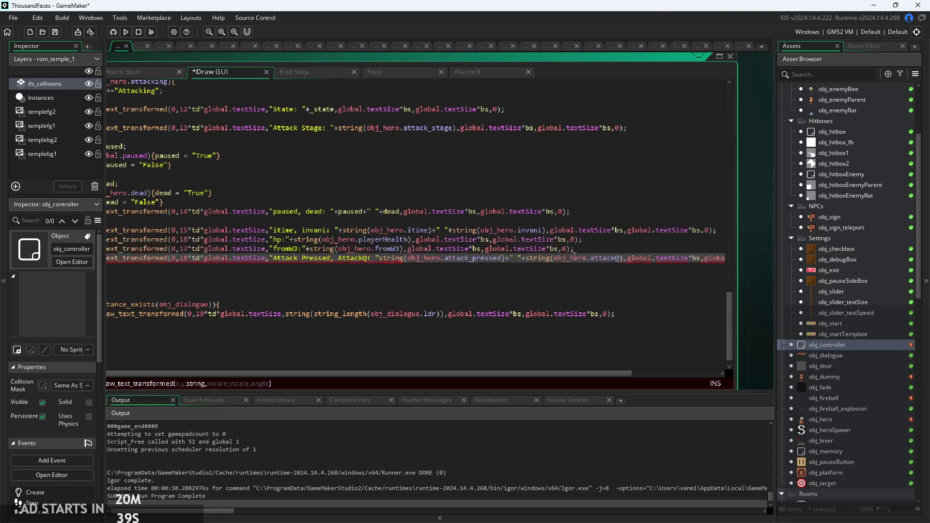
pyautogui.scroll(2, 638, 270)
pyautogui.click(570, 257)
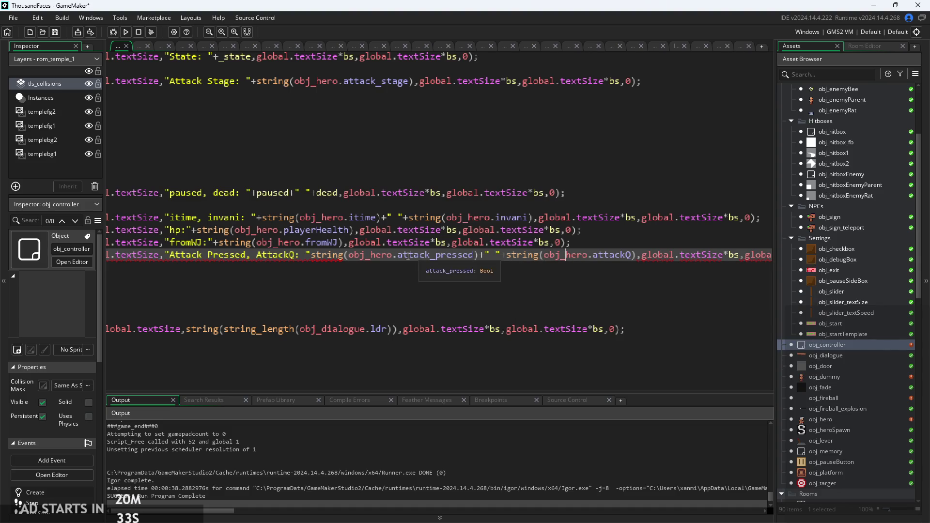
pyautogui.hscroll(-5, 317, 264)
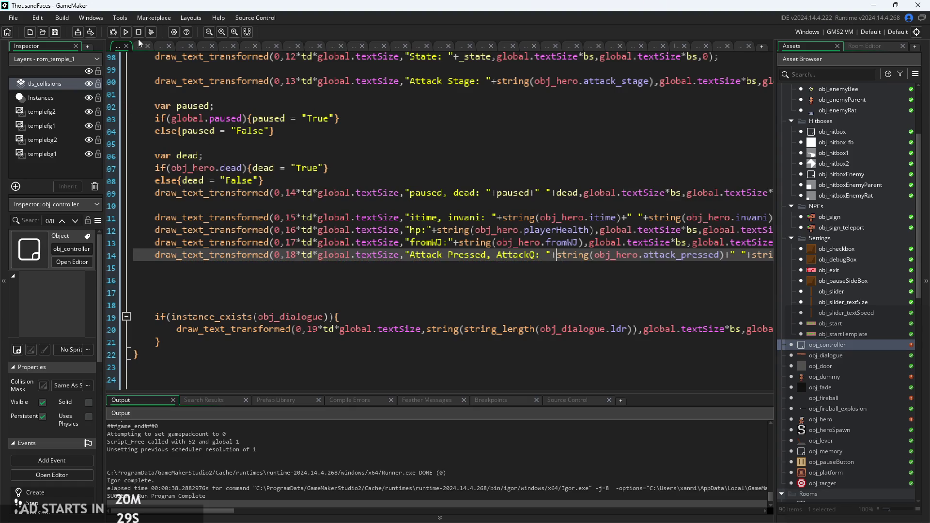
pyautogui.click(124, 34)
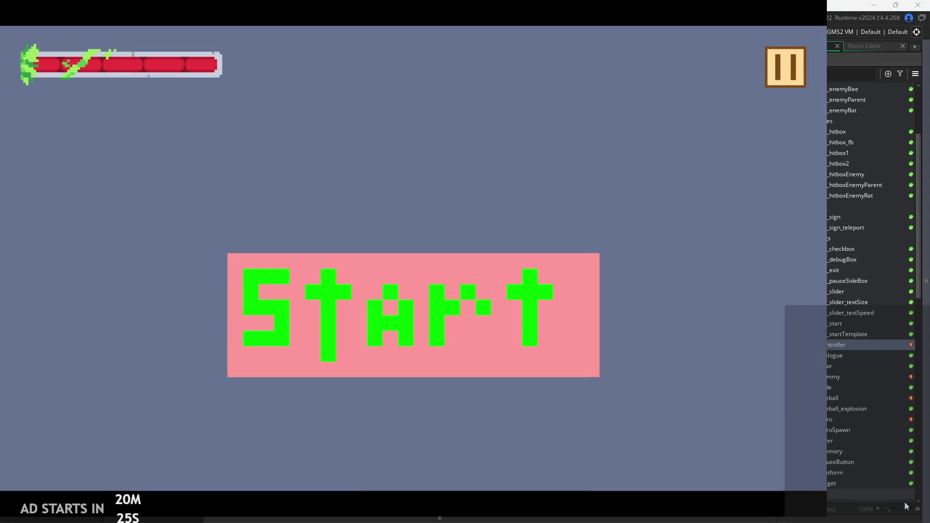
# Start the game and turn on Debug Stats from the pause menu.
pyautogui.click(501, 283)
pyautogui.press('Left')
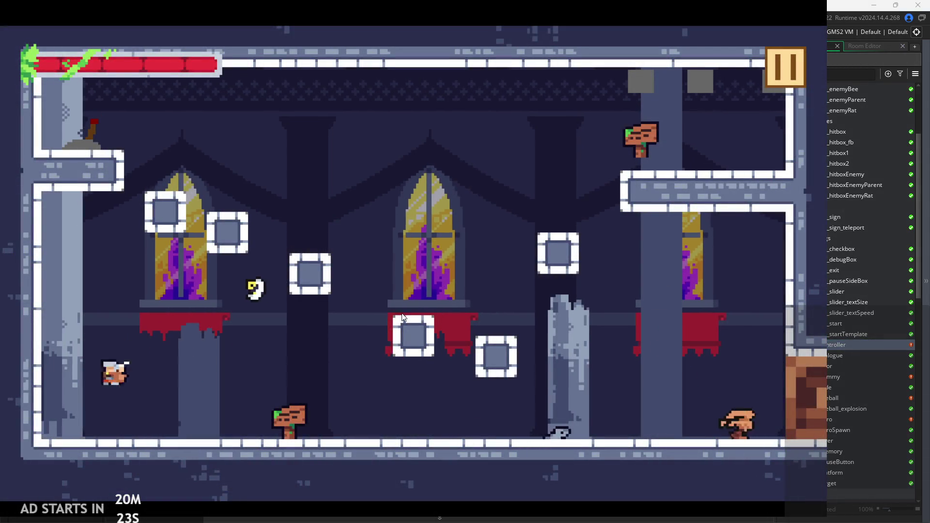
pyautogui.press('Right')
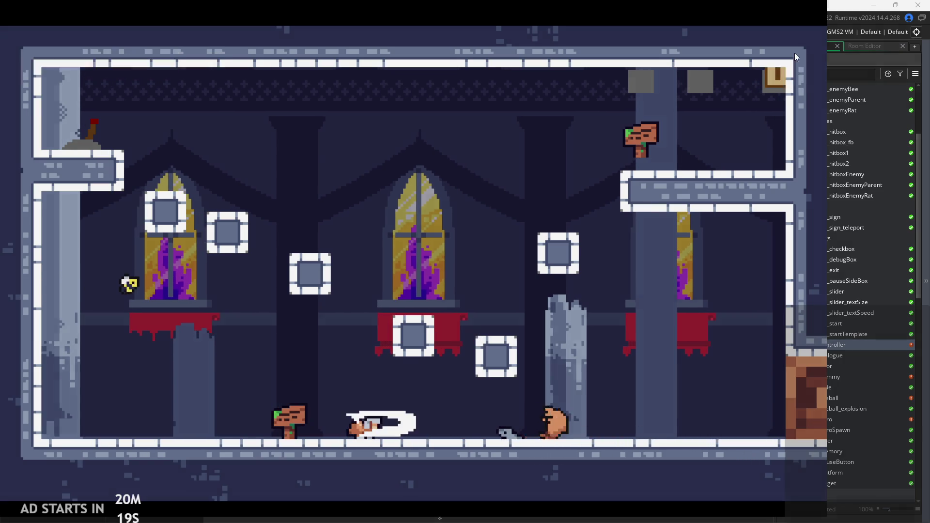
pyautogui.click(794, 54)
pyautogui.click(214, 151)
pyautogui.click(775, 54)
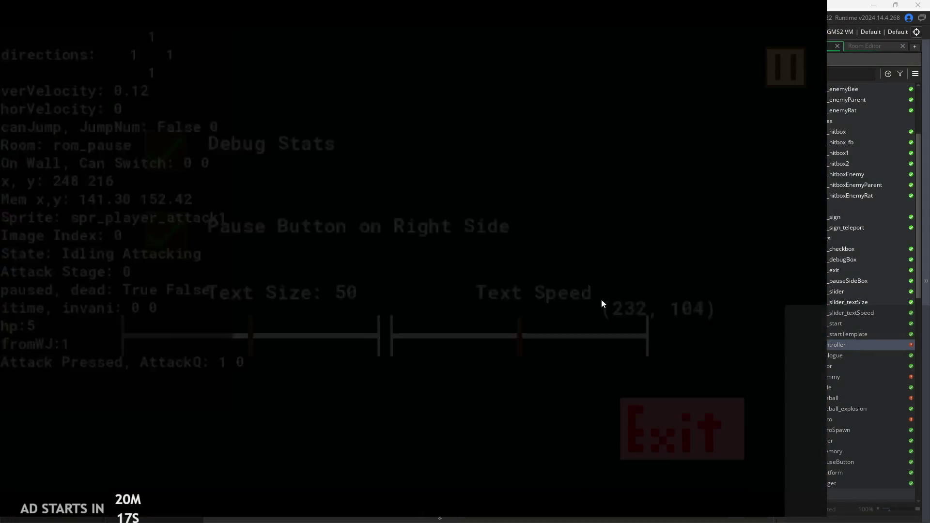
# Run, jump and wall-jump the hero with mid-air attacks while watching the Attack Pressed/AttackQ line.
pyautogui.press('Right')
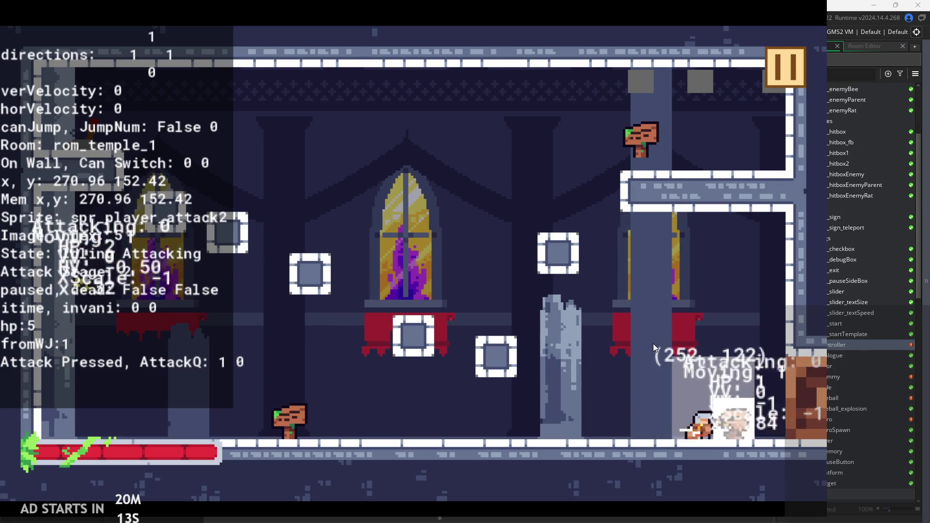
pyautogui.press('Right')
pyautogui.press('Left')
pyautogui.press('space')
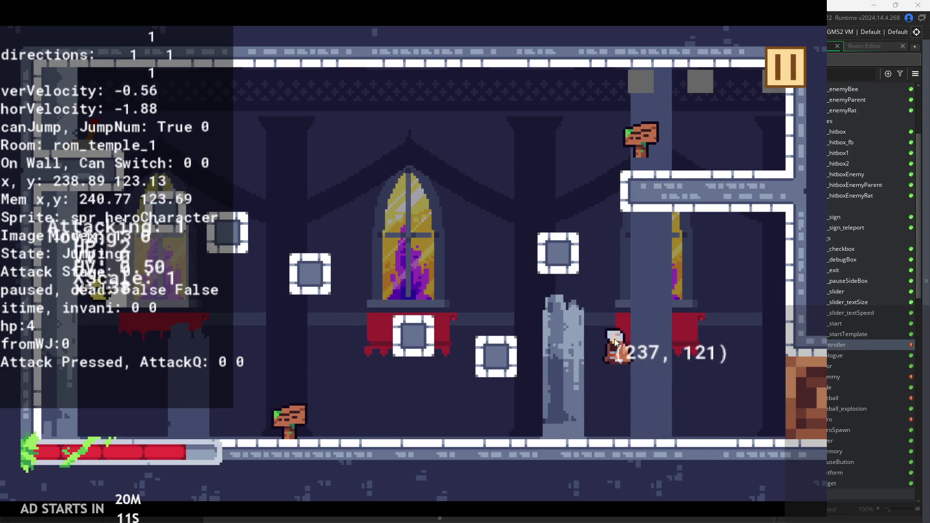
pyautogui.press('Left')
pyautogui.press('space')
pyautogui.press('Right')
pyautogui.press('x')
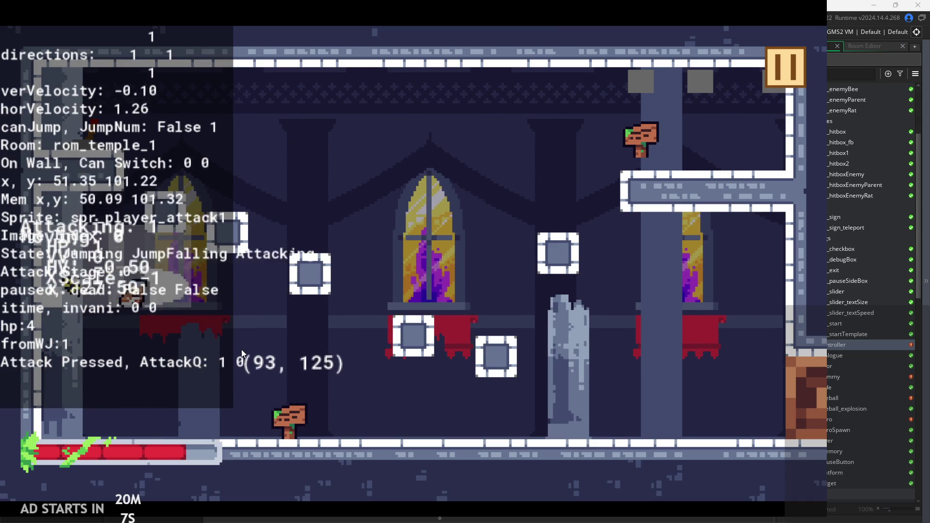
pyautogui.press('Left')
pyautogui.press('space')
pyautogui.press('x')
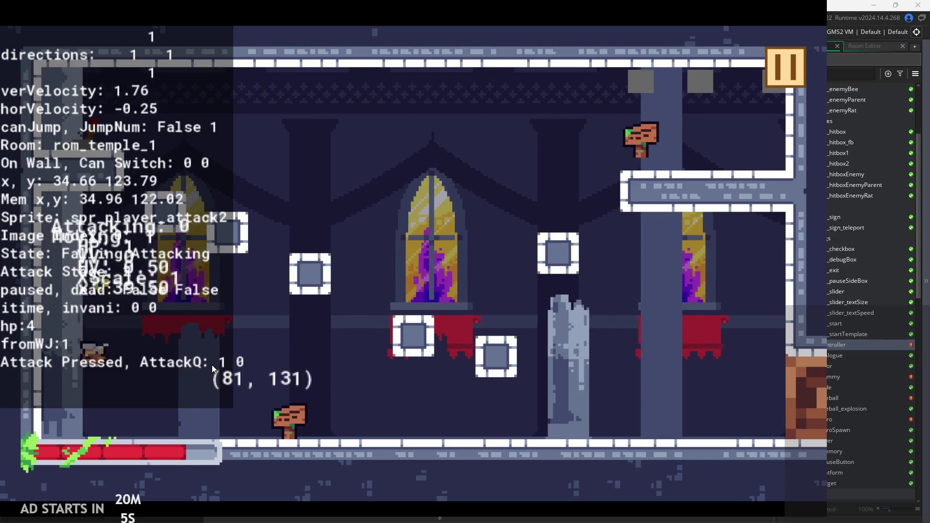
pyautogui.press('space')
pyautogui.press('x')
pyautogui.press('Left')
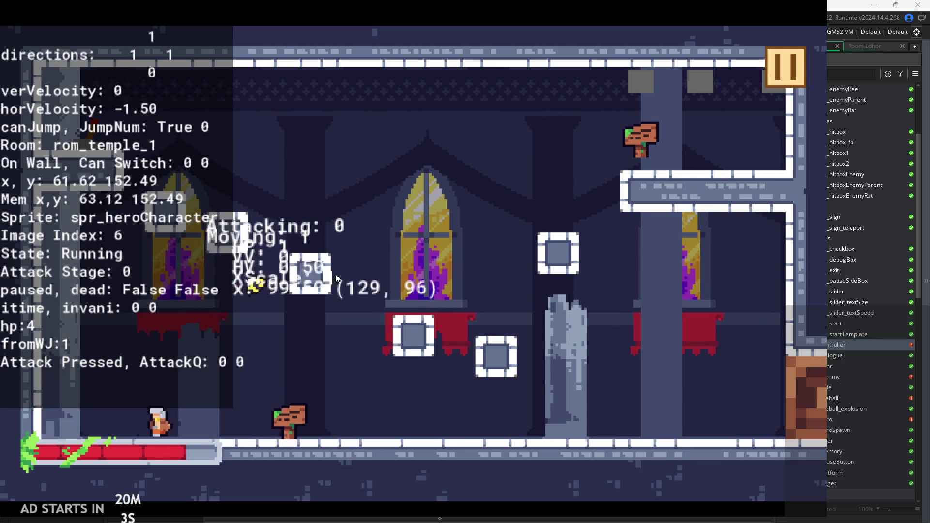
pyautogui.press('space')
pyautogui.press('space')
pyautogui.press('x')
pyautogui.press('x')
pyautogui.press('Left')
pyautogui.press('x')
# Keep chaining wall-jumps and air attacks around the left wall and window ledge.
pyautogui.press('space')
pyautogui.press('x')
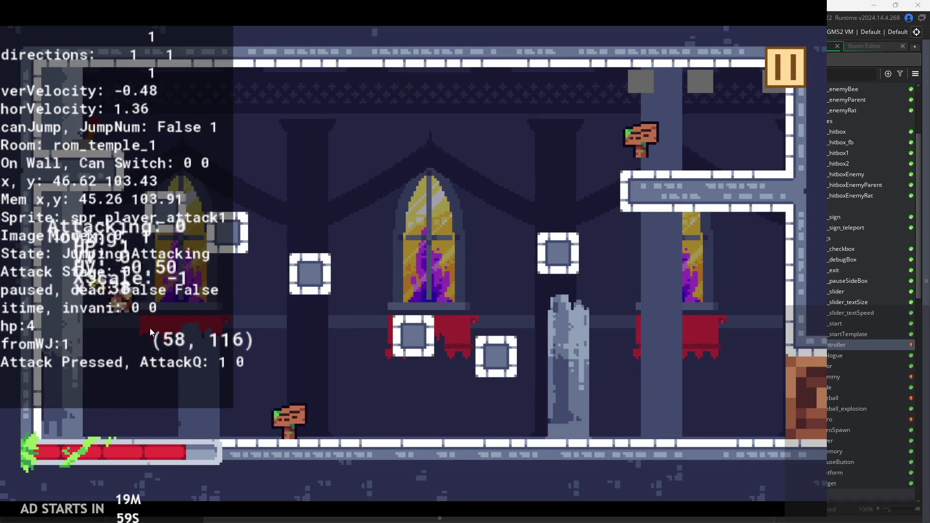
pyautogui.press('x')
pyautogui.press('Left')
pyautogui.press('space')
pyautogui.press('x')
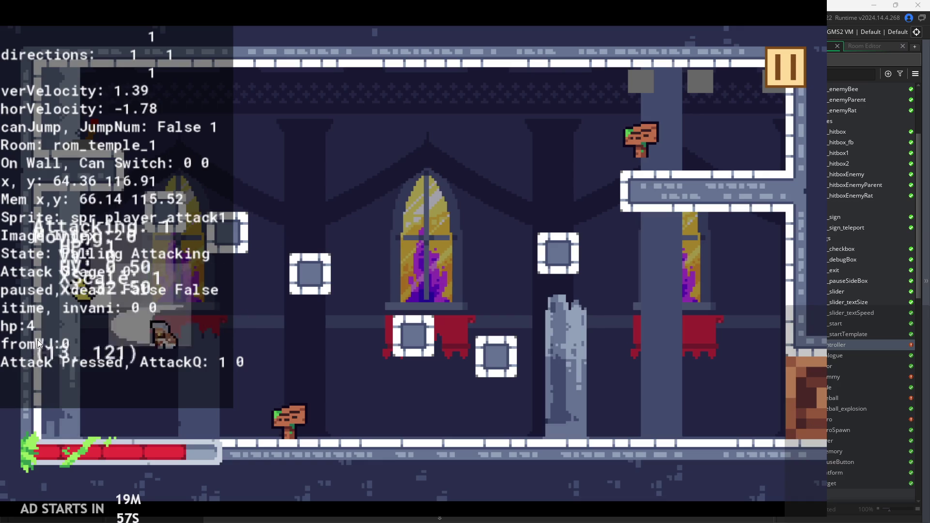
pyautogui.press('space')
pyautogui.press('x')
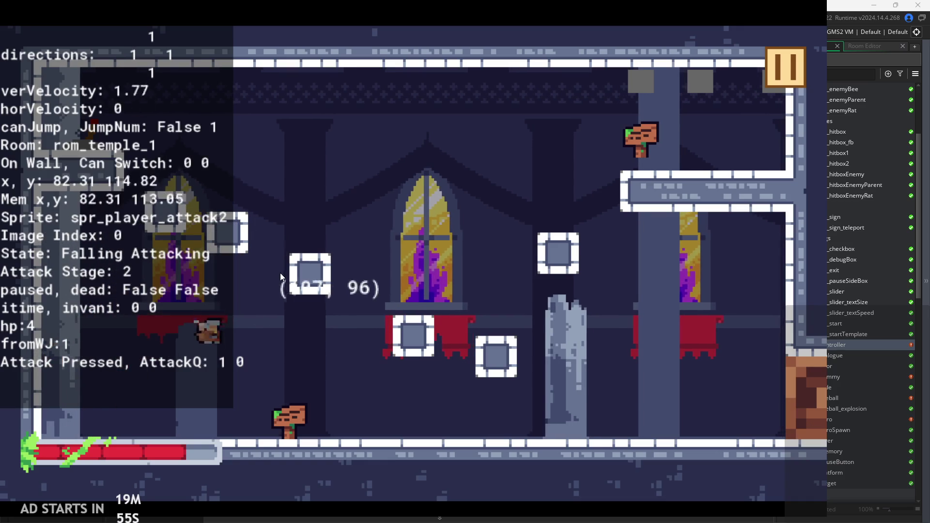
pyautogui.press('Left')
pyautogui.press('space')
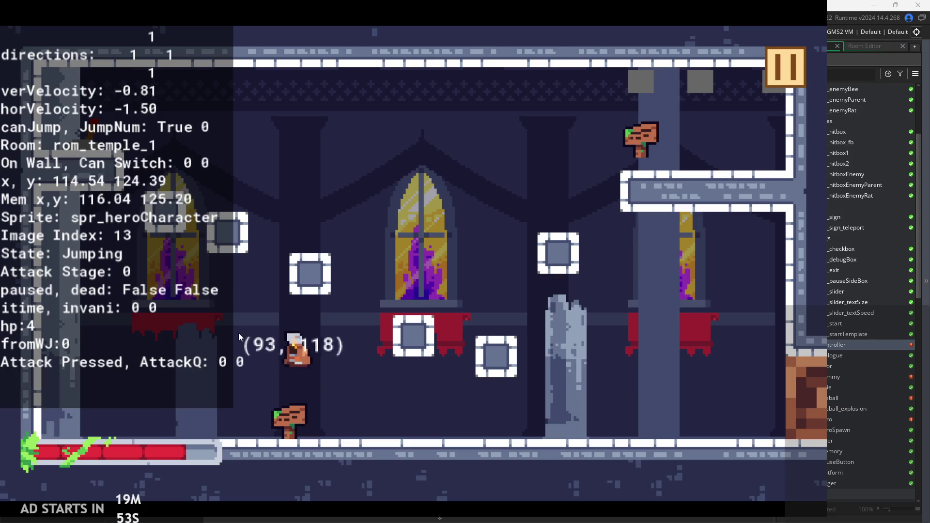
pyautogui.press('space')
pyautogui.press('space')
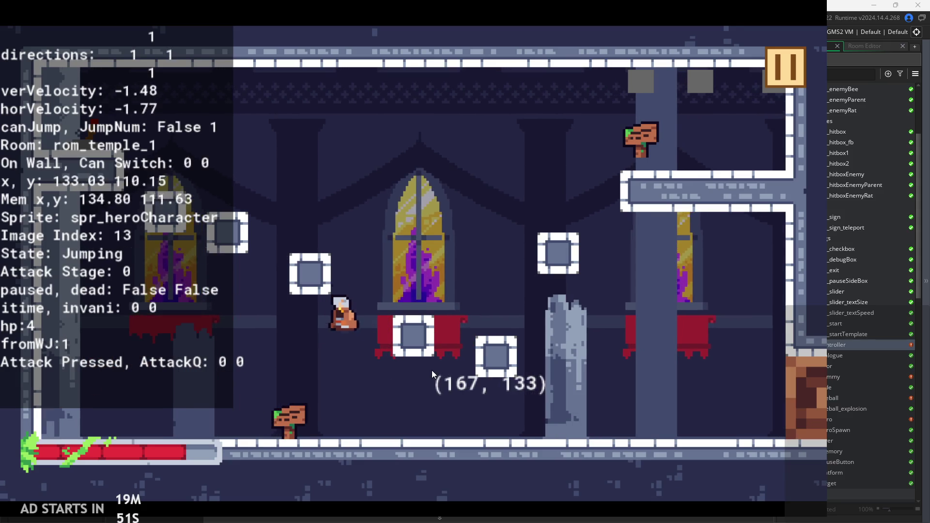
pyautogui.press('space')
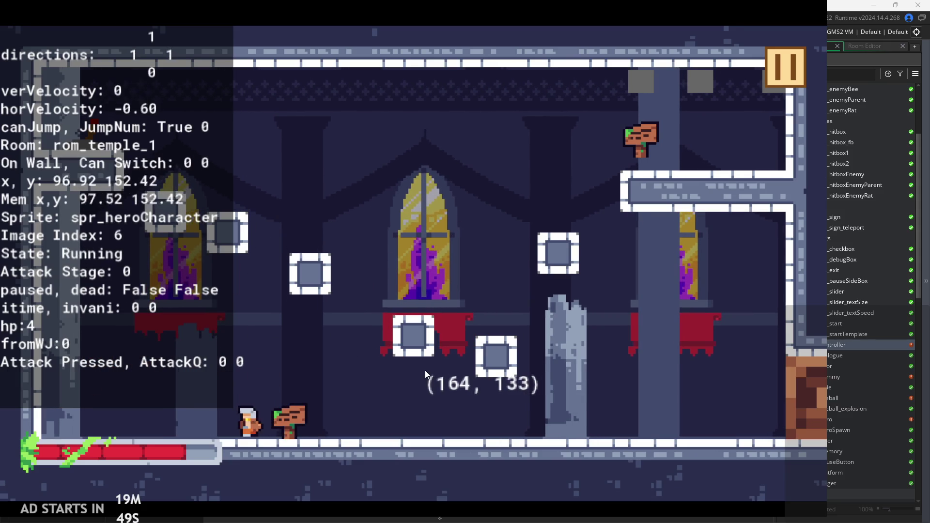
pyautogui.press('space')
pyautogui.press('space')
pyautogui.press('Left')
pyautogui.press('space')
pyautogui.press('x')
pyautogui.press('Right')
pyautogui.press('space')
pyautogui.press('Left')
pyautogui.press('x')
pyautogui.press('x')
pyautogui.press('Right')
pyautogui.press('space')
pyautogui.press('Left')
pyautogui.press('x')
# Perform ground sword combos to test the attack queue, then pause the game.
pyautogui.press('Right')
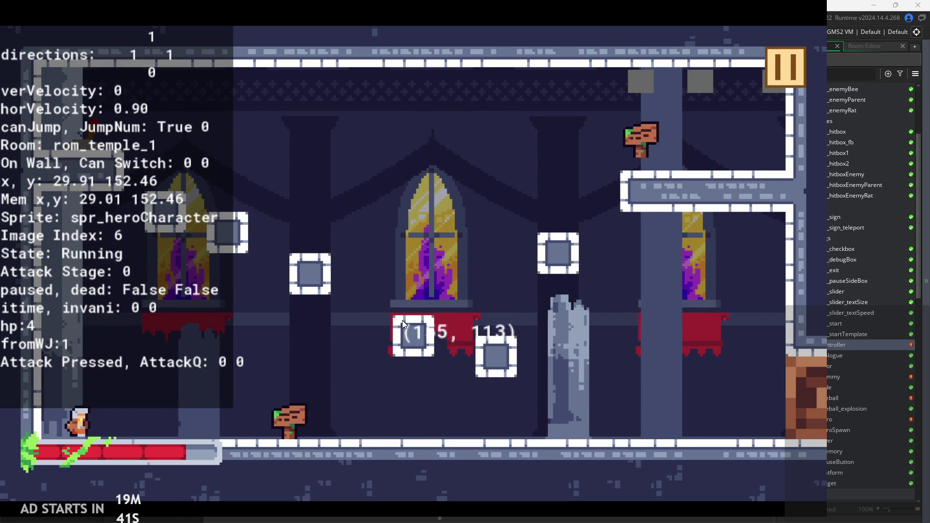
pyautogui.press('x')
pyautogui.press('x')
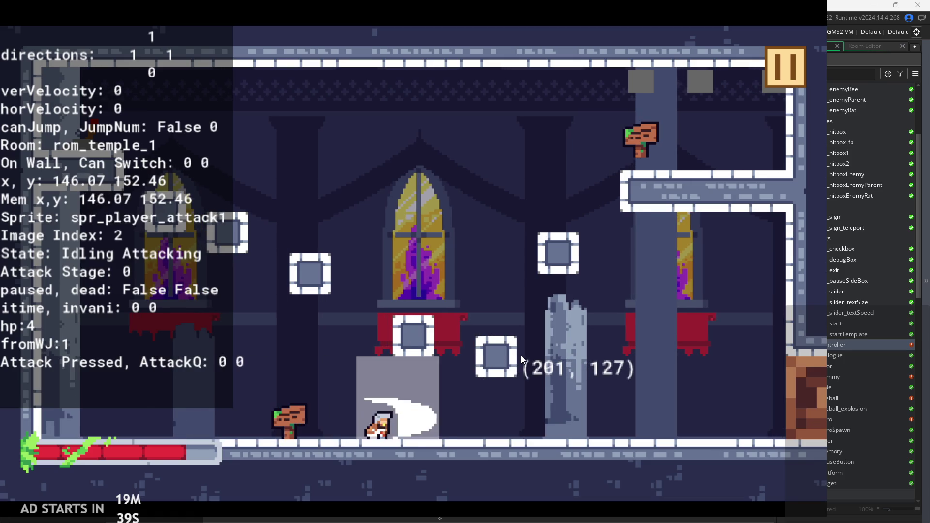
pyautogui.press('Right')
pyautogui.press('x')
pyautogui.press('x')
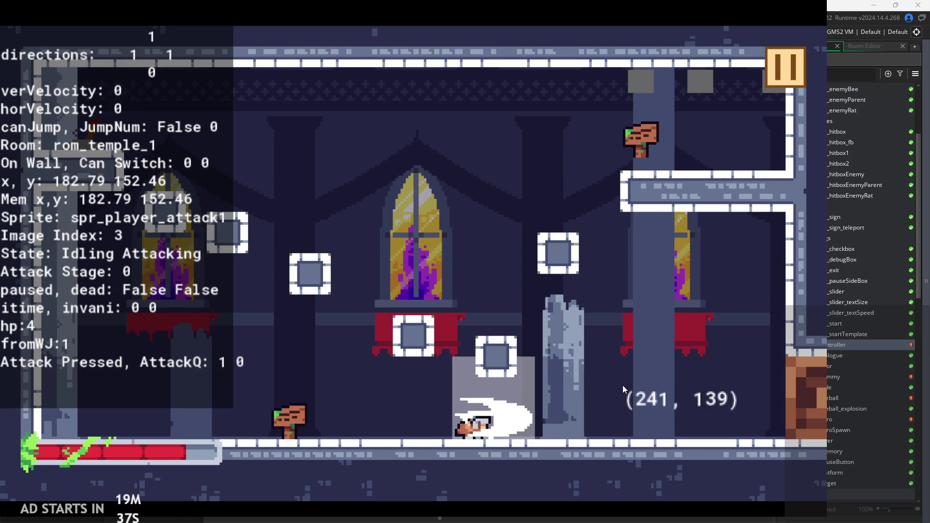
pyautogui.press('x')
pyautogui.press('x')
pyautogui.press('x')
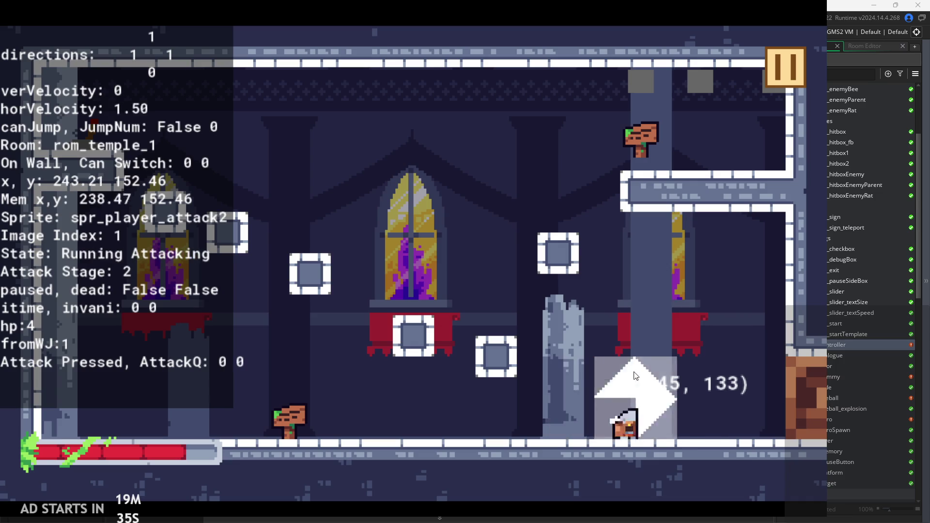
pyautogui.press('Left')
pyautogui.press('x')
pyautogui.press('x')
pyautogui.press('Left')
pyautogui.press('x')
pyautogui.press('x')
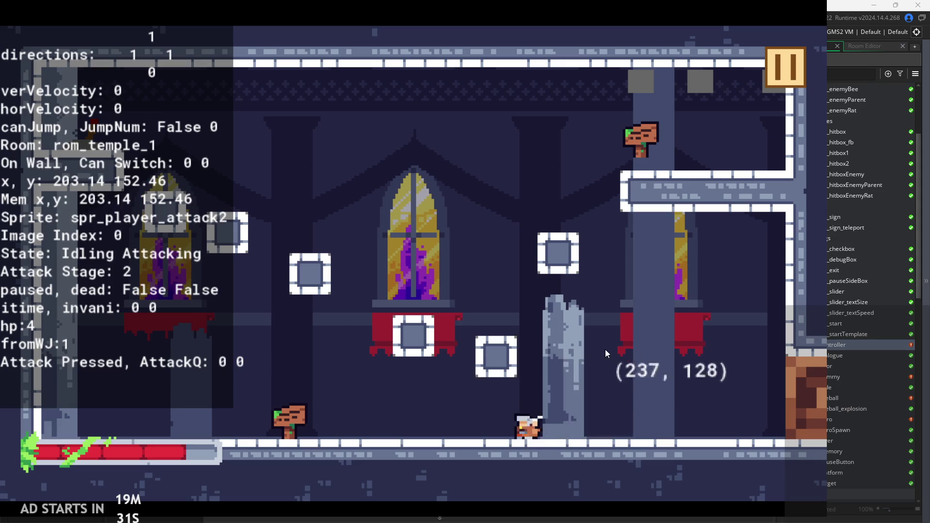
pyautogui.press('x')
pyautogui.press('x')
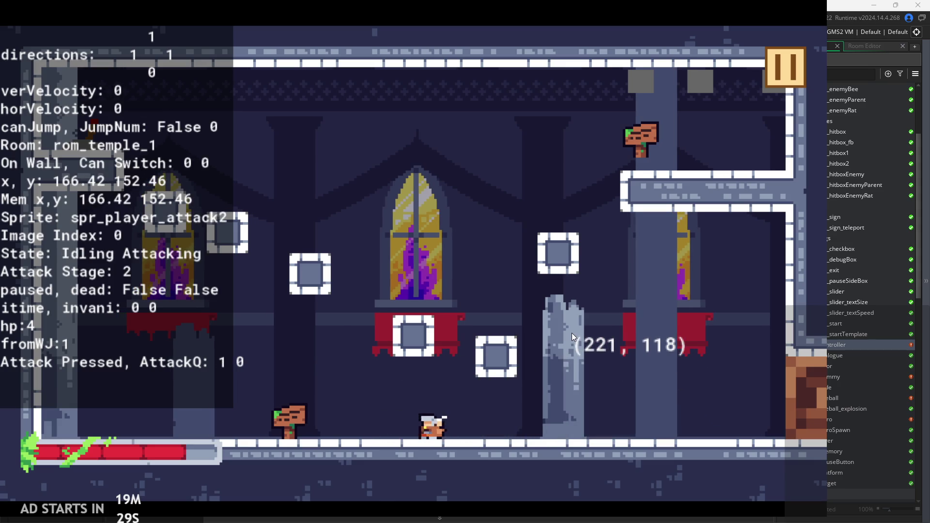
pyautogui.press('x')
pyautogui.press('x')
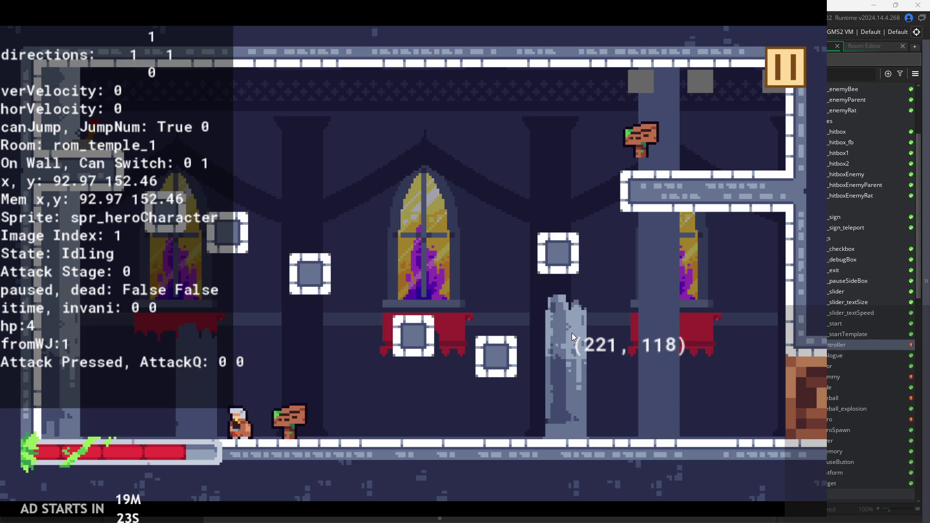
pyautogui.press('x')
pyautogui.press('x')
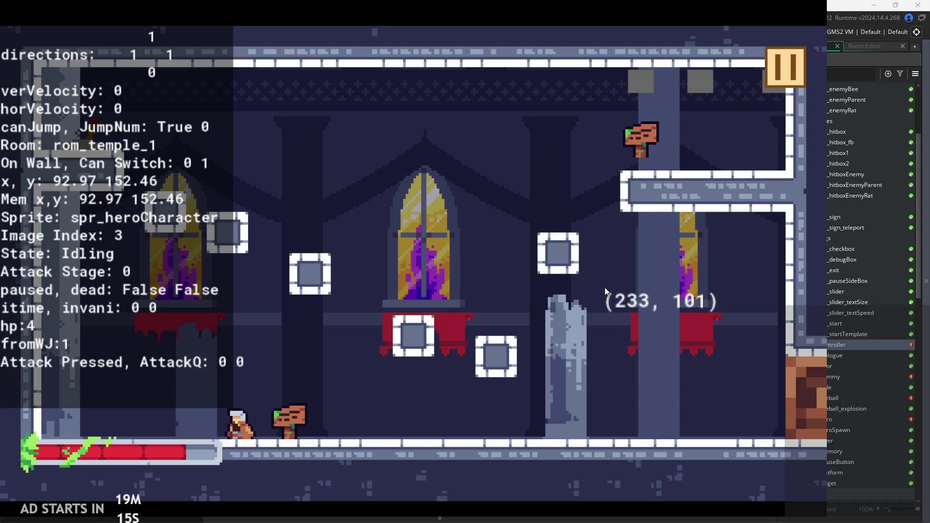
pyautogui.press('Right')
pyautogui.click(782, 67)
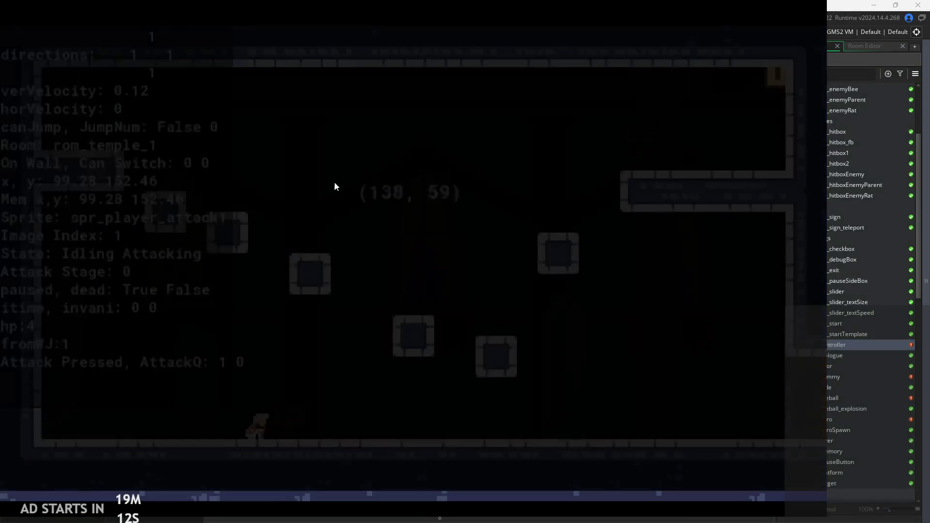
# Resume play, run the hero right and slash at the nearby enemies.
pyautogui.press('Escape')
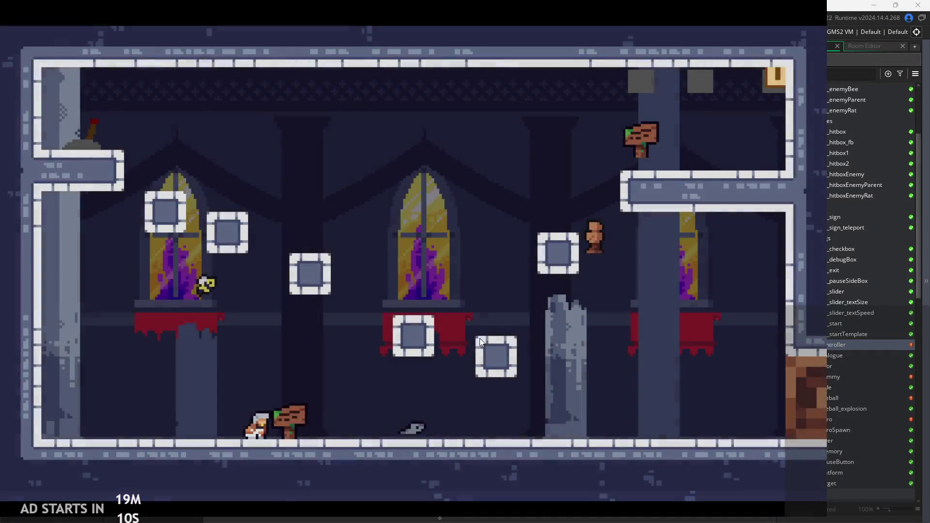
pyautogui.press('Right')
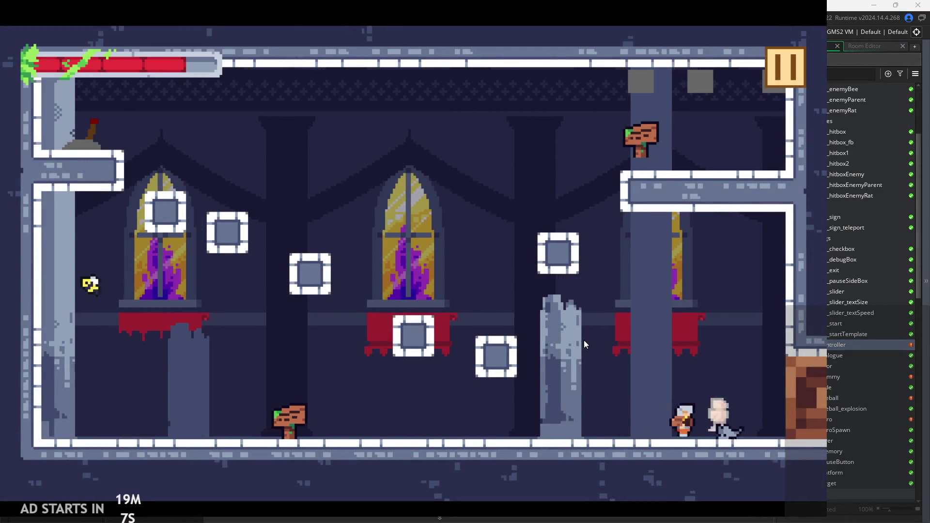
pyautogui.press('x')
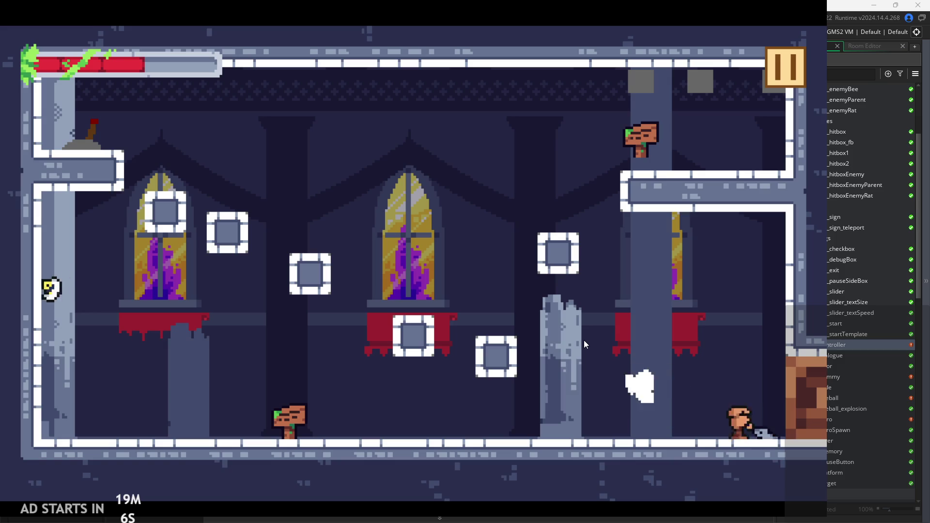
pyautogui.press('Right')
# Jump, dash and wall-jump the hero off the left wall and around the middle window.
pyautogui.press('Left')
pyautogui.press('space')
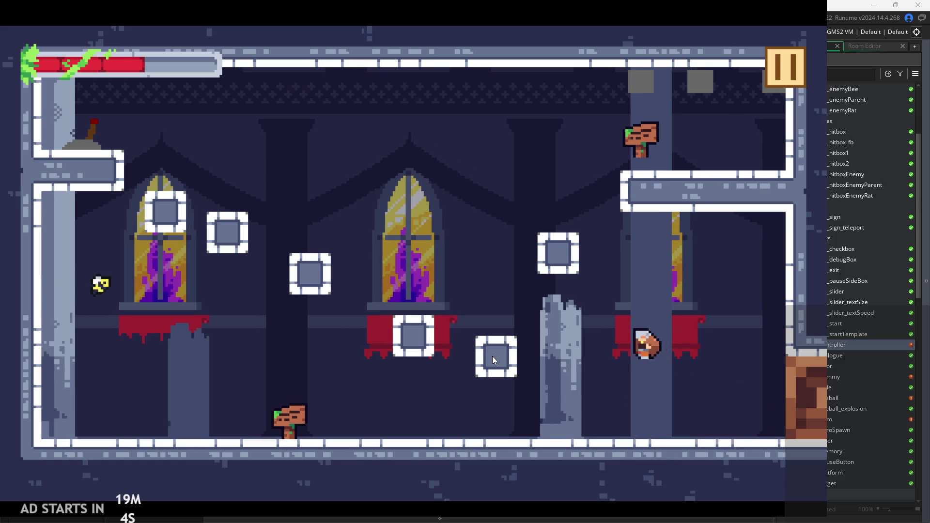
pyautogui.press('Right')
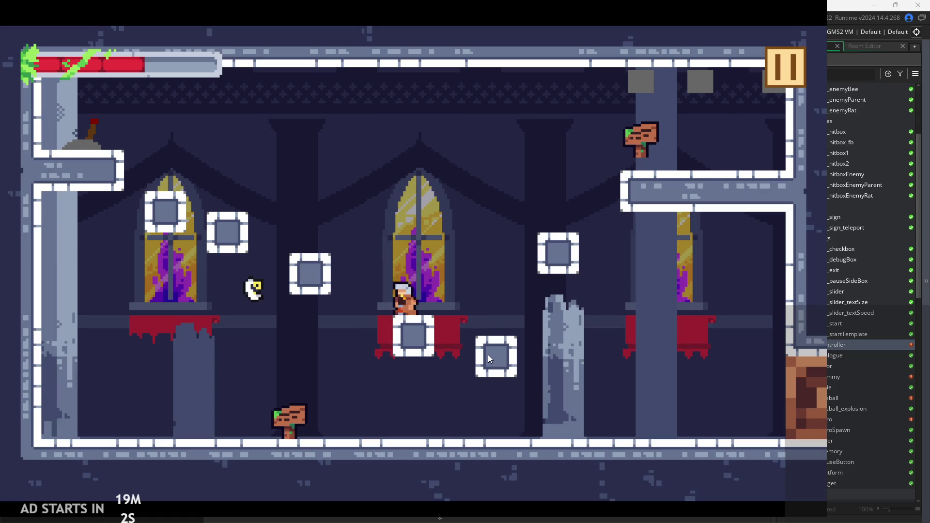
pyautogui.press('space')
pyautogui.press('Left')
pyautogui.press('Left')
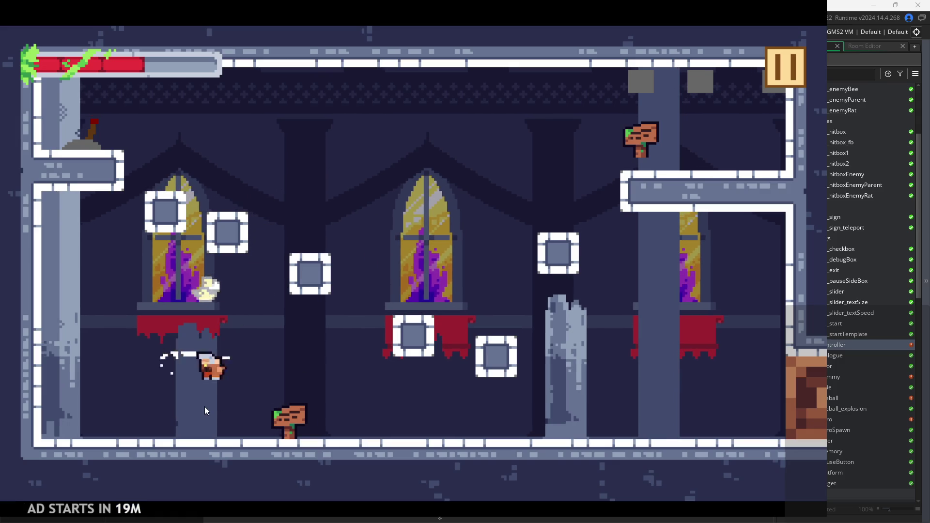
pyautogui.press('space')
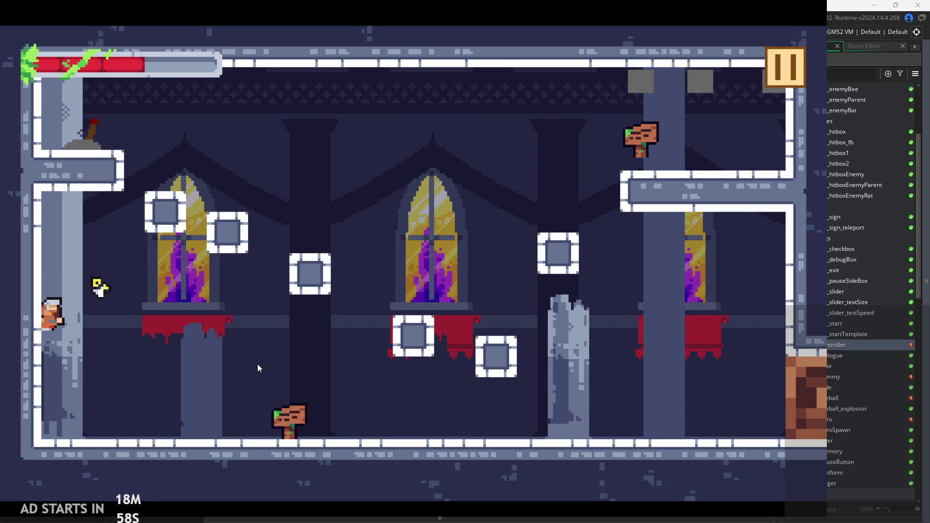
pyautogui.press('space')
pyautogui.press('Right')
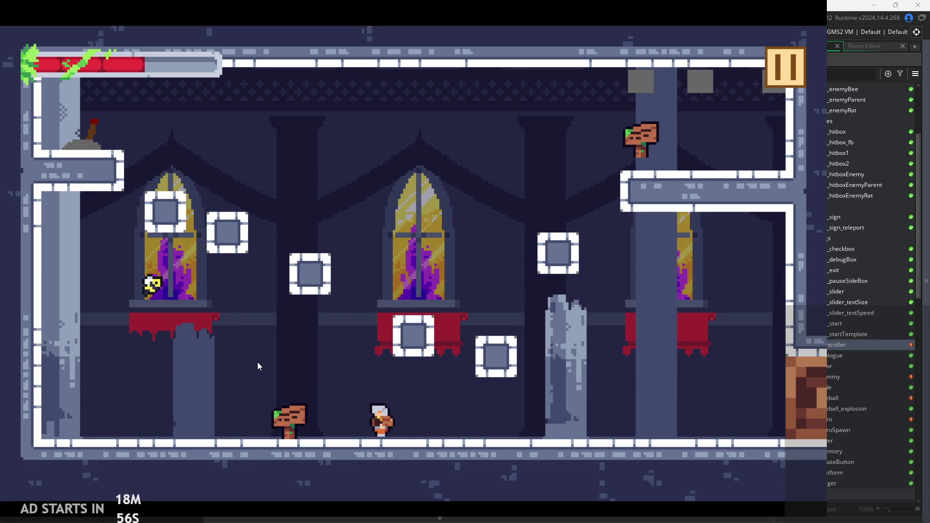
pyautogui.press('Left')
pyautogui.press('space')
pyautogui.press('space')
pyautogui.press('Right')
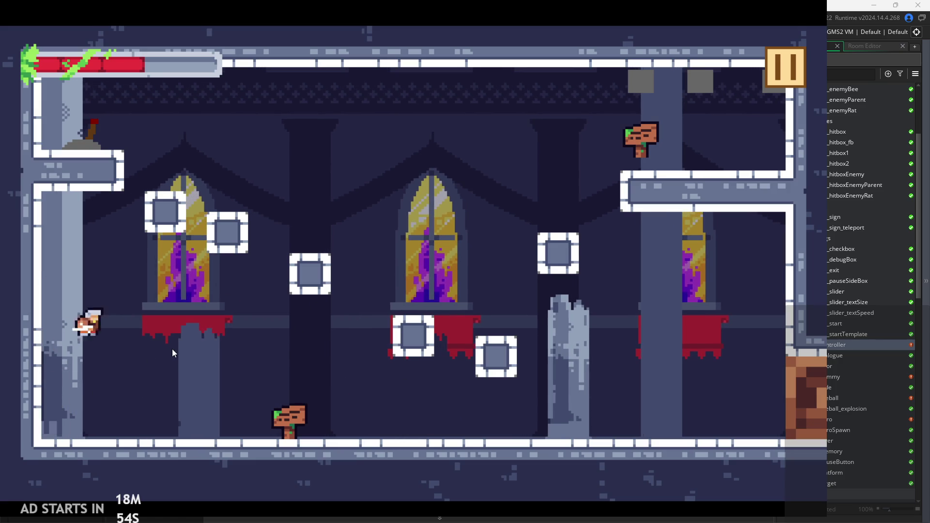
# Jump the hero off the broken pillar and both walls, dashing across the room.
pyautogui.press('space')
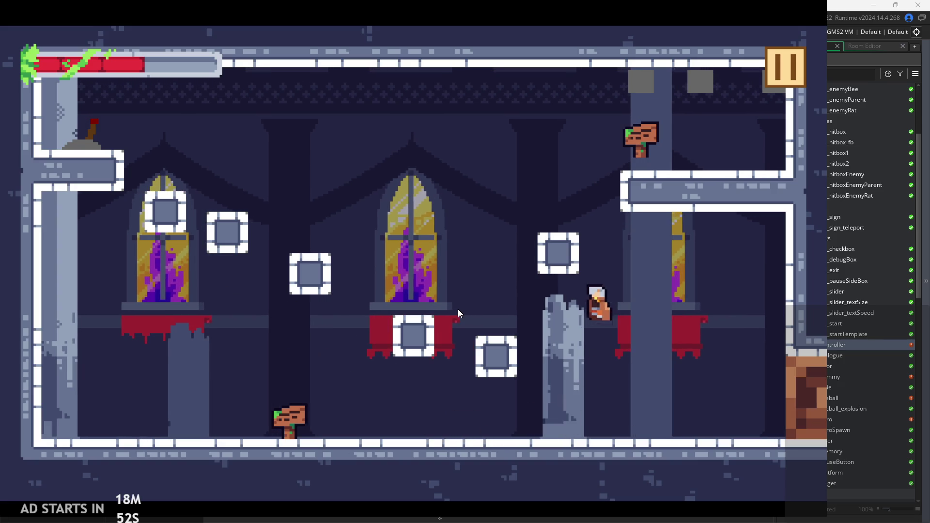
pyautogui.press('Right')
pyautogui.press('space')
pyautogui.press('Left')
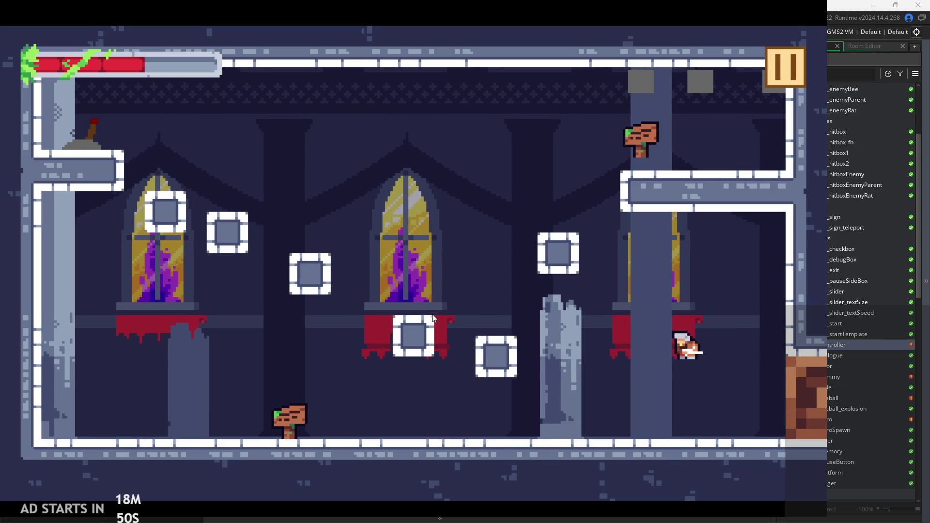
pyautogui.press('space')
pyautogui.press('space')
pyautogui.press('Right')
# Reach the left window ledge, then dash and wall-jump near the lower sign.
pyautogui.press('space')
pyautogui.press('Left')
pyautogui.press('Right')
pyautogui.press('Left')
pyautogui.press('Left')
pyautogui.press('space')
pyautogui.press('Right')
pyautogui.press('Left')
pyautogui.press('space')
pyautogui.press('space')
pyautogui.press('Right')
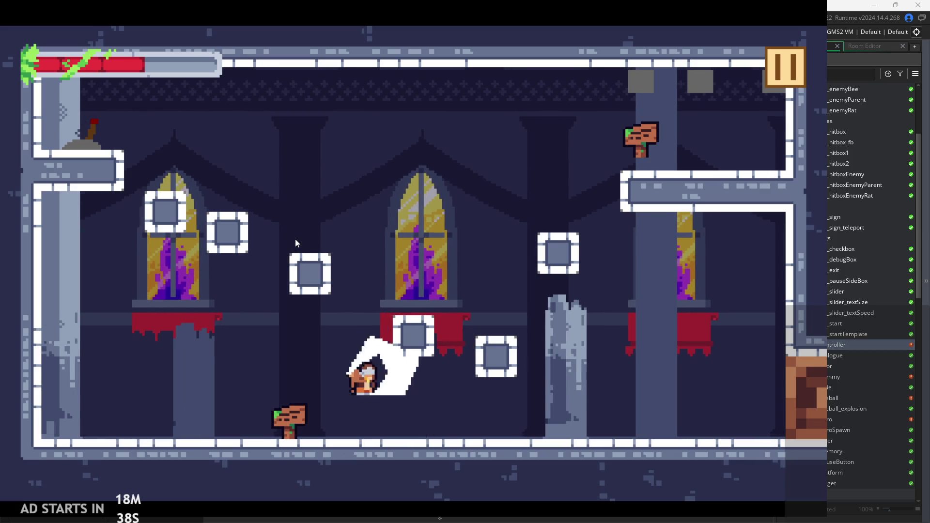
pyautogui.press('Left')
pyautogui.press('space')
pyautogui.press('Left')
pyautogui.press('space')
pyautogui.press('Right')
pyautogui.press('Left')
pyautogui.press('space')
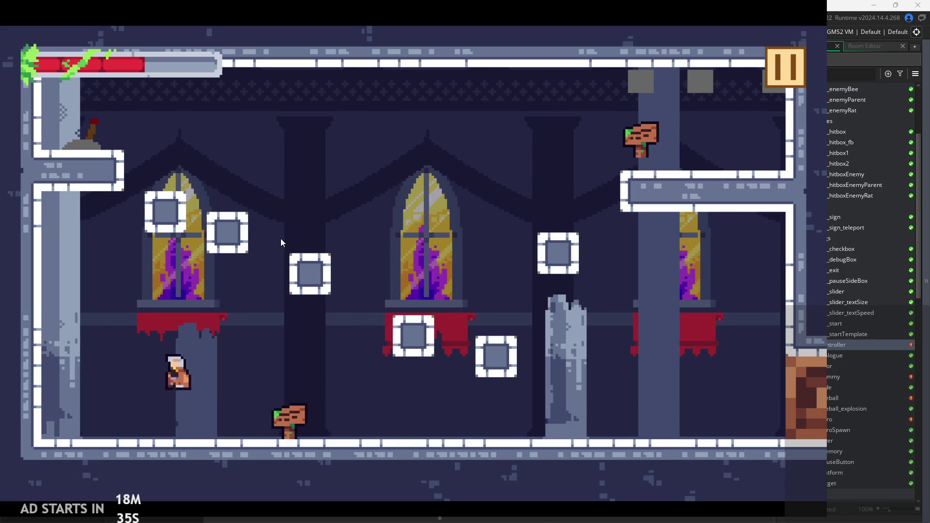
pyautogui.press('space')
pyautogui.press('Right')
# Wall-jump the hero across to the upper-right platform and into the room exit.
pyautogui.press('space')
pyautogui.press('Left')
pyautogui.press('space')
pyautogui.press('Right')
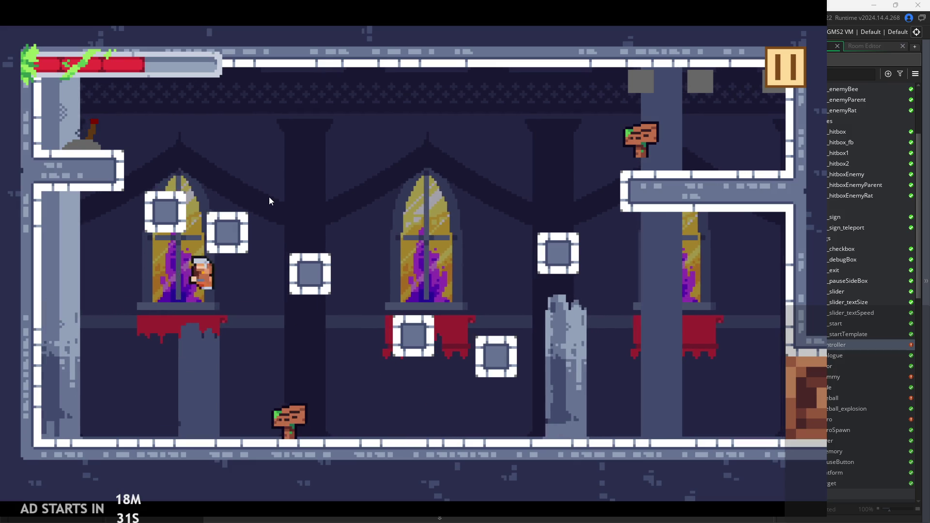
pyautogui.press('Left')
pyautogui.press('Right')
pyautogui.press('space')
pyautogui.press('Right')
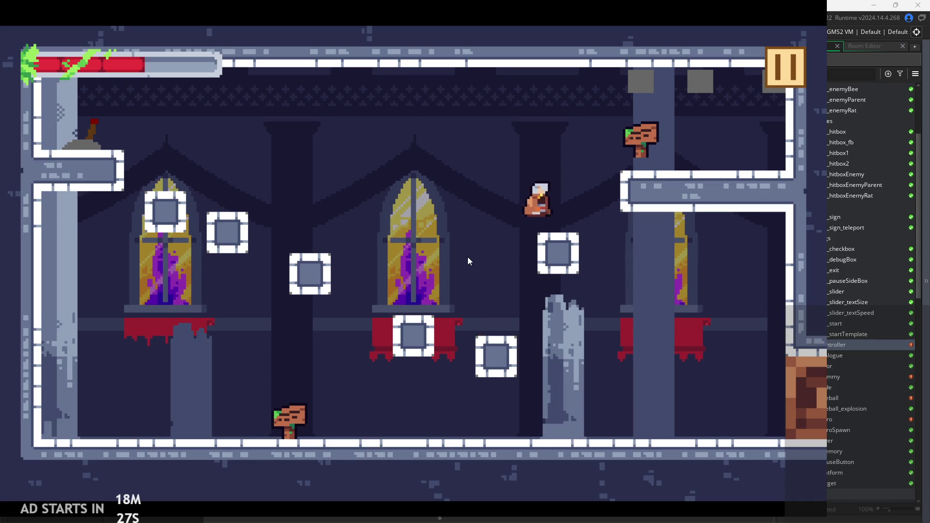
pyautogui.press('space')
pyautogui.press('Up')
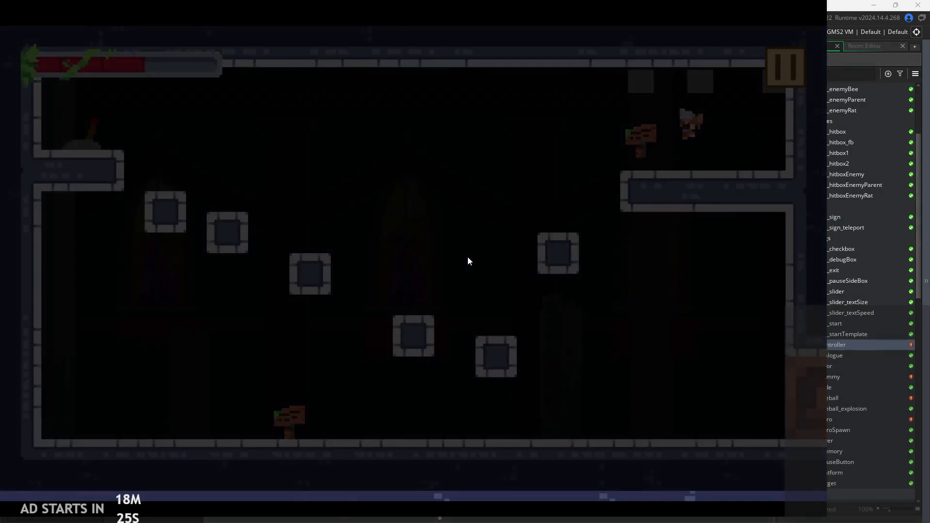
# Climb the hero up the crate room's ledges and shaft into the next room.
pyautogui.press('space')
pyautogui.press('Right')
pyautogui.press('space')
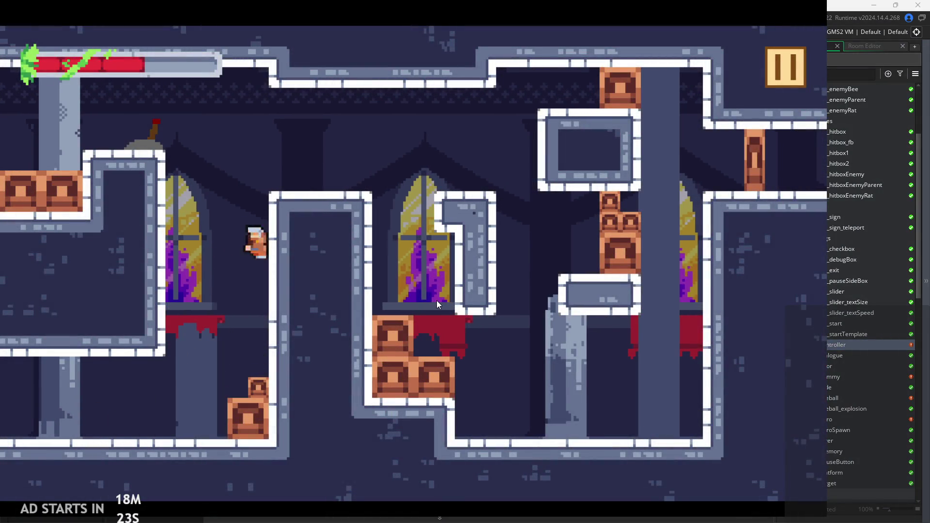
pyautogui.press('Left')
pyautogui.press('Right')
pyautogui.press('space')
pyautogui.press('Left')
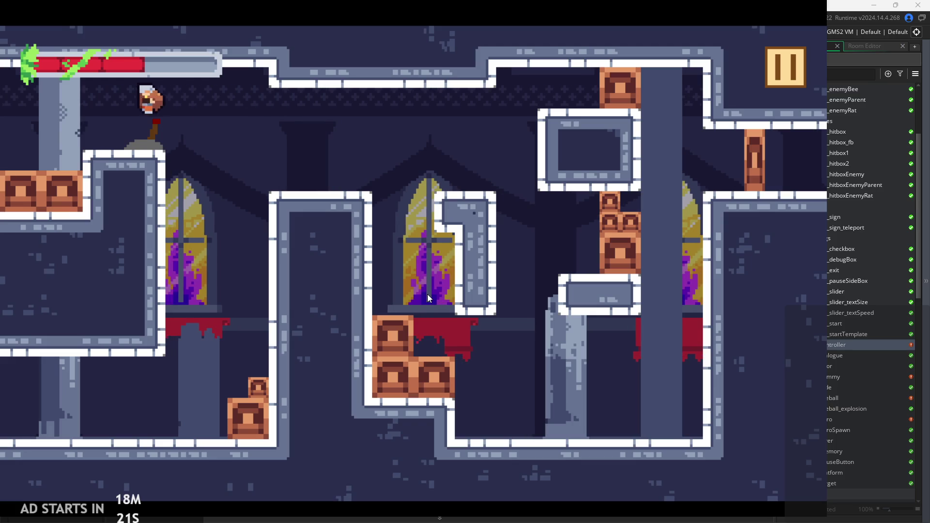
pyautogui.press('Right')
pyautogui.press('space')
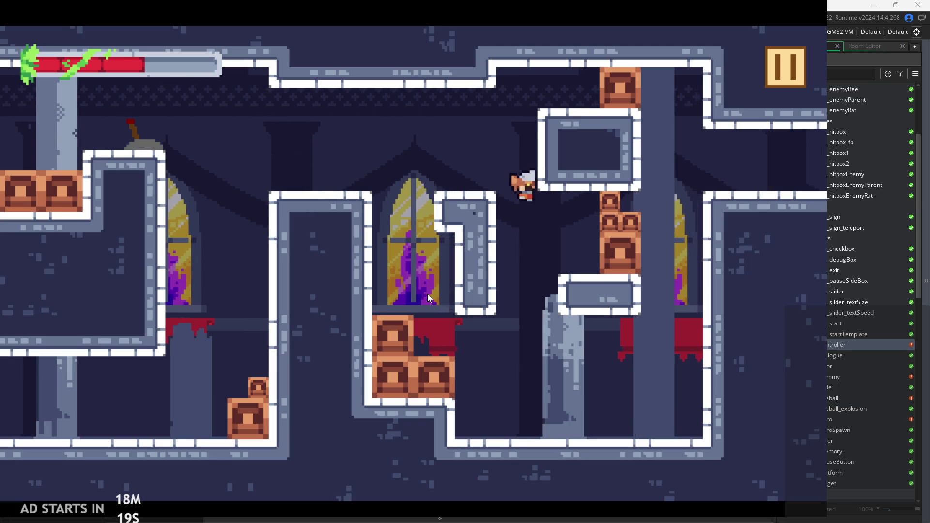
pyautogui.press('Right')
pyautogui.press('space')
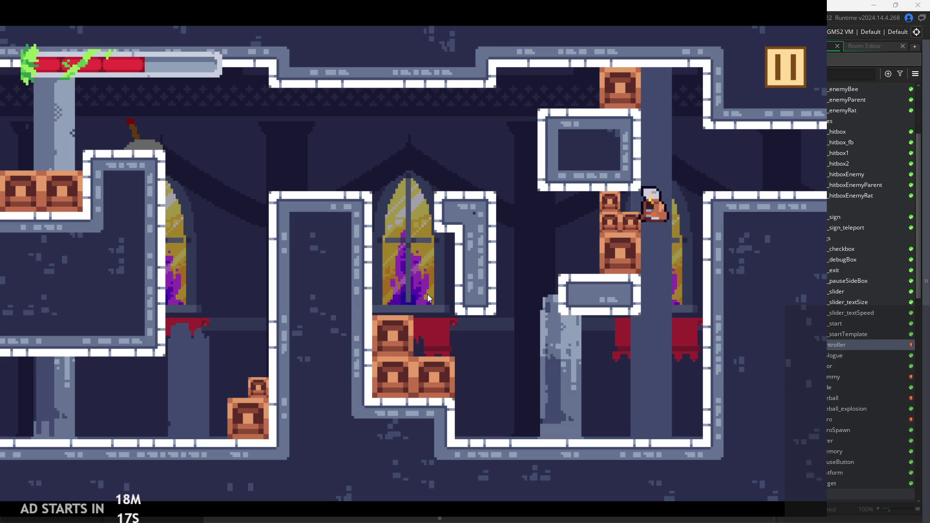
pyautogui.press('Right')
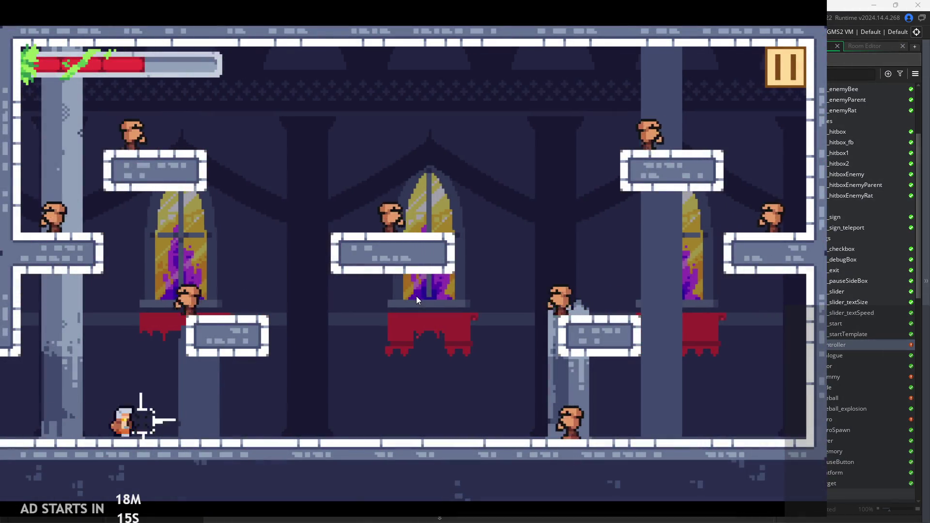
# Fight through the enemy-filled room with jumps and attacks, then pause the game.
pyautogui.press('Right')
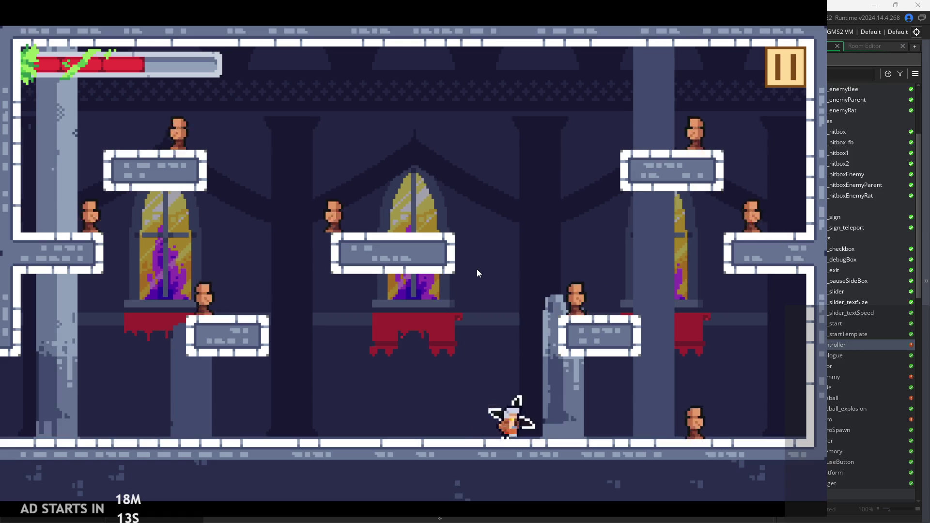
pyautogui.press('Right')
pyautogui.press('space')
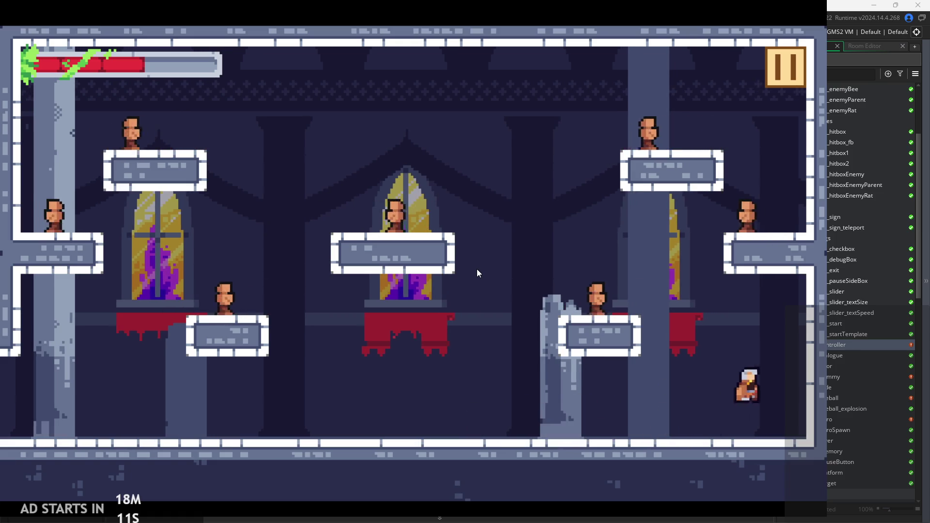
pyautogui.press('Right')
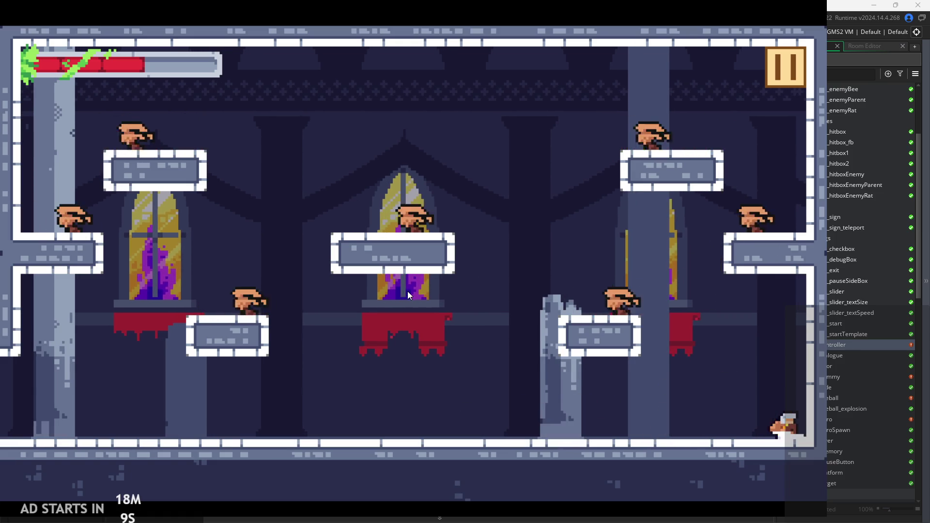
pyautogui.press('space')
pyautogui.press('Left')
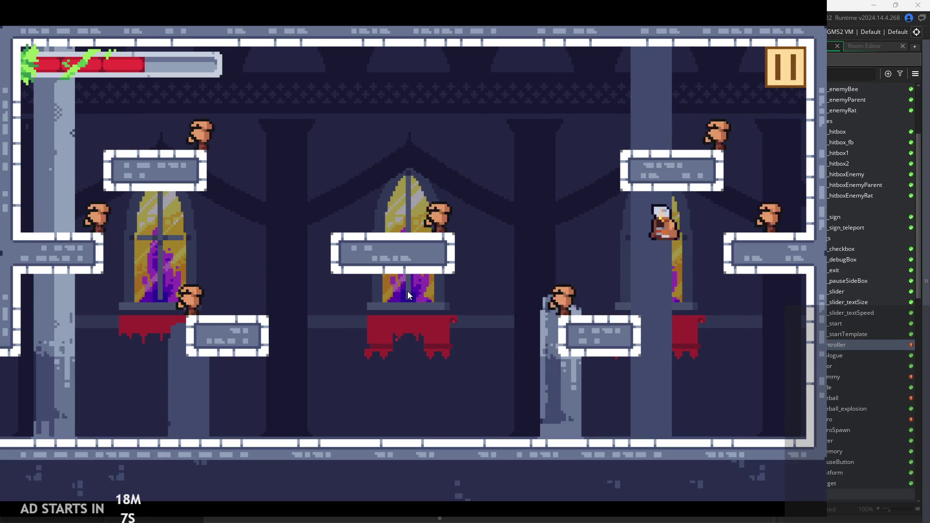
pyautogui.press('Left')
pyautogui.press('space')
pyautogui.press('Left')
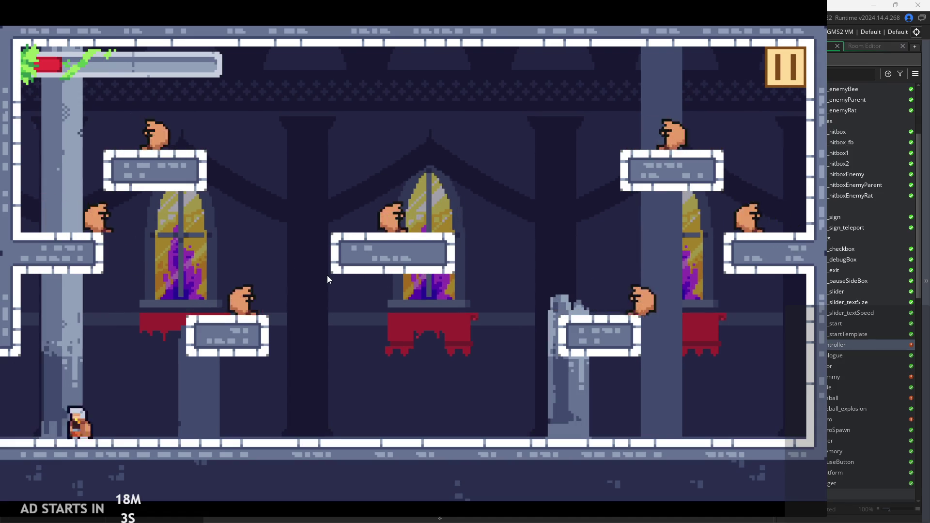
pyautogui.press('Right')
pyautogui.press('space')
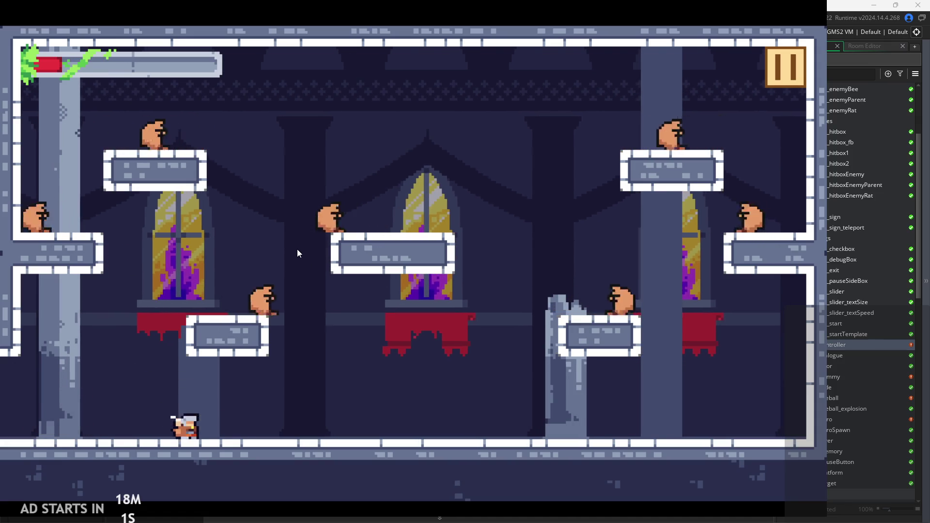
pyautogui.press('space')
pyautogui.press('Left')
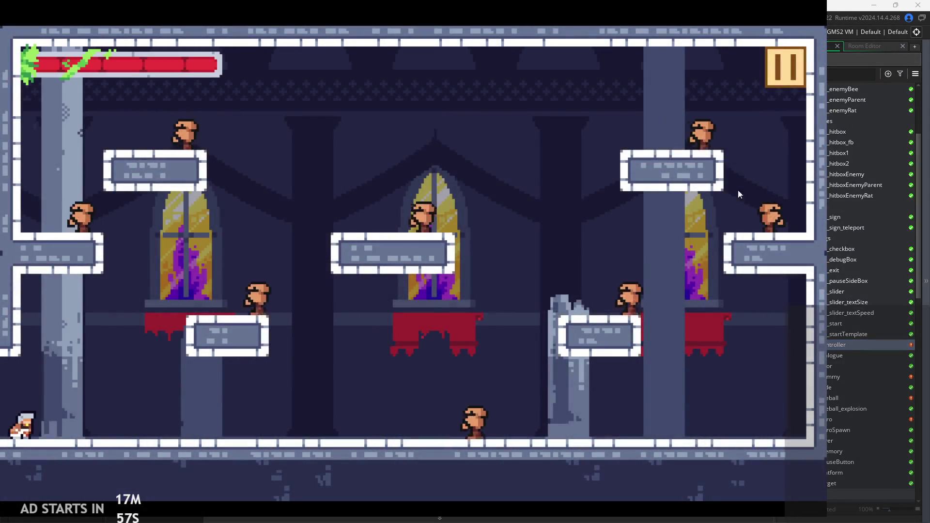
pyautogui.click(783, 74)
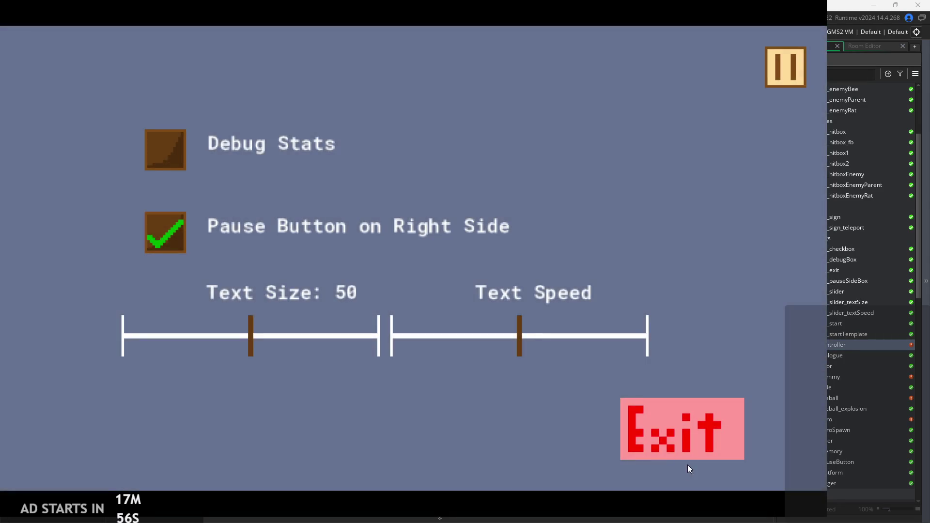
# Exit the playtest and view obj_controller's Create code with the global.Theme tileset list.
pyautogui.click(687, 446)
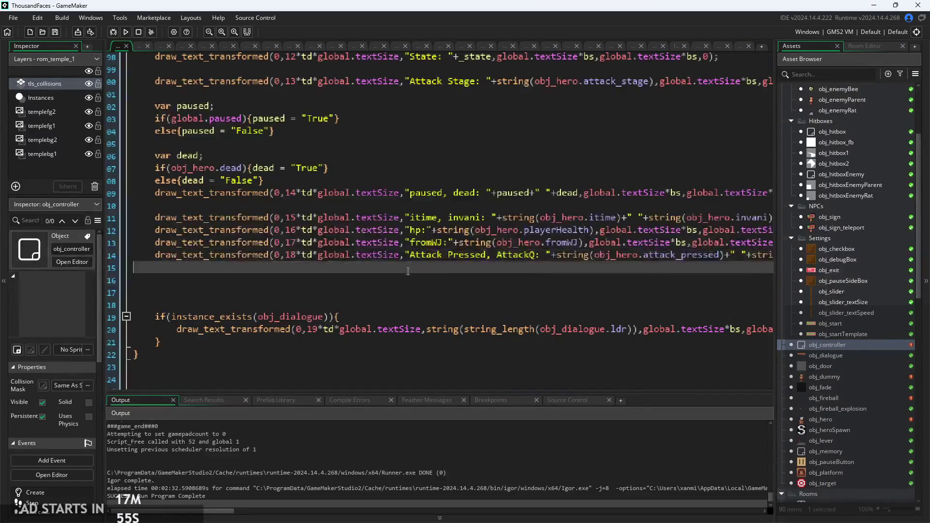
pyautogui.click(248, 139)
pyautogui.scroll(2, 194, 287)
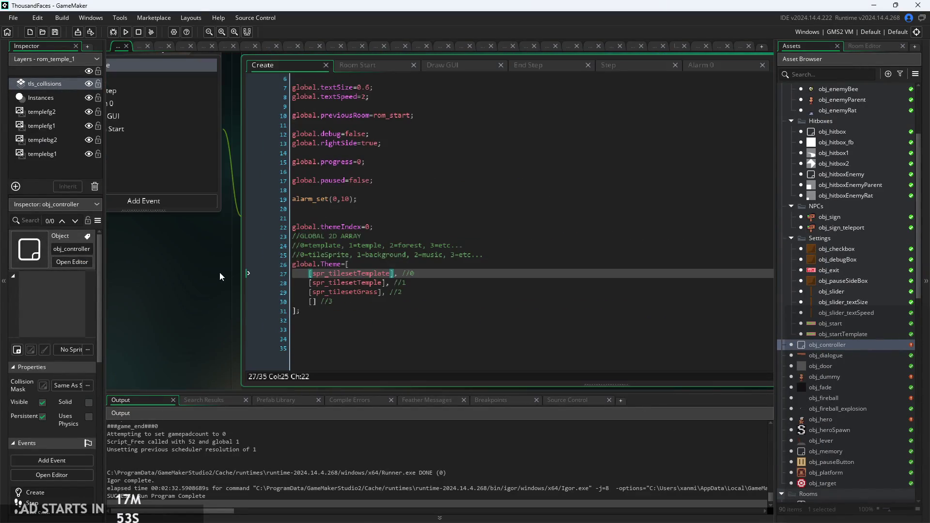
pyautogui.scroll(-1, 415, 247)
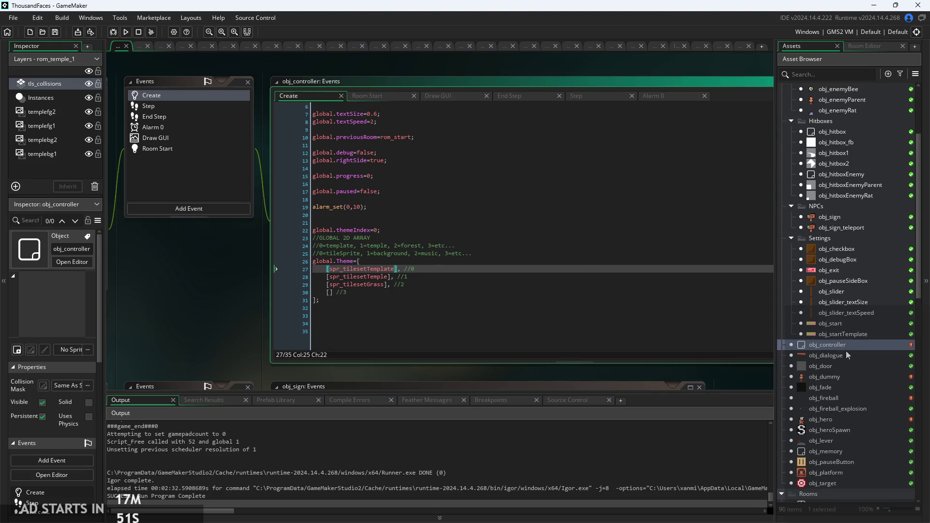
pyautogui.scroll(1, 850, 275)
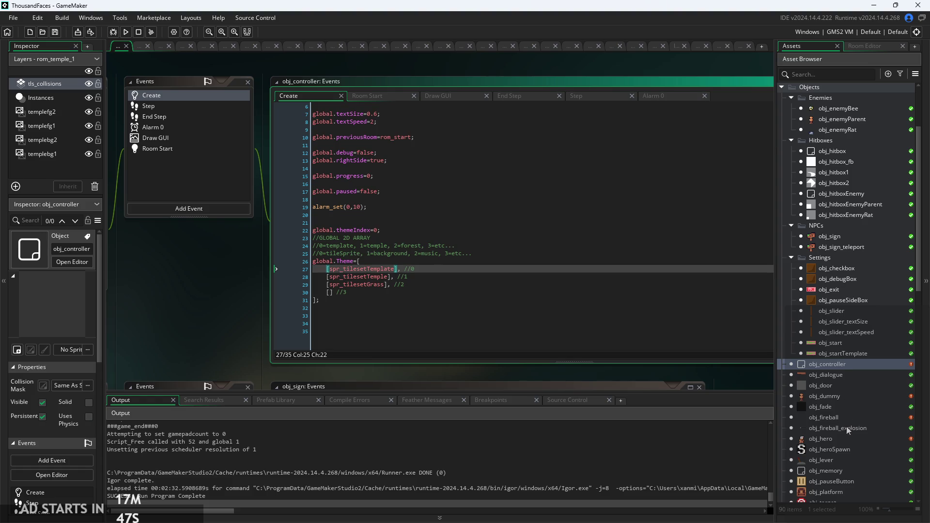
# Open obj_hero's code and review its Begin Step, Create and Step events.
pyautogui.doubleClick(824, 439)
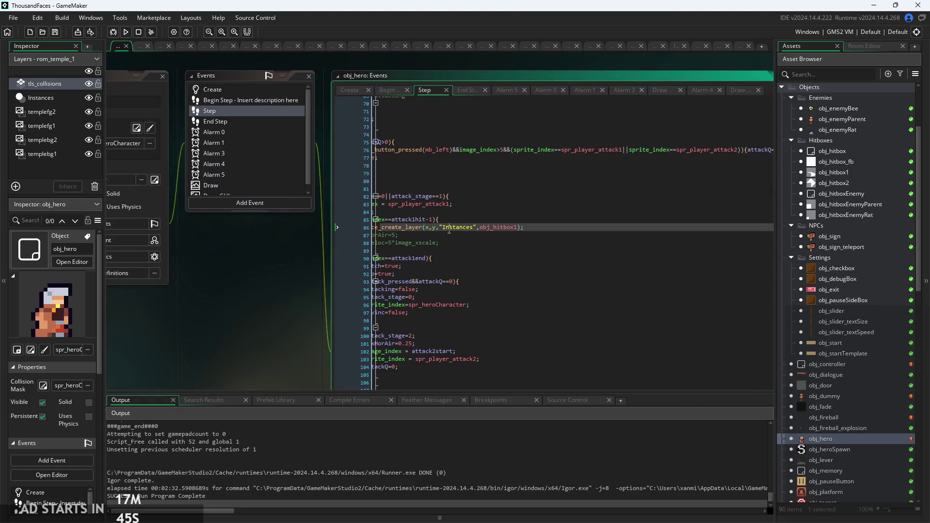
pyautogui.click(382, 89)
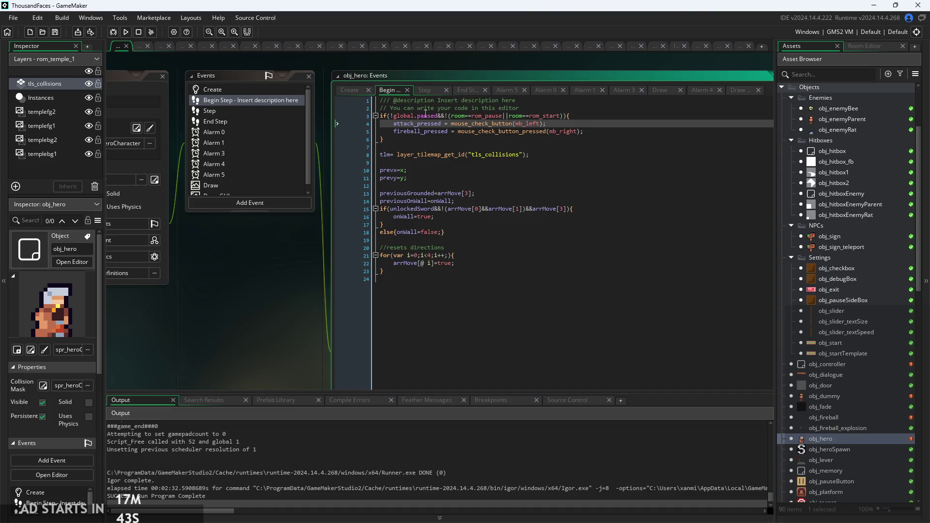
pyautogui.click(350, 90)
pyautogui.scroll(-1, 454, 320)
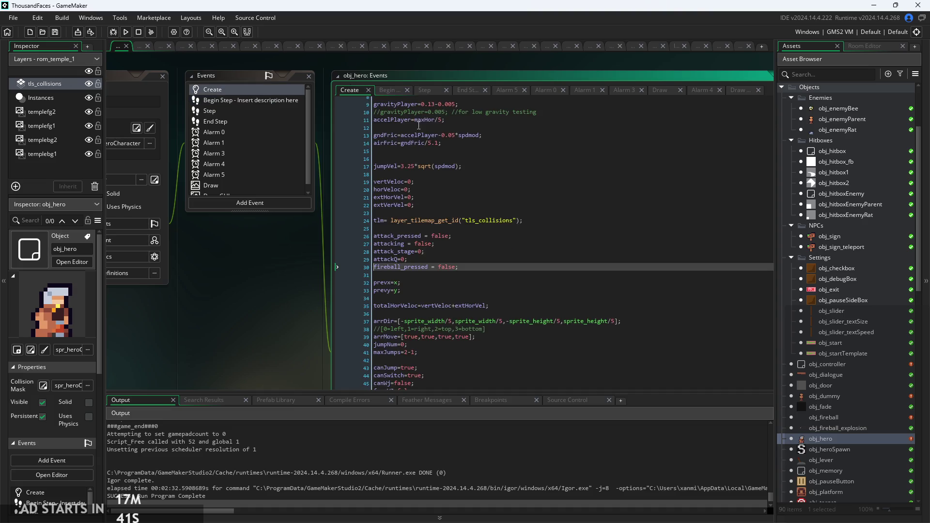
pyautogui.click(424, 91)
pyautogui.scroll(-5, 235, 316)
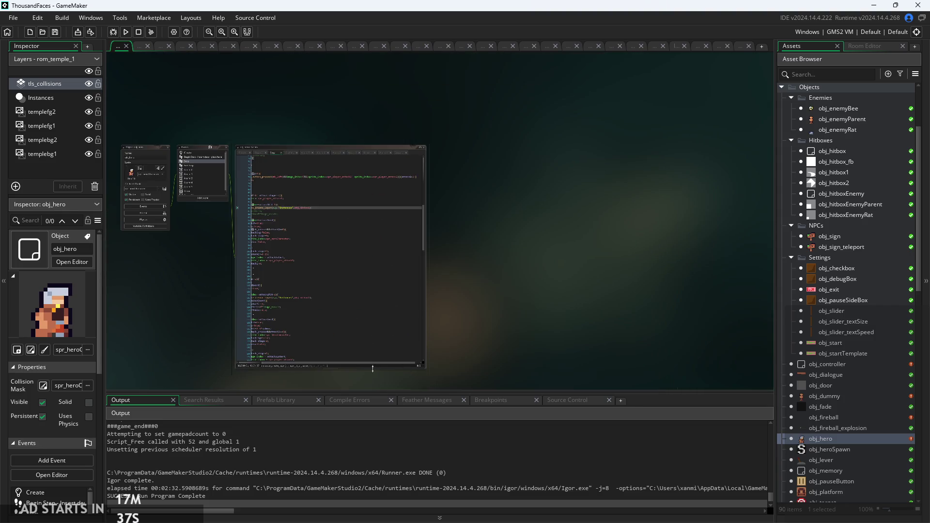
# Shorten the code editor and scroll the Step event to the U-key ability unlock toggle.
pyautogui.moveTo(373, 369); pyautogui.dragTo(377, 277)
pyautogui.scroll(5, 245, 240)
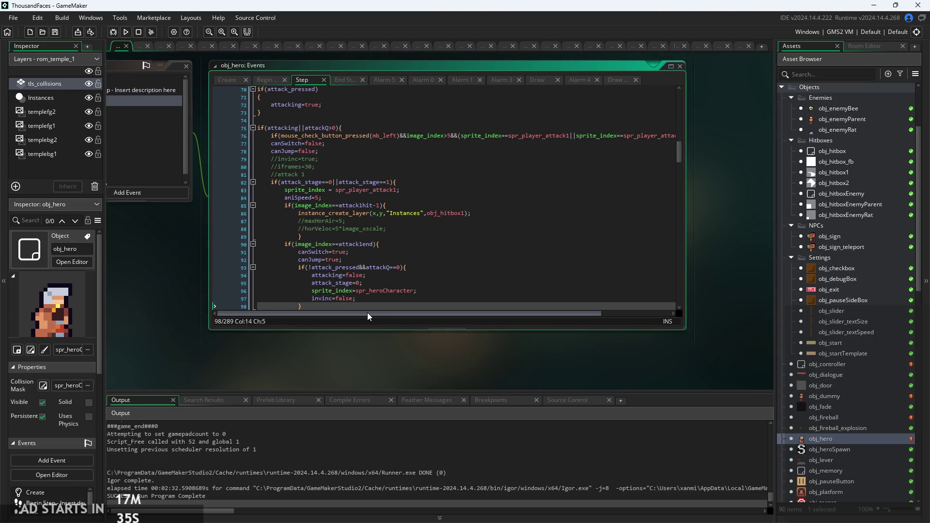
pyautogui.click(329, 267)
pyautogui.scroll(3, 178, 295)
pyautogui.scroll(10, 417, 318)
pyautogui.scroll(5, 417, 318)
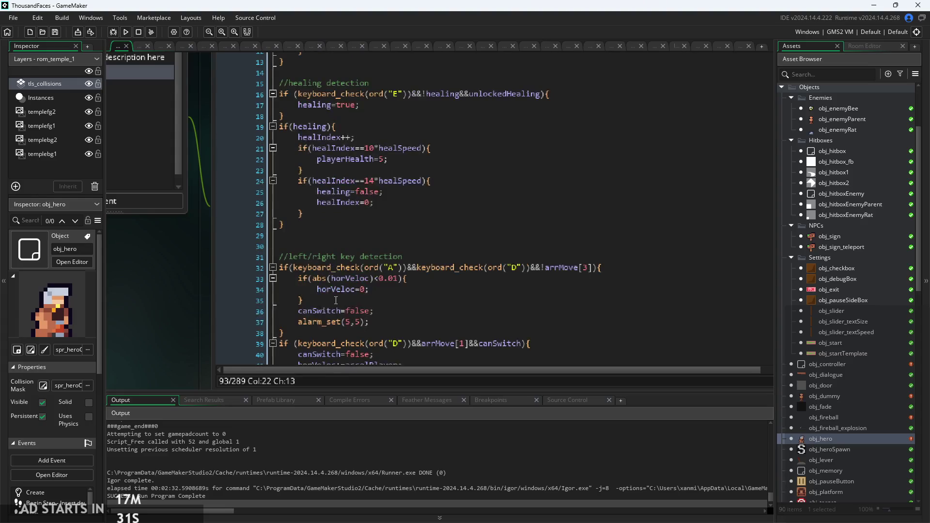
pyautogui.scroll(5, 259, 267)
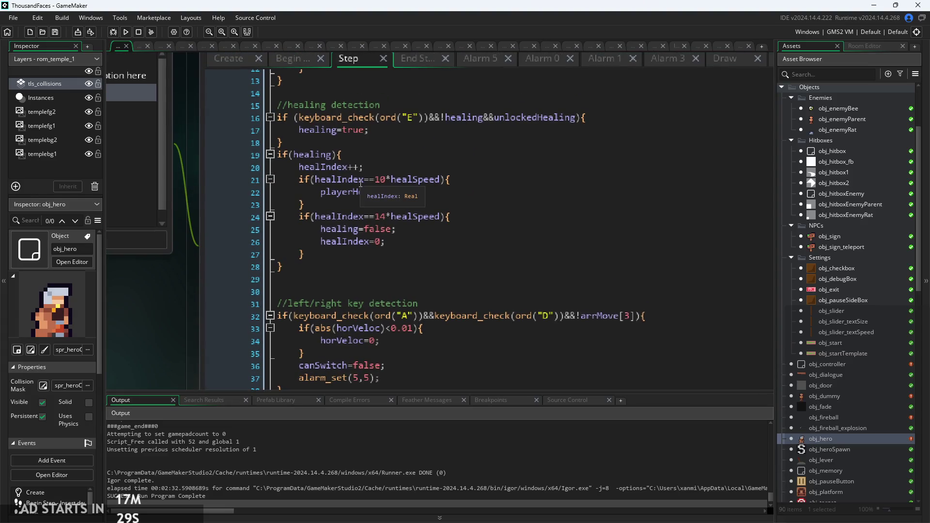
pyautogui.scroll(-1, 362, 206)
pyautogui.scroll(4, 383, 202)
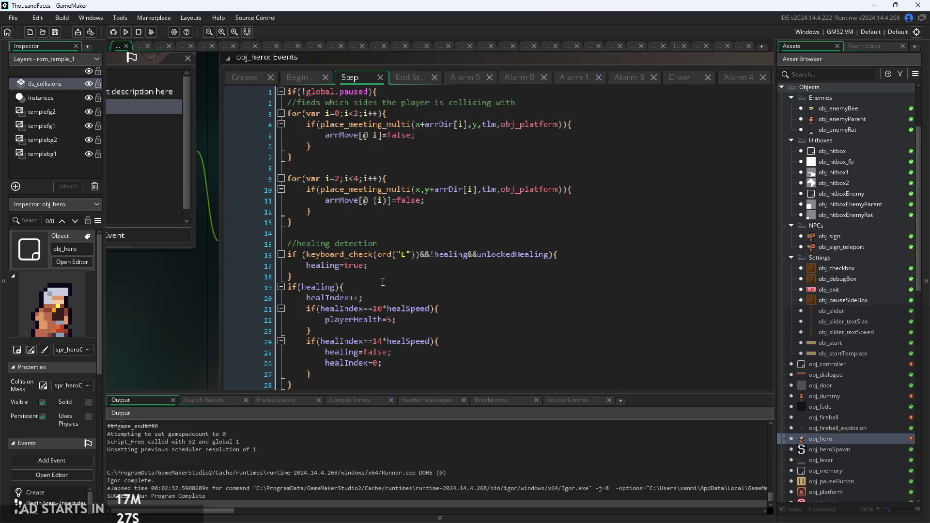
pyautogui.scroll(-13, 396, 144)
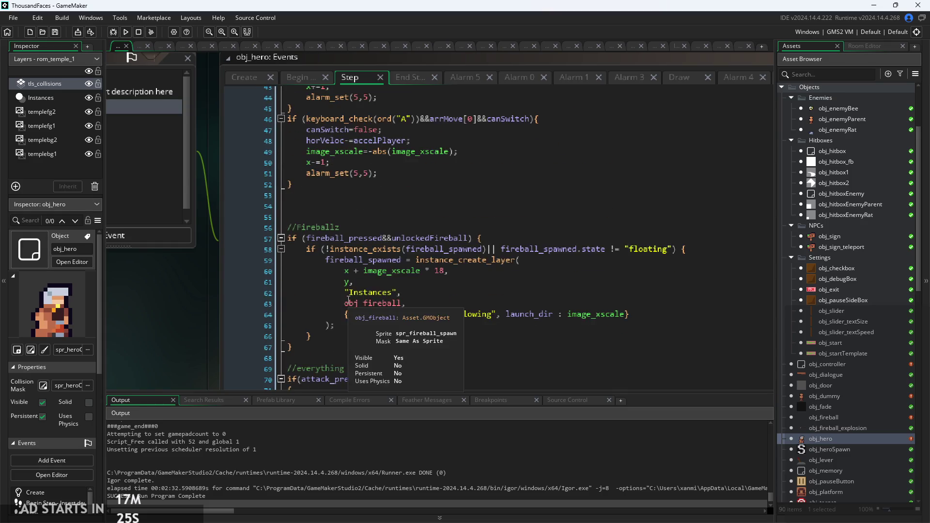
pyautogui.scroll(5, 347, 299)
pyautogui.scroll(-1, 406, 184)
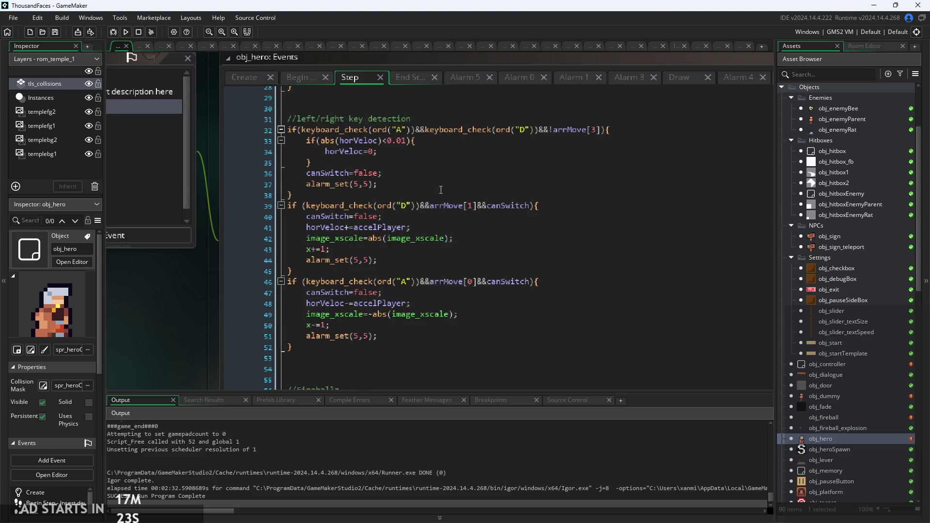
pyautogui.scroll(-20, 444, 182)
pyautogui.scroll(-20, 426, 244)
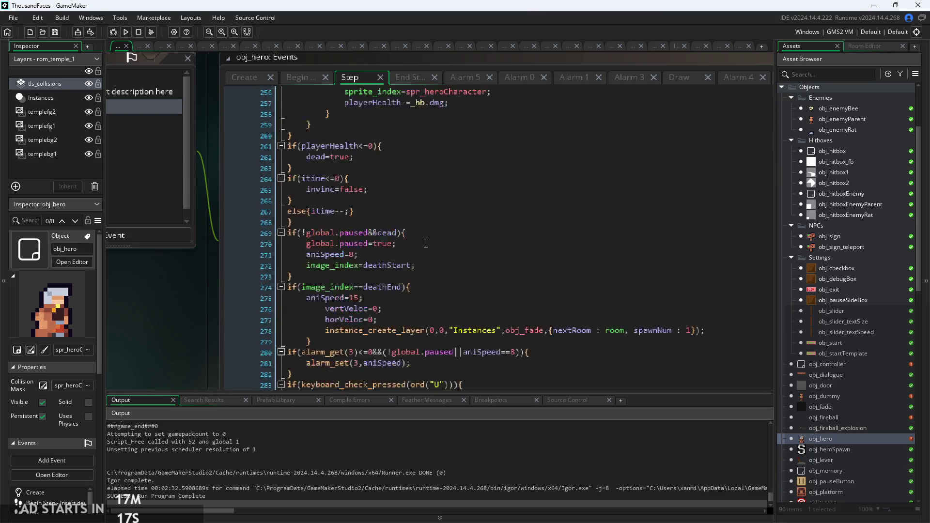
pyautogui.scroll(-2, 426, 244)
pyautogui.scroll(1, 229, 321)
pyautogui.scroll(-2, 206, 339)
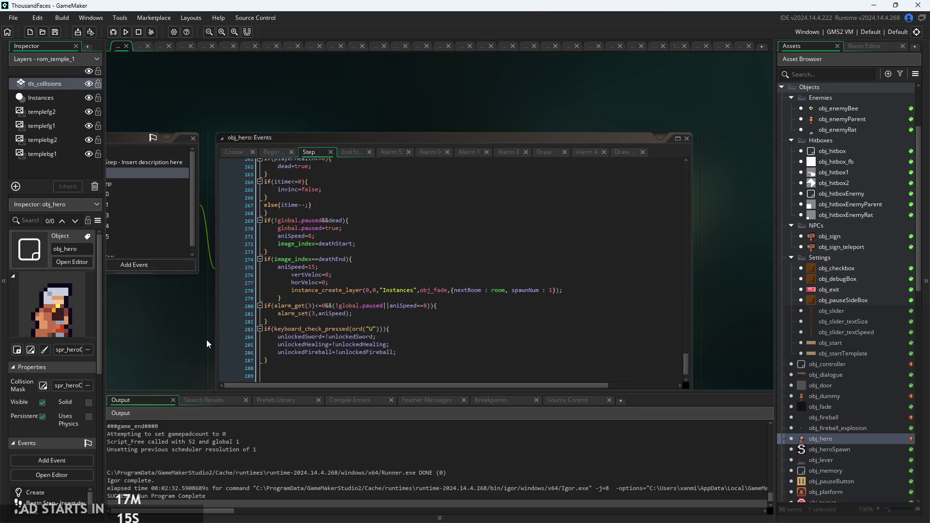
pyautogui.scroll(2, 206, 339)
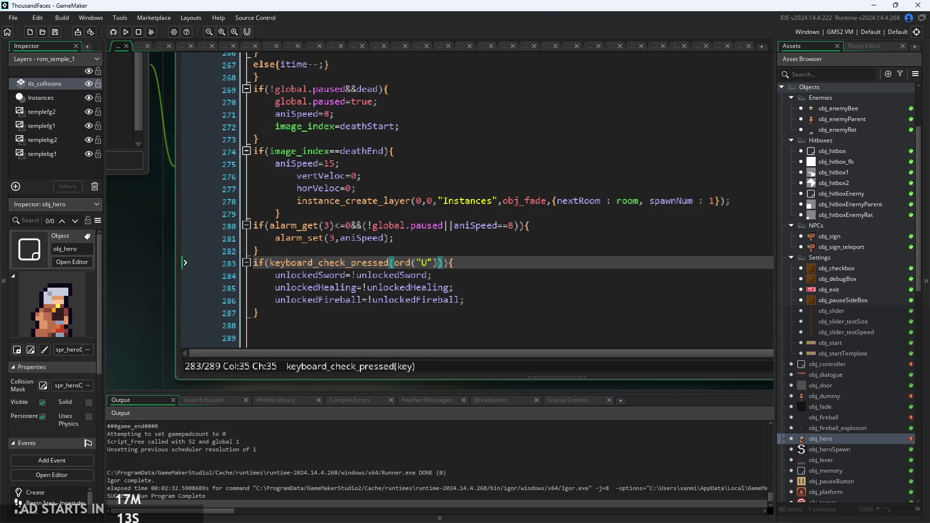
# Delete the healing and fireball toggle lines, then duplicate the U-key toggle block twice.
pyautogui.moveTo(464, 300); pyautogui.dragTo(140, 283)
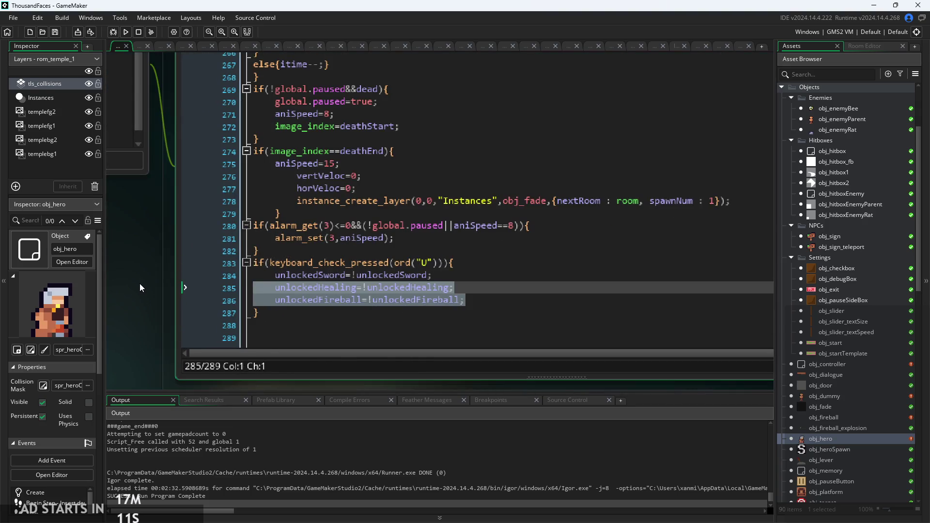
pyautogui.press('BackSpace')
pyautogui.press('BackSpace')
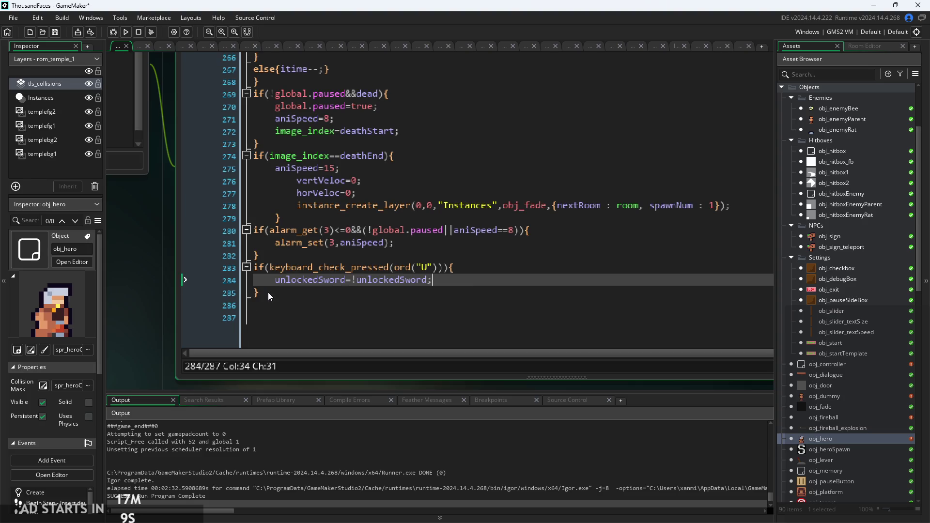
pyautogui.moveTo(268, 292); pyautogui.dragTo(236, 267)
pyautogui.hotkey('ctrl', 'c')
pyautogui.click(318, 303)
pyautogui.hotkey('ctrl', 'v')
pyautogui.hotkey('ctrl', 'v')
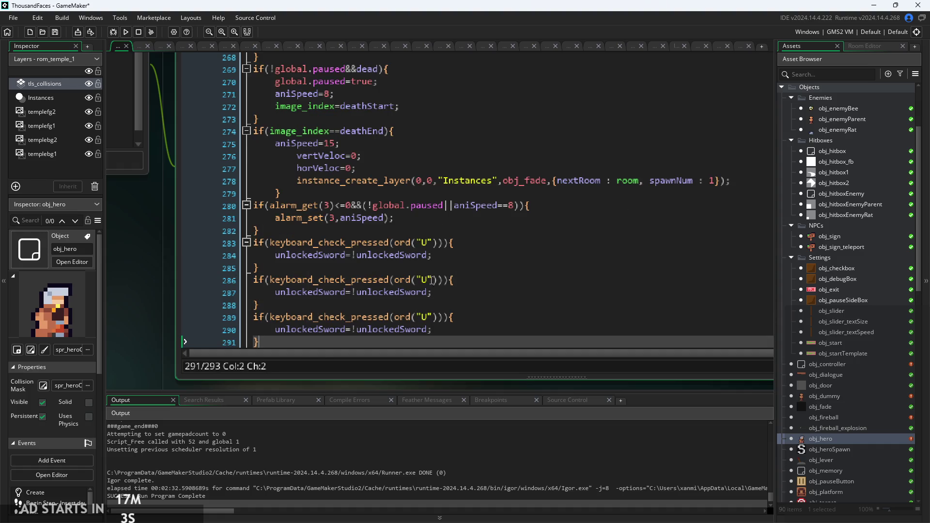
# Change the pasted blocks' toggle keys, setting the third block's key to O.
pyautogui.click(430, 280)
pyautogui.write('I')
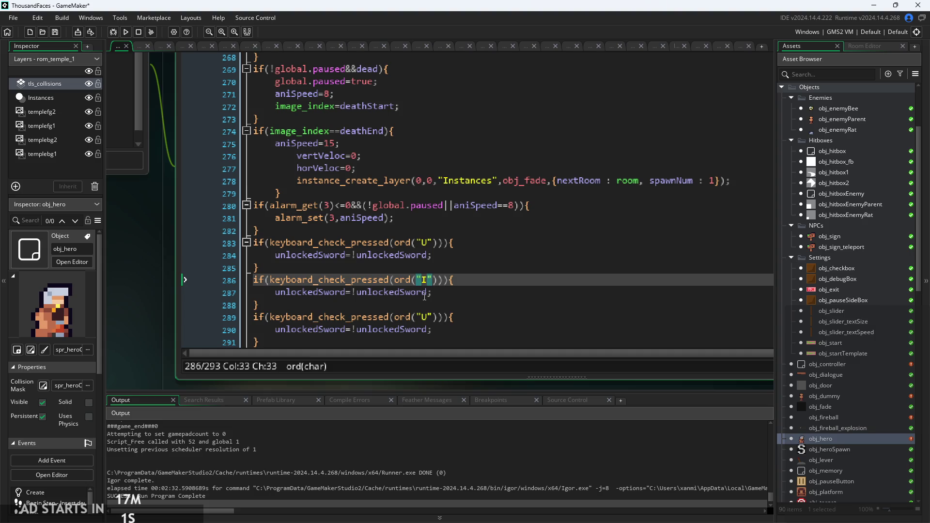
pyautogui.click(429, 318)
pyautogui.write('O')
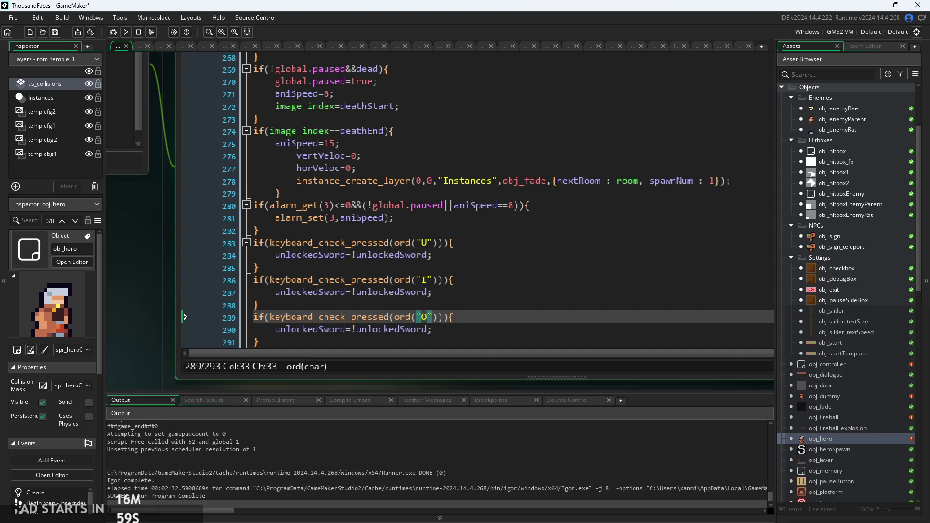
pyautogui.click(435, 260)
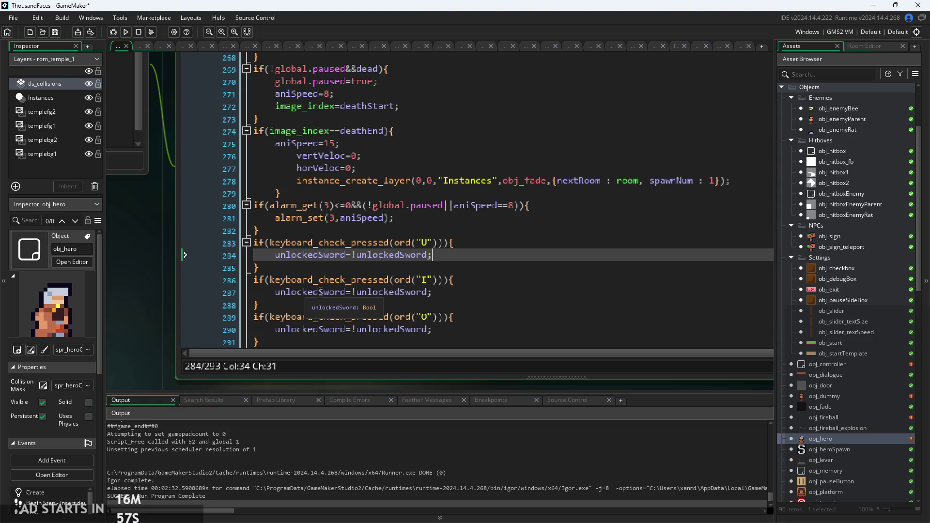
# Make the second block toggle unlockedFireball instead of unlockedSword.
pyautogui.moveTo(344, 293); pyautogui.dragTo(321, 293)
pyautogui.write('F')
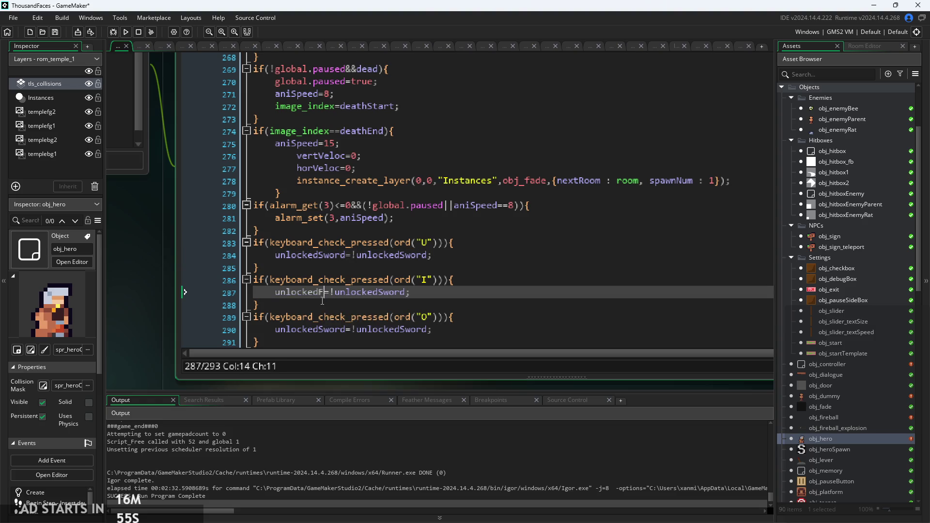
pyautogui.press('Return')
pyautogui.press('Right')
pyautogui.press('Right')
pyautogui.press('Right')
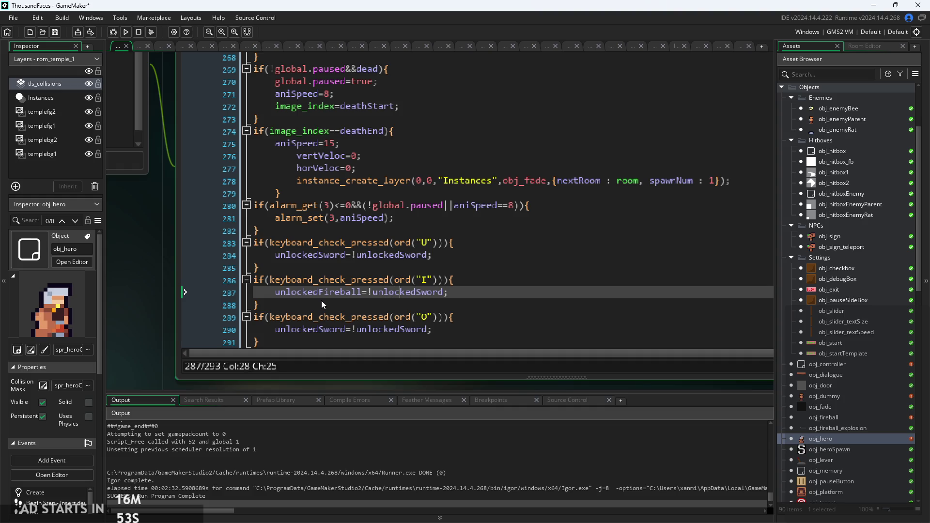
pyautogui.hotkey('shift', 'Right')
pyautogui.hotkey('shift', 'Right')
pyautogui.hotkey('shift', 'Right')
pyautogui.press('Return')
pyautogui.press('Escape')
pyautogui.press('BackSpace')
pyautogui.write('F')
pyautogui.press('Return')
# Make the third block toggle unlockedHealing, then run the game.
pyautogui.moveTo(348, 329); pyautogui.dragTo(319, 330)
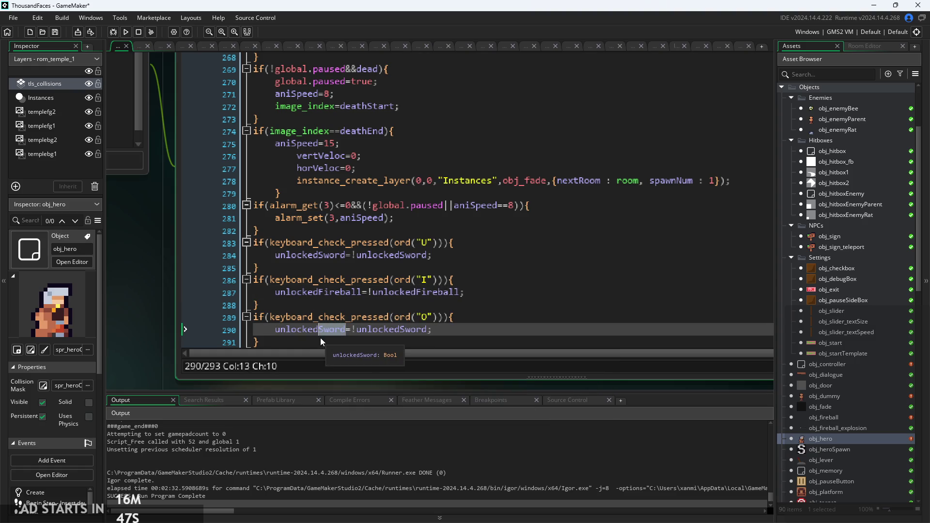
pyautogui.write('H')
pyautogui.press('Return')
pyautogui.press('Right')
pyautogui.press('Right')
pyautogui.press('Right')
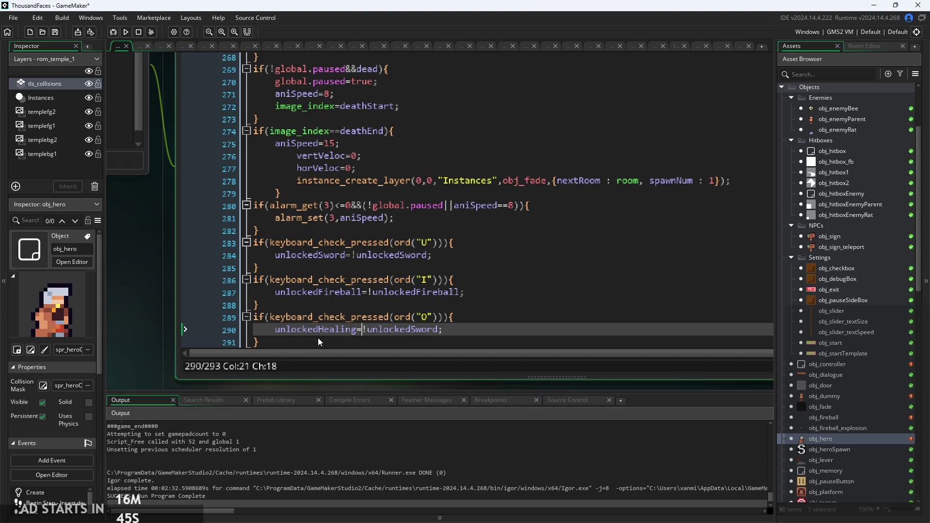
pyautogui.hotkey('shift', 'Right')
pyautogui.hotkey('shift', 'Right')
pyautogui.hotkey('shift', 'Right')
pyautogui.write('H')
pyautogui.press('Return')
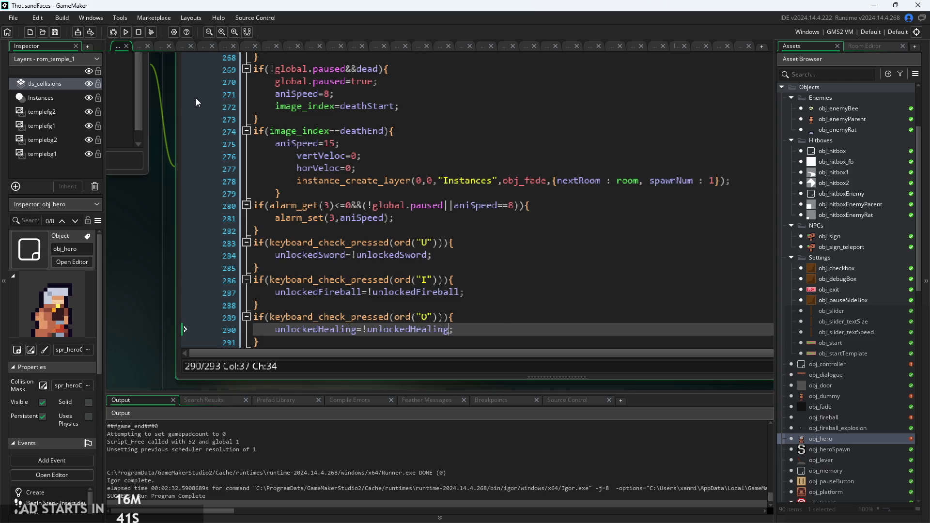
pyautogui.click(128, 30)
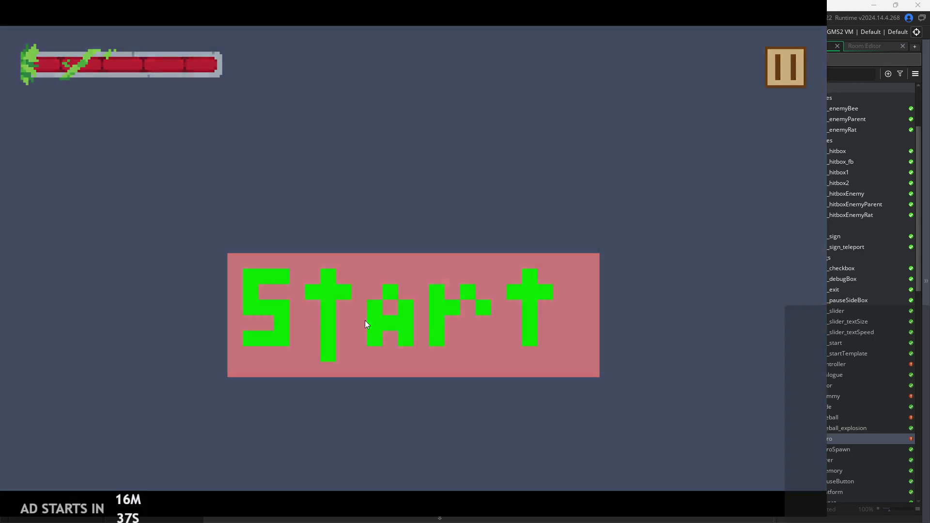
# Start the game and run the hero across the floor, onto the floating block and into the next room.
pyautogui.click(364, 321)
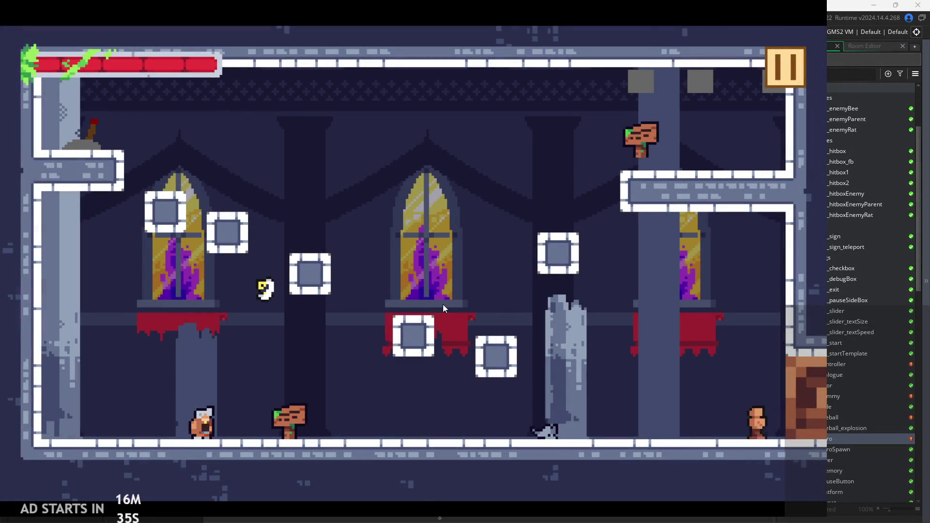
pyautogui.press('Left')
pyautogui.press('space')
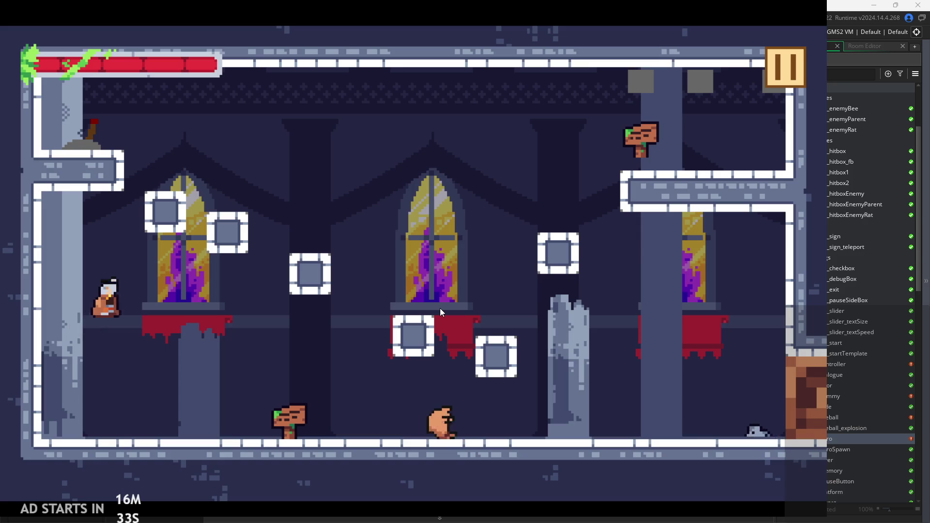
pyautogui.press('Right')
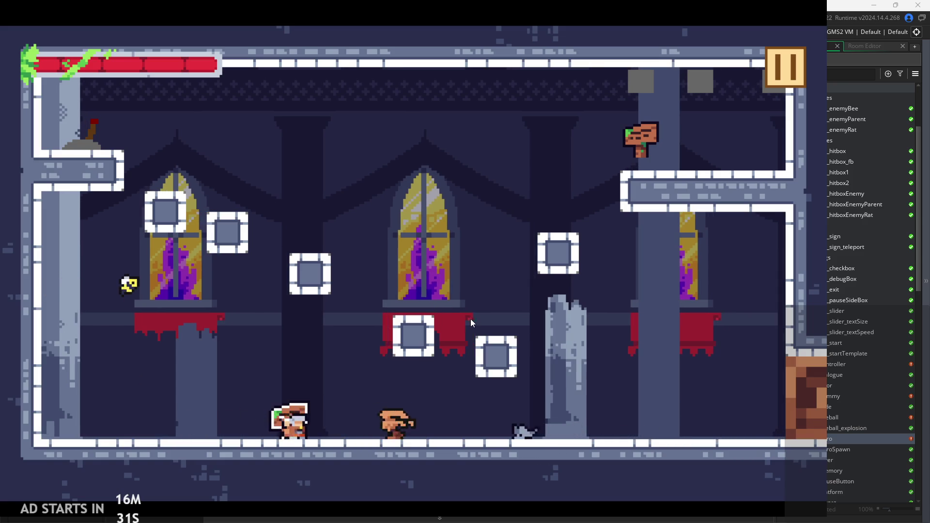
pyautogui.press('Left')
pyautogui.press('Right')
pyautogui.press('Right')
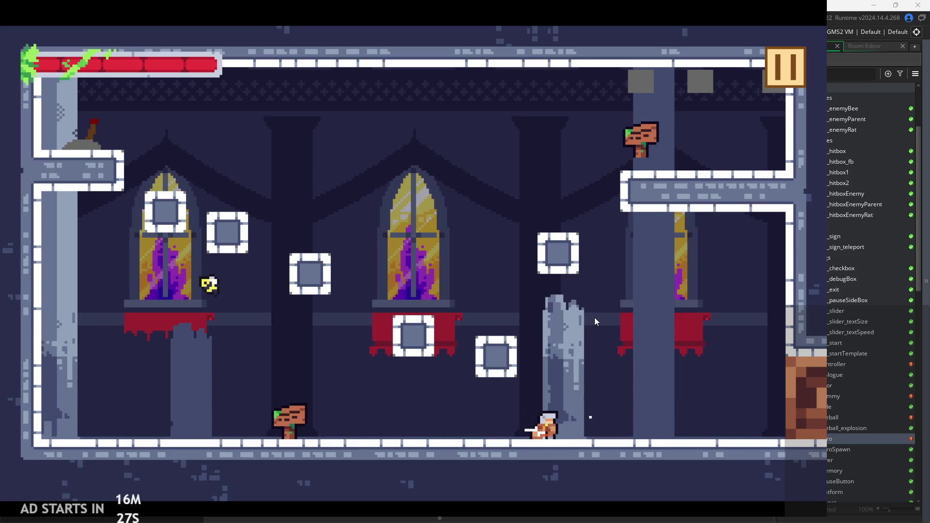
pyautogui.press('space')
pyautogui.press('Left')
pyautogui.press('Right')
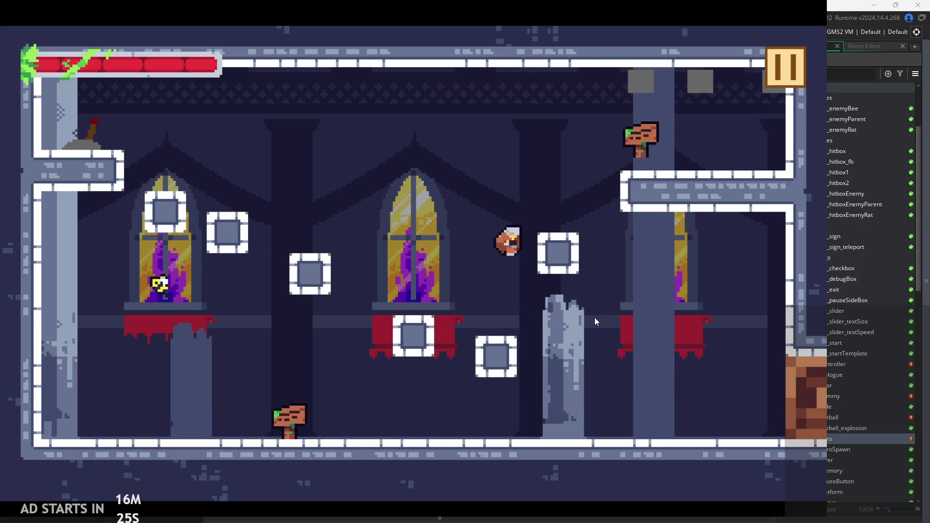
pyautogui.press('space')
pyautogui.press('Right')
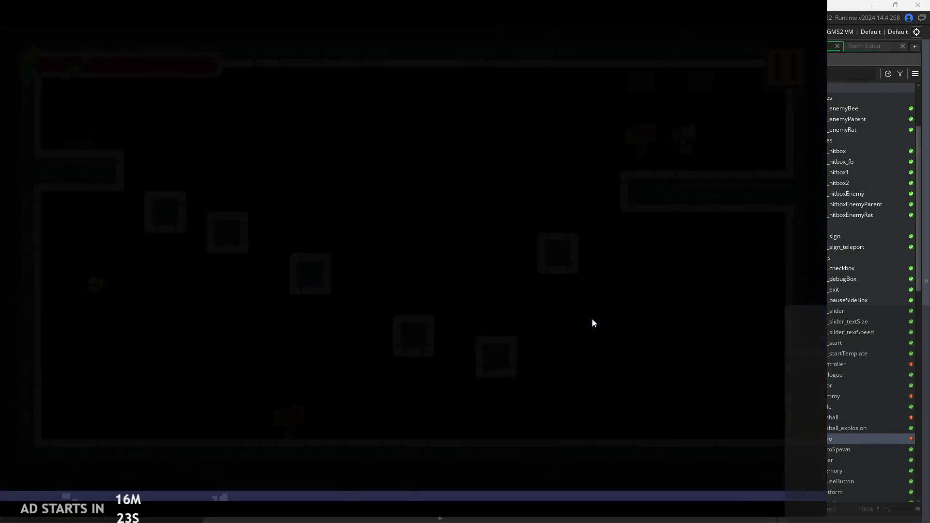
# Jump the hero onto the lever ledge, then run right and dash back left.
pyautogui.press('Right')
pyautogui.press('space')
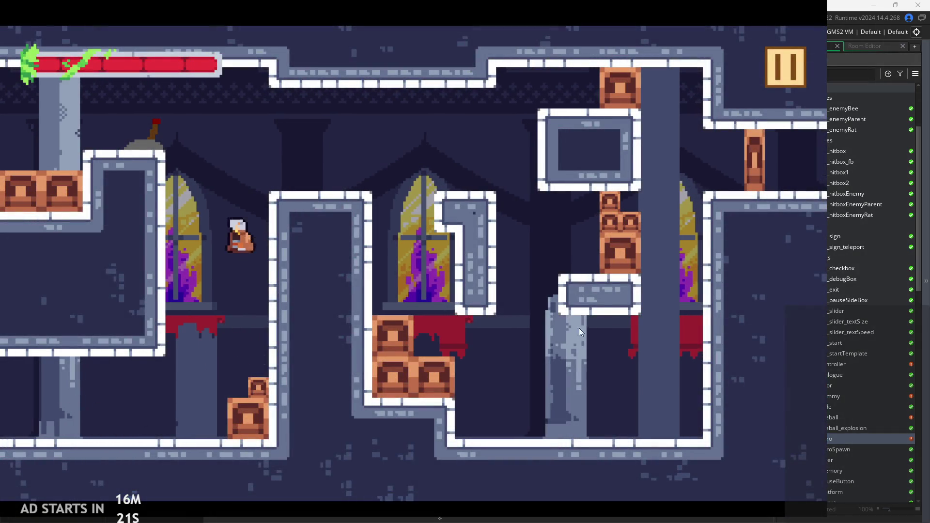
pyautogui.press('Right')
pyautogui.press('space')
pyautogui.press('Left')
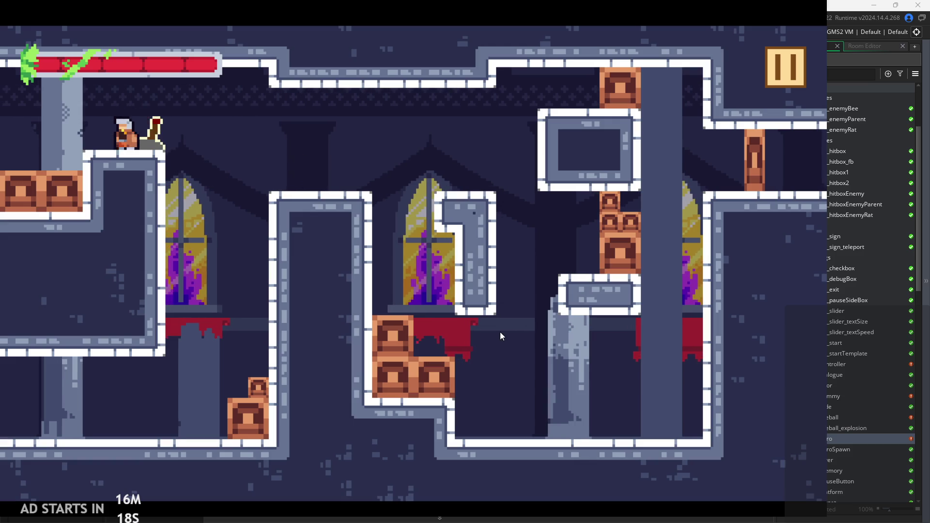
pyautogui.press('Right')
pyautogui.press('Left')
pyautogui.press('shift')
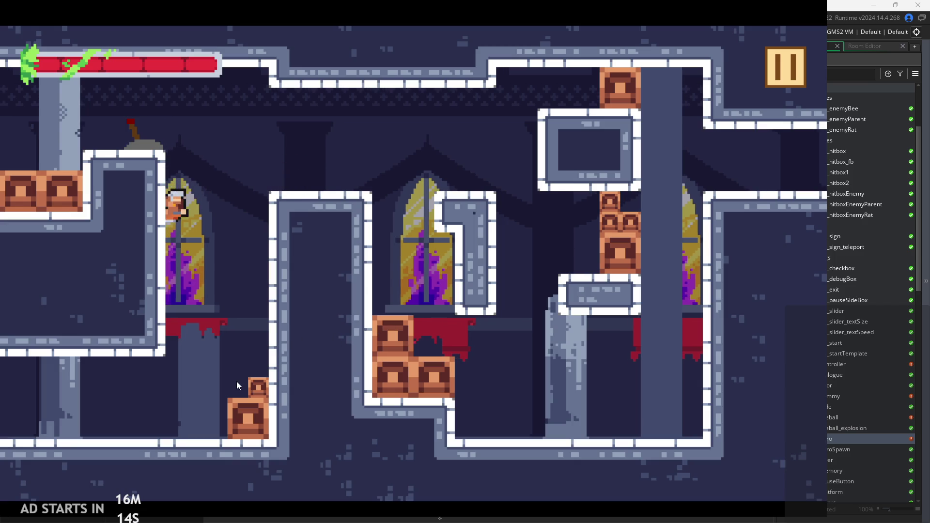
# Wall-jump the hero back and forth between the left and right walls.
pyautogui.press('Right')
pyautogui.press('Left')
pyautogui.press('space')
pyautogui.press('Right')
pyautogui.press('Left')
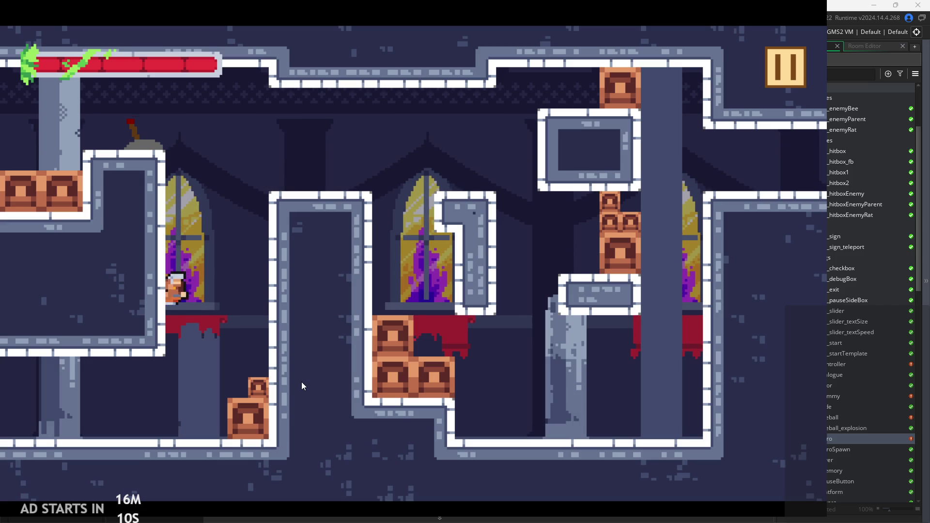
pyautogui.press('Right')
pyautogui.press('space')
pyautogui.press('Left')
pyautogui.press('Right')
pyautogui.press('space')
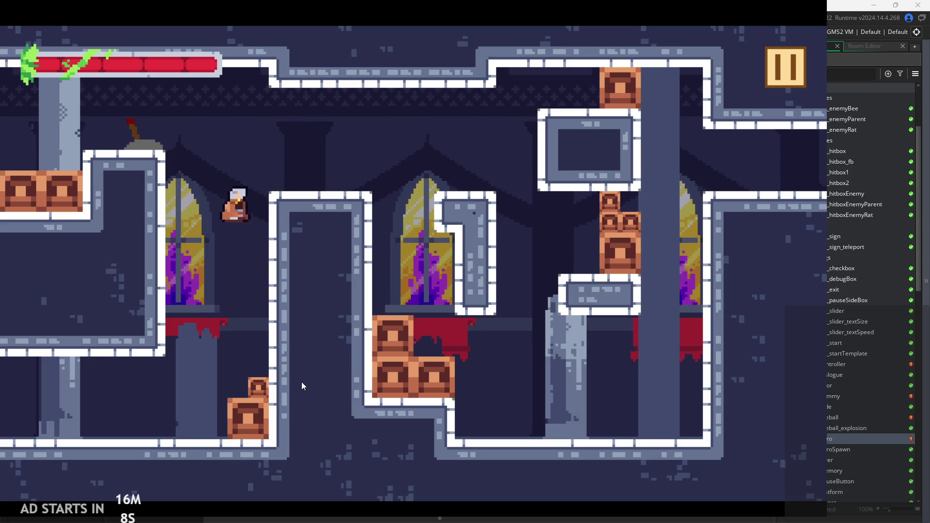
pyautogui.press('space')
pyautogui.press('Left')
pyautogui.press('space')
pyautogui.press('Right')
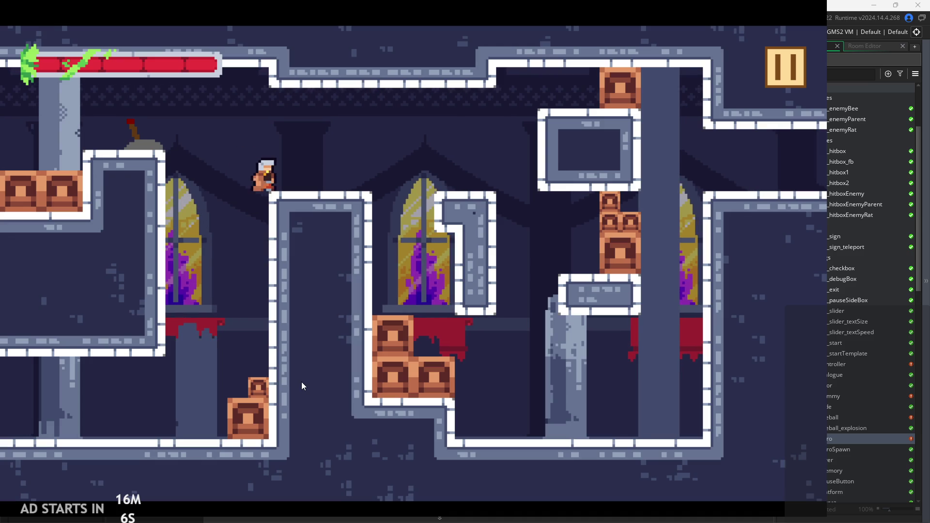
pyautogui.press('Left')
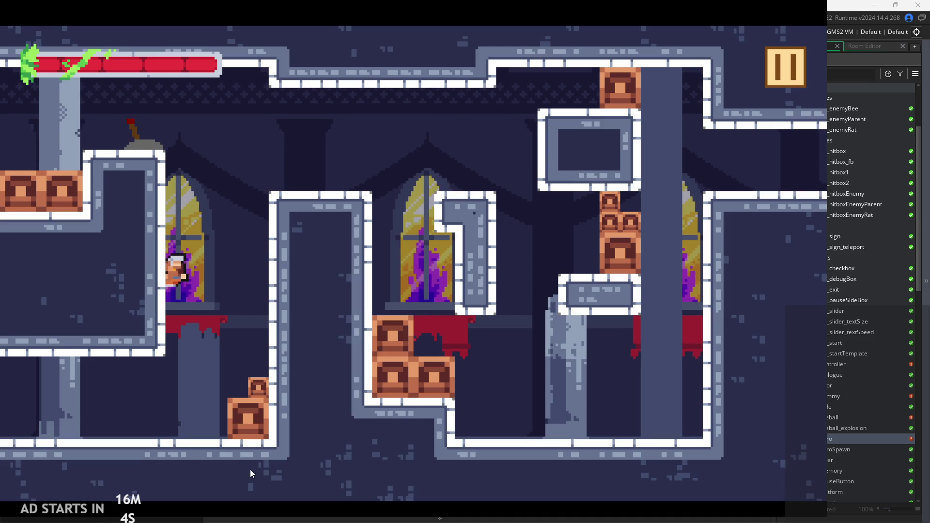
pyautogui.press('space')
pyautogui.press('Left')
pyautogui.press('space')
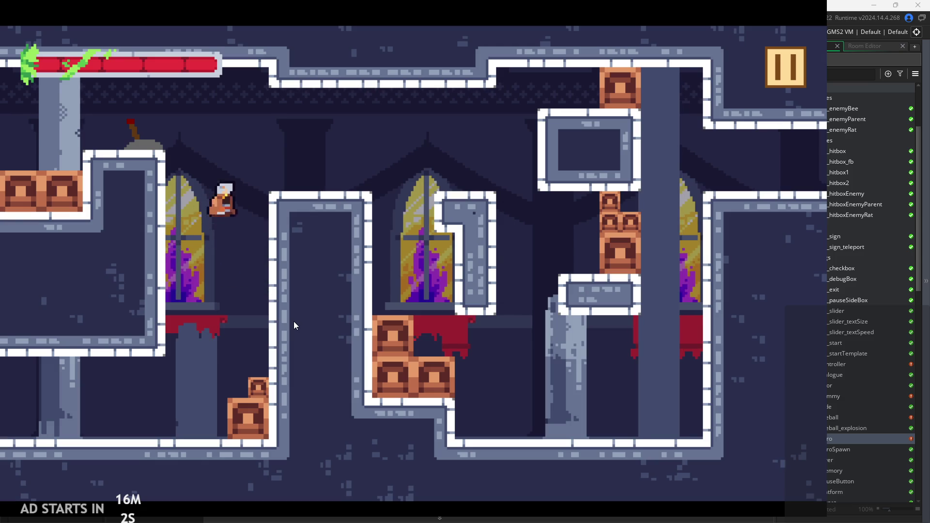
pyautogui.press('Left')
pyautogui.press('space')
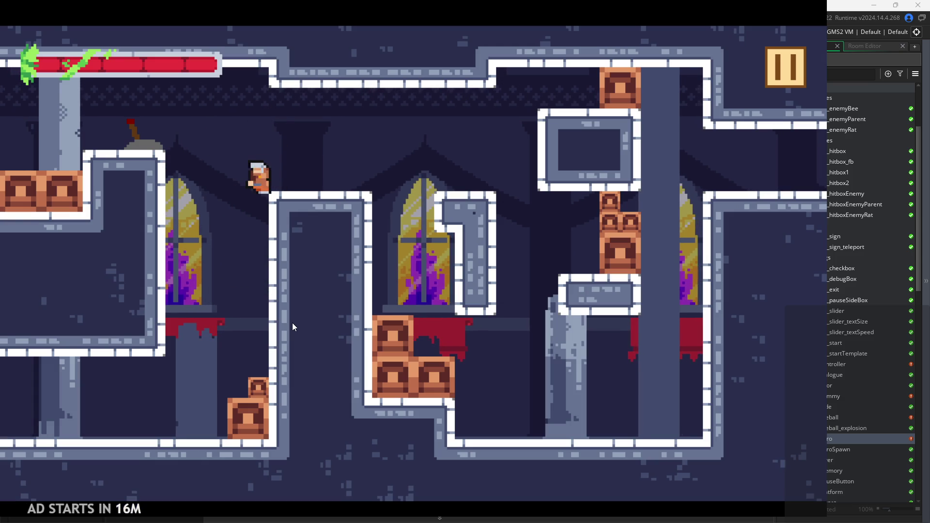
# Leap from the blood-stained ledge and climb the walls to the upper-right ledge.
pyautogui.press('space')
pyautogui.press('space')
pyautogui.press('Left')
pyautogui.press('space')
pyautogui.press('Left')
pyautogui.press('space')
pyautogui.press('Left')
pyautogui.press('space')
pyautogui.press('Left')
pyautogui.press('Right')
pyautogui.press('Left')
pyautogui.press('Right')
pyautogui.press('Left')
pyautogui.press('space')
pyautogui.press('Right')
pyautogui.press('space')
pyautogui.press('Right')
pyautogui.press('Left')
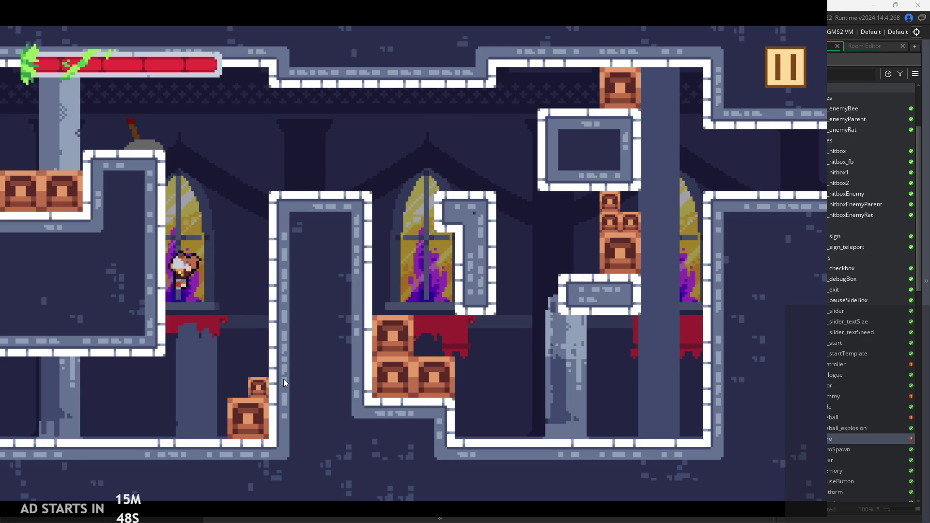
pyautogui.press('space')
pyautogui.press('Right')
pyautogui.press('Left')
pyautogui.press('Right')
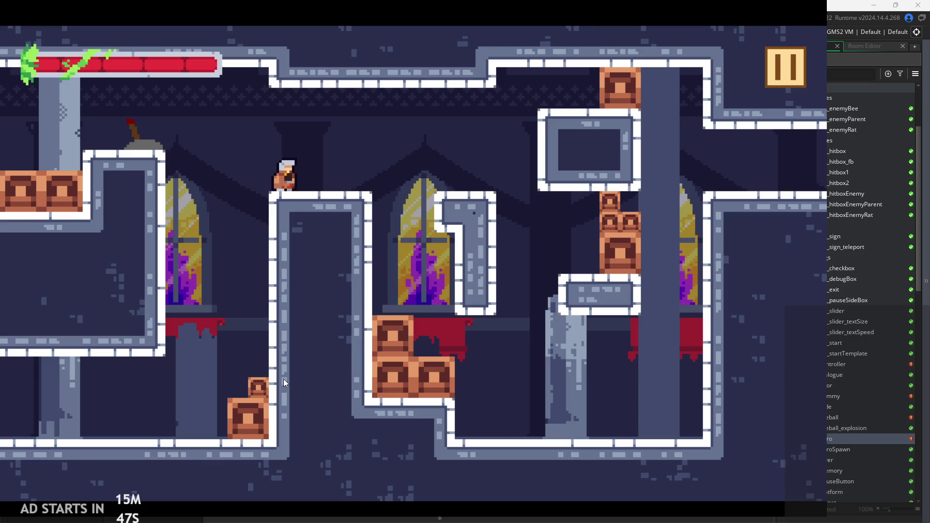
pyautogui.press('Left')
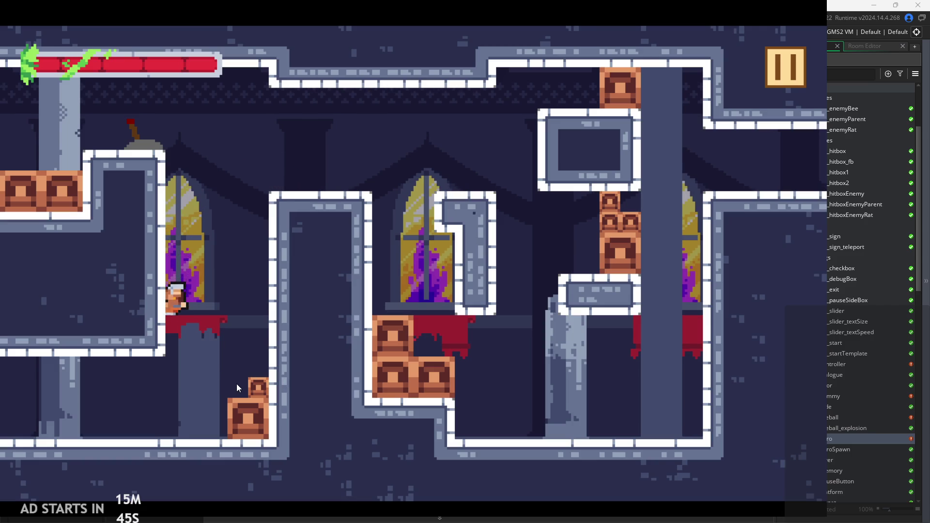
# Wall-jump onto the crate, hop on it and leap to the window ledge and back.
pyautogui.press('space')
pyautogui.press('Right')
pyautogui.press('Left')
pyautogui.press('Right')
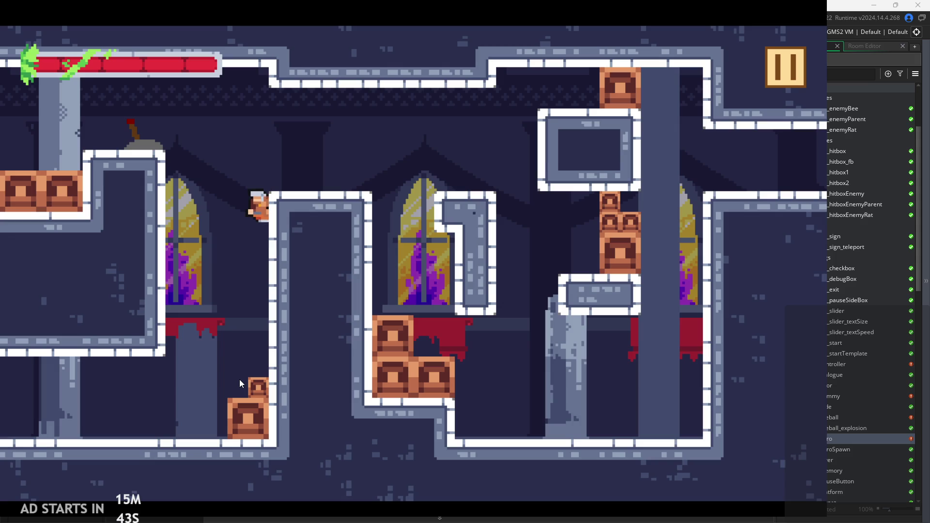
pyautogui.press('space')
pyautogui.press('space')
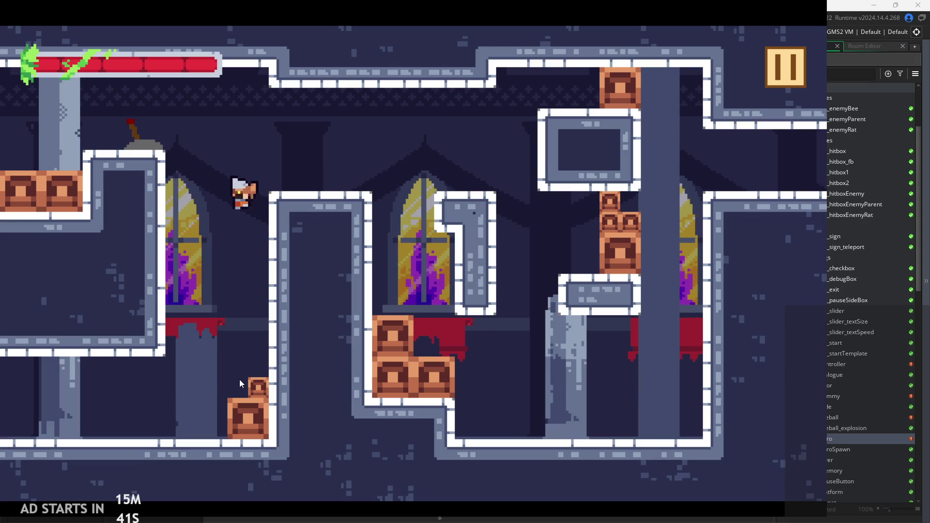
pyautogui.press('space')
pyautogui.press('Left')
pyautogui.press('space')
pyautogui.press('Right')
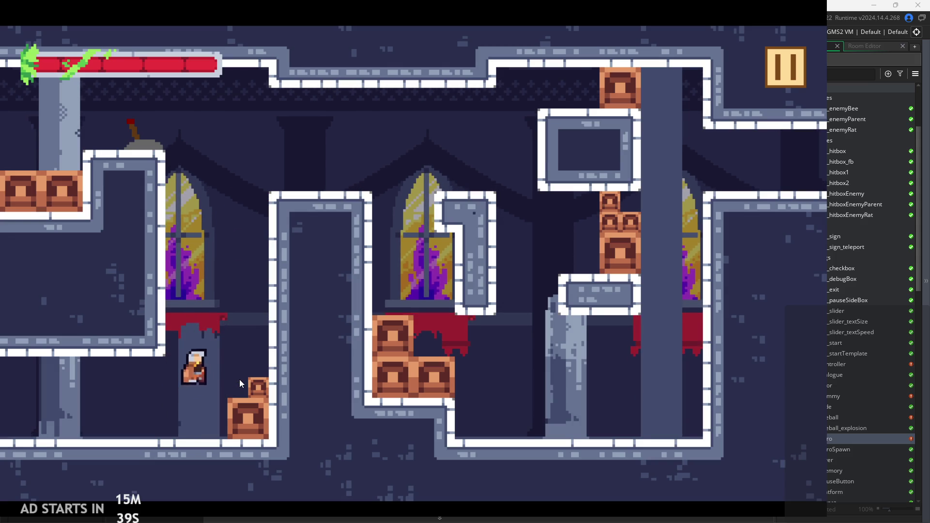
pyautogui.press('Left')
pyautogui.press('Right')
pyautogui.press('space')
pyautogui.press('Left')
pyautogui.press('space')
pyautogui.press('Left')
pyautogui.press('space')
pyautogui.press('Right')
pyautogui.press('Left')
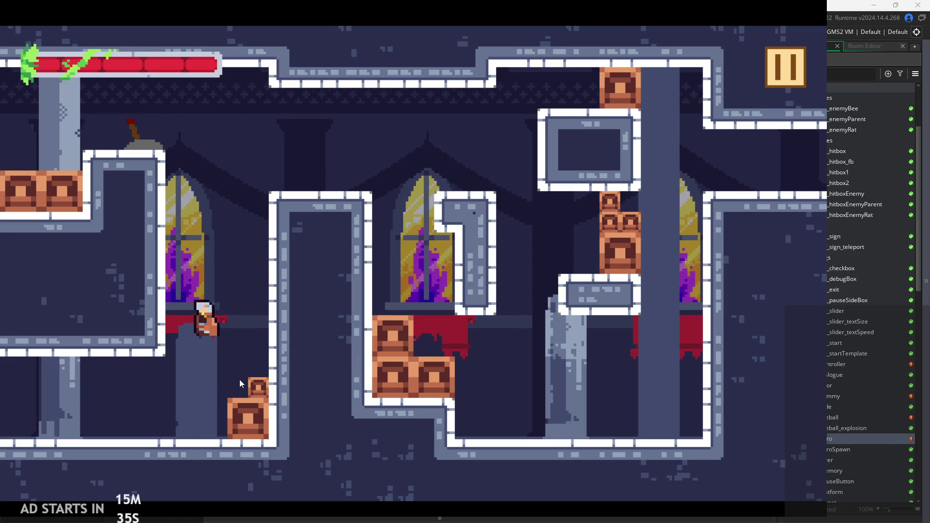
pyautogui.press('Right')
pyautogui.press('space')
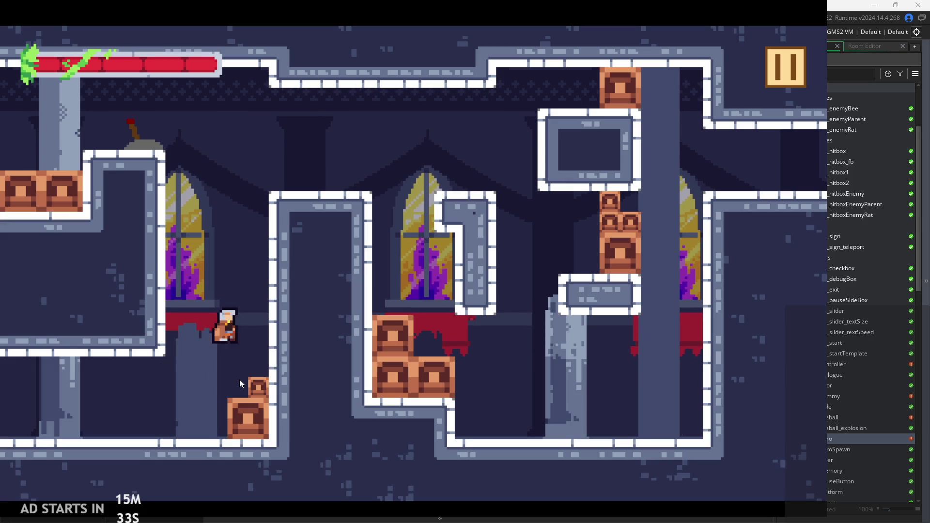
pyautogui.press('Left')
pyautogui.press('space')
pyautogui.press('Right')
pyautogui.press('space')
pyautogui.press('space')
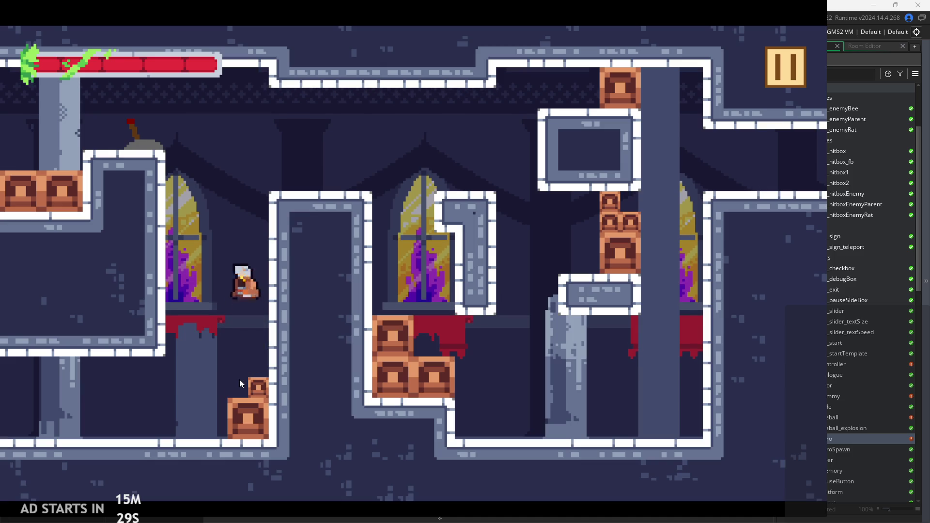
pyautogui.press('Left')
pyautogui.press('space')
pyautogui.press('Left')
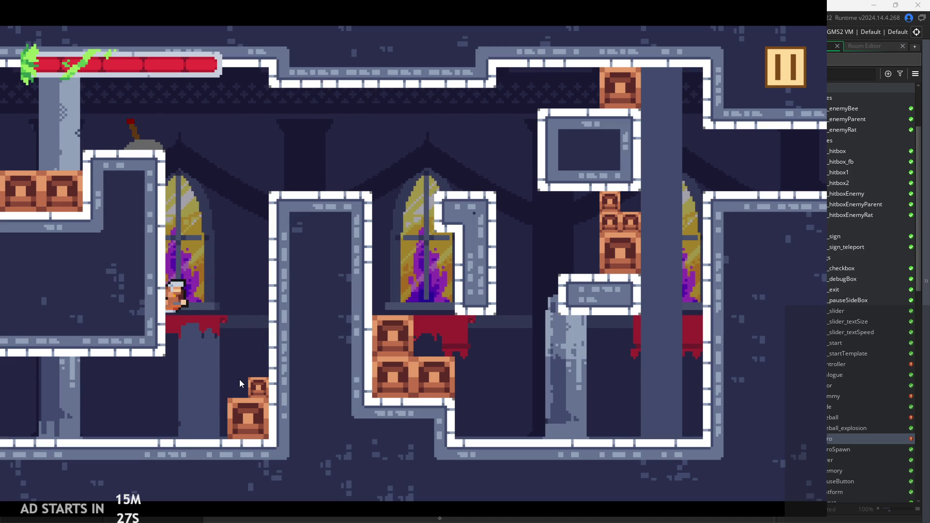
# Wall-jump up the shaft to the top, slide down and jump between the crates and walls.
pyautogui.press('space')
pyautogui.press('Left')
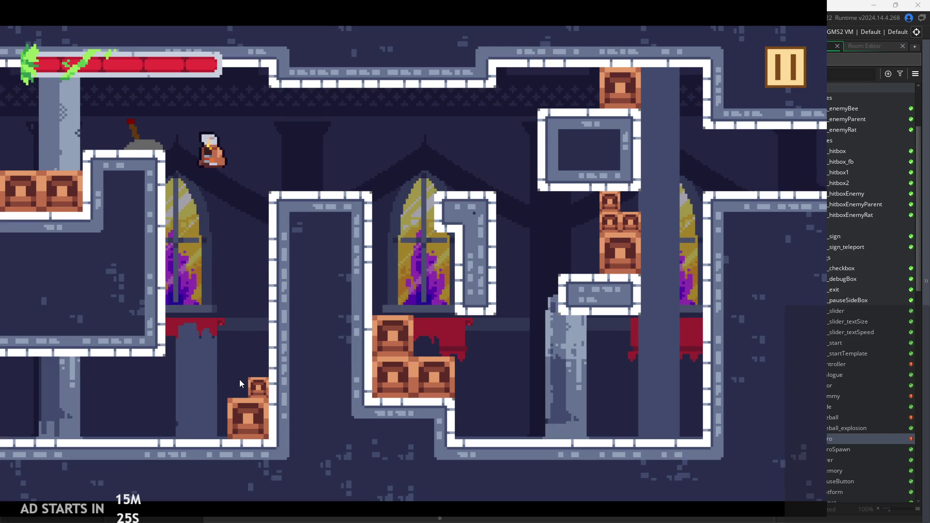
pyautogui.press('Right')
pyautogui.press('space')
pyautogui.press('Left')
pyautogui.press('space')
pyautogui.press('Right')
pyautogui.press('Left')
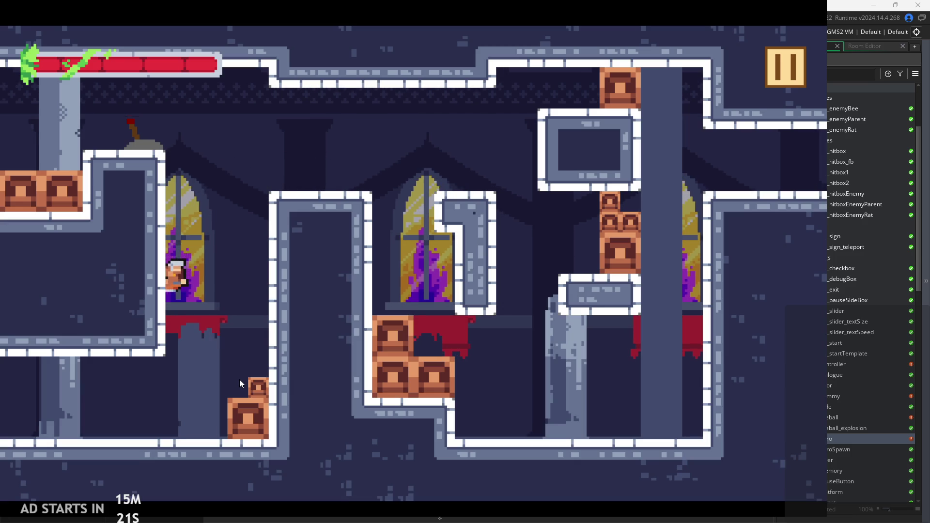
pyautogui.press('space')
pyautogui.press('Left')
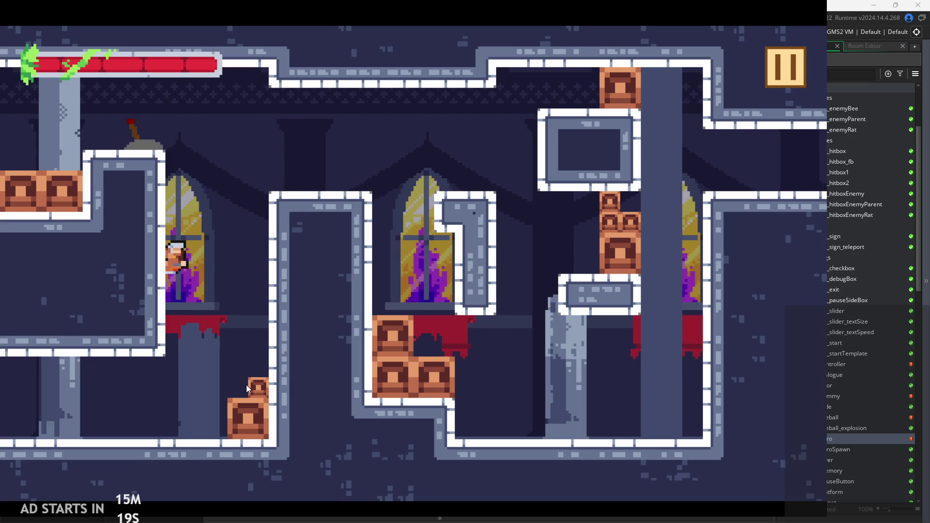
pyautogui.press('space')
pyautogui.press('space')
pyautogui.press('space')
pyautogui.press('space')
pyautogui.press('Left')
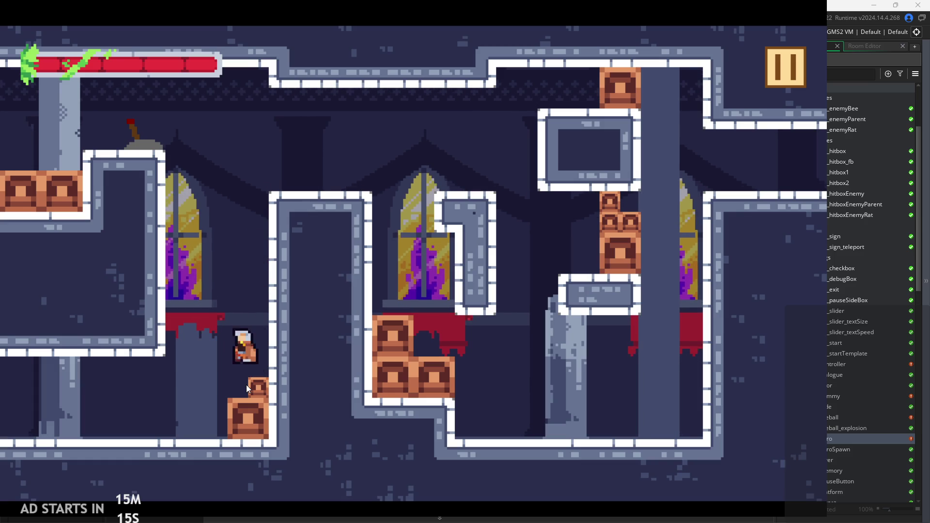
pyautogui.press('space')
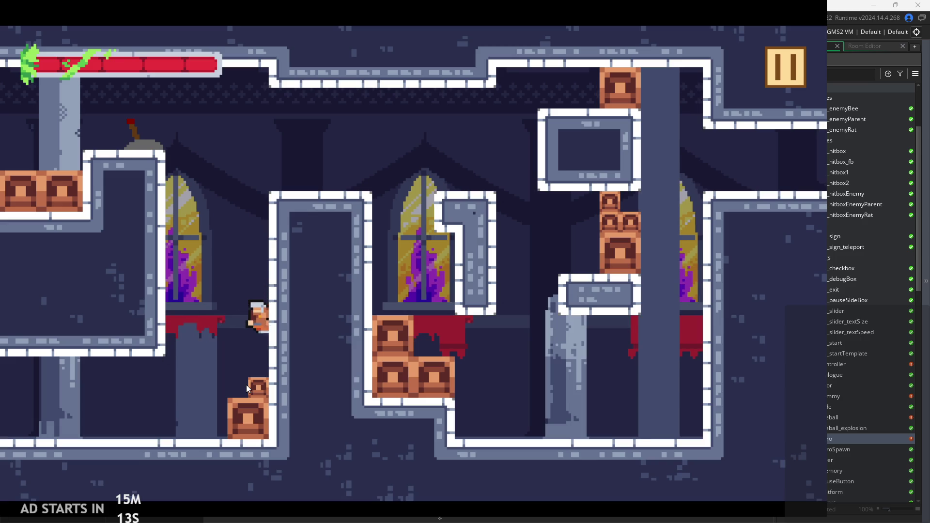
pyautogui.press('space')
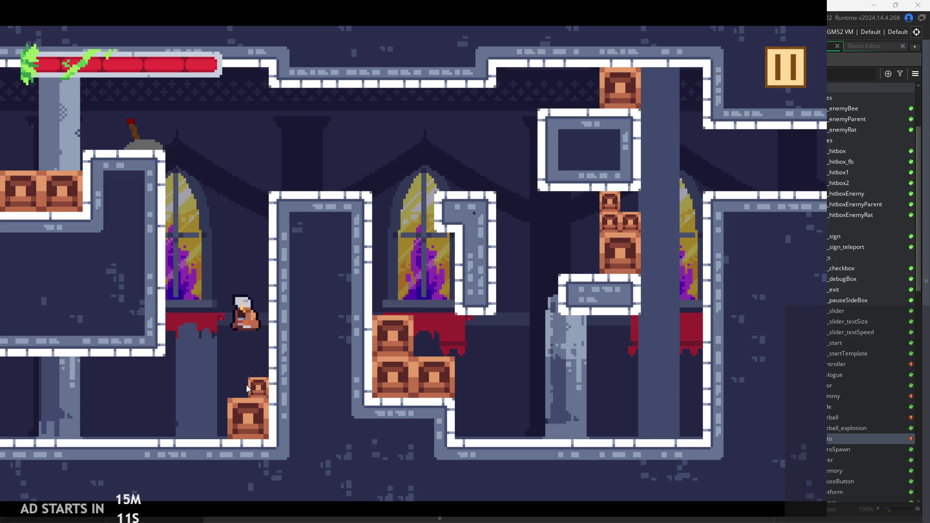
pyautogui.press('space')
pyautogui.press('space')
pyautogui.press('space')
pyautogui.press('space')
pyautogui.press('space')
pyautogui.press('space')
pyautogui.press('space')
# Jump from the floor toward the ledge a few more times, then stop the test run.
pyautogui.press('space')
pyautogui.press('space')
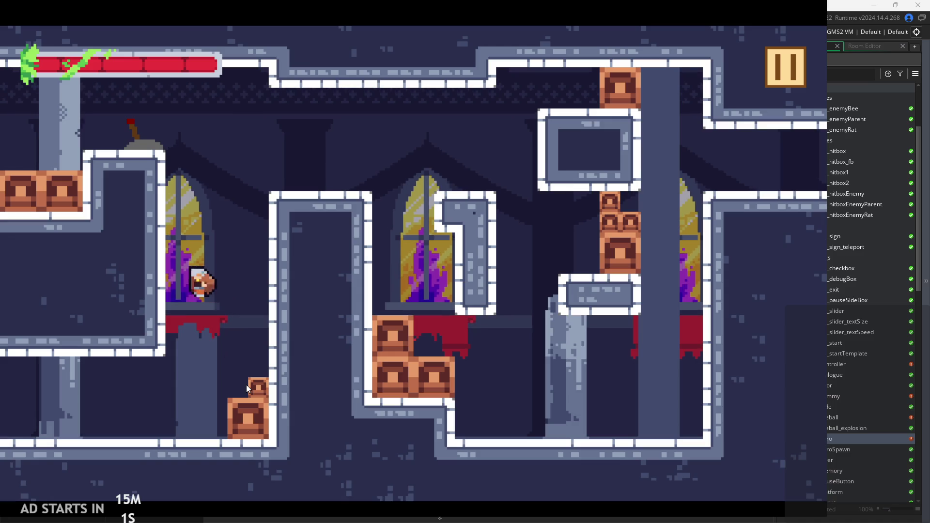
pyautogui.press('space')
pyautogui.press('space')
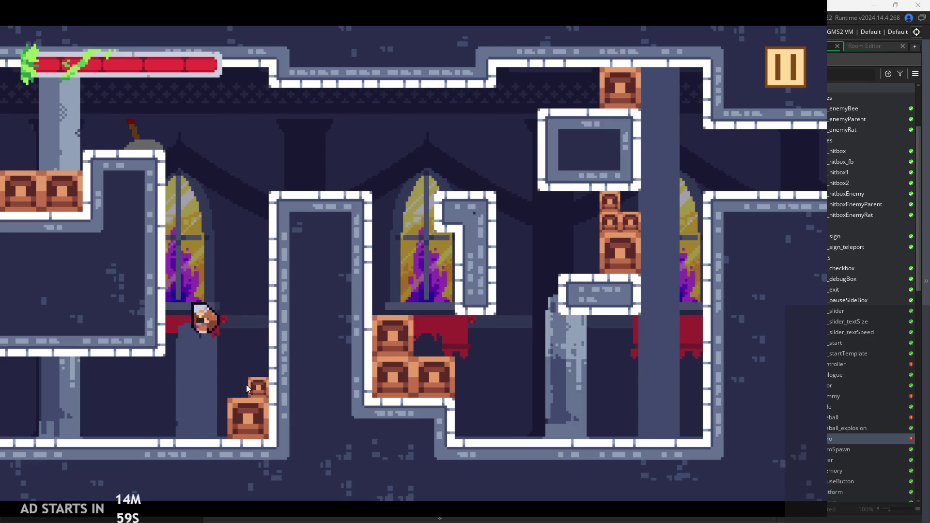
pyautogui.press('space')
pyautogui.press('space')
pyautogui.press('space')
pyautogui.press('space')
pyautogui.press('space')
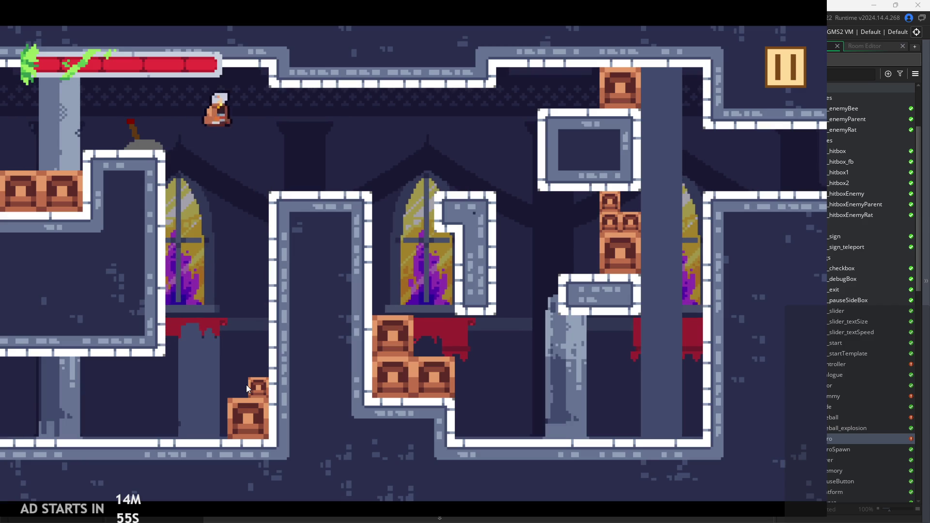
pyautogui.press('space')
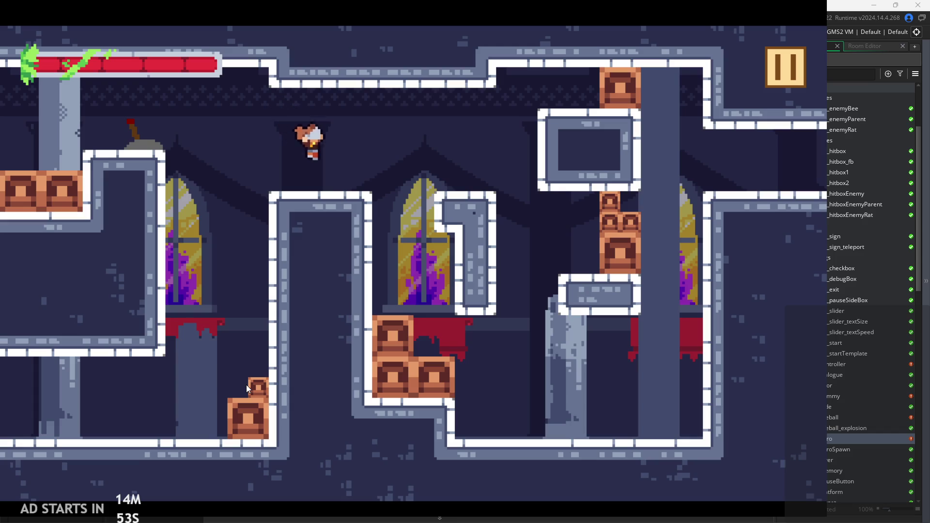
pyautogui.press('space')
pyautogui.press('space')
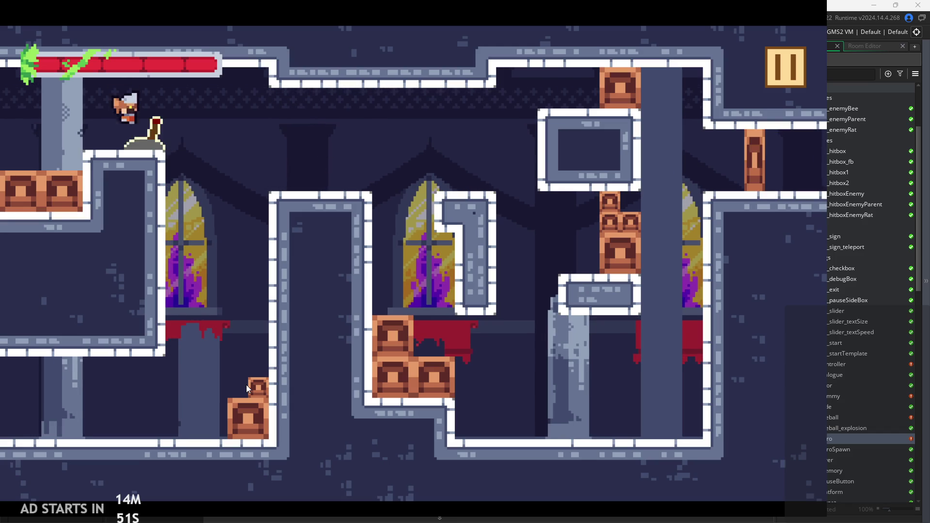
pyautogui.press('space')
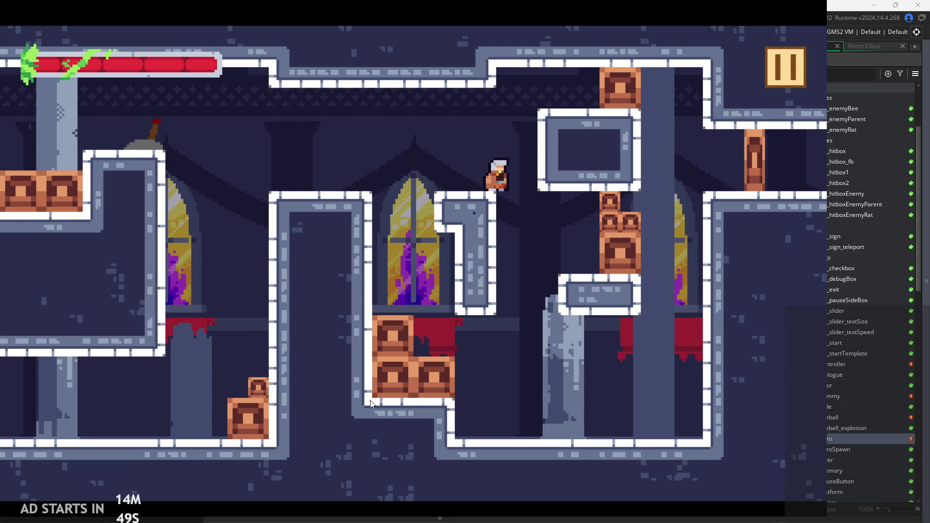
pyautogui.click(786, 77)
pyautogui.click(656, 428)
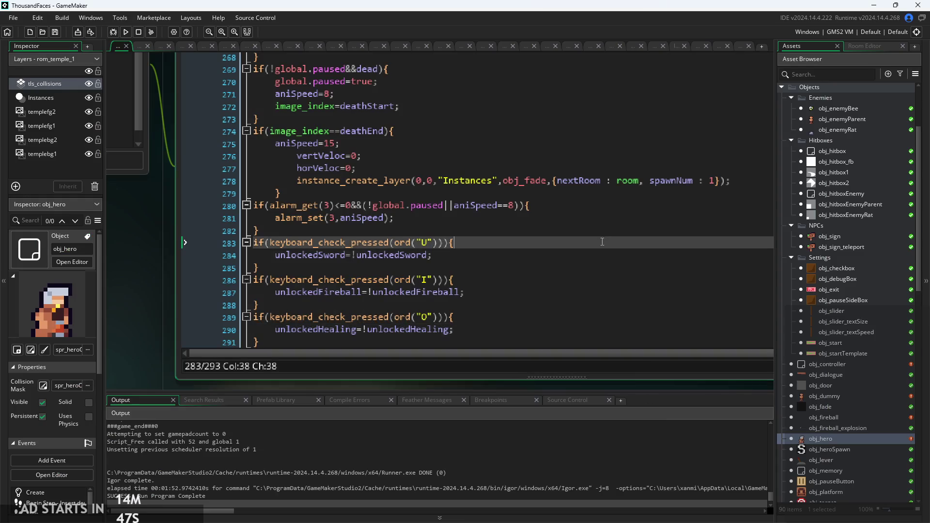
pyautogui.scroll(-6, 889, 422)
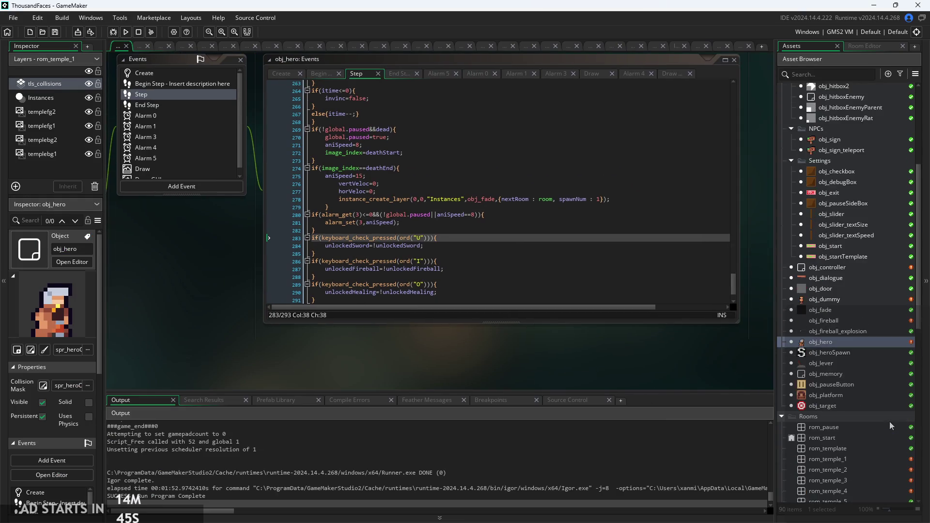
pyautogui.doubleClick(853, 404)
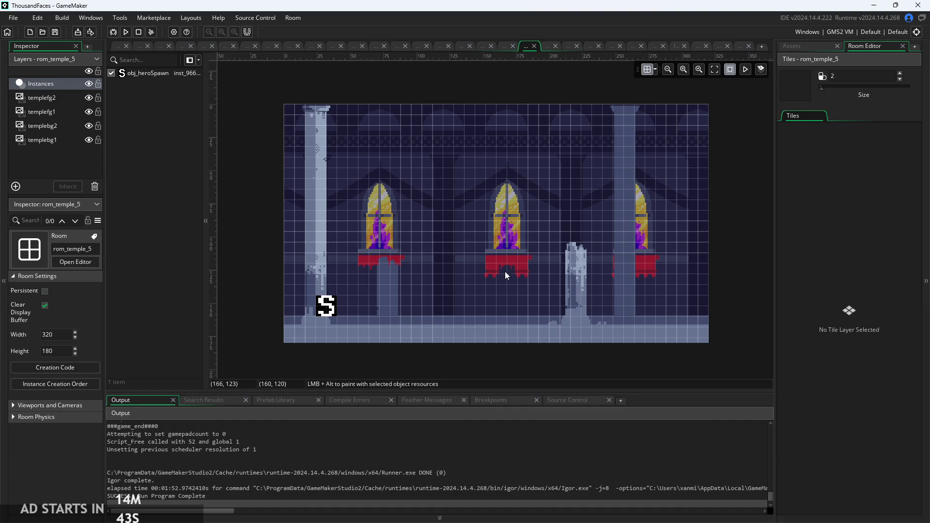
pyautogui.scroll(-2, 505, 267)
pyautogui.click(116, 46)
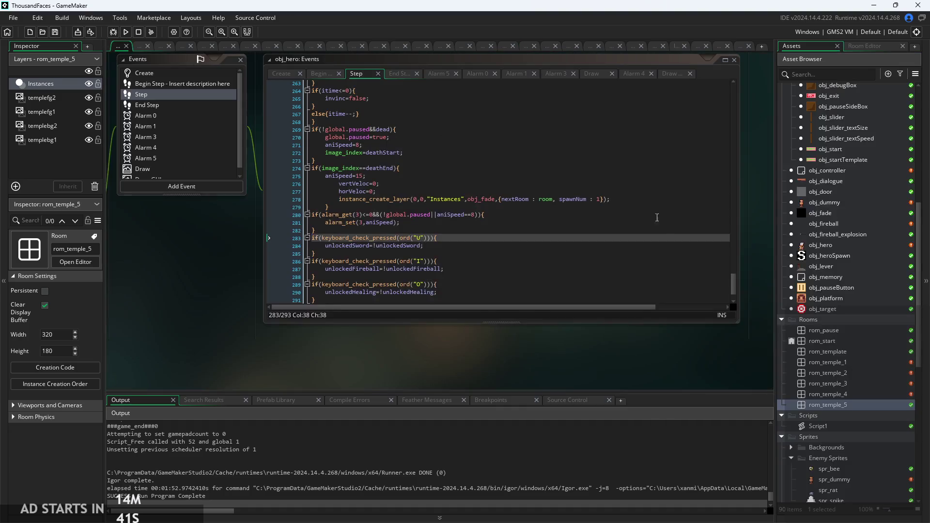
pyautogui.doubleClick(829, 394)
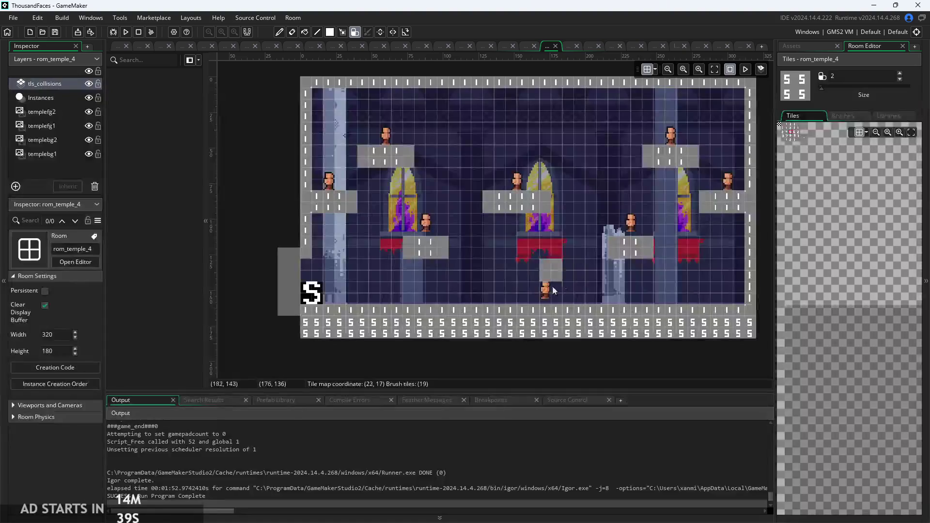
pyautogui.scroll(-1, 219, 185)
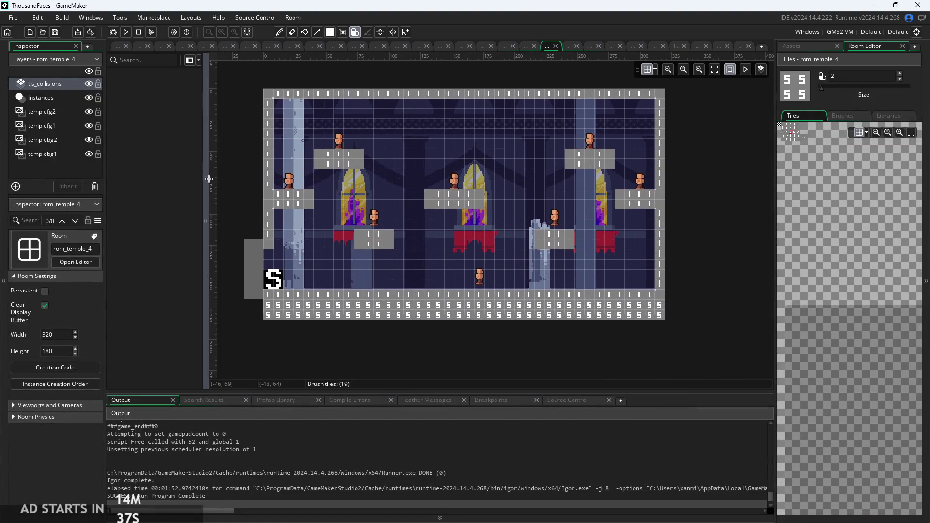
pyautogui.scroll(1, 249, 194)
pyautogui.scroll(-1, 246, 193)
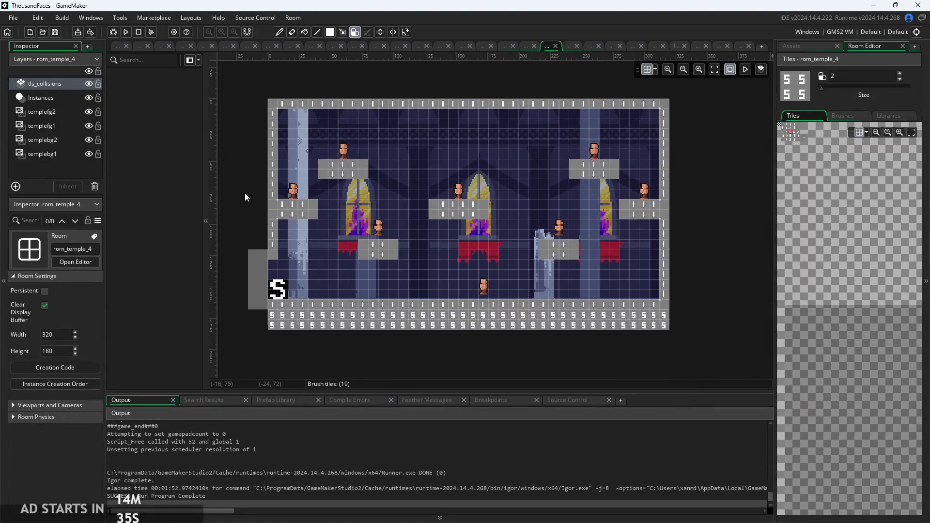
pyautogui.click(127, 45)
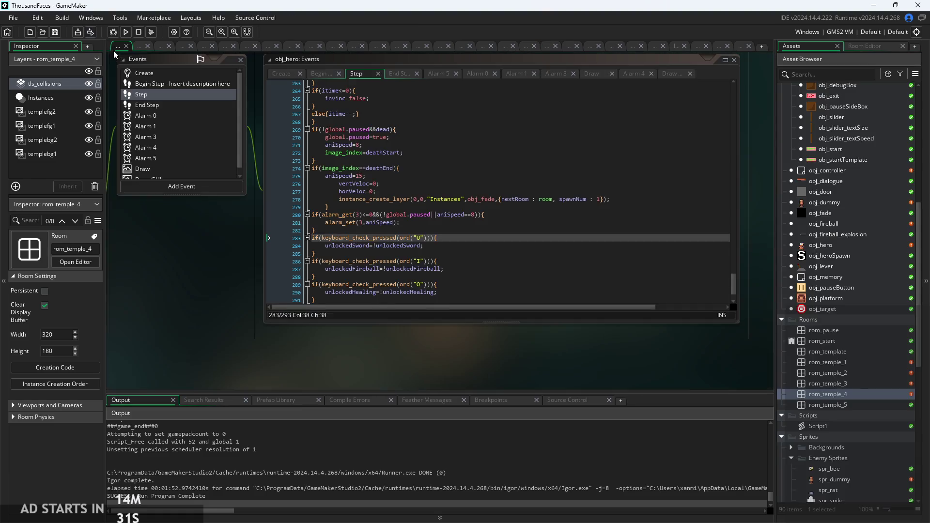
pyautogui.scroll(5, 876, 309)
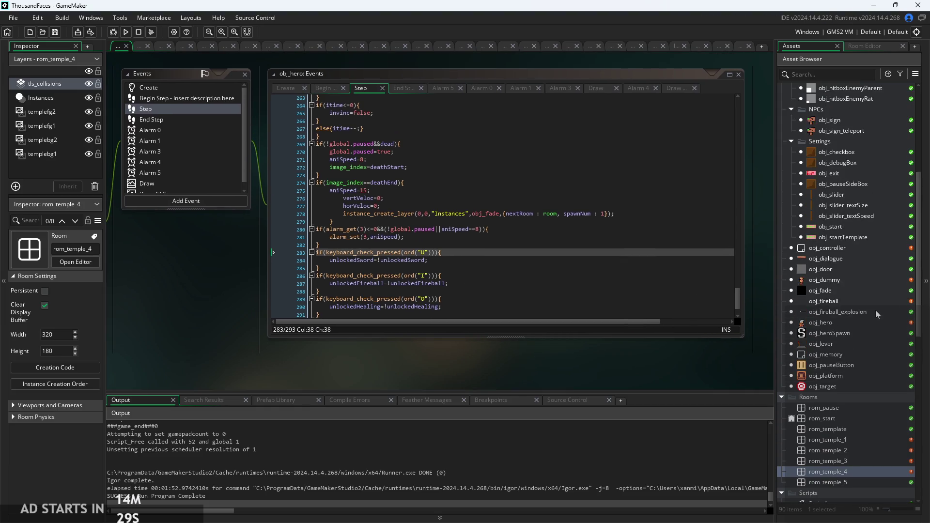
pyautogui.scroll(4, 835, 281)
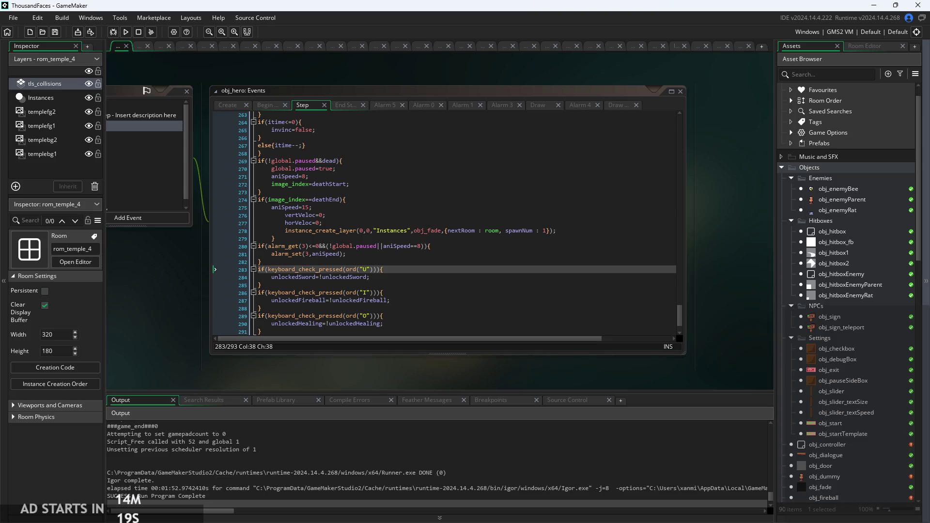
# Duplicate obj_enemyParent as obj_enemySpike and open its editor to the event code.
pyautogui.rightClick(850, 207)
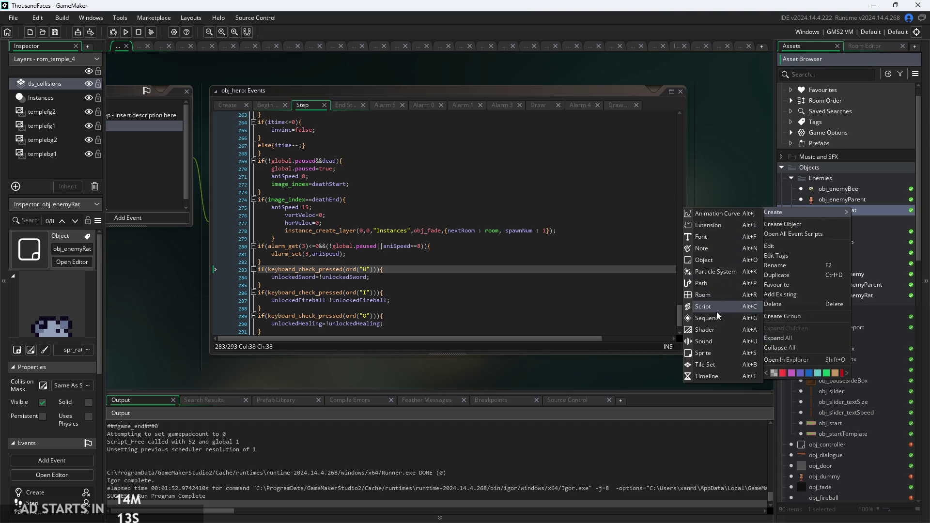
pyautogui.click(826, 277)
pyautogui.click(868, 200)
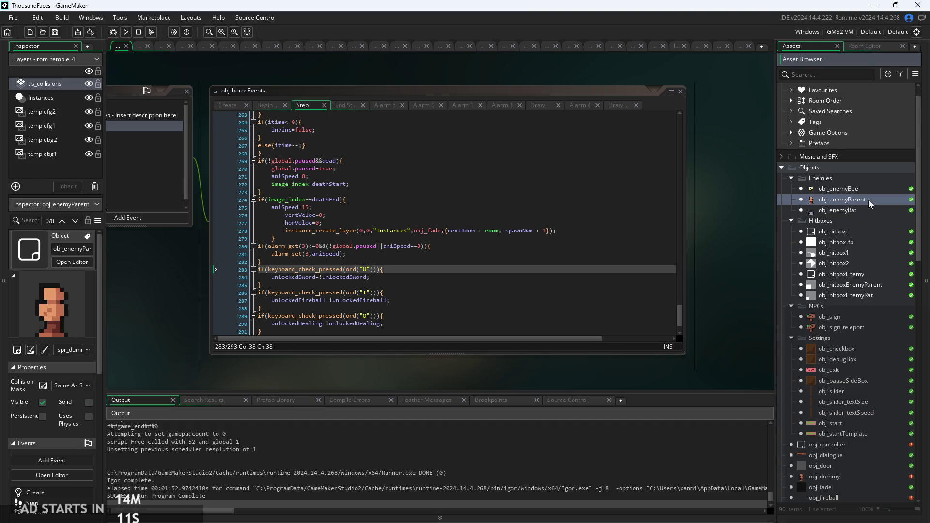
pyautogui.rightClick(868, 199)
pyautogui.click(836, 268)
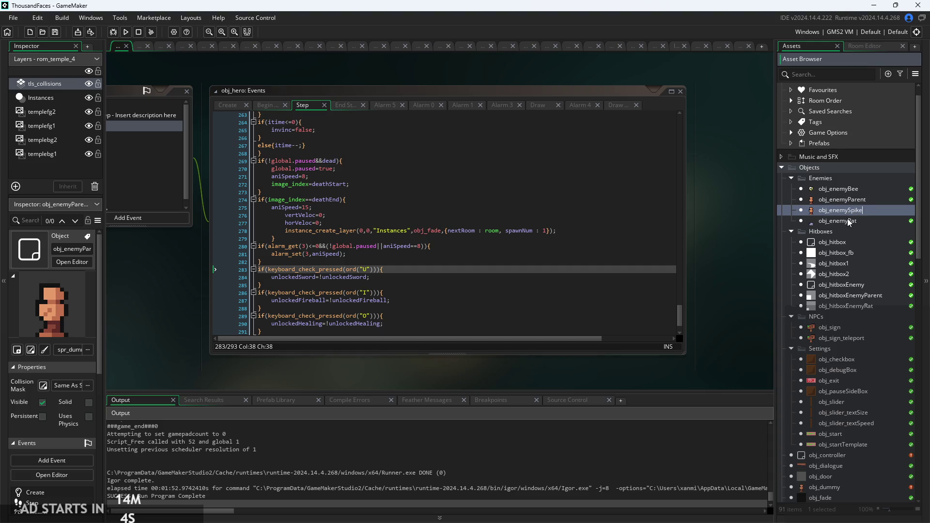
pyautogui.press('Return')
pyautogui.doubleClick(863, 220)
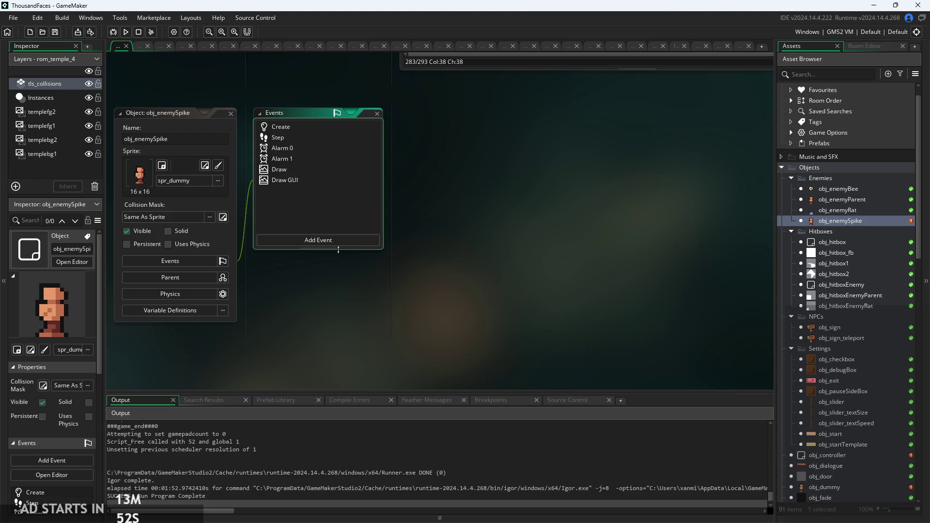
pyautogui.doubleClick(293, 180)
# Replace spr_dummy with spr_spike from Sprites > Enemy Sprites as obj_enemySpike's sprite.
pyautogui.doubleClick(295, 168)
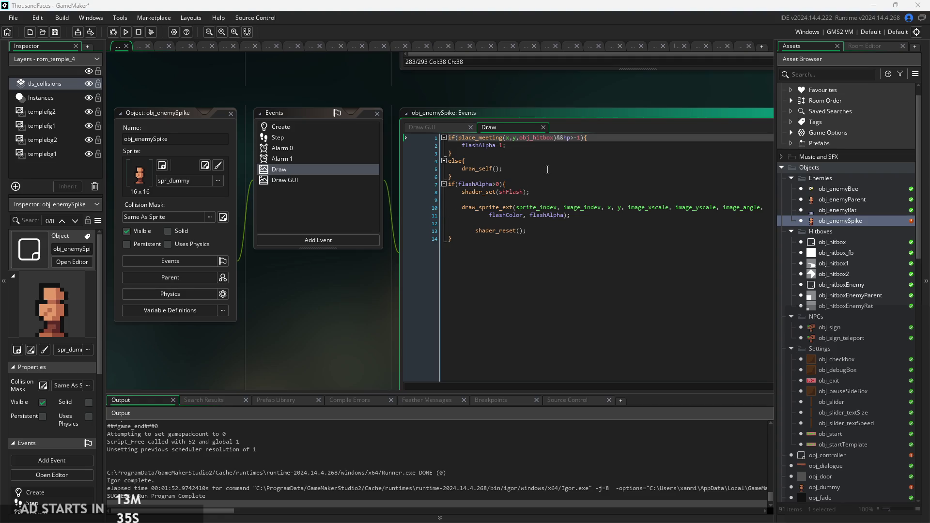
pyautogui.click(542, 153)
pyautogui.click(196, 183)
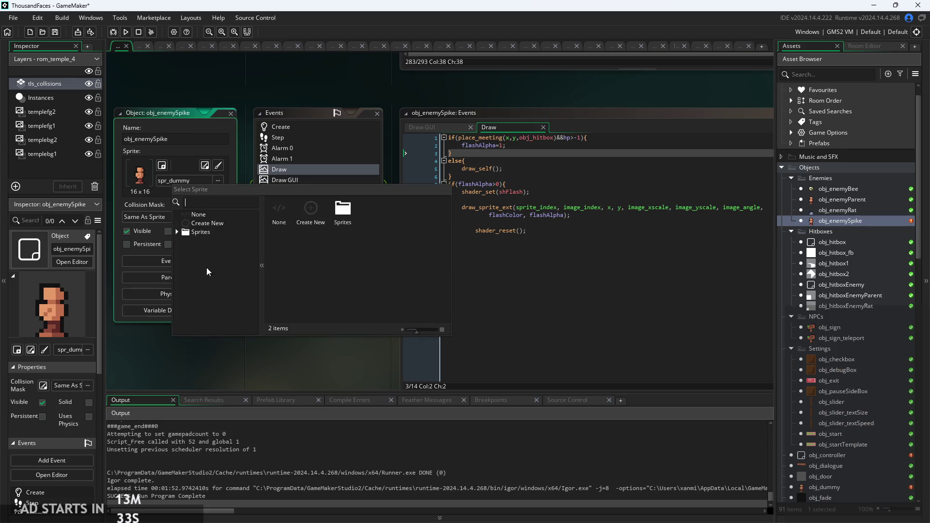
pyautogui.doubleClick(201, 232)
pyautogui.scroll(-5, 219, 254)
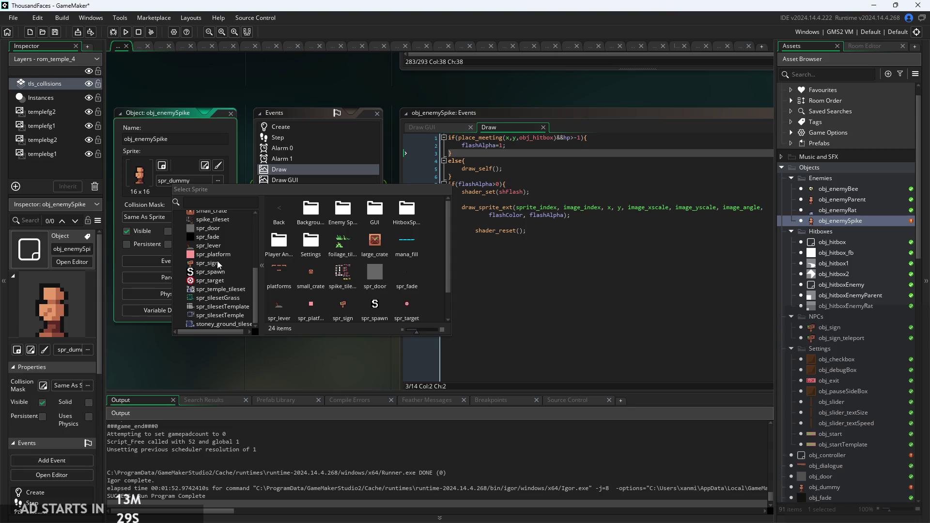
pyautogui.scroll(5, 212, 321)
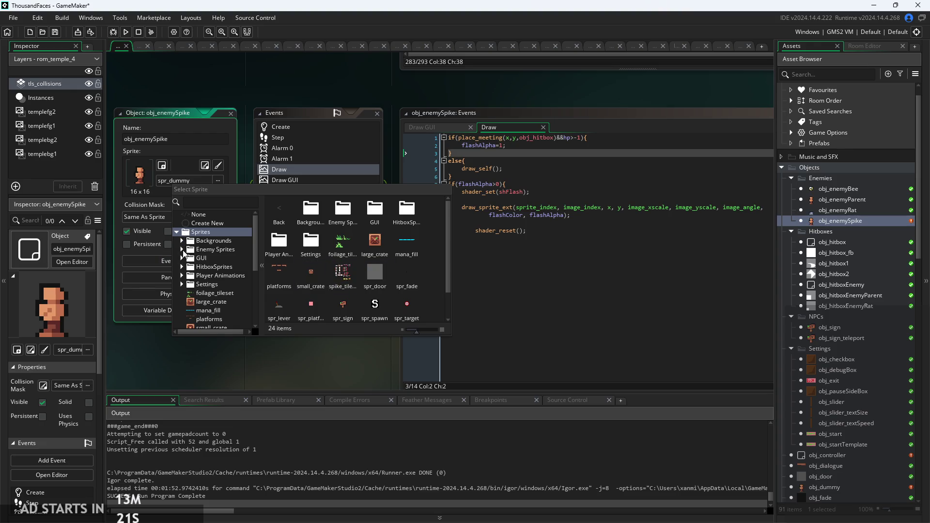
pyautogui.click(182, 249)
pyautogui.click(216, 285)
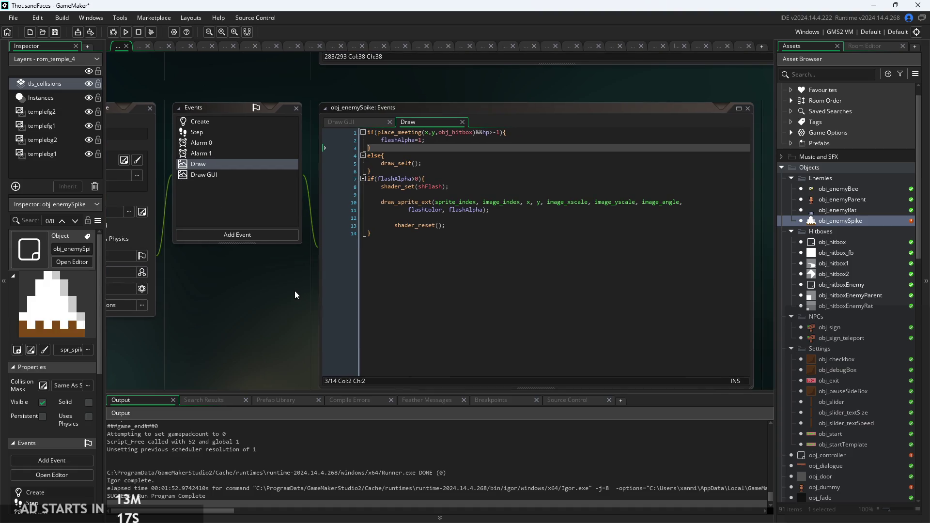
# Open the Create, Step, Alarm 0, Alarm 1, Draw and Draw GUI code tabs, moving Create to the front.
pyautogui.click(369, 124)
pyautogui.click(236, 124)
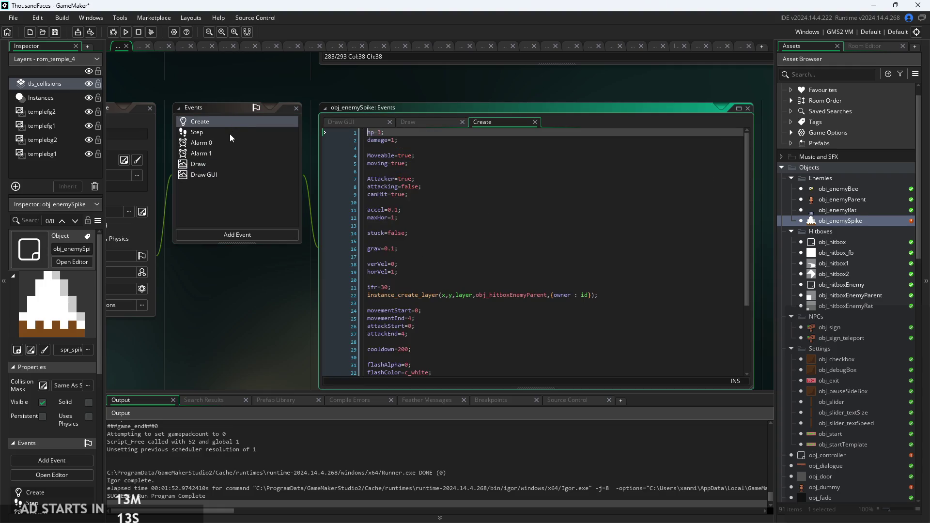
pyautogui.click(230, 133)
pyautogui.click(228, 142)
pyautogui.click(224, 153)
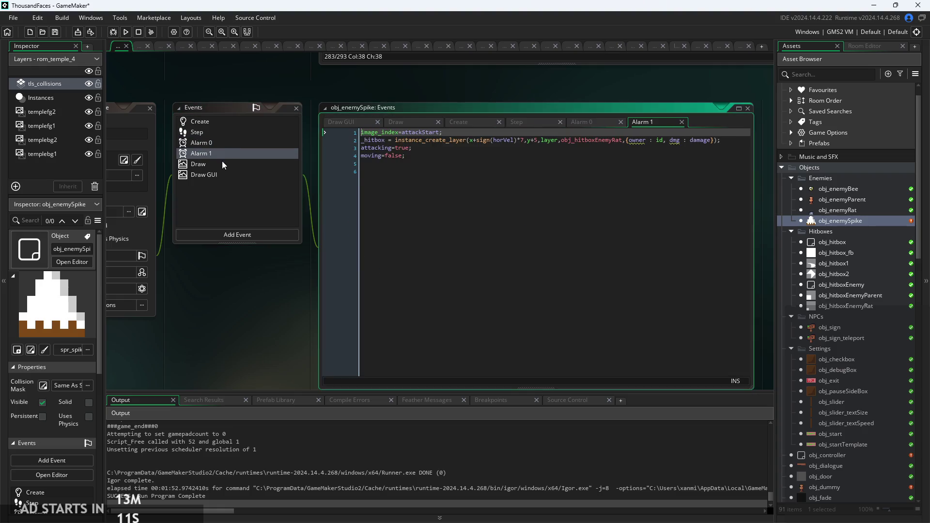
pyautogui.click(220, 164)
pyautogui.click(230, 174)
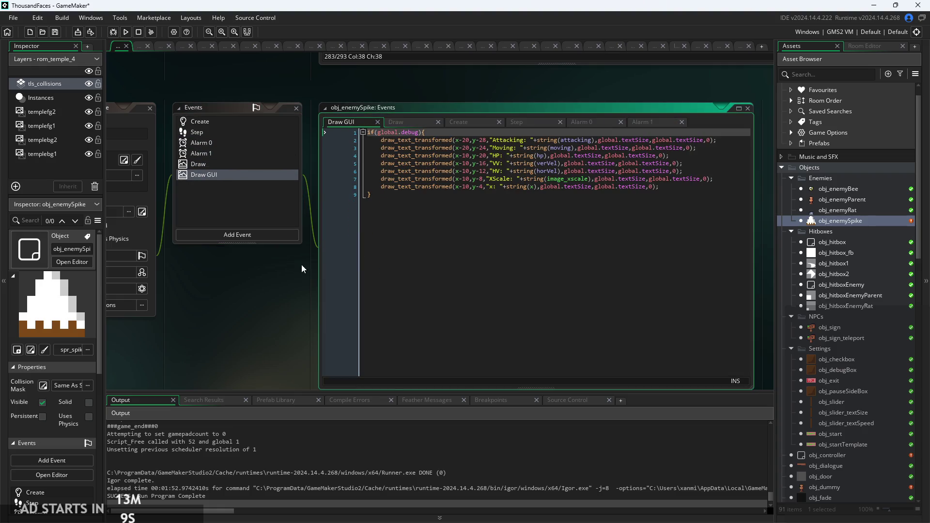
pyautogui.moveTo(320, 251); pyautogui.dragTo(132, 325)
pyautogui.moveTo(336, 152); pyautogui.dragTo(218, 151)
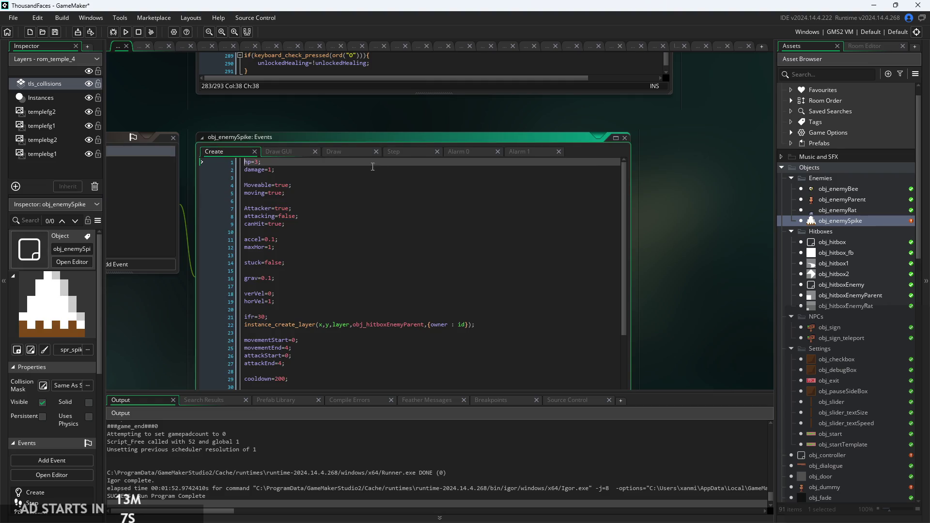
pyautogui.scroll(2, 282, 185)
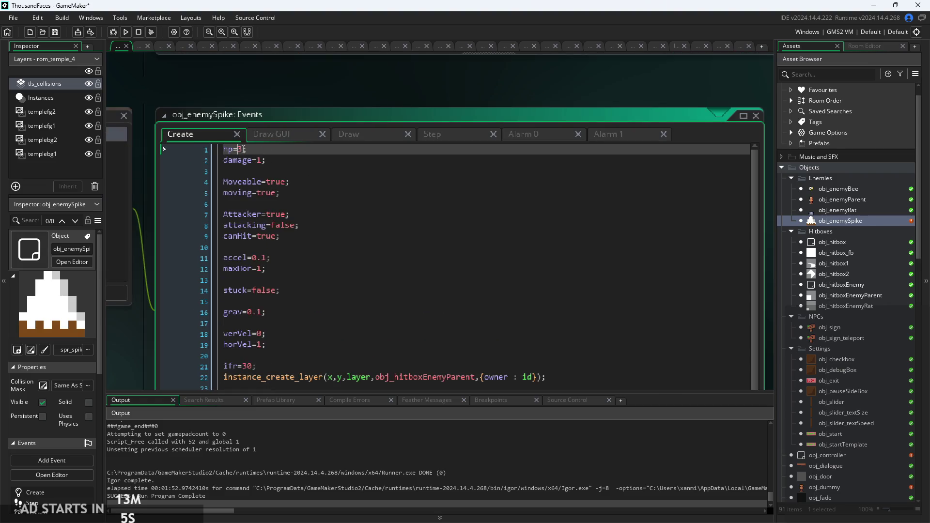
pyautogui.write('-1')
pyautogui.press('Down')
pyautogui.press('Right')
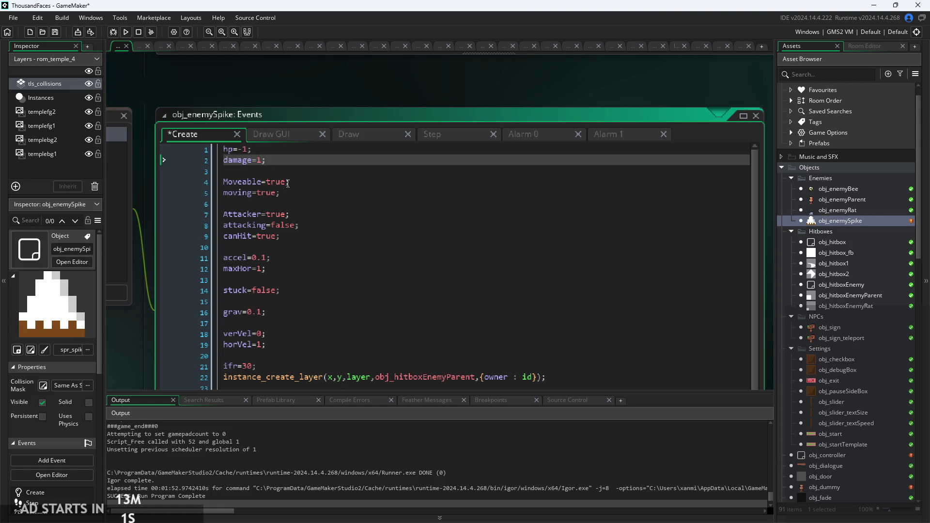
pyautogui.doubleClick(267, 184)
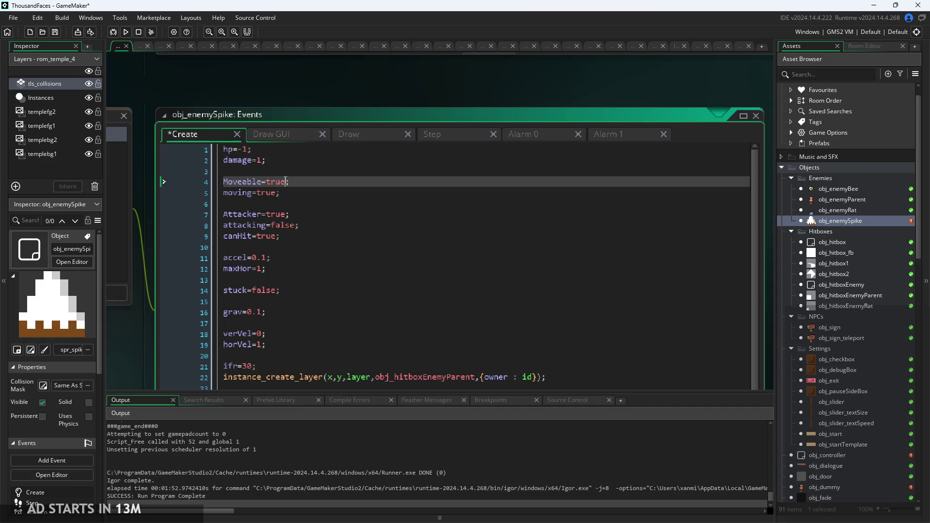
pyautogui.write('fals')
pyautogui.click(269, 195)
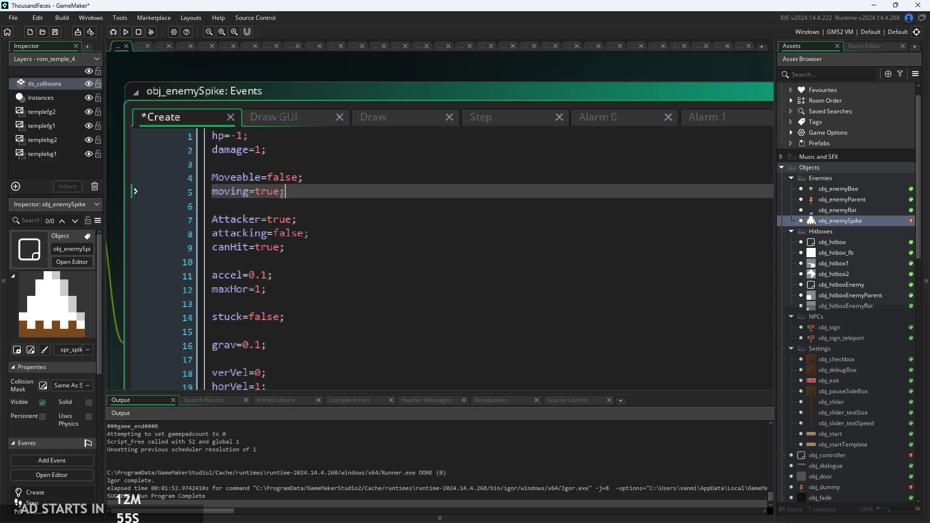
pyautogui.doubleClick(267, 192)
pyautogui.write('false')
pyautogui.click(310, 233)
pyautogui.click(315, 219)
pyautogui.click(318, 232)
pyautogui.scroll(-1, 317, 231)
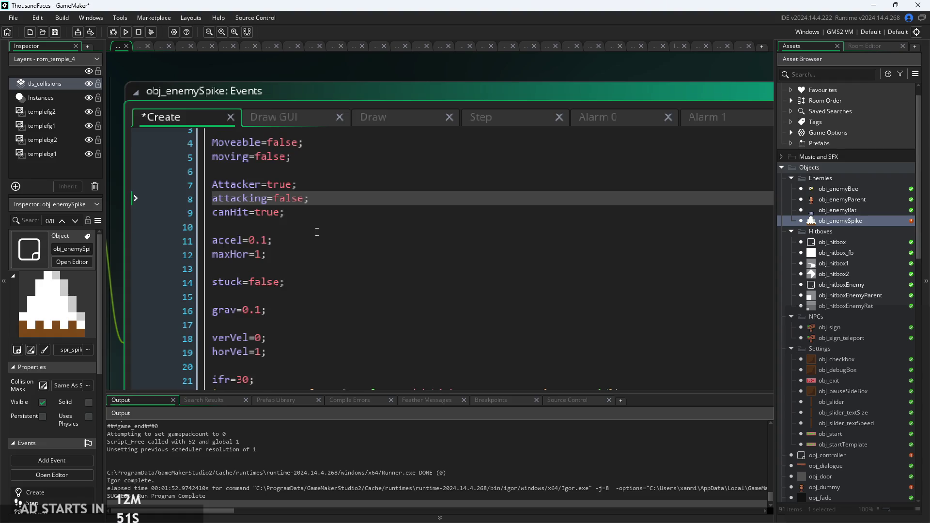
pyautogui.click(305, 214)
pyautogui.press('Right')
pyautogui.press('Right')
pyautogui.scroll(-1, 272, 208)
pyautogui.click(281, 204)
pyautogui.press('Down')
pyautogui.press('Up')
pyautogui.press('BackSpace')
pyautogui.press('BackSpace')
pyautogui.press('Down')
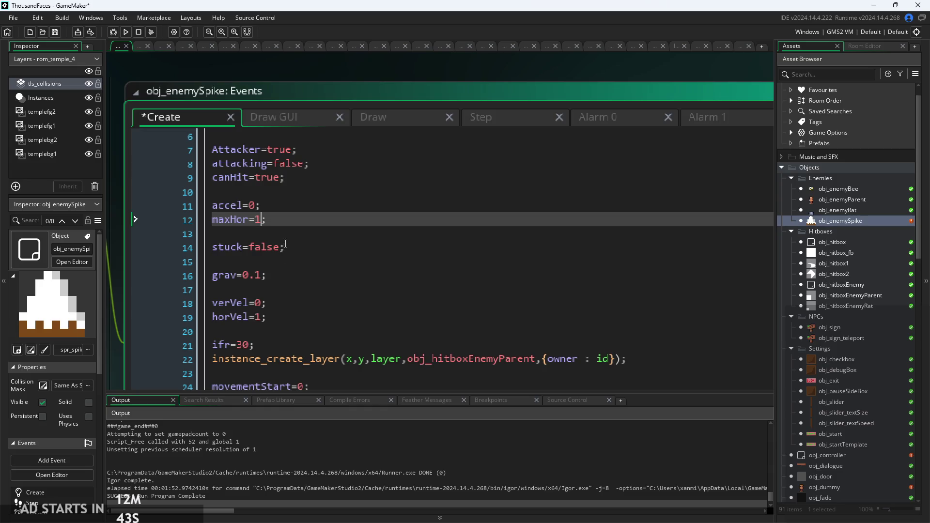
pyautogui.click(262, 275)
pyautogui.press('BackSpace')
pyautogui.press('BackSpace')
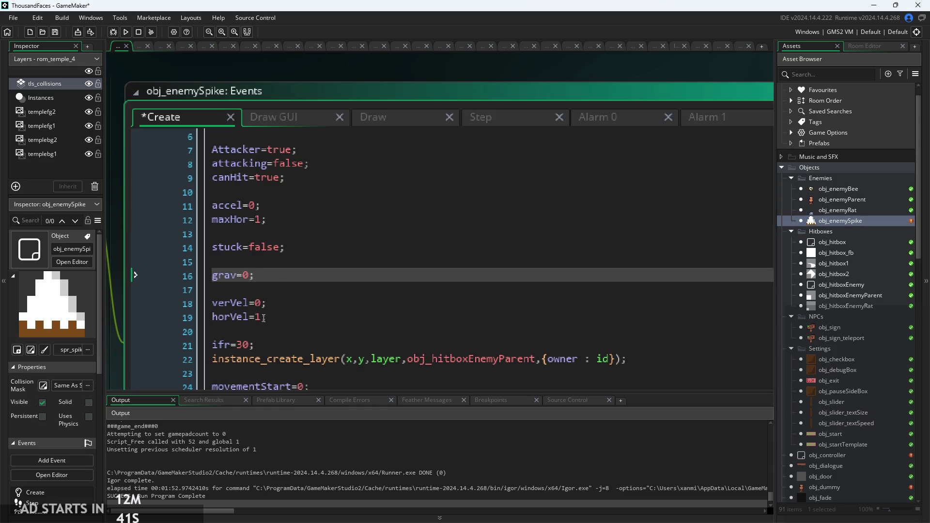
pyautogui.click(263, 318)
pyautogui.press('BackSpace')
pyautogui.write('0')
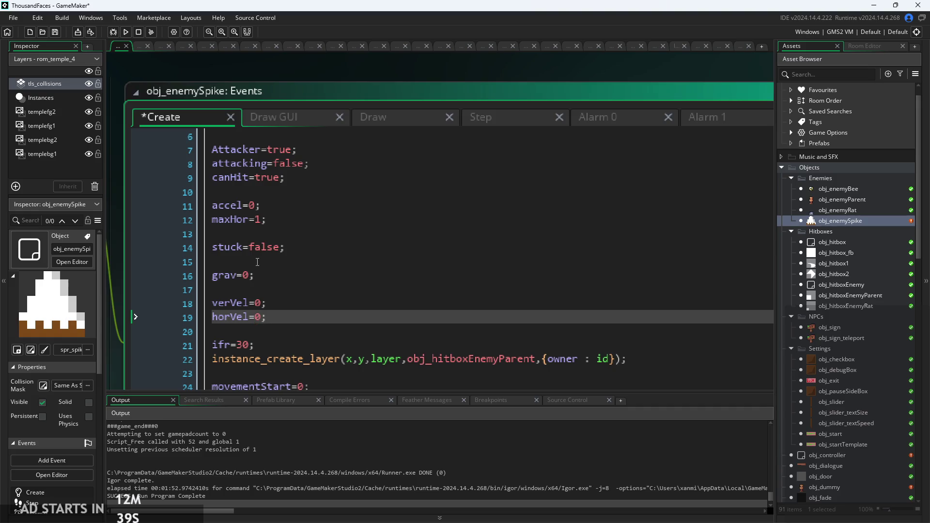
pyautogui.click(267, 219)
pyautogui.click(286, 248)
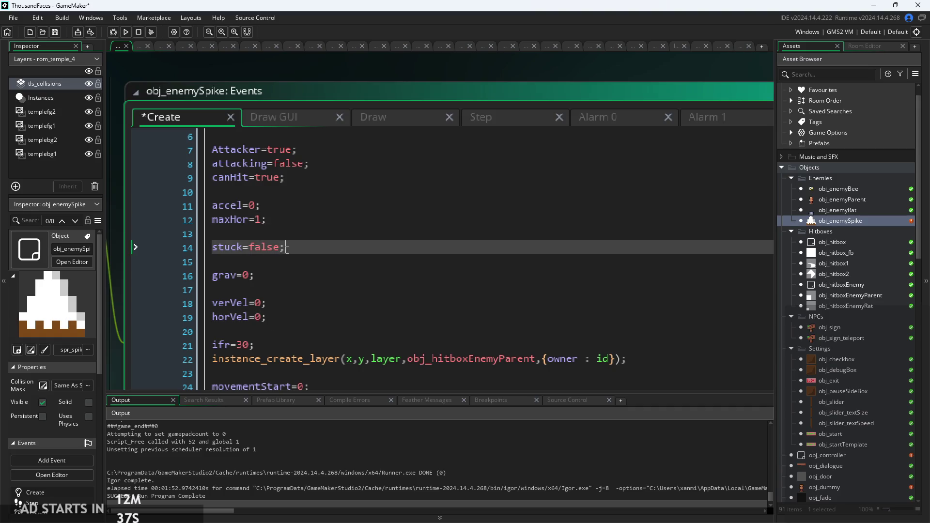
pyautogui.click(264, 220)
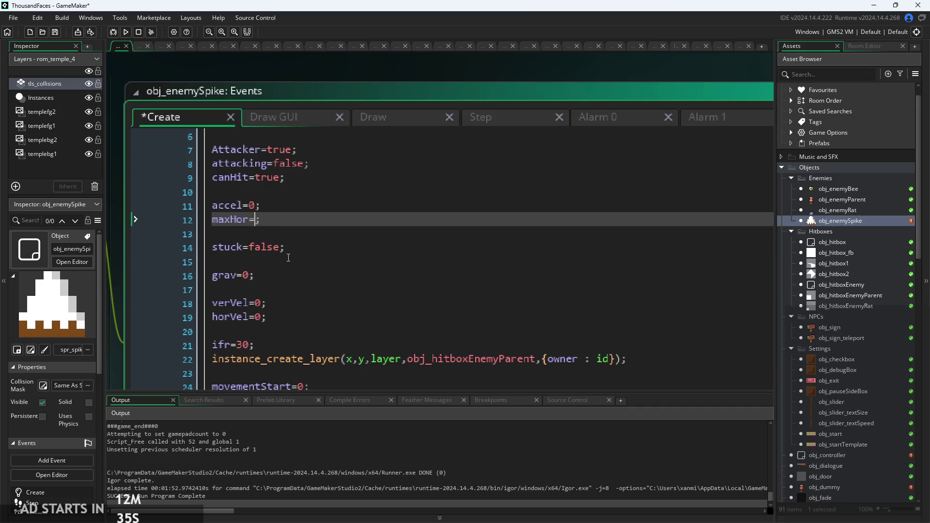
pyautogui.click(315, 247)
pyautogui.scroll(-2, 316, 248)
pyautogui.moveTo(303, 254)
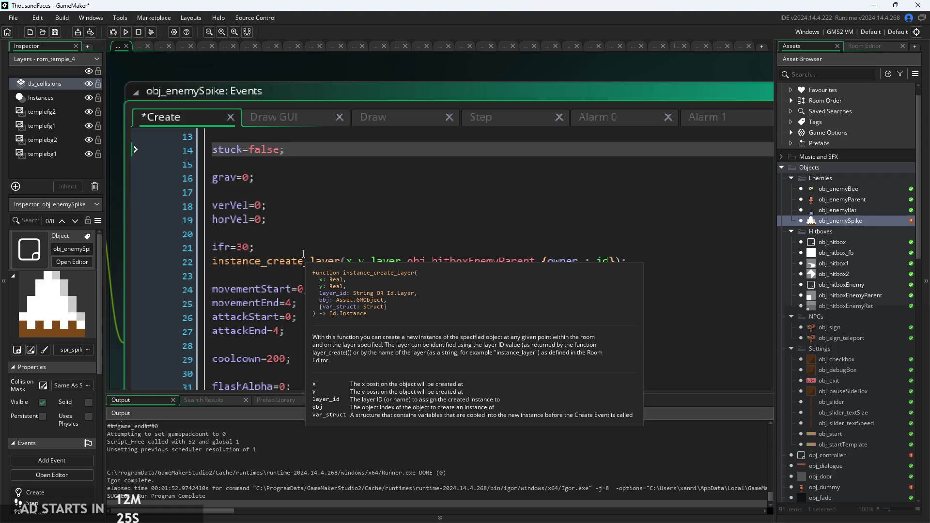
pyautogui.press('Escape')
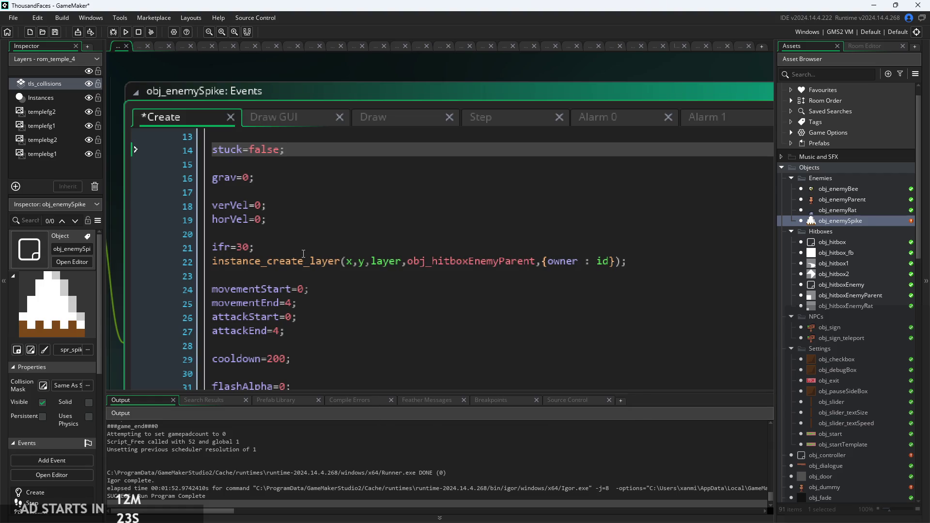
pyautogui.click(310, 238)
pyautogui.click(318, 252)
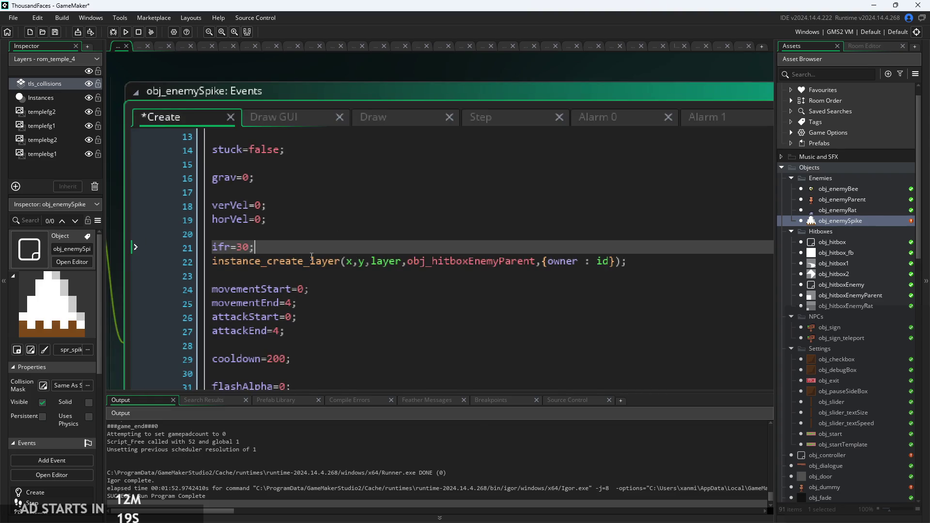
pyautogui.click(530, 276)
# Make the Create event spawn obj_hitboxEnemyRat instead of obj_hitboxEnemyParent, and save.
pyautogui.moveTo(535, 262); pyautogui.dragTo(502, 264)
pyautogui.moveTo(502, 267)
pyautogui.write('Rat')
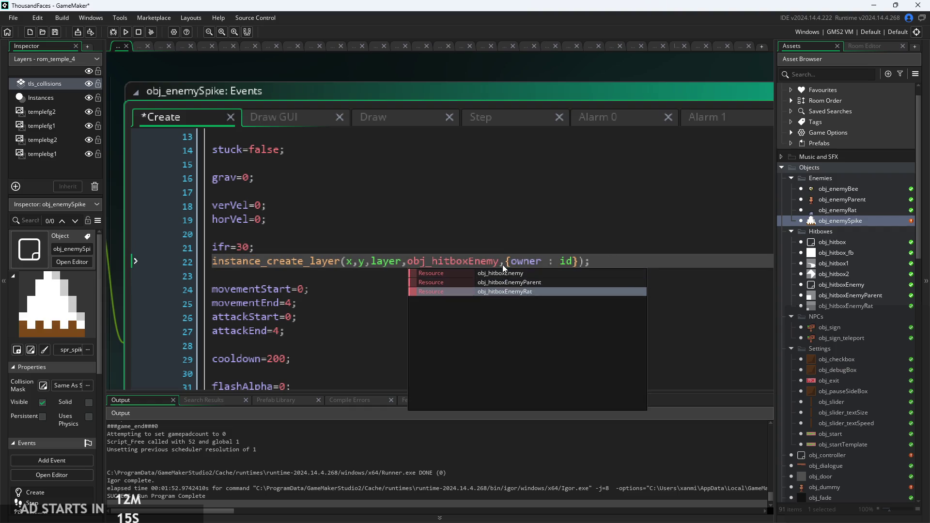
pyautogui.click(499, 276)
pyautogui.hotkey('ctrl', 's')
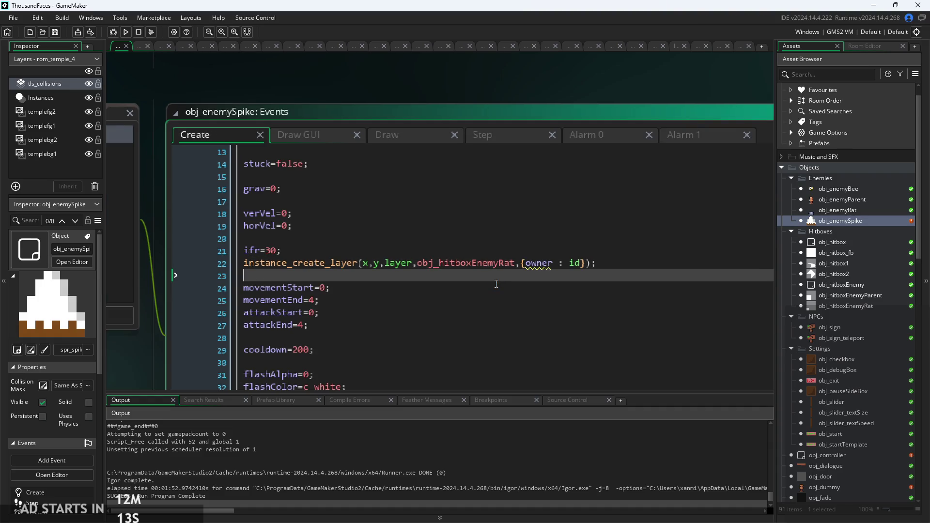
# Change the movementEnd and attackEnd values from 4 to 0.
pyautogui.scroll(-2, 155, 355)
pyautogui.click(335, 201)
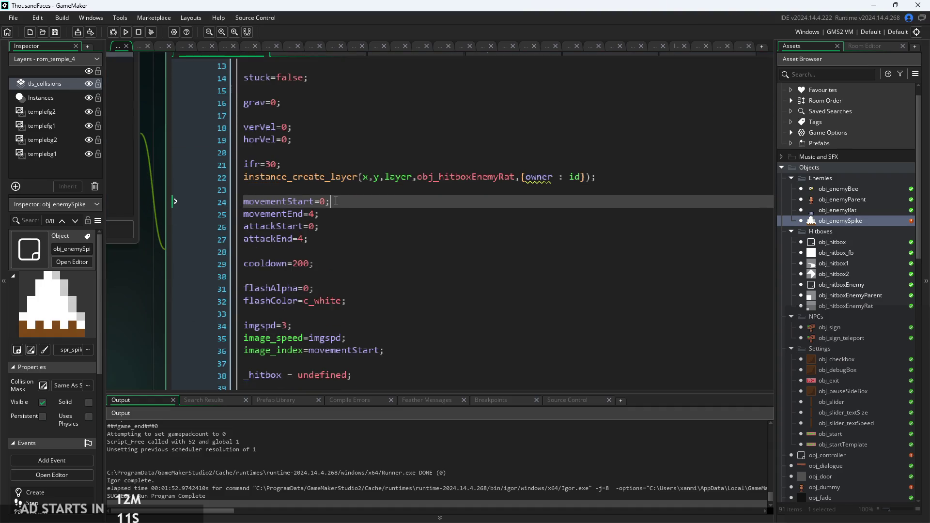
pyautogui.click(317, 215)
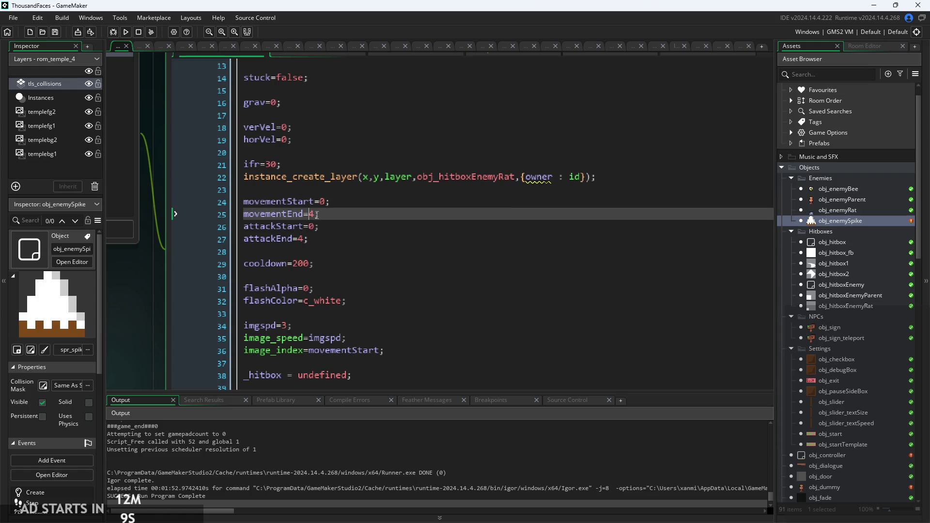
pyautogui.write('0')
pyautogui.press('Down')
pyautogui.press('Down')
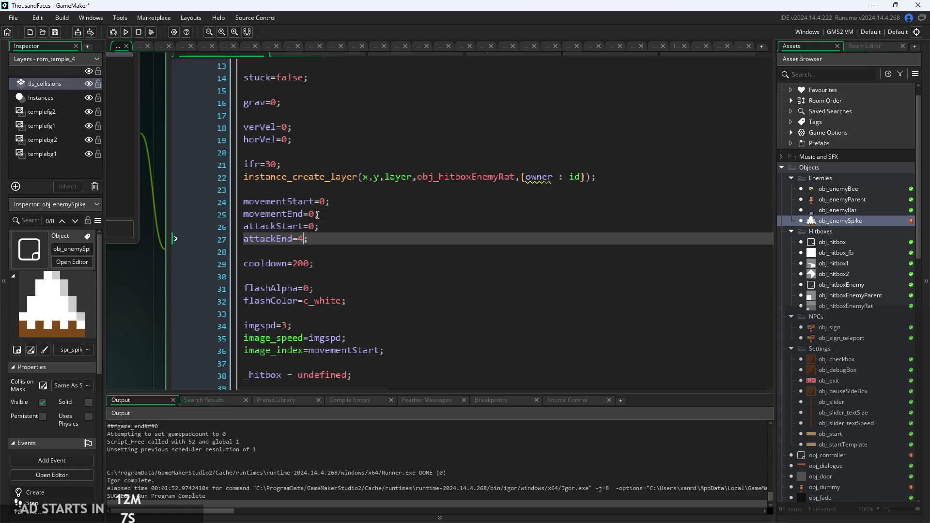
pyautogui.press('BackSpace')
pyautogui.write('0')
pyautogui.click(315, 276)
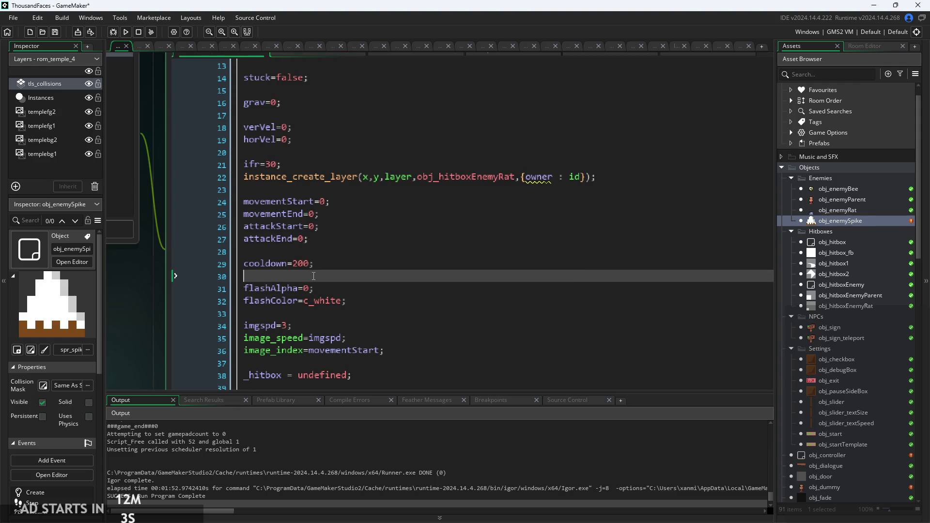
pyautogui.scroll(-1, 314, 276)
pyautogui.scroll(2, 149, 243)
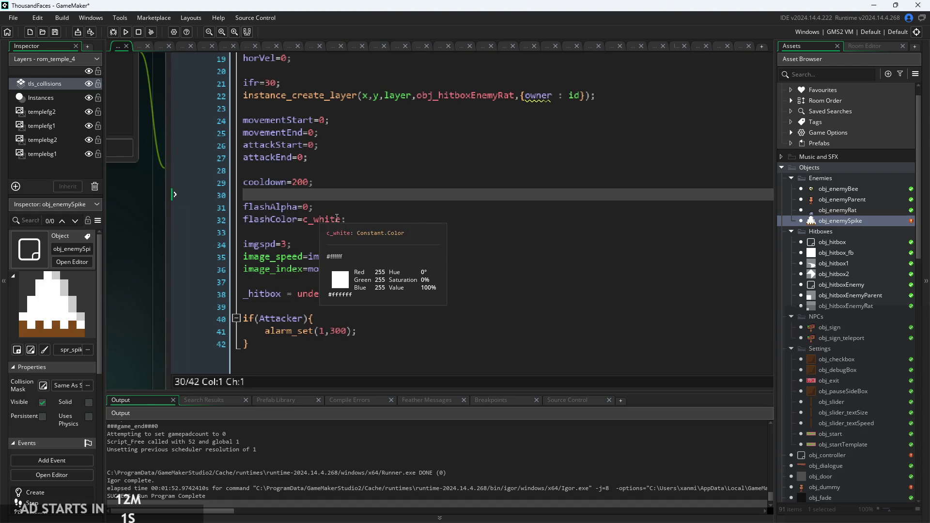
pyautogui.scroll(-1, 324, 265)
pyautogui.scroll(3, 153, 263)
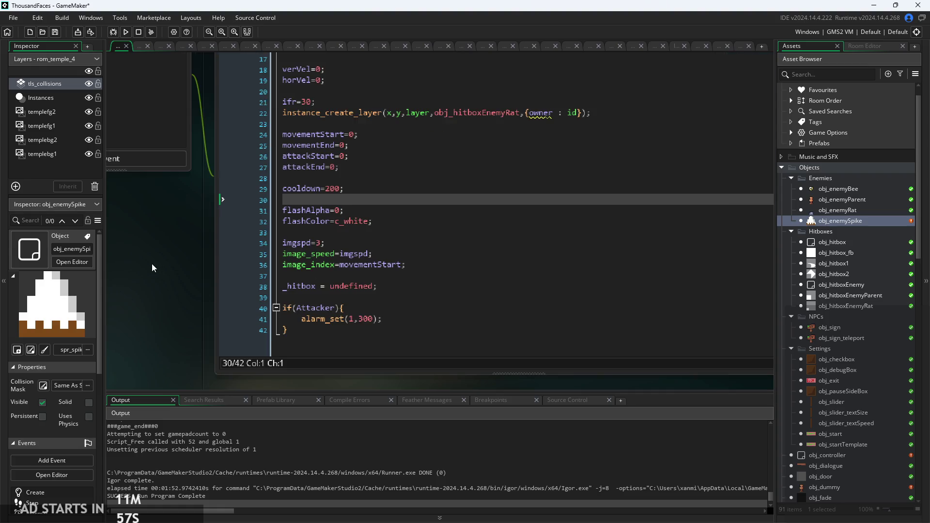
# Change Attacker from true to false.
pyautogui.click(367, 309)
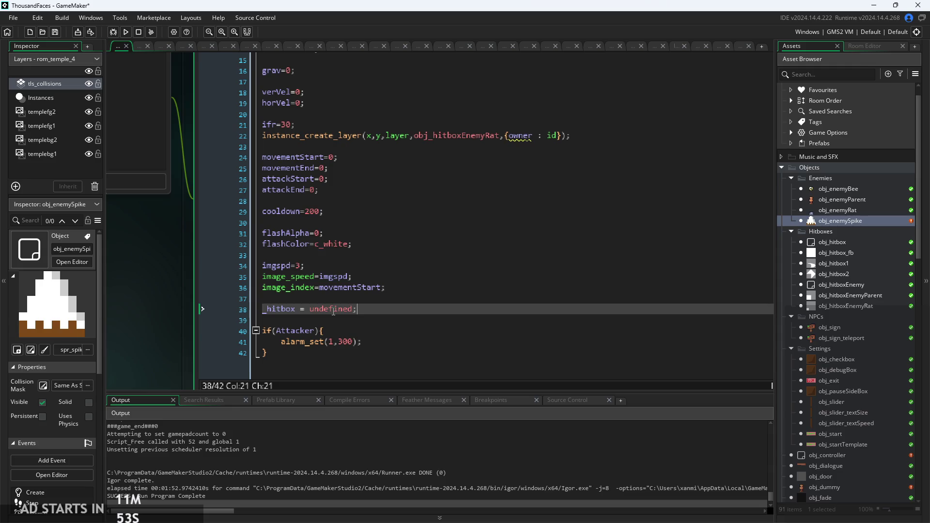
pyautogui.scroll(4, 333, 311)
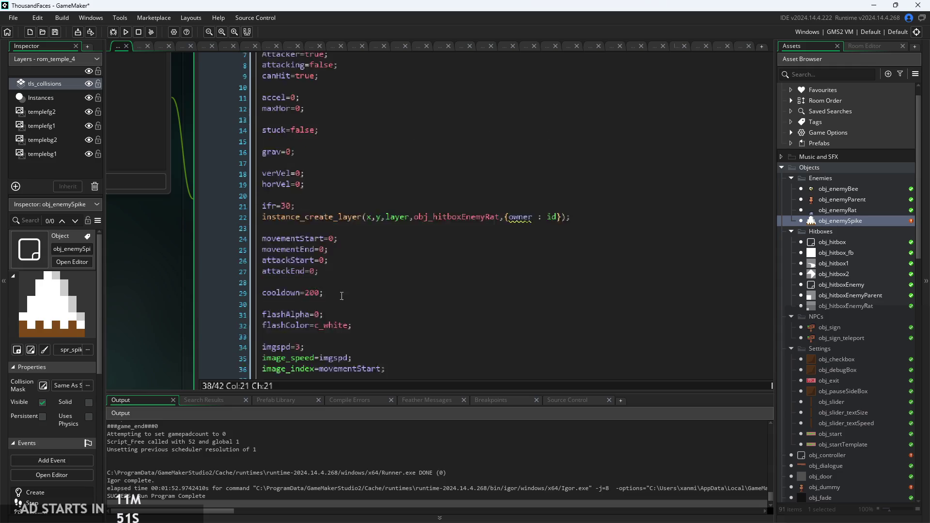
pyautogui.keyDown('ctrl'); pyautogui.scroll(2, 323, 104); pyautogui.keyUp('ctrl')
pyautogui.moveTo(323, 104); pyautogui.dragTo(297, 106)
pyautogui.write('false')
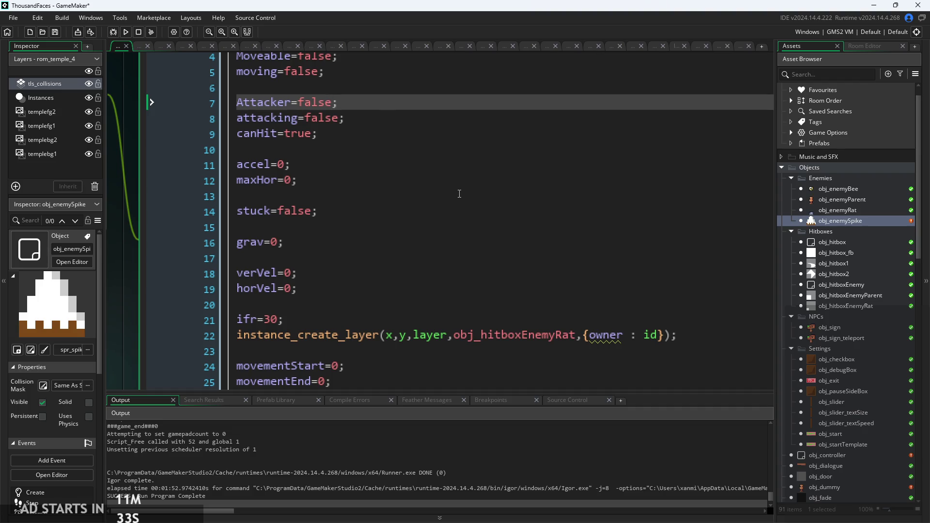
# Change imgspd from 3 to 0.
pyautogui.click(412, 210)
pyautogui.scroll(-2, 383, 214)
pyautogui.scroll(-3, 383, 214)
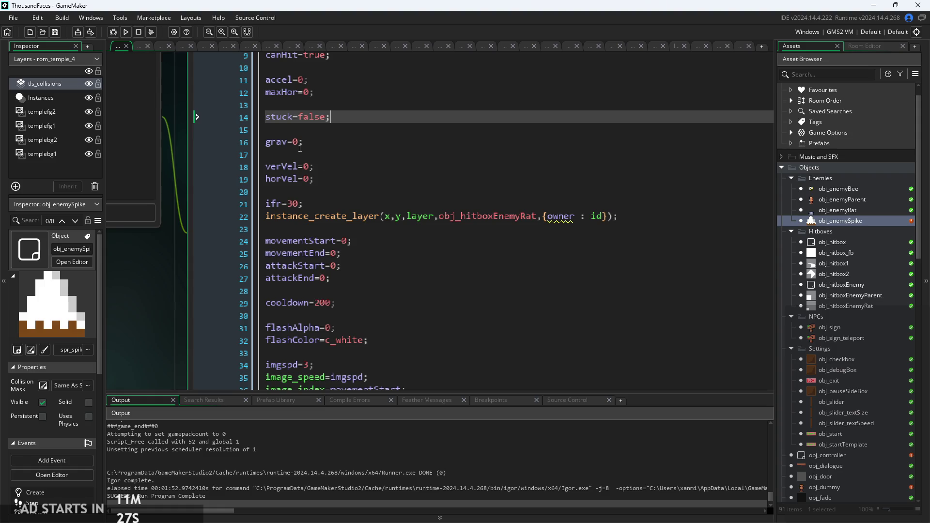
pyautogui.scroll(-2, 448, 201)
pyautogui.scroll(1, 490, 211)
pyautogui.click(505, 282)
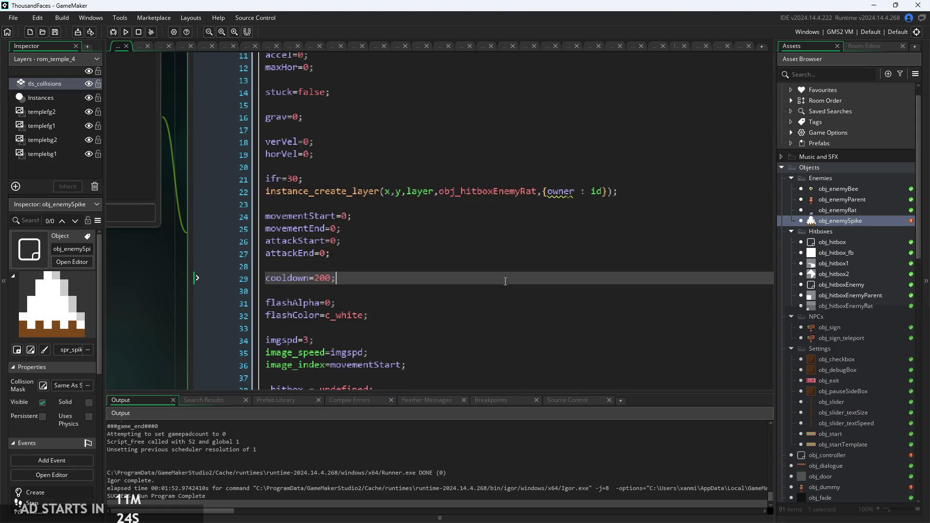
pyautogui.scroll(-3, 149, 292)
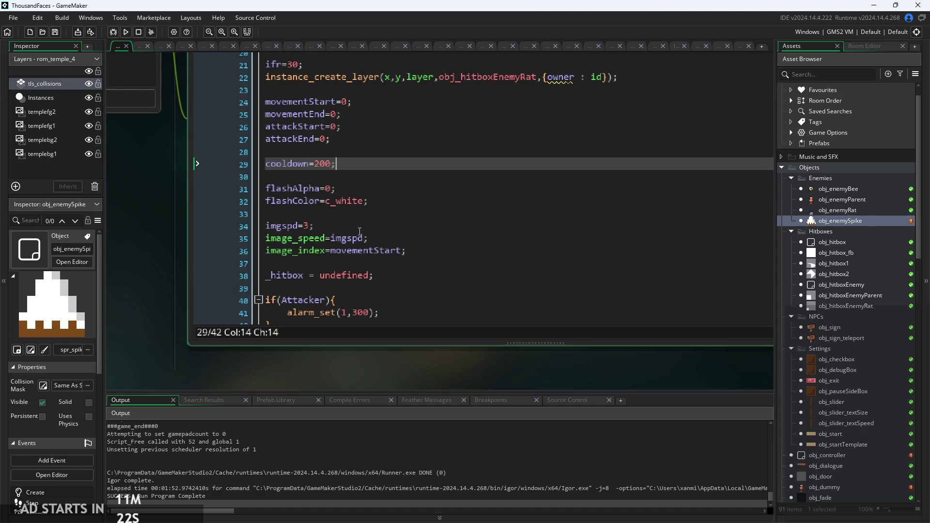
pyautogui.click(311, 225)
pyautogui.press('BackSpace')
pyautogui.write('0')
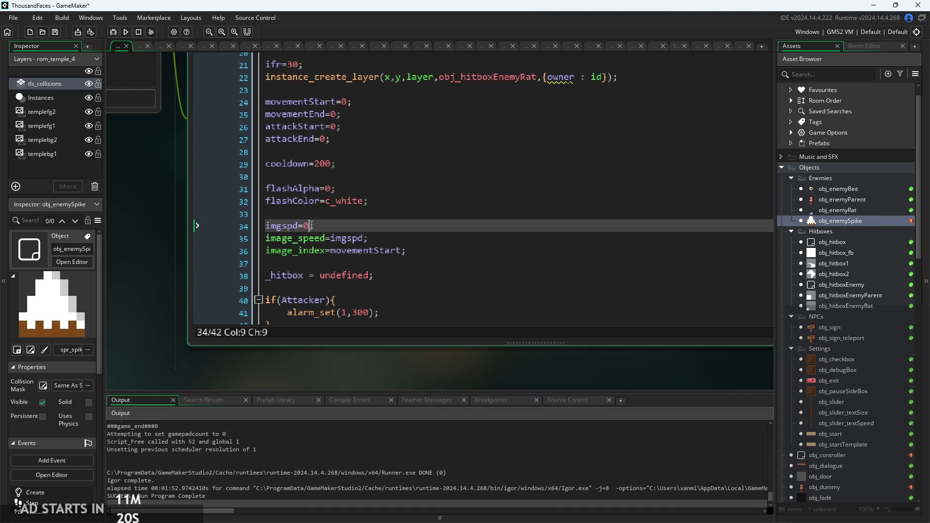
# Review the rest of the spike's Create code, then switch to its Draw GUI event.
pyautogui.click(407, 250)
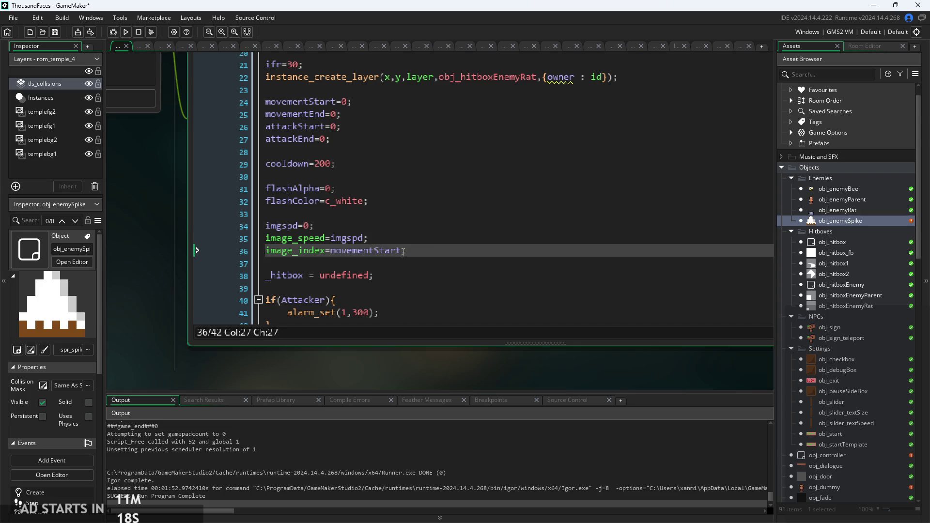
pyautogui.scroll(-1, 412, 250)
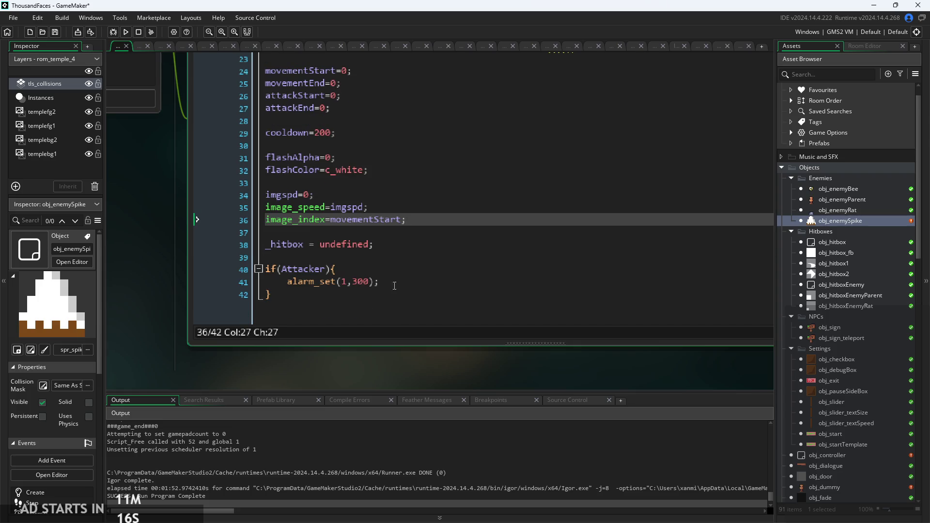
pyautogui.scroll(-2, 170, 266)
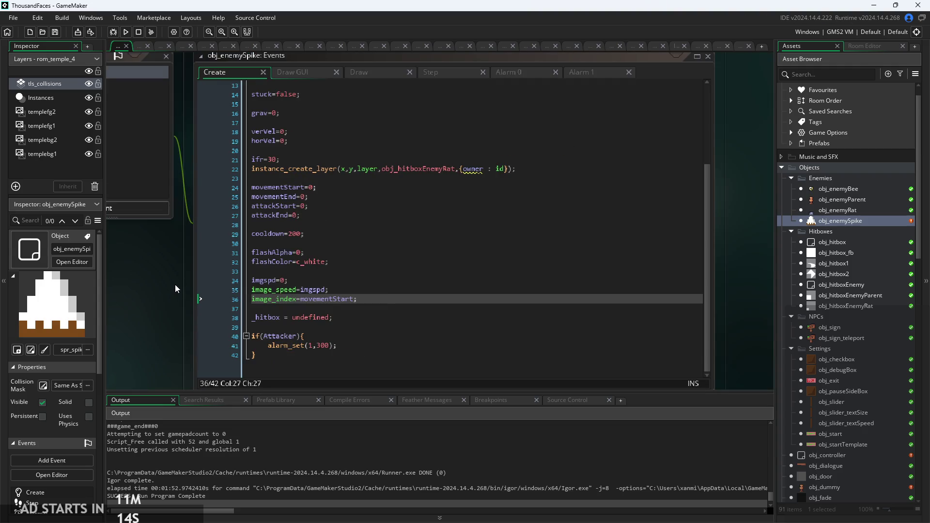
pyautogui.moveTo(268, 320)
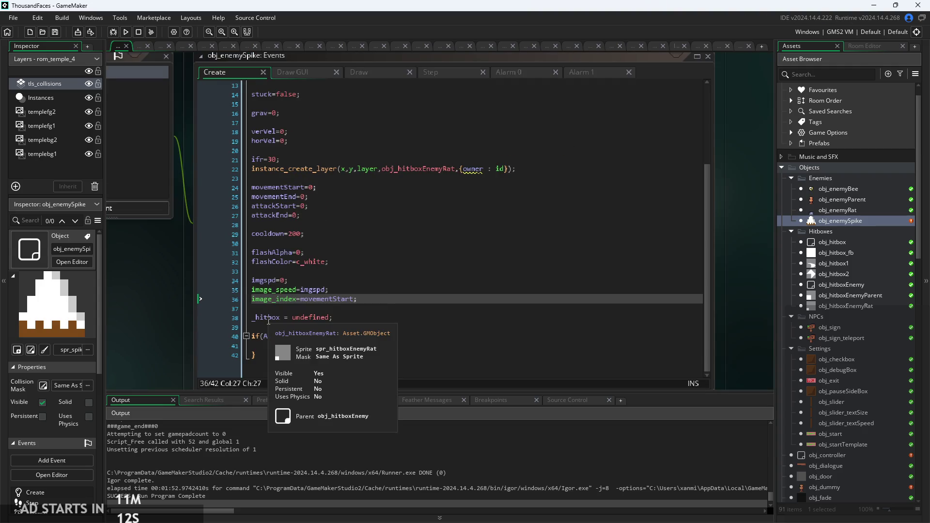
pyautogui.click(299, 72)
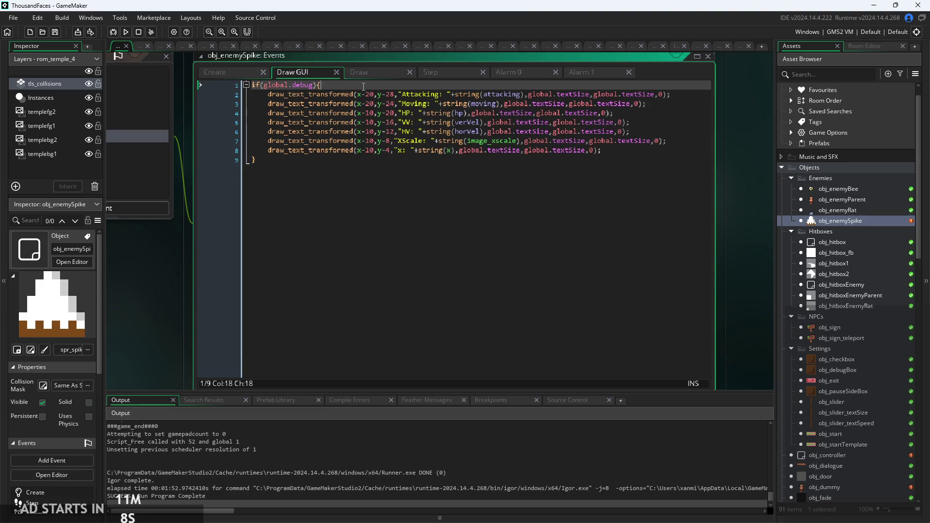
# Inspect the spike's Draw event code, checking flashAlpha and the place_meeting brackets.
pyautogui.click(364, 74)
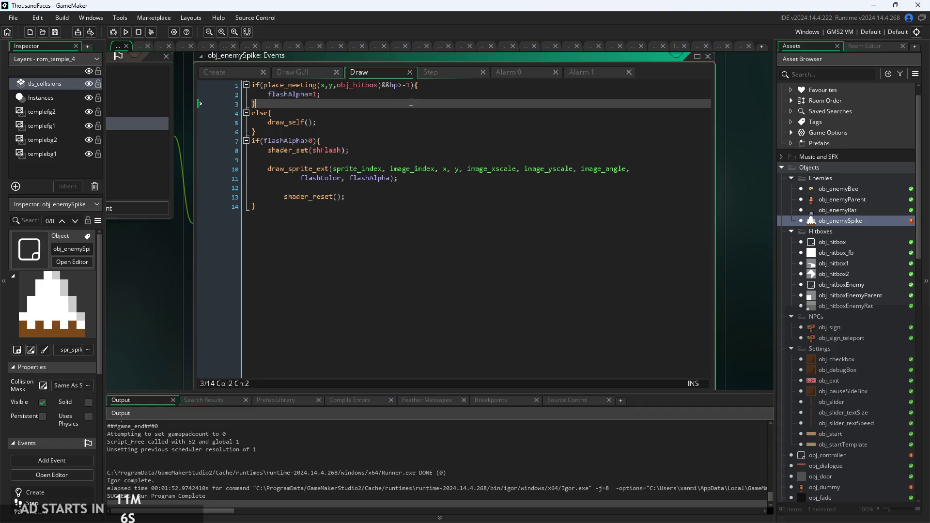
pyautogui.click(419, 86)
pyautogui.click(419, 93)
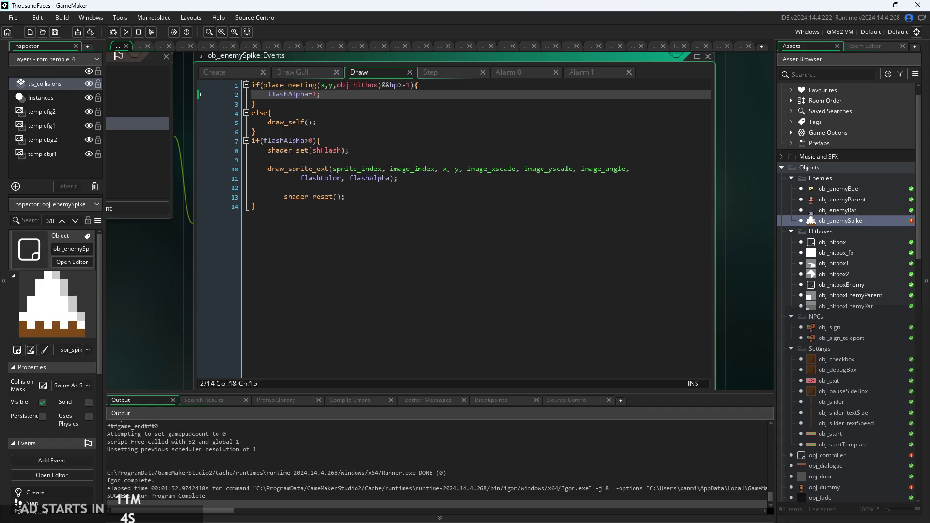
pyautogui.scroll(2, 146, 356)
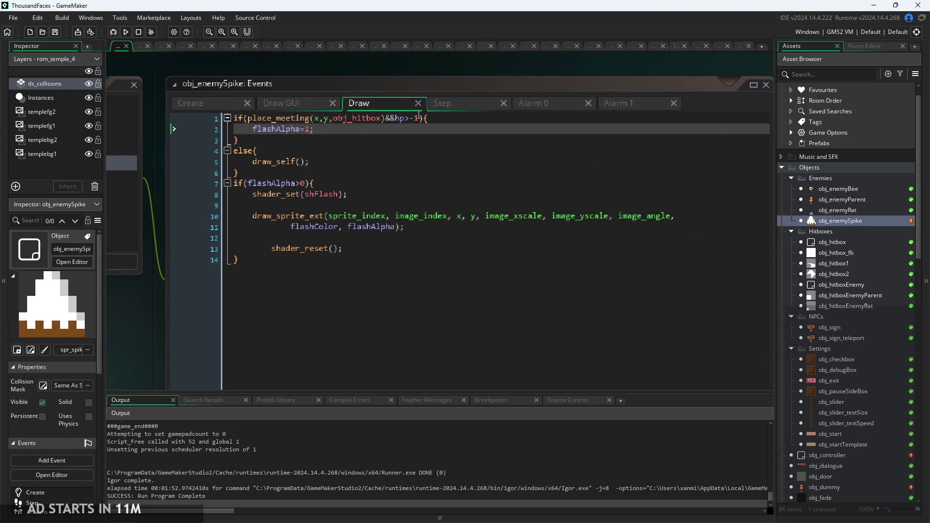
pyautogui.click(420, 119)
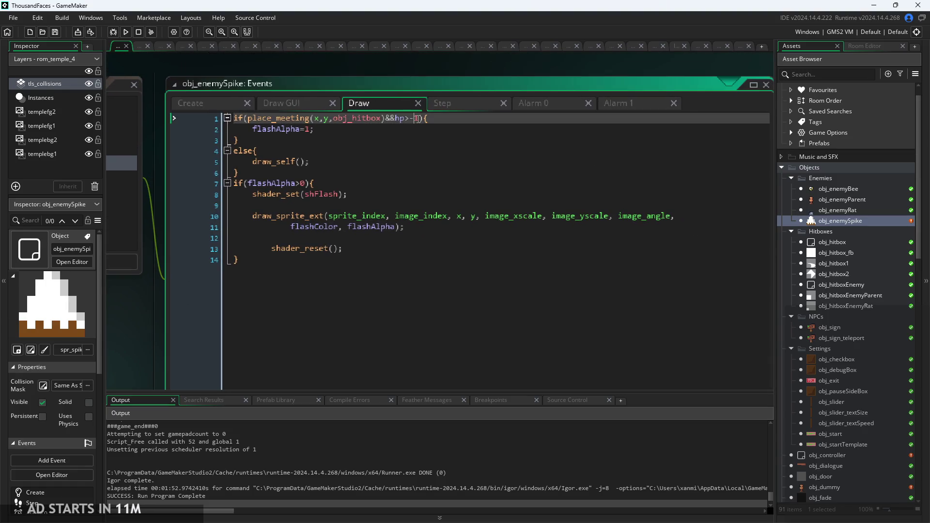
# Playtest the game from the spike's Create event, then open rom_temple_1.
pyautogui.click(220, 103)
pyautogui.click(126, 32)
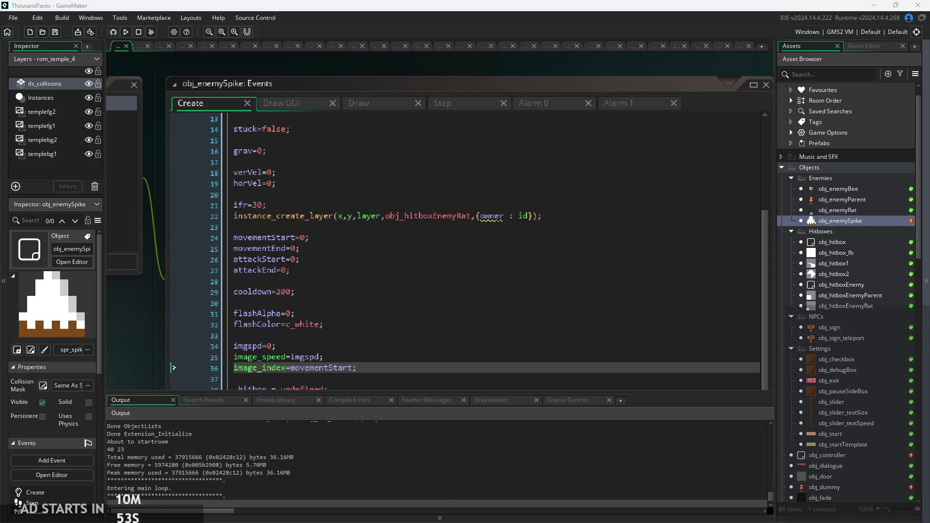
pyautogui.scroll(-8, 837, 450)
pyautogui.scroll(-4, 837, 449)
pyautogui.doubleClick(844, 292)
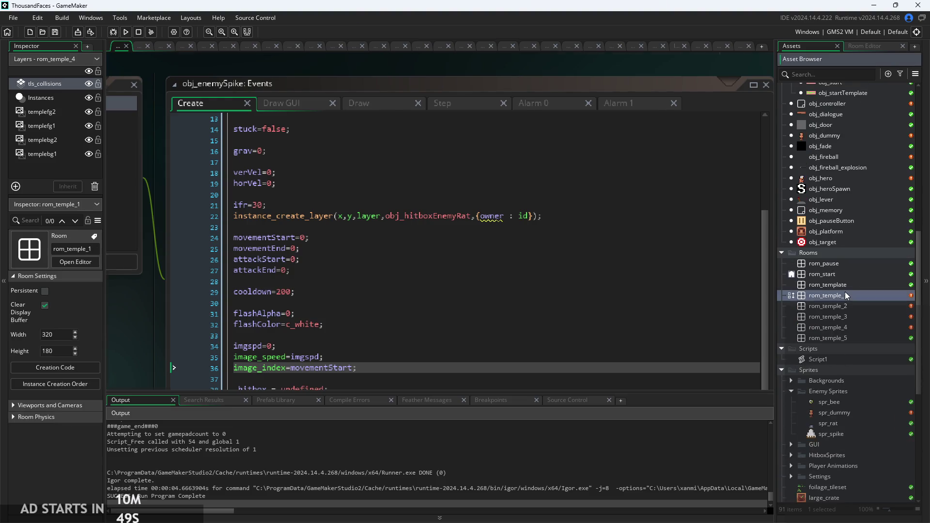
# Place an obj_enemySpike on the floor near the rat and turn off grid snapping.
pyautogui.click(793, 47)
pyautogui.scroll(5, 852, 156)
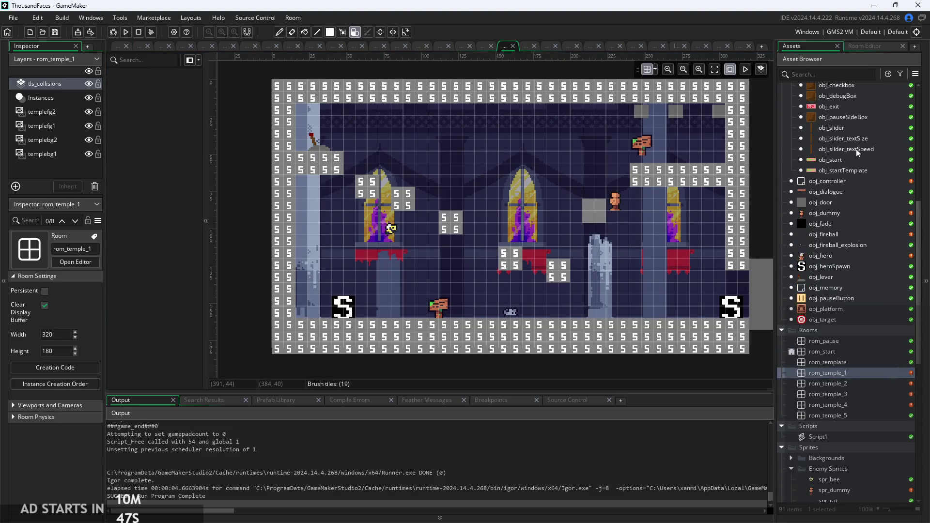
pyautogui.scroll(1, 853, 156)
pyautogui.moveTo(832, 161)
pyautogui.mouseDown()
pyautogui.moveTo(453, 325)
pyautogui.moveTo(479, 307)
pyautogui.mouseUp()
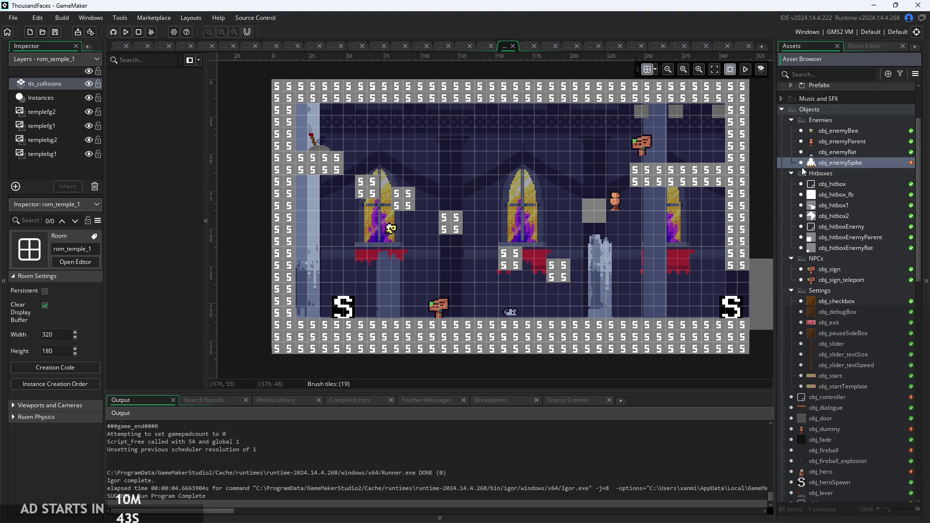
pyautogui.click(34, 100)
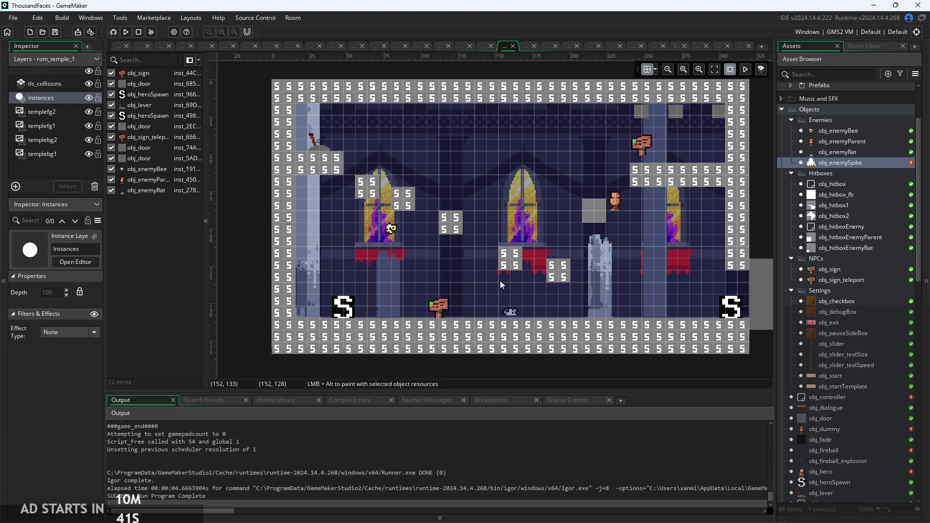
pyautogui.scroll(3, 501, 279)
pyautogui.moveTo(832, 164)
pyautogui.mouseDown()
pyautogui.moveTo(852, 173)
pyautogui.moveTo(487, 310)
pyautogui.moveTo(606, 326)
pyautogui.moveTo(588, 317)
pyautogui.mouseUp()
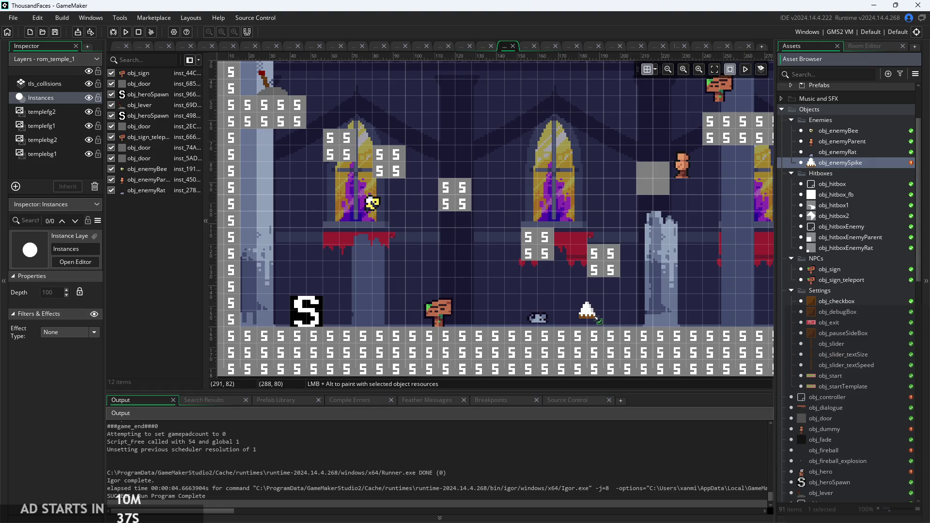
pyautogui.click(656, 70)
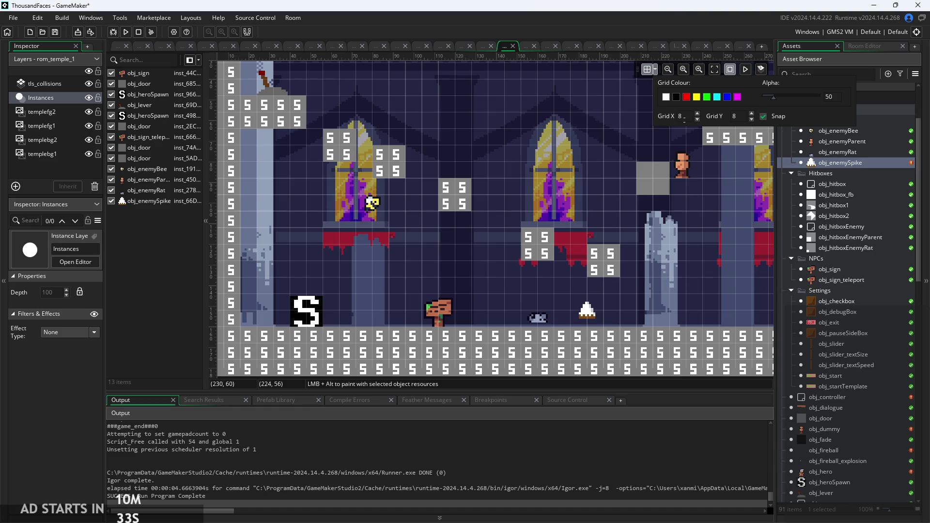
pyautogui.click(763, 117)
# Paste copies of the spike until four spikes stand on the floor.
pyautogui.click(586, 318)
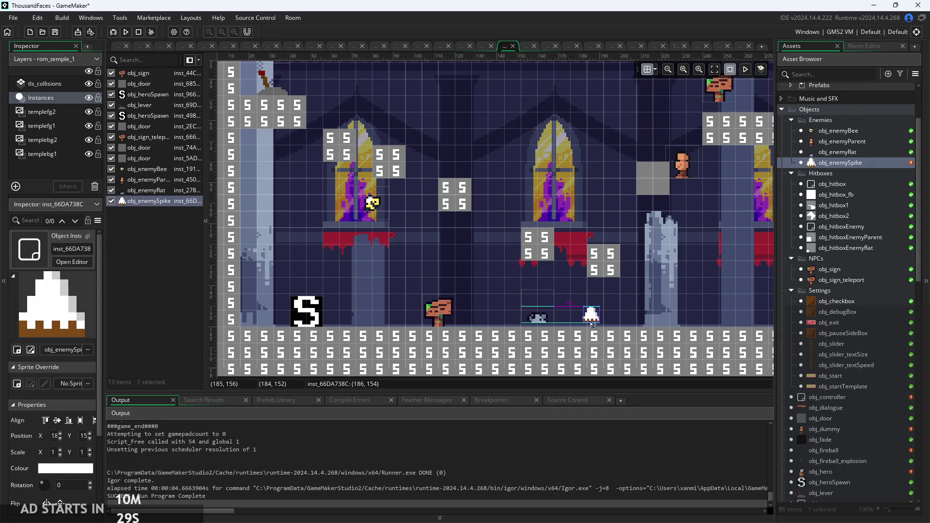
pyautogui.scroll(4, 583, 319)
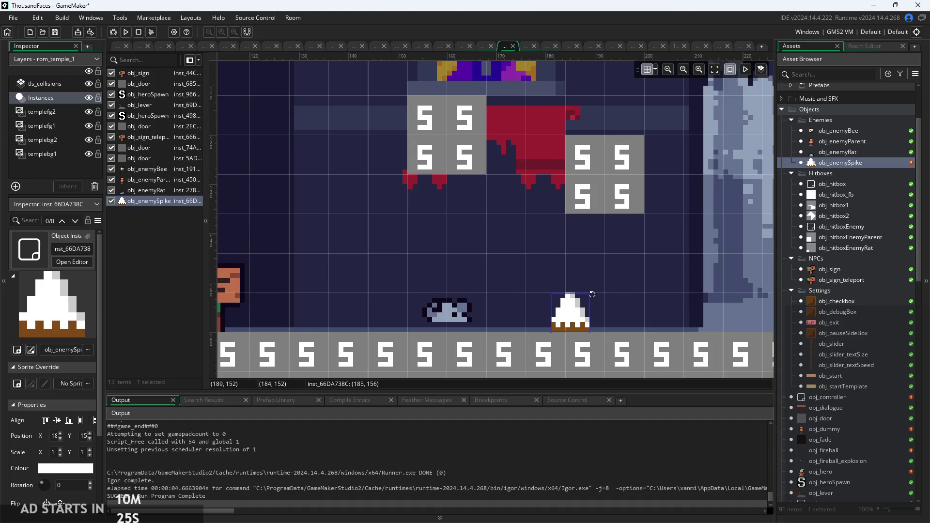
pyautogui.hotkey('ctrl', 'v')
pyautogui.moveTo(614, 131); pyautogui.dragTo(612, 319)
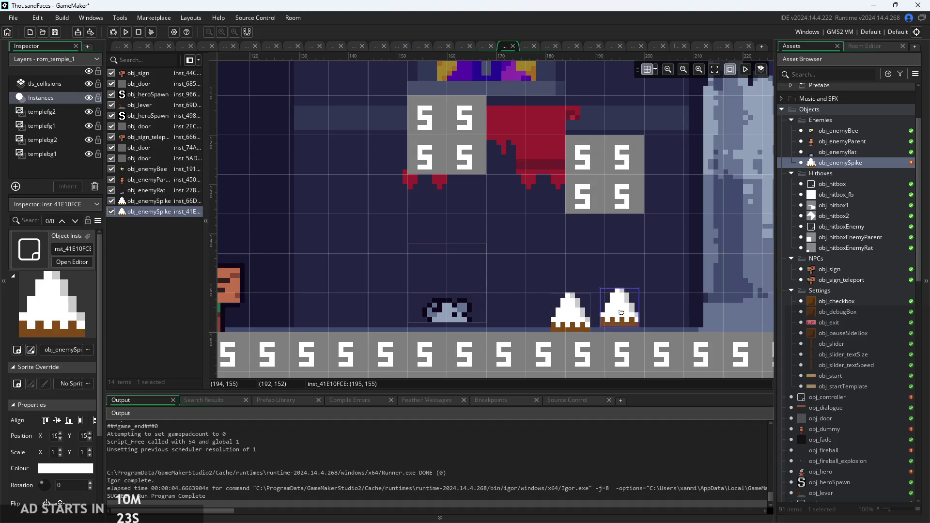
pyautogui.keyDown('ctrl'); pyautogui.click(583, 322); pyautogui.keyUp('ctrl')
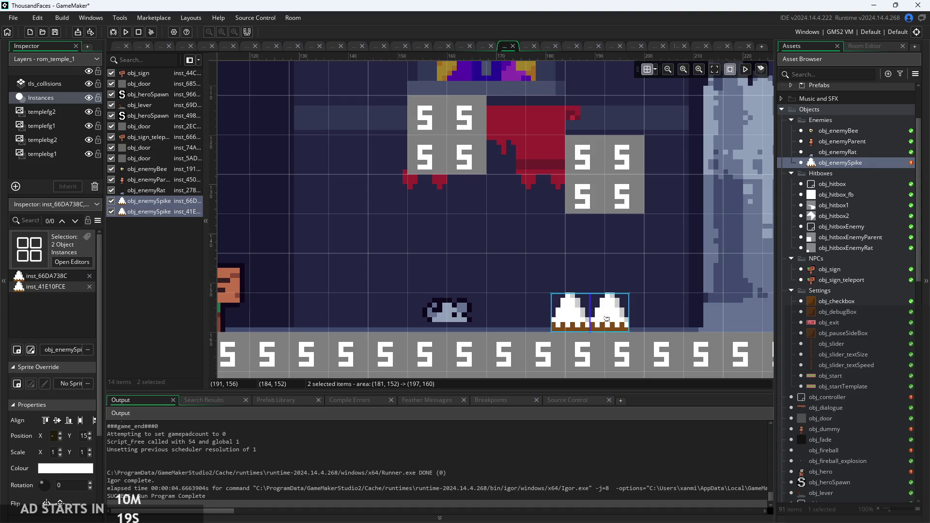
pyautogui.hotkey('ctrl', 'v')
pyautogui.moveTo(632, 131)
pyautogui.mouseDown()
pyautogui.moveTo(659, 310)
pyautogui.moveTo(673, 313)
pyautogui.mouseUp()
pyautogui.click(664, 274)
# Shift the four spikes into a row just right of the rat.
pyautogui.scroll(-3, 664, 274)
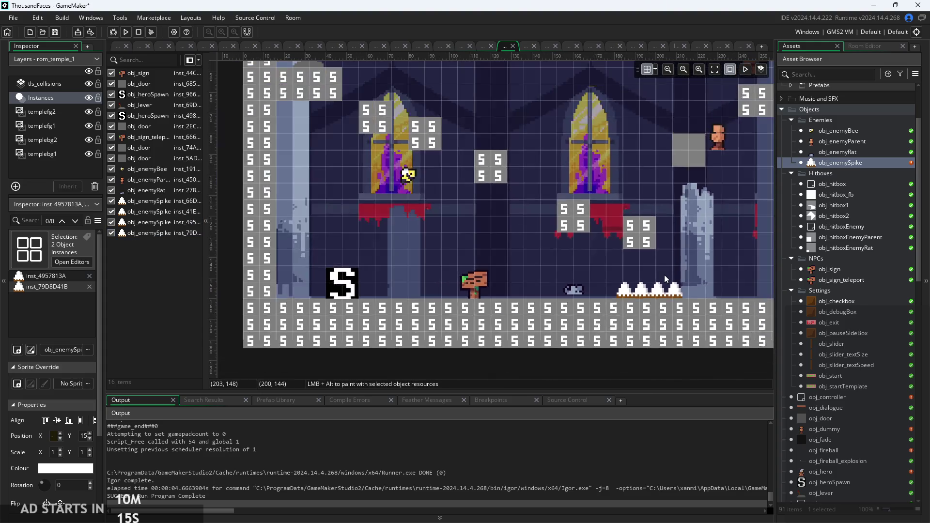
pyautogui.moveTo(664, 274); pyautogui.dragTo(555, 270)
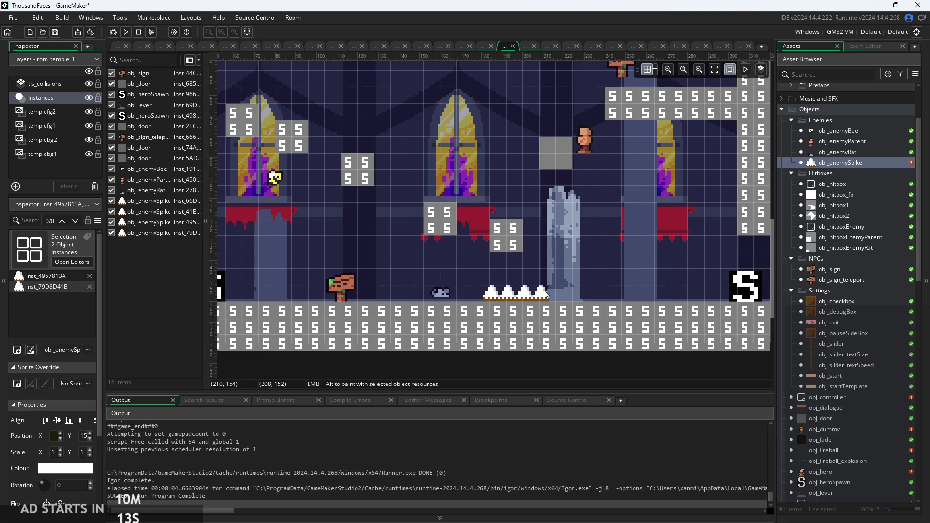
pyautogui.click(486, 295)
pyautogui.click(543, 297)
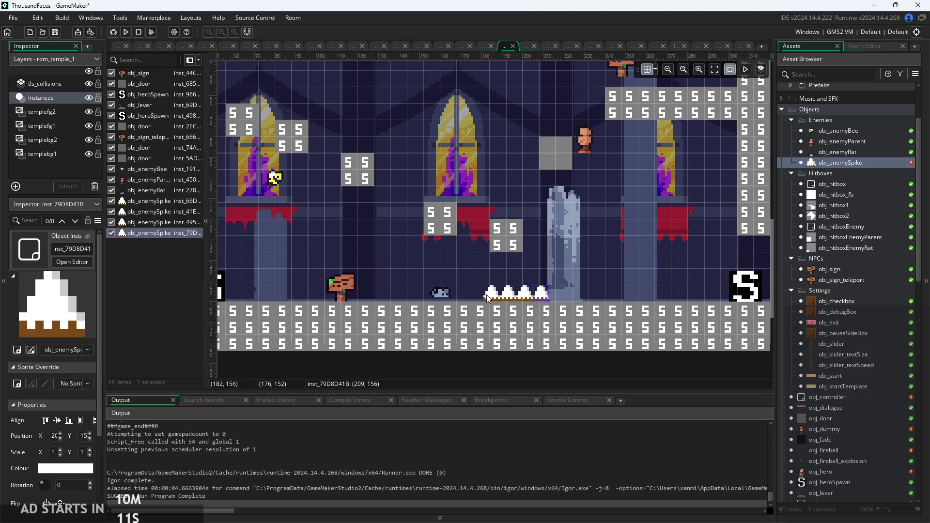
pyautogui.keyDown('ctrl'); pyautogui.click(486, 295); pyautogui.keyUp('ctrl')
pyautogui.moveTo(486, 295); pyautogui.dragTo(633, 294)
pyautogui.keyDown('ctrl'); pyautogui.click(514, 298); pyautogui.keyUp('ctrl')
pyautogui.keyDown('ctrl'); pyautogui.click(524, 296); pyautogui.keyUp('ctrl')
pyautogui.scroll(3, 633, 294)
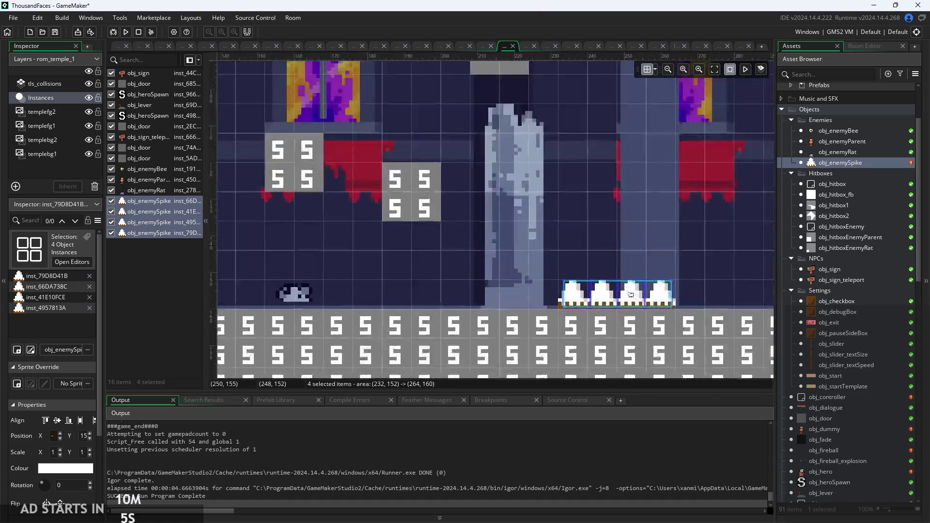
pyautogui.click(487, 235)
pyautogui.scroll(-1, 487, 234)
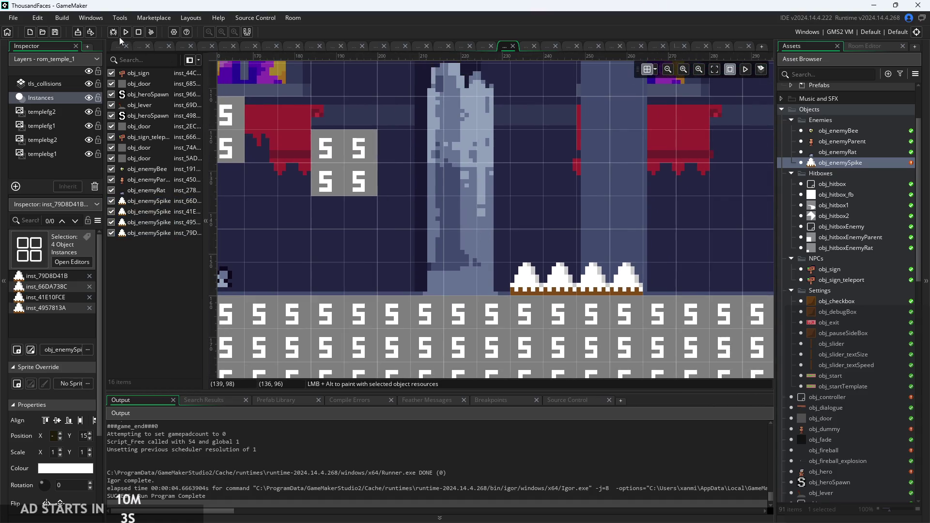
pyautogui.scroll(-3, 556, 204)
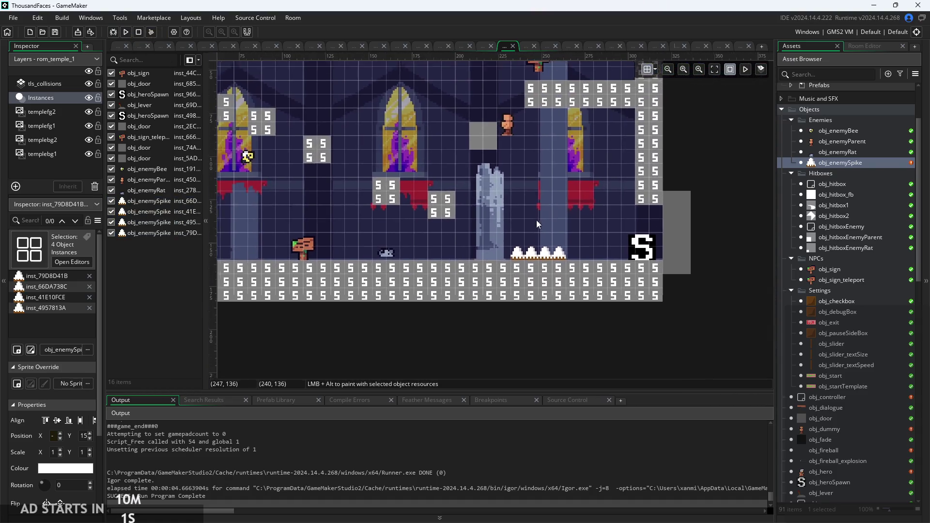
pyautogui.scroll(-6, 847, 347)
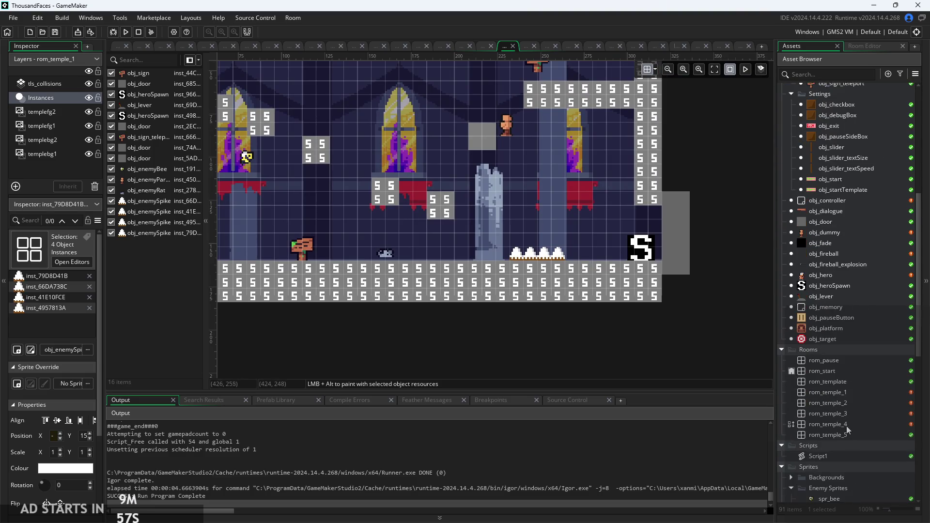
pyautogui.doubleClick(844, 415)
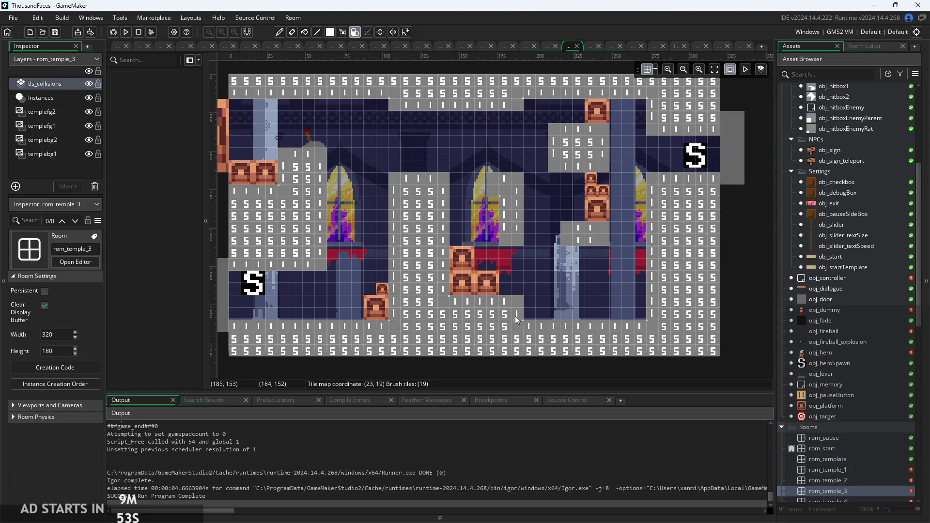
# Repaint the floor collision tiles and lower the three stacked crates by one grid cell.
pyautogui.moveTo(515, 314); pyautogui.dragTo(612, 307)
pyautogui.moveTo(468, 301); pyautogui.dragTo(621, 295)
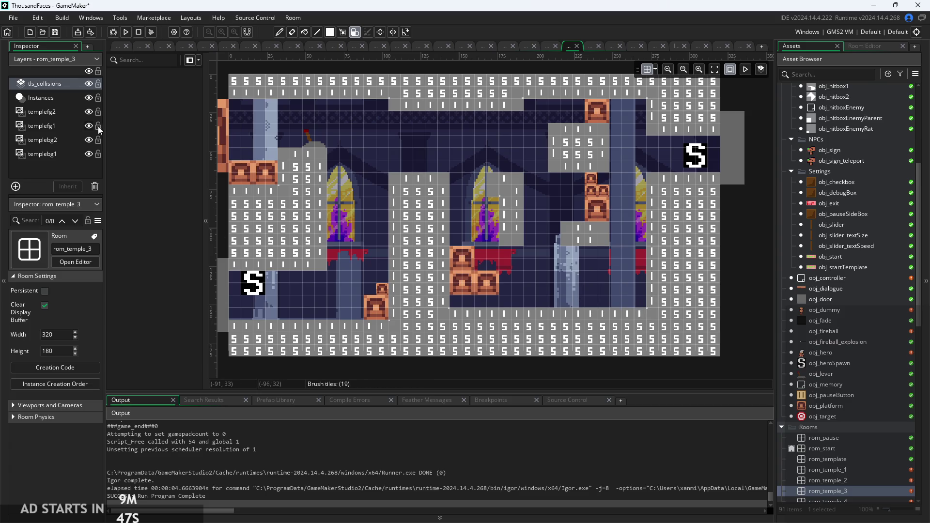
pyautogui.click(48, 100)
pyautogui.click(466, 272)
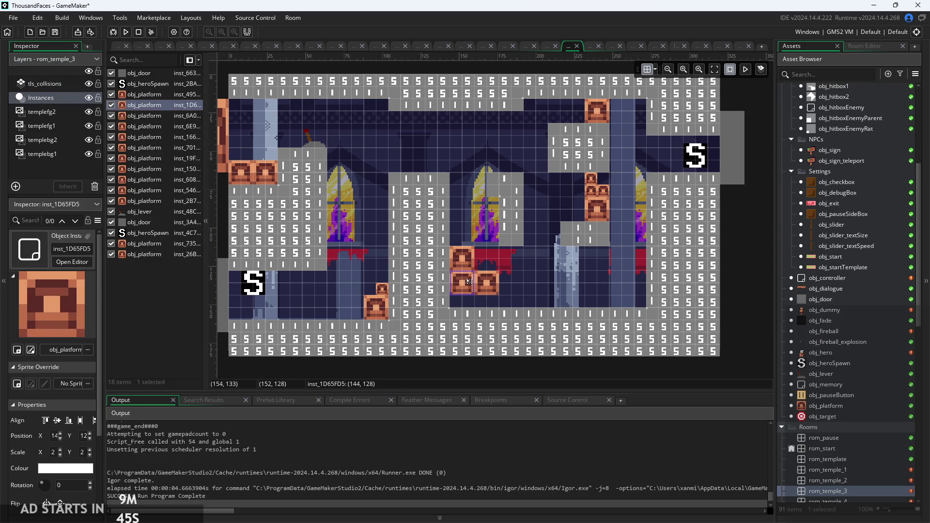
pyautogui.keyDown('shift'); pyautogui.click(462, 259); pyautogui.keyUp('shift')
pyautogui.keyDown('shift'); pyautogui.click(487, 283); pyautogui.keyUp('shift')
pyautogui.moveTo(463, 289); pyautogui.dragTo(463, 302)
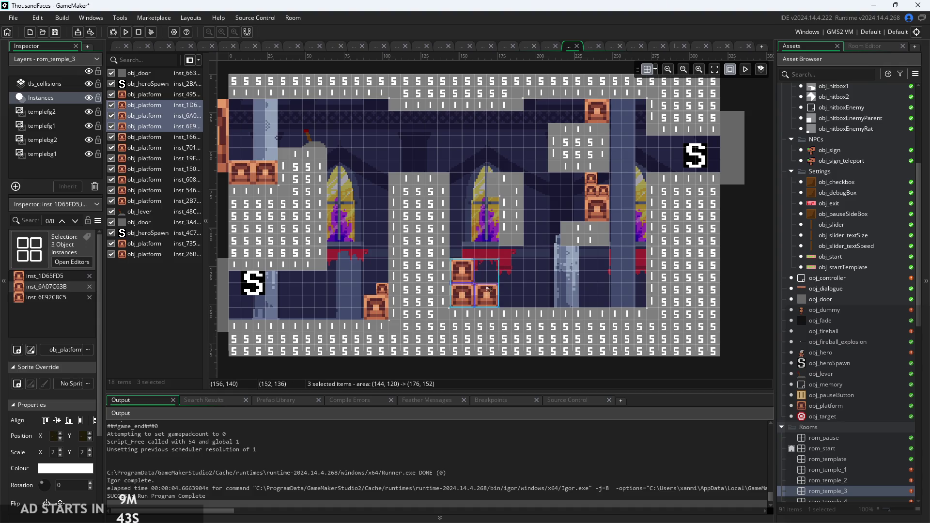
pyautogui.click(772, 255)
# Drop an obj_enemySpike onto the floor just right of the crates.
pyautogui.scroll(3, 840, 255)
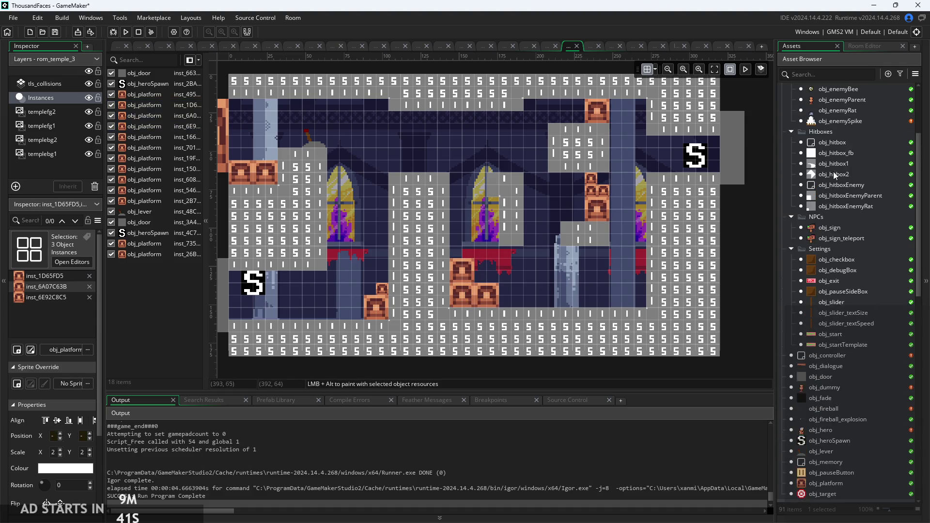
pyautogui.click(824, 122)
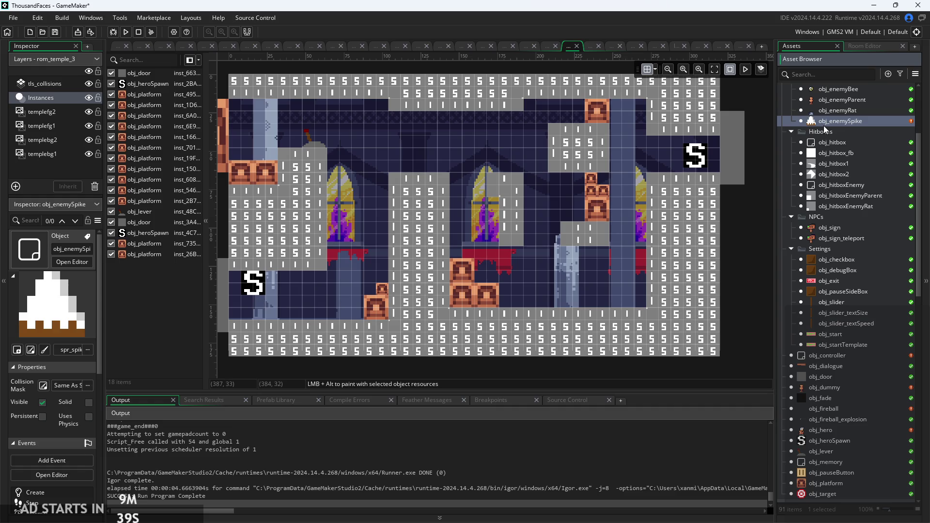
pyautogui.scroll(3, 531, 307)
pyautogui.moveTo(531, 306)
pyautogui.mouseDown()
pyautogui.moveTo(456, 285)
pyautogui.moveTo(512, 285)
pyautogui.mouseUp()
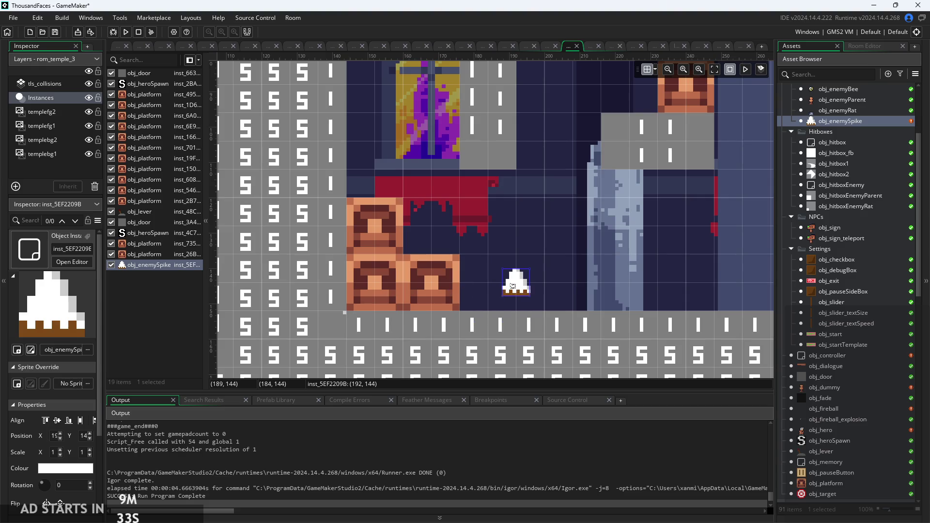
pyautogui.scroll(-15, 890, 308)
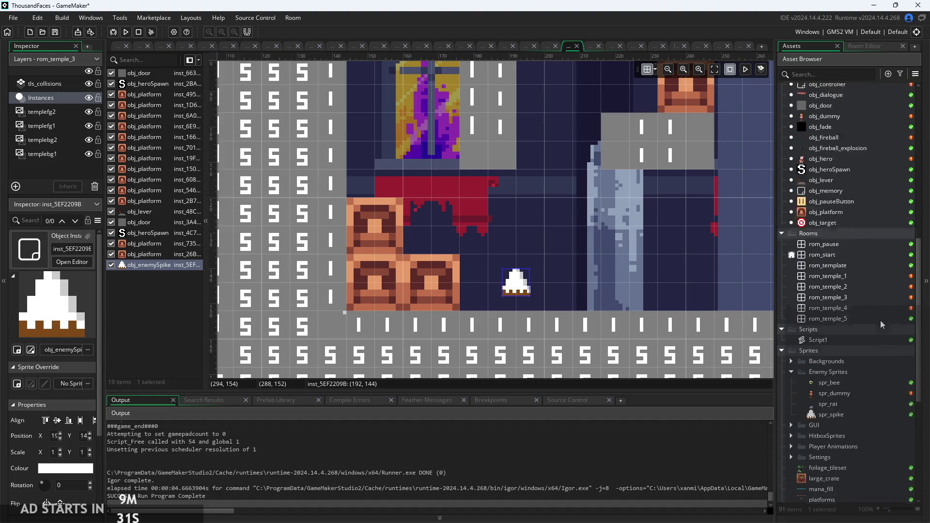
pyautogui.scroll(-3, 856, 274)
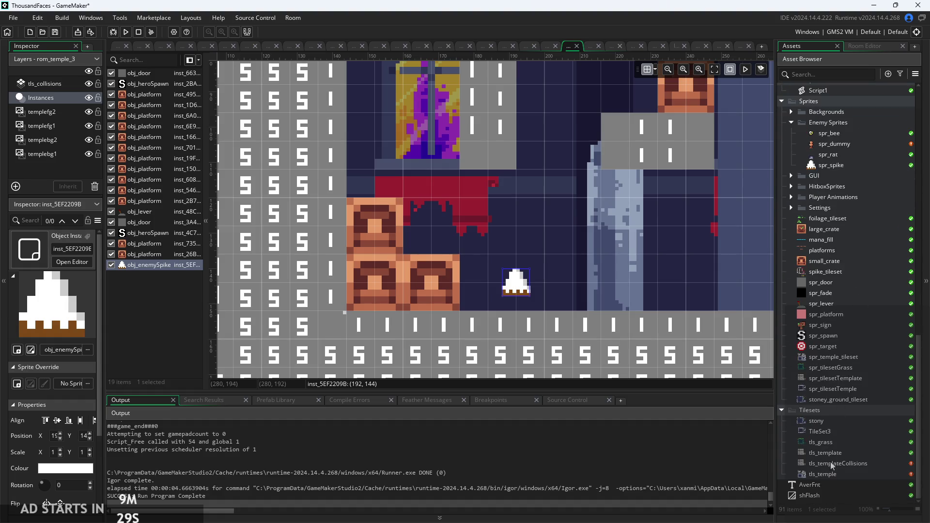
# Open spr_spike and switch its origin to Top Left.
pyautogui.doubleClick(853, 168)
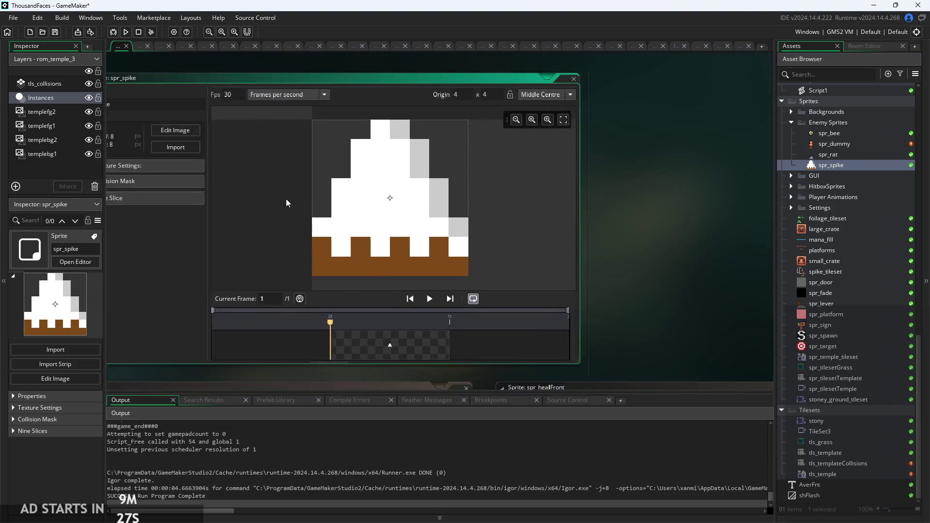
pyautogui.click(599, 93)
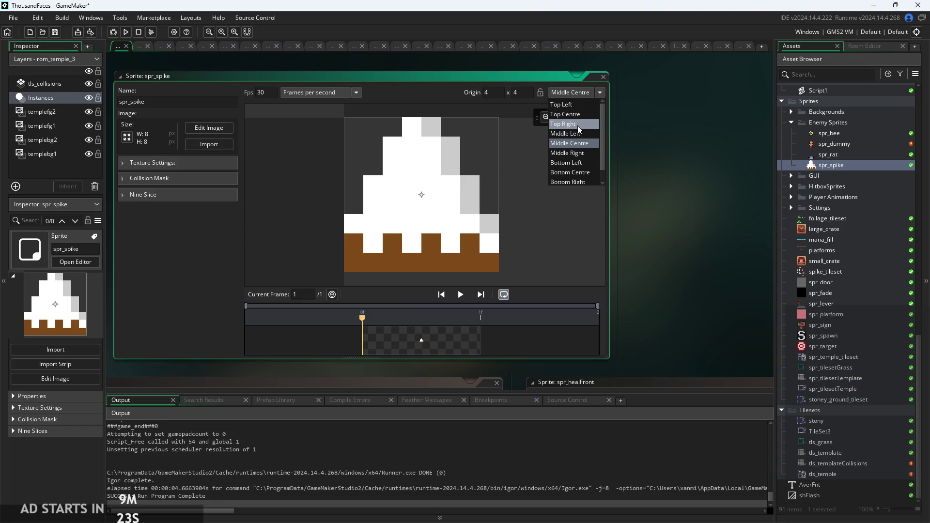
pyautogui.click(580, 105)
pyautogui.scroll(10, 838, 214)
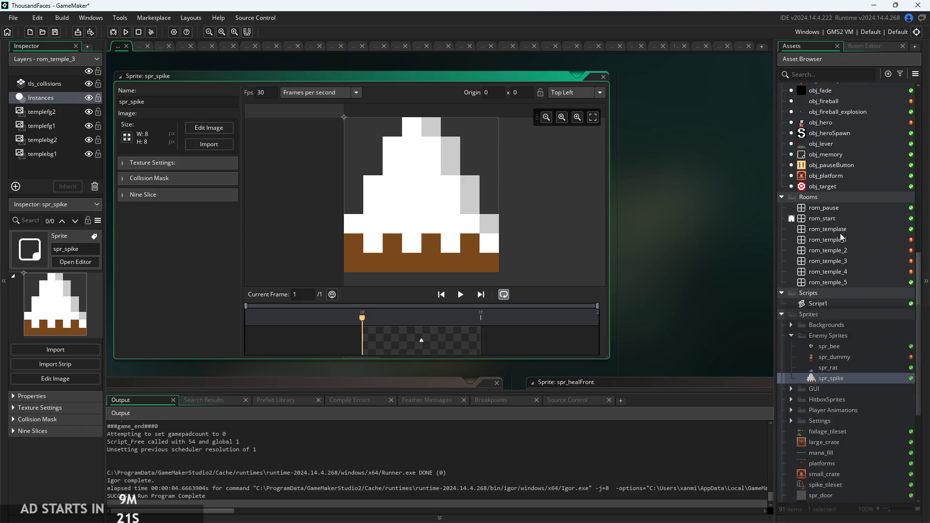
pyautogui.scroll(5, 840, 251)
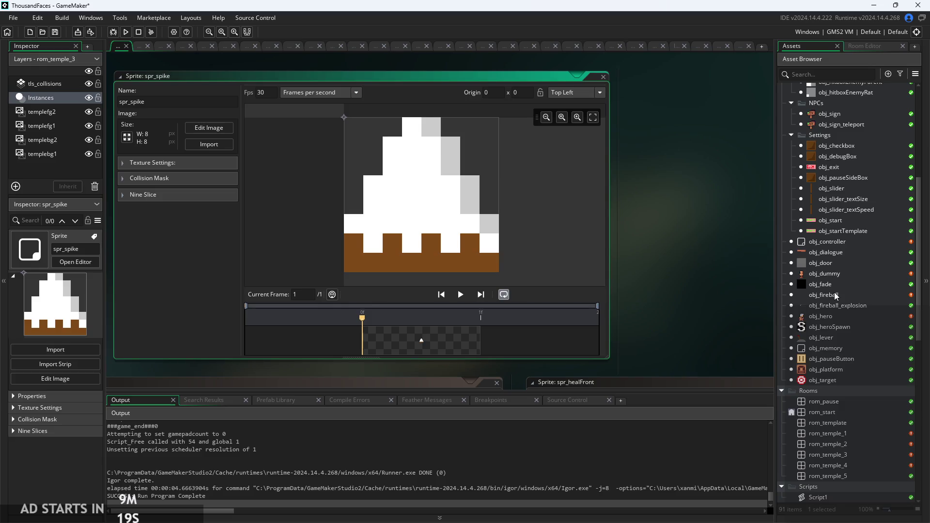
pyautogui.scroll(-6, 835, 296)
# Restore the spike origin to Middle Centre (4, 4) and open rom_temple_2.
pyautogui.click(591, 92)
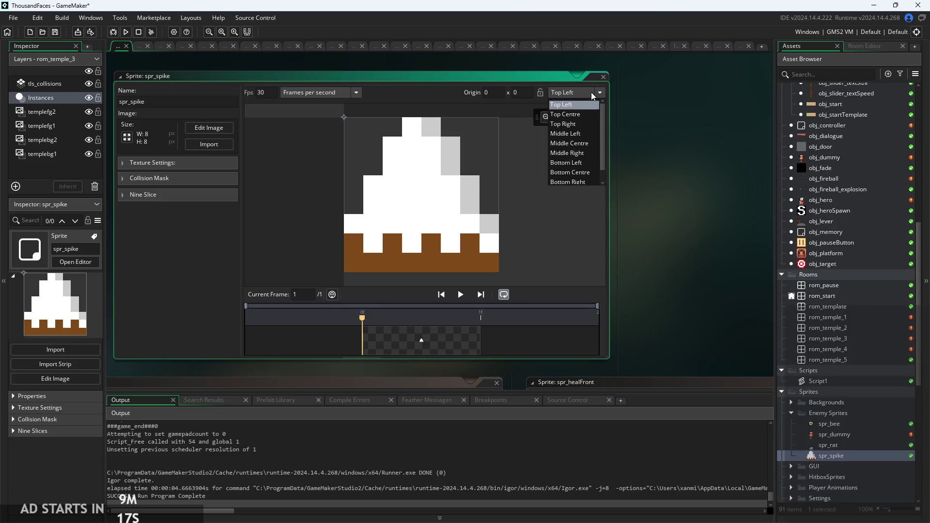
pyautogui.click(573, 144)
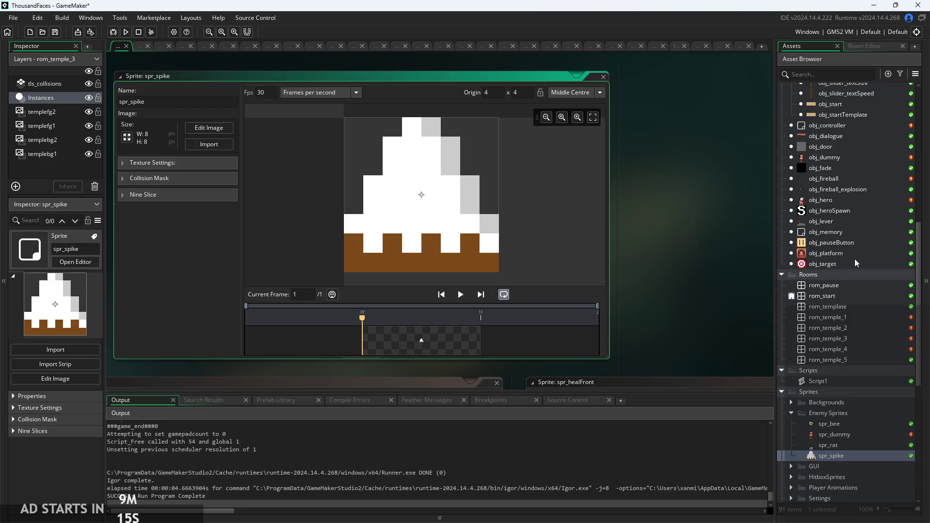
pyautogui.scroll(15, 855, 261)
pyautogui.scroll(-14, 852, 281)
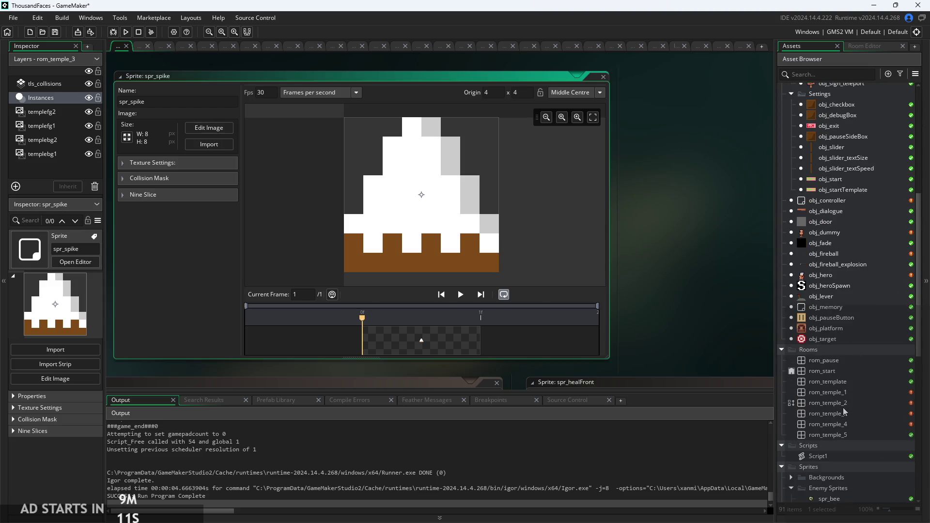
pyautogui.doubleClick(843, 407)
pyautogui.click(809, 45)
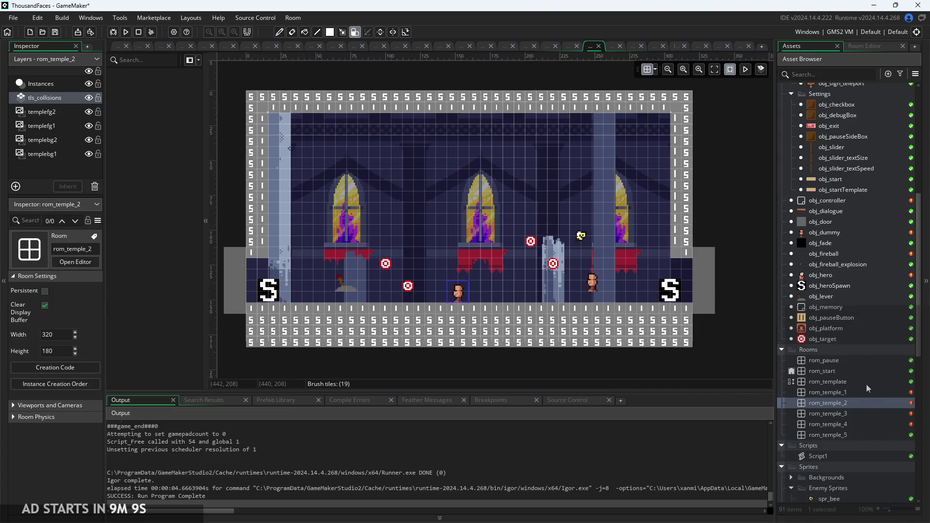
# Open rom_temple_3 and set the room's Grid X snap to 4.
pyautogui.doubleClick(867, 412)
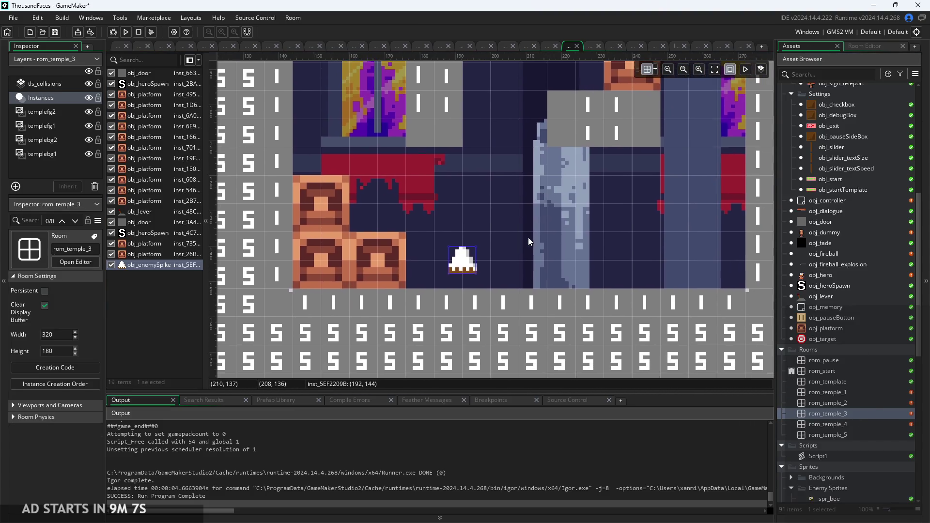
pyautogui.click(461, 267)
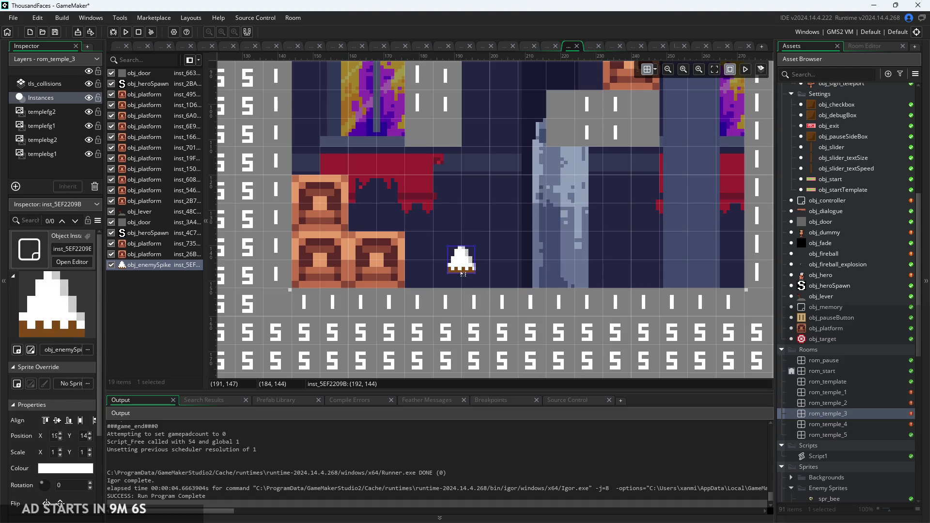
pyautogui.click(654, 72)
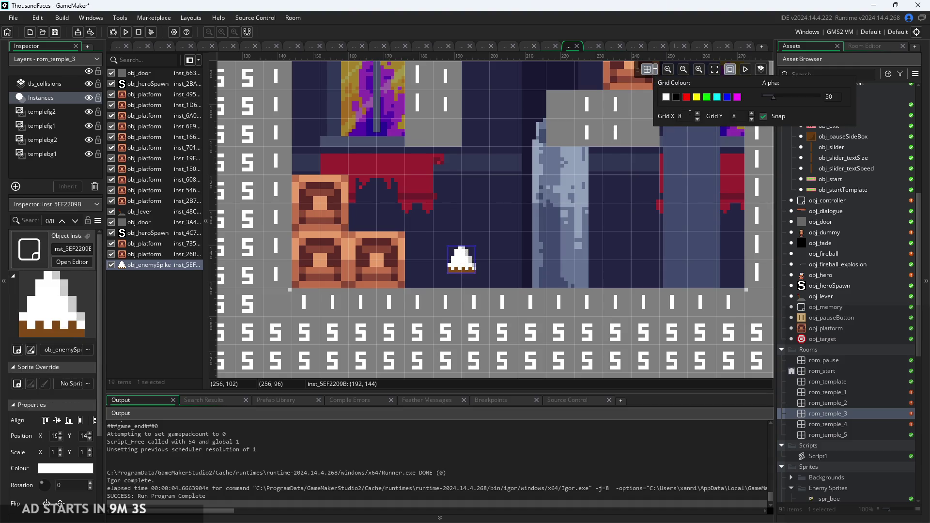
pyautogui.write('4')
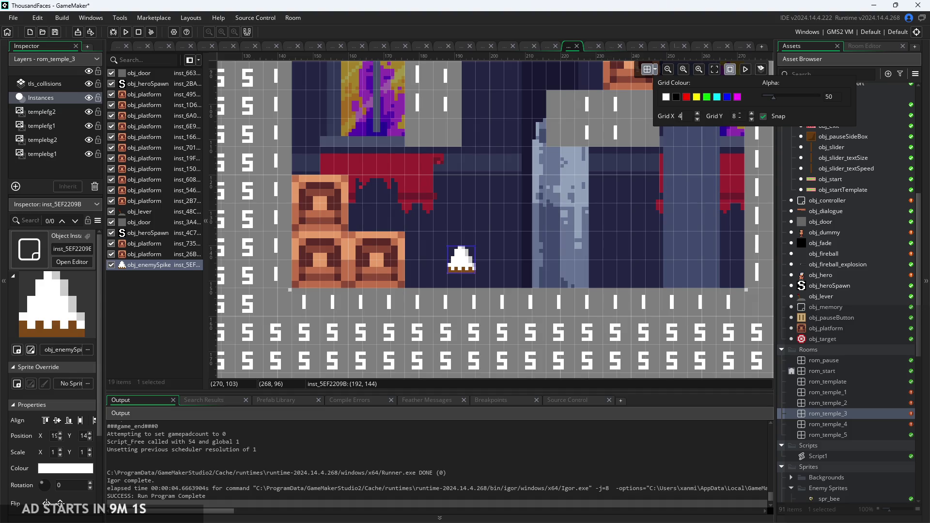
pyautogui.click(521, 285)
# Paste copies of obj_enemySpike to build a row of spikes along the floor.
pyautogui.moveTo(462, 267)
pyautogui.mouseDown()
pyautogui.moveTo(463, 281)
pyautogui.moveTo(488, 274)
pyautogui.mouseUp()
pyautogui.hotkey('ctrl', 'v')
pyautogui.click(511, 287)
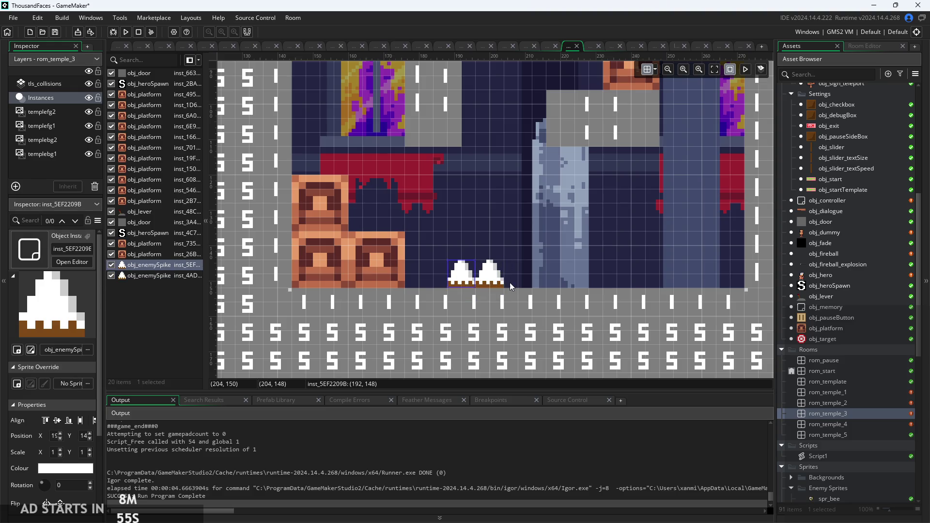
pyautogui.hotkey('ctrl', 'v')
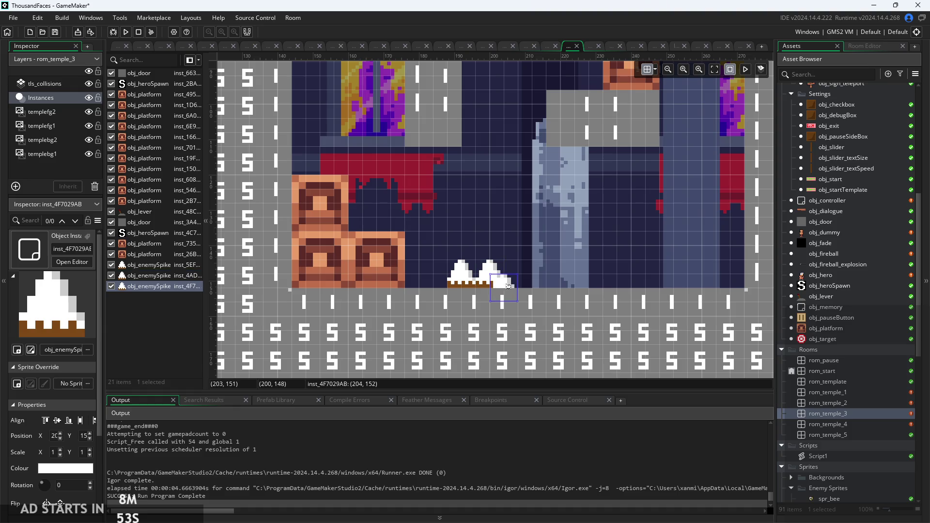
pyautogui.moveTo(507, 287); pyautogui.dragTo(524, 275)
pyautogui.click(464, 281)
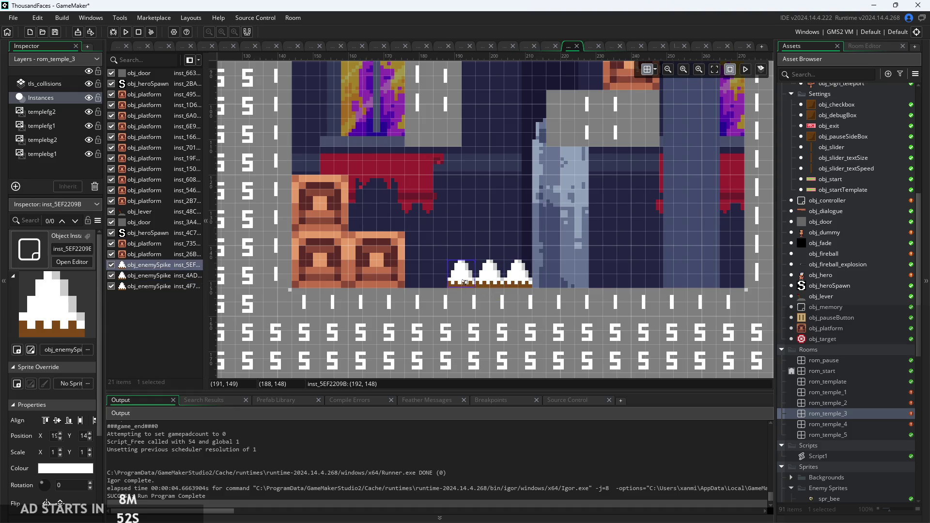
pyautogui.keyDown('ctrl'); pyautogui.click(515, 277); pyautogui.keyUp('ctrl')
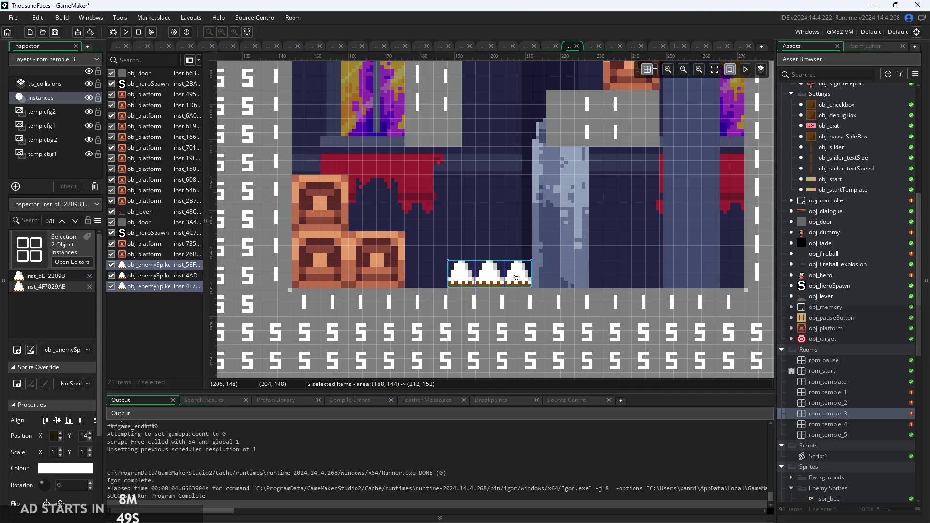
pyautogui.hotkey('ctrl', 'v')
pyautogui.scroll(-1, 567, 242)
pyautogui.moveTo(515, 275); pyautogui.dragTo(572, 267)
pyautogui.click(544, 234)
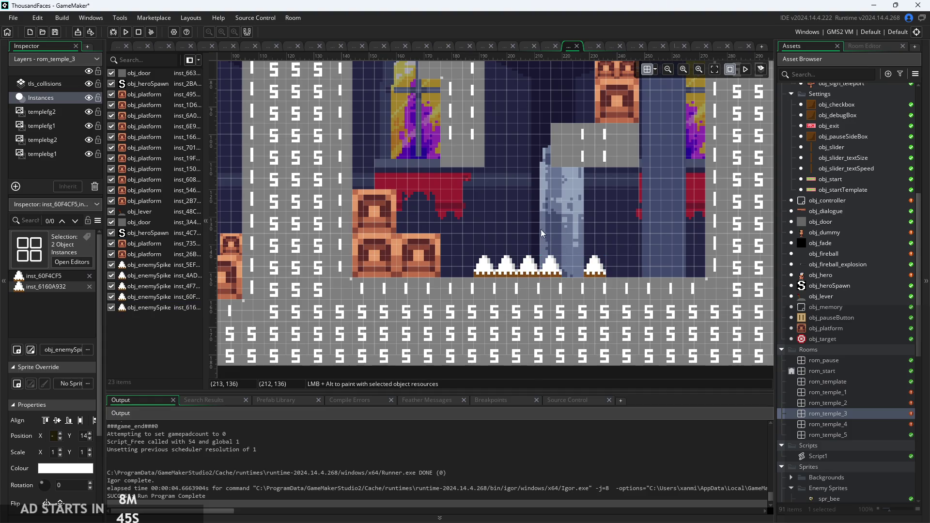
pyautogui.scroll(-3, 561, 268)
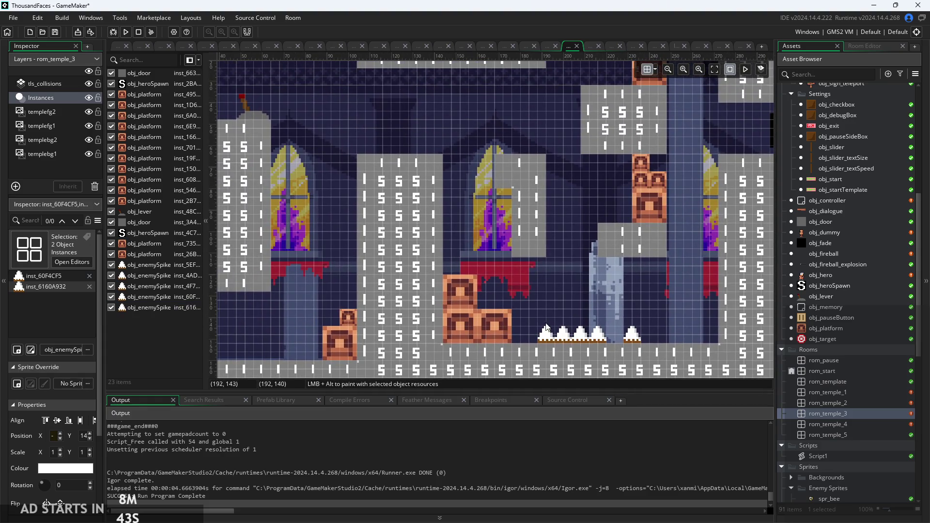
# Copy four floor spikes and move them, plus the lone spike, onto the left pillar top.
pyautogui.click(549, 335)
pyautogui.click(600, 338)
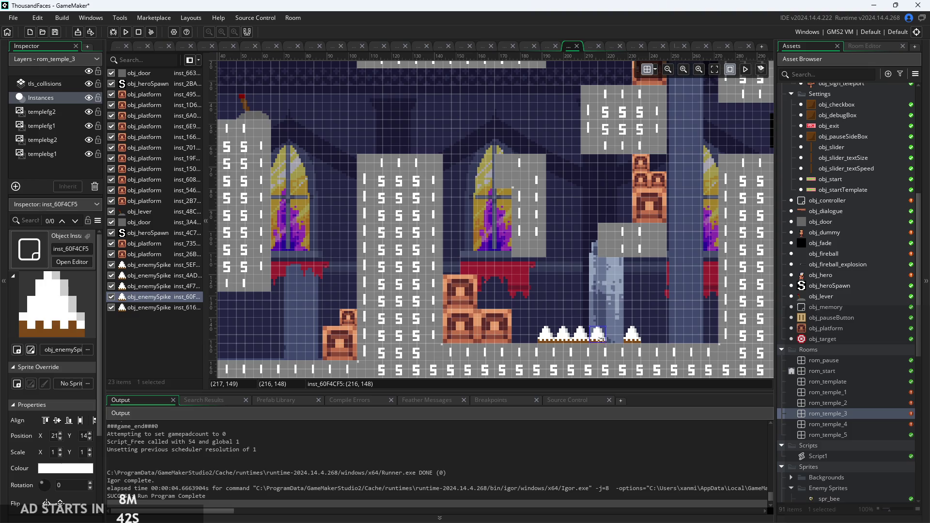
pyautogui.keyDown('ctrl'); pyautogui.click(549, 337); pyautogui.keyUp('ctrl')
pyautogui.keyDown('ctrl'); pyautogui.click(564, 336); pyautogui.keyUp('ctrl')
pyautogui.keyDown('ctrl'); pyautogui.click(581, 336); pyautogui.keyUp('ctrl')
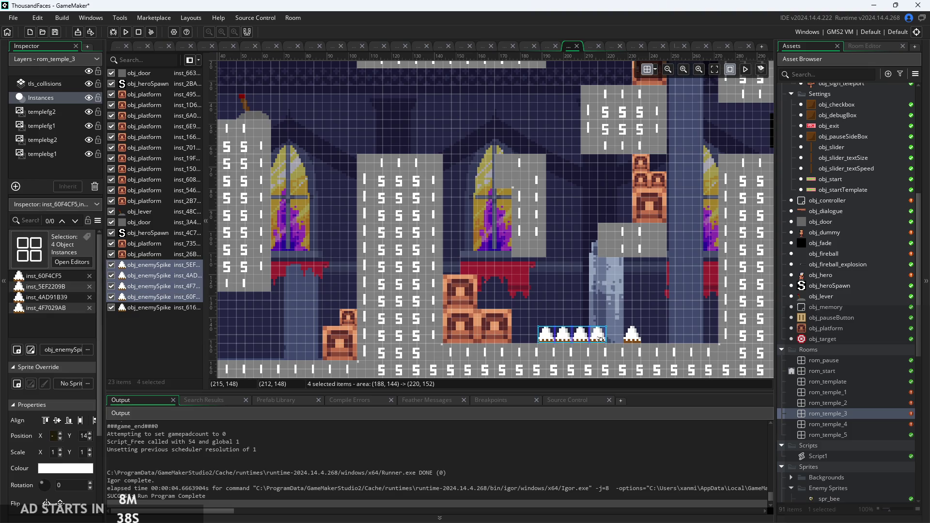
pyautogui.hotkey('ctrl', 'v')
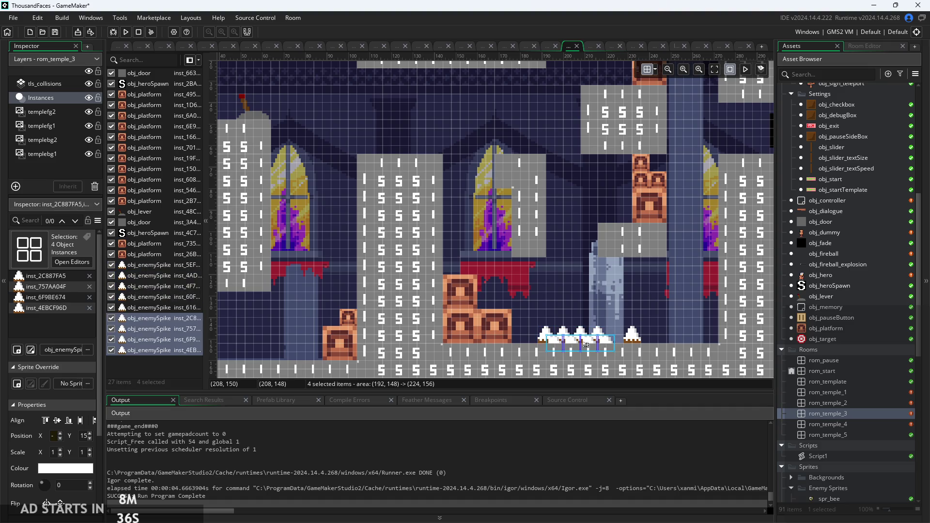
pyautogui.moveTo(589, 347); pyautogui.dragTo(398, 149)
pyautogui.moveTo(634, 337)
pyautogui.mouseDown()
pyautogui.moveTo(417, 130)
pyautogui.moveTo(436, 148)
pyautogui.mouseUp()
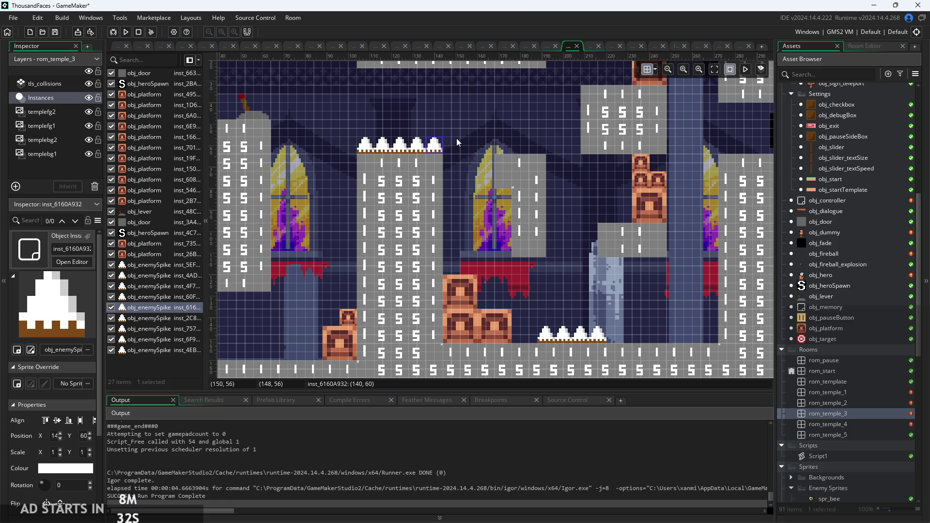
pyautogui.click(455, 139)
pyautogui.scroll(3, 422, 155)
pyautogui.scroll(-3, 461, 148)
pyautogui.scroll(1, 485, 186)
# Move three floor spikes onto the second pillar ledge, delete the leftover spike, and run the game.
pyautogui.click(572, 343)
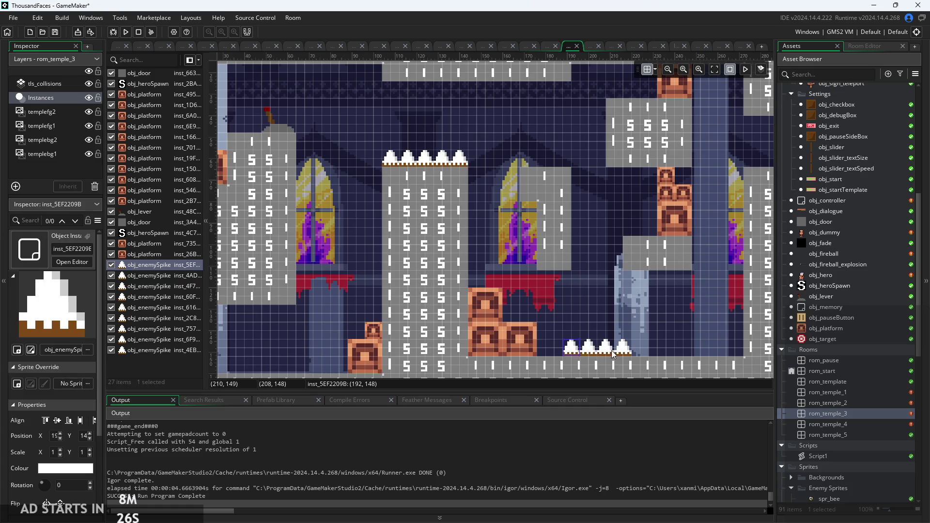
pyautogui.moveTo(582, 348); pyautogui.dragTo(538, 158)
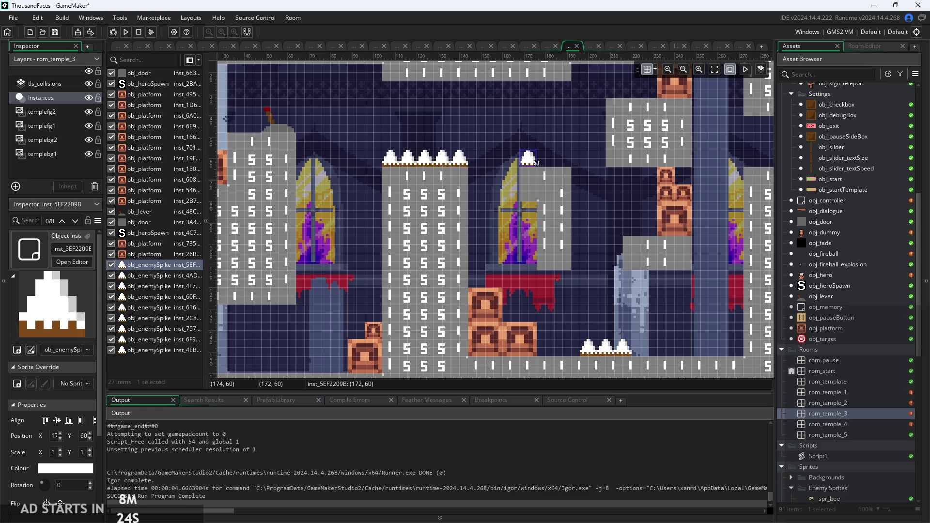
pyautogui.moveTo(589, 347); pyautogui.dragTo(547, 165)
pyautogui.moveTo(623, 354)
pyautogui.mouseDown()
pyautogui.moveTo(603, 247)
pyautogui.moveTo(562, 157)
pyautogui.mouseUp()
pyautogui.click(603, 361)
pyautogui.click(606, 348)
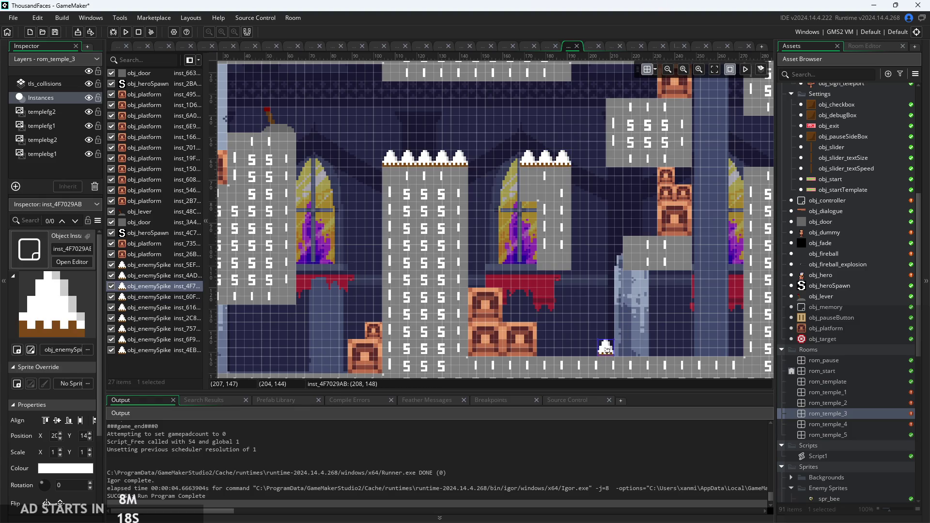
pyautogui.press('Delete')
pyautogui.scroll(-2, 615, 310)
pyautogui.scroll(-1, 640, 285)
pyautogui.click(126, 32)
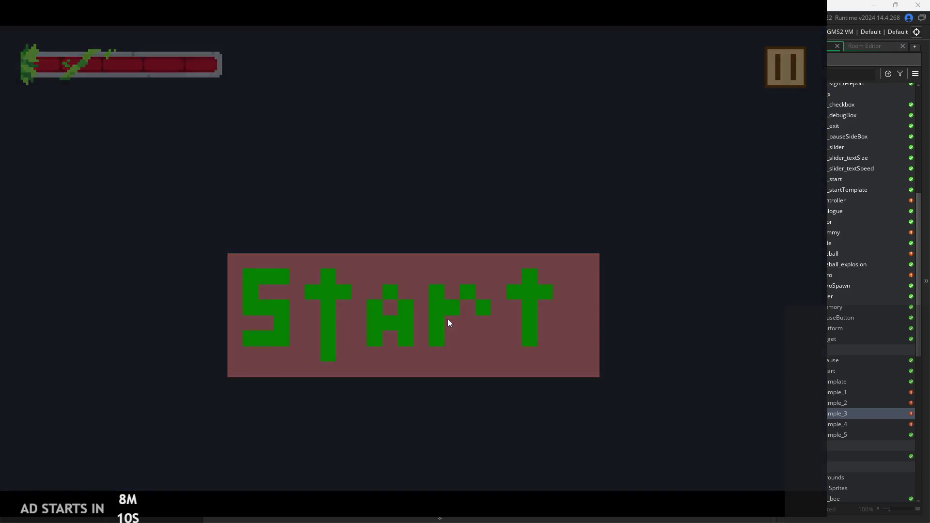
# Start the game and run the hero right through the temple, past the pillar into the spikes.
pyautogui.click(447, 319)
pyautogui.press('Right')
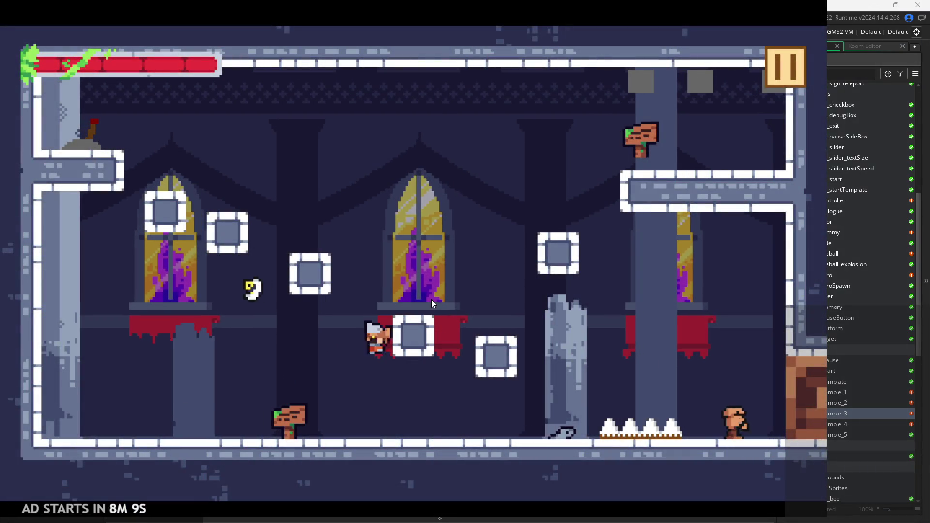
pyautogui.press('space')
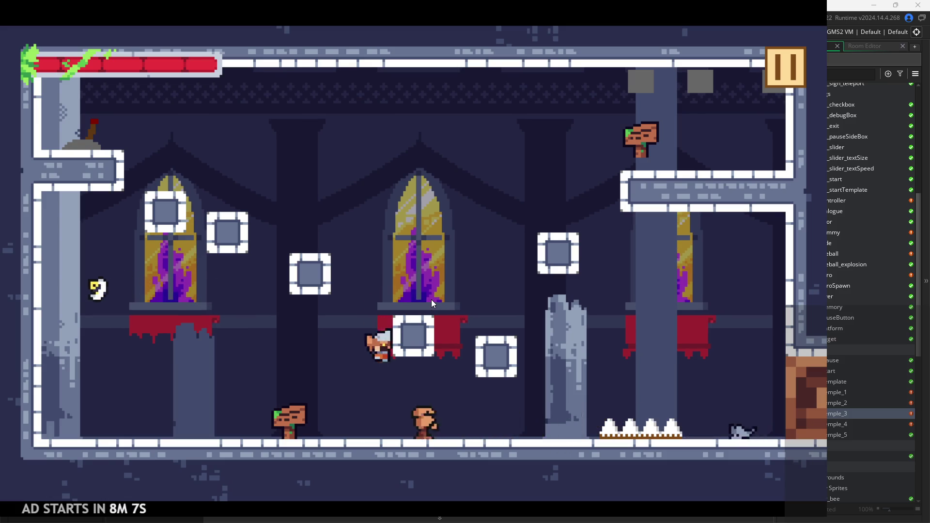
pyautogui.press('Right')
pyautogui.press('space')
pyautogui.press('space')
pyautogui.press('Right')
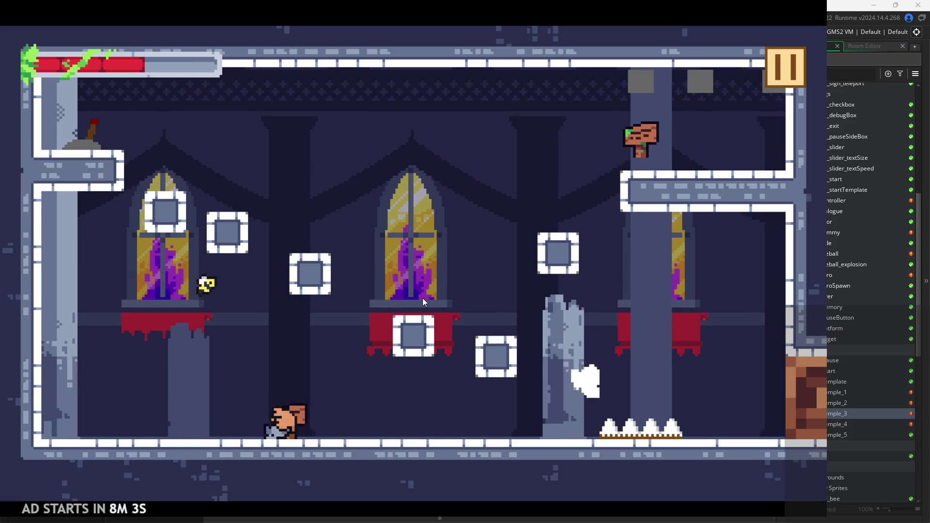
pyautogui.press('space')
pyautogui.press('Right')
pyautogui.press('Left')
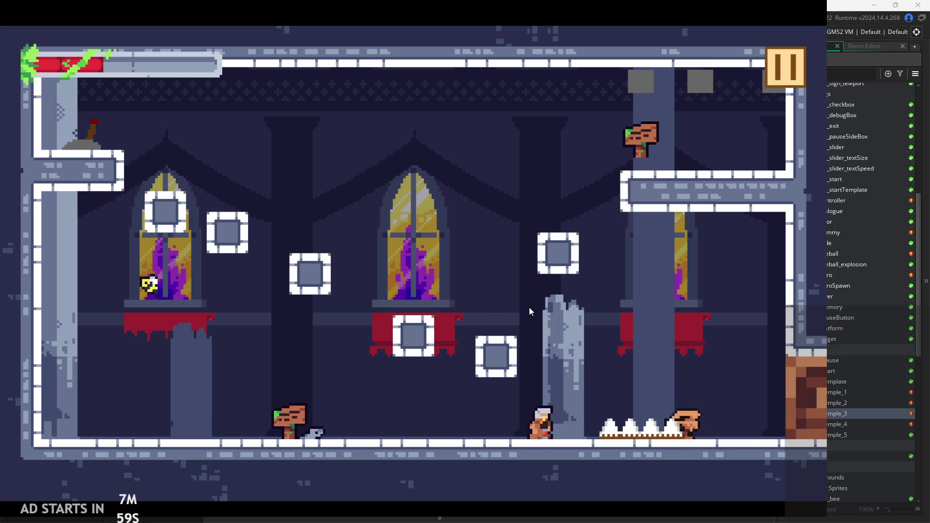
pyautogui.press('space')
pyautogui.press('Right')
pyautogui.press('Left')
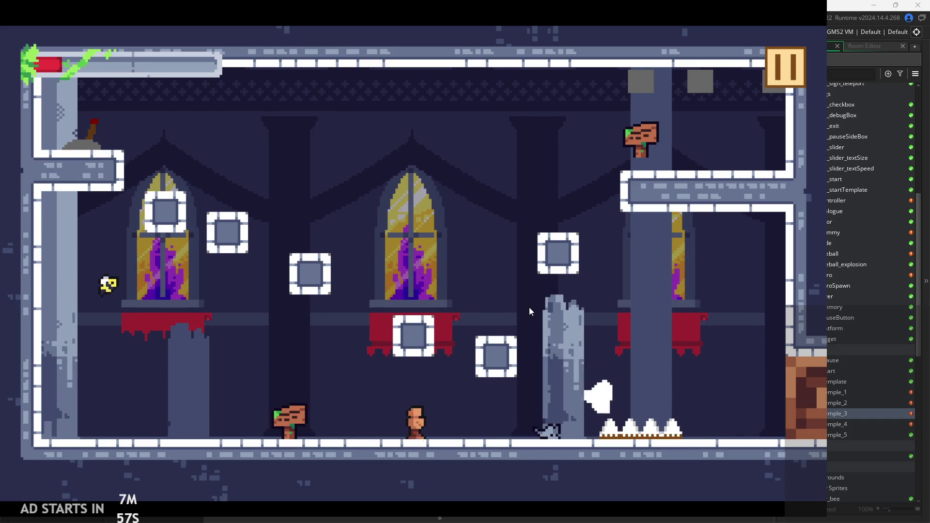
pyautogui.press('space')
pyautogui.press('Right')
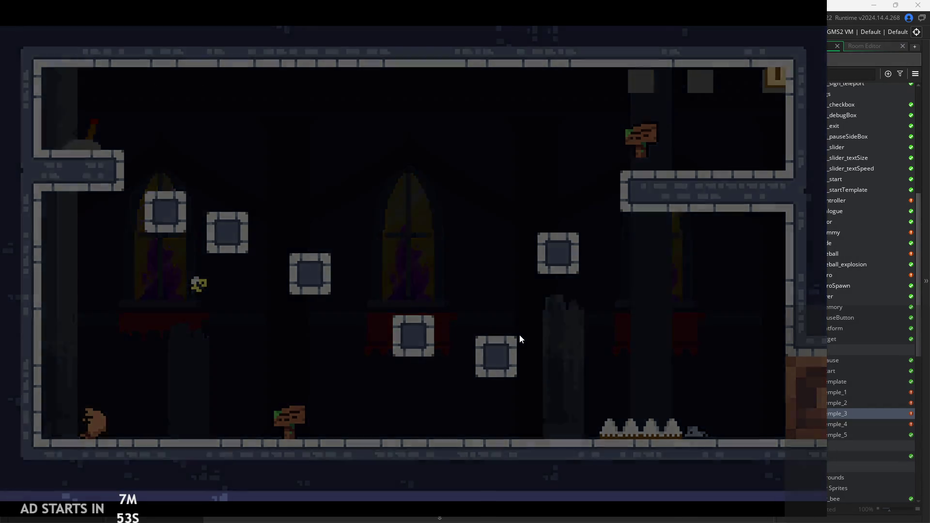
# Walk the respawned hero right, slashing at the enemy and jumping back and forth over the spikes.
pyautogui.press('Right')
pyautogui.press('Right')
pyautogui.press('x')
pyautogui.press('x')
pyautogui.press('Right')
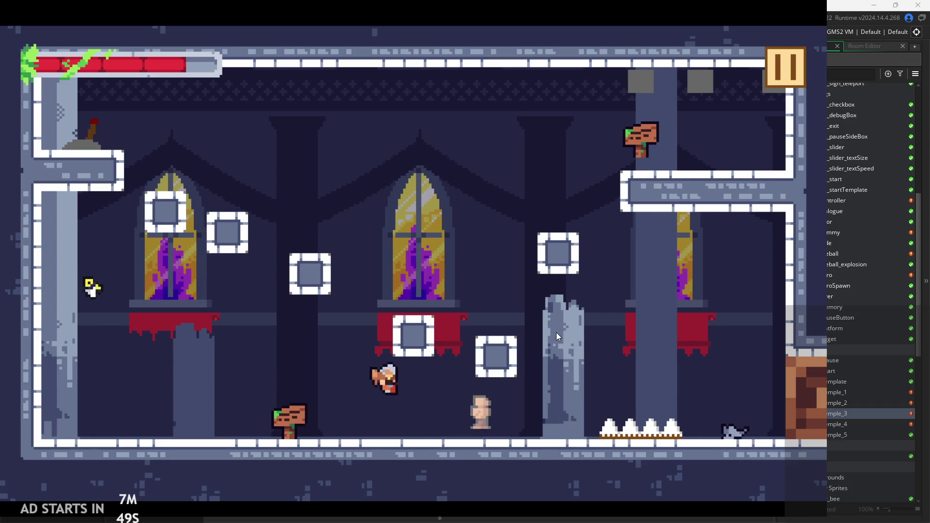
pyautogui.press('Right')
pyautogui.press('x')
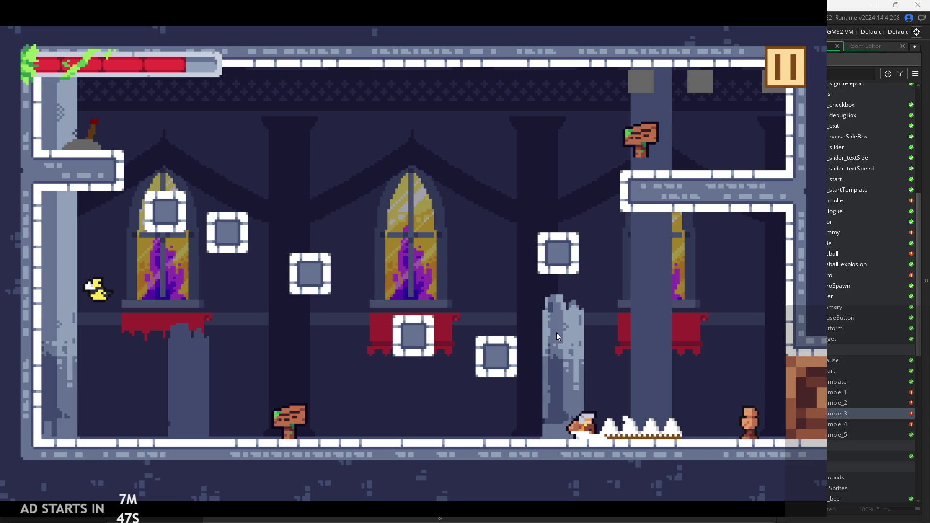
pyautogui.press('x')
pyautogui.press('x')
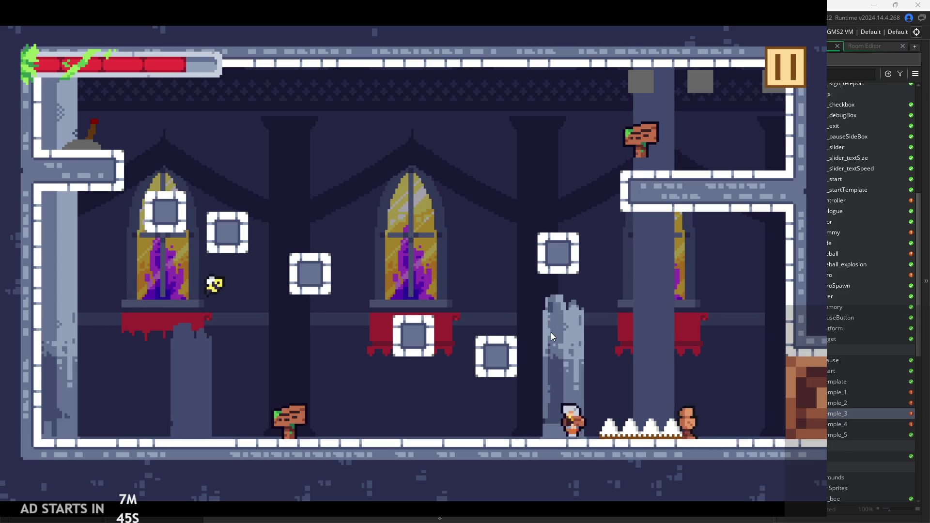
pyautogui.press('Left')
pyautogui.press('Right')
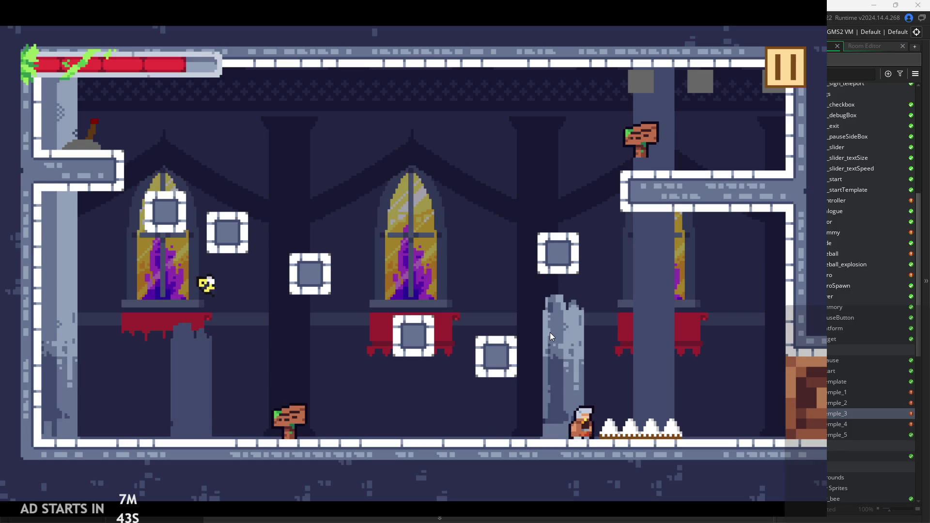
pyautogui.press('space')
pyautogui.press('Right')
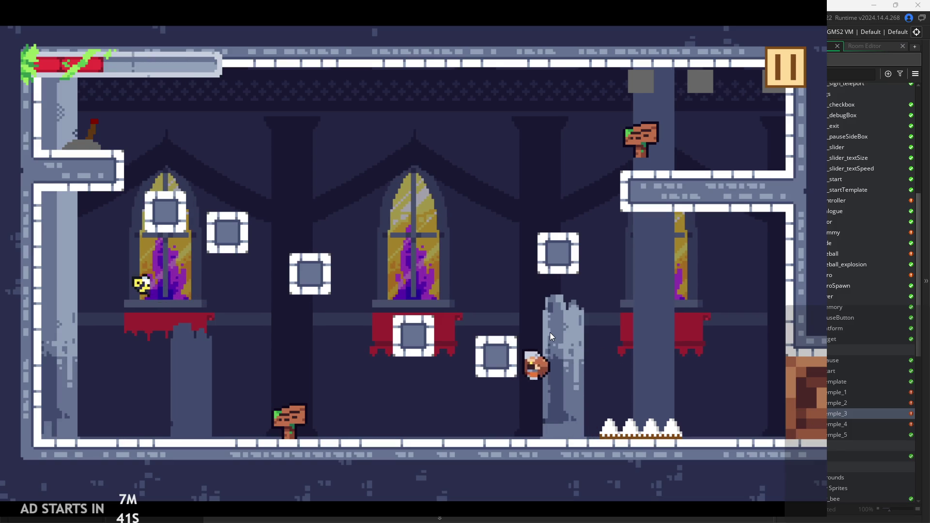
pyautogui.press('space')
pyautogui.press('Right')
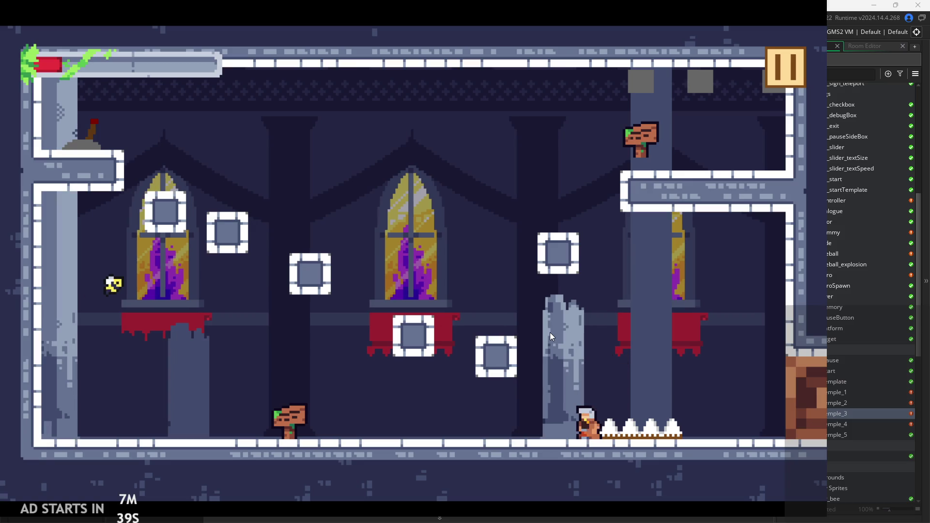
# Exit the game and inspect obj_hero's Step code around the unlockedSword toggle.
pyautogui.click(773, 81)
pyautogui.click(722, 416)
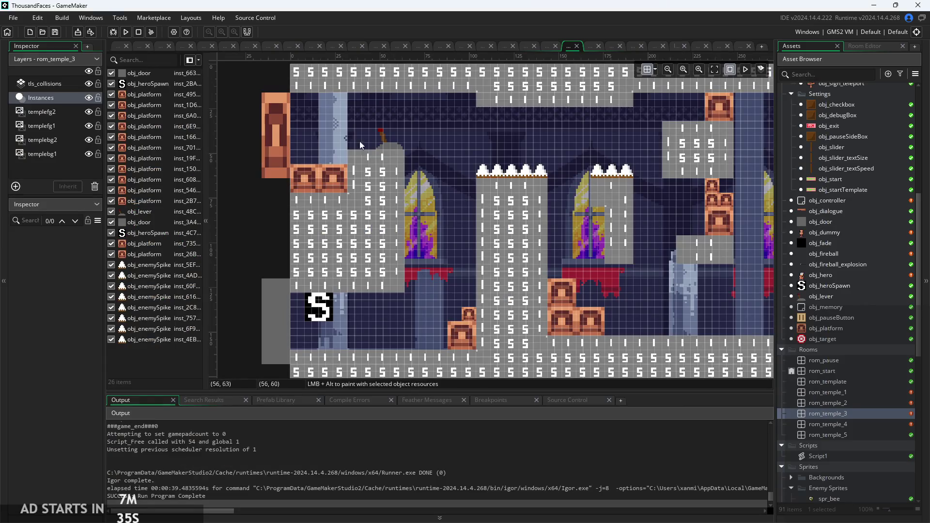
pyautogui.click(118, 46)
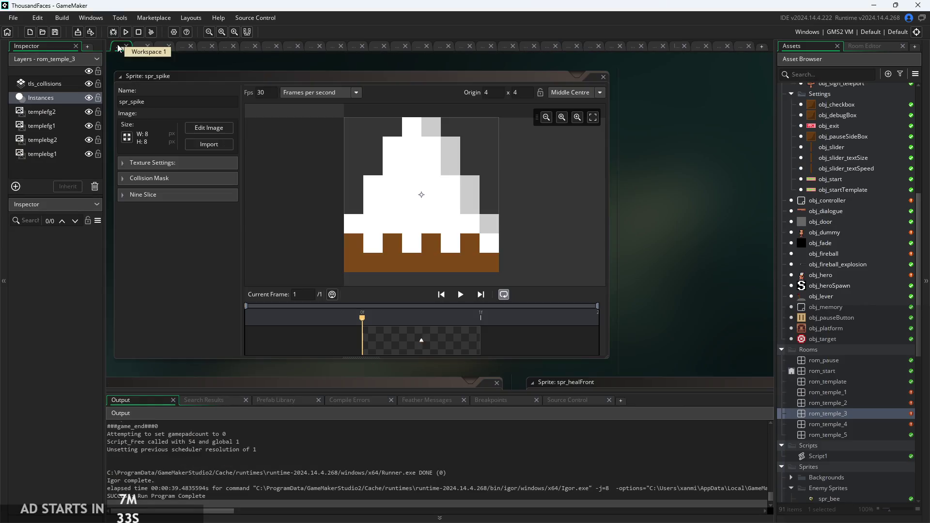
pyautogui.scroll(-3, 660, 192)
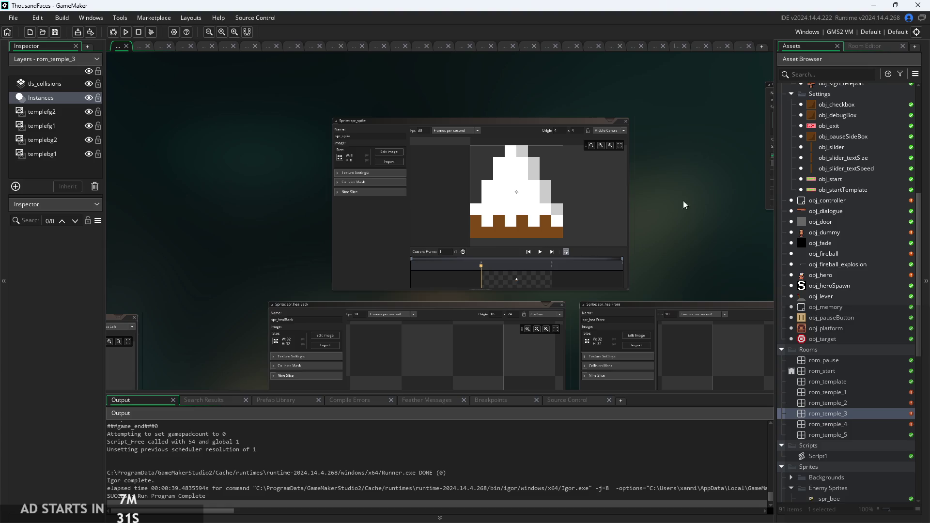
pyautogui.doubleClick(868, 278)
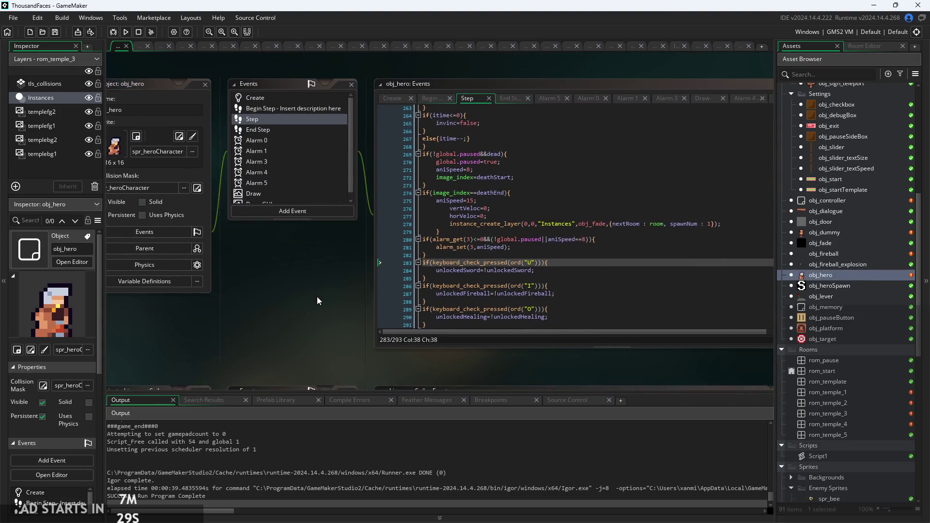
pyautogui.click(541, 256)
pyautogui.scroll(1, 541, 260)
pyautogui.click(697, 265)
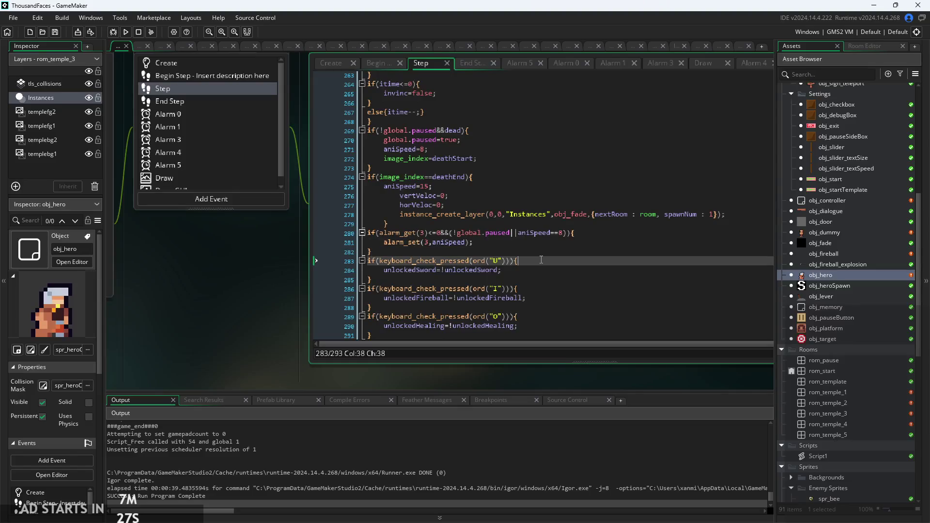
# Open obj_dummy and obj_enemyParent, bringing up the enemy parent's Step event code.
pyautogui.doubleClick(846, 229)
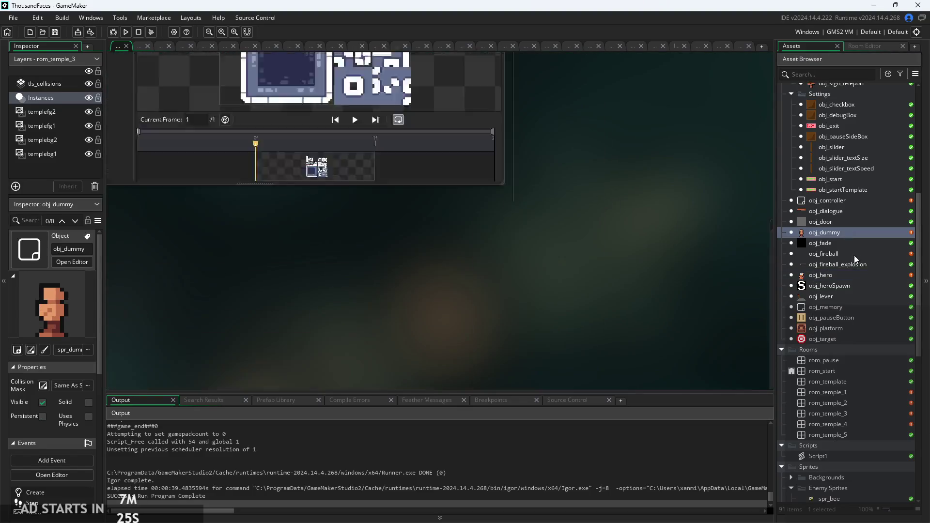
pyautogui.scroll(3, 836, 153)
pyautogui.scroll(5, 840, 151)
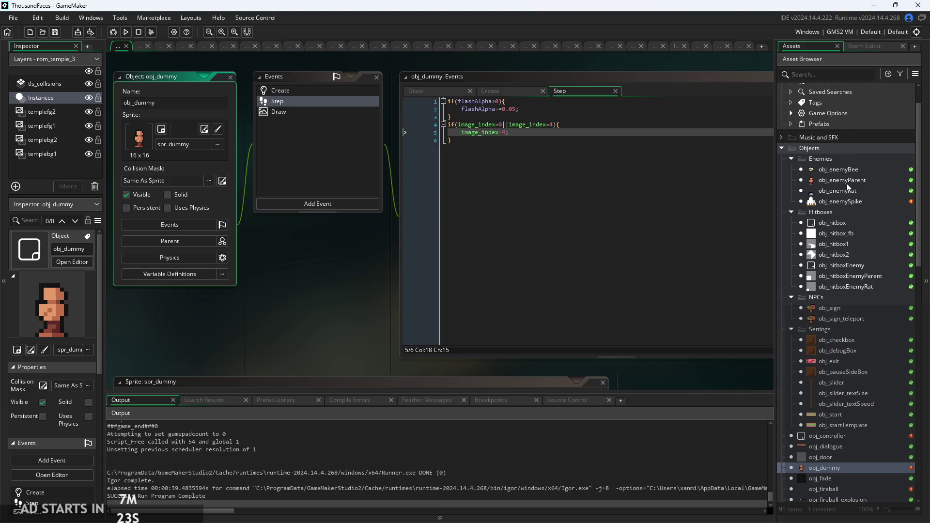
pyautogui.doubleClick(847, 182)
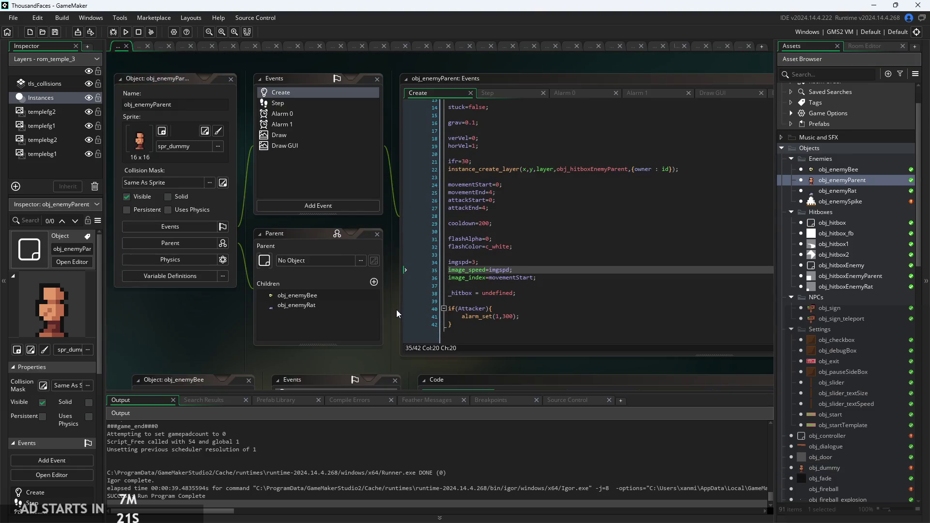
pyautogui.scroll(3, 527, 270)
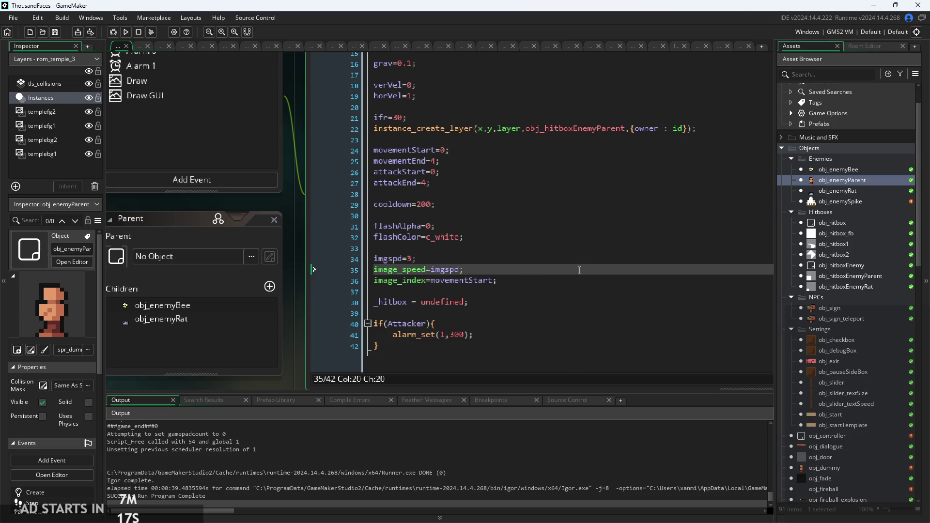
pyautogui.scroll(-3, 549, 265)
pyautogui.click(474, 92)
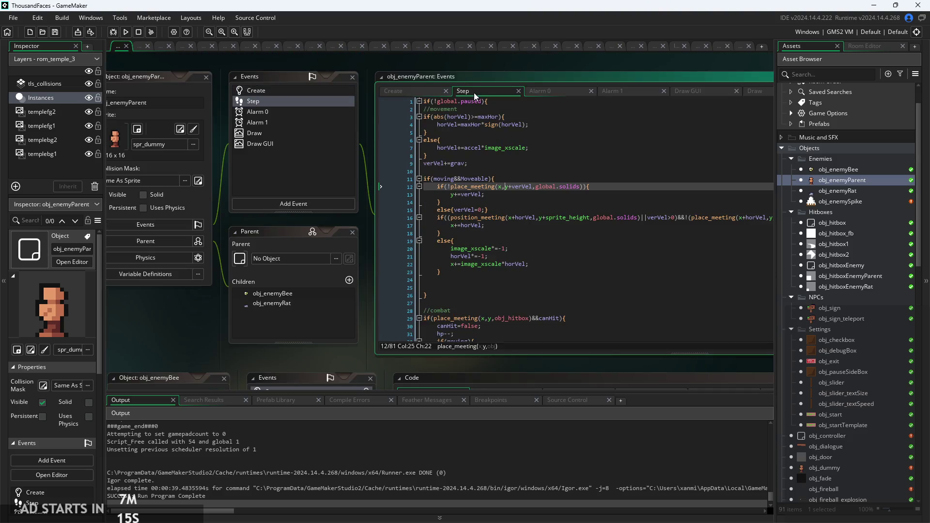
pyautogui.scroll(-10, 526, 276)
pyautogui.scroll(-5, 526, 276)
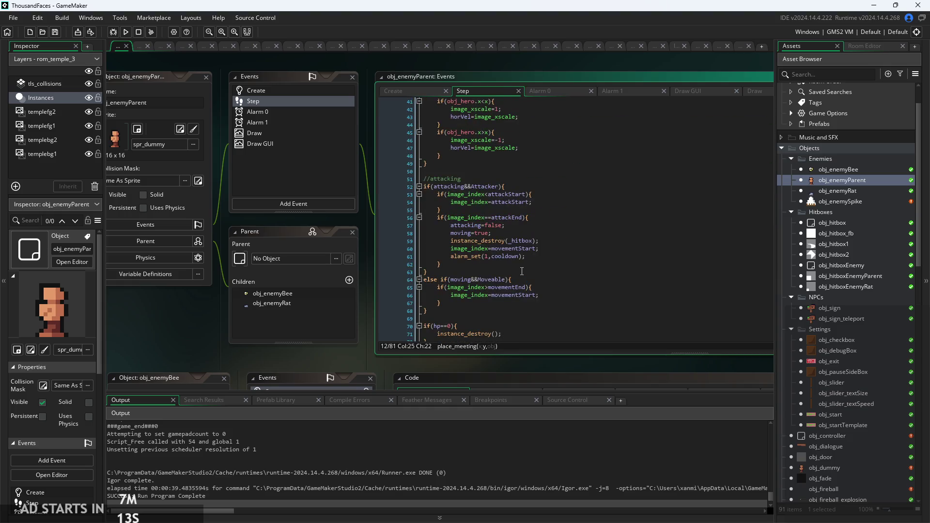
pyautogui.scroll(5, 382, 286)
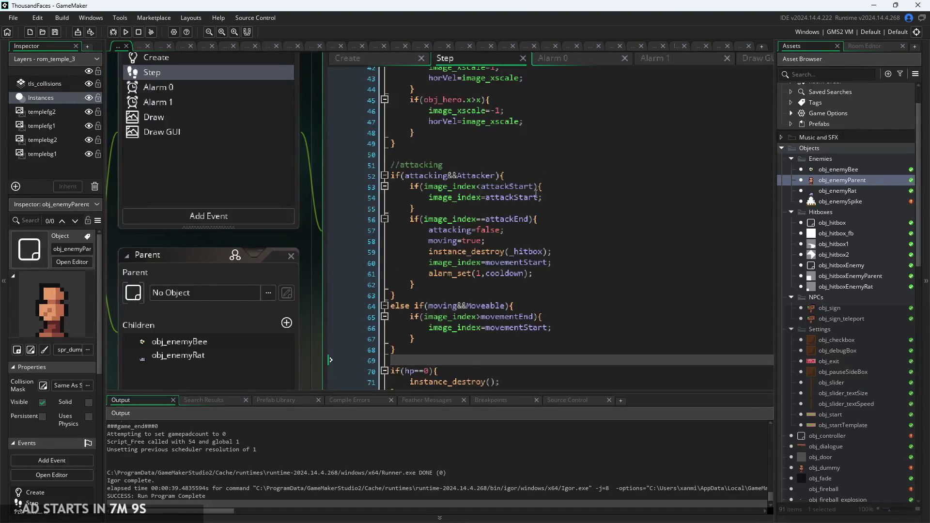
# Read obj_enemyParent's attacking block, 'Hit' debug message and image_xscale facing checks, then run the game.
pyautogui.click(564, 177)
pyautogui.press('Down')
pyautogui.press('Down')
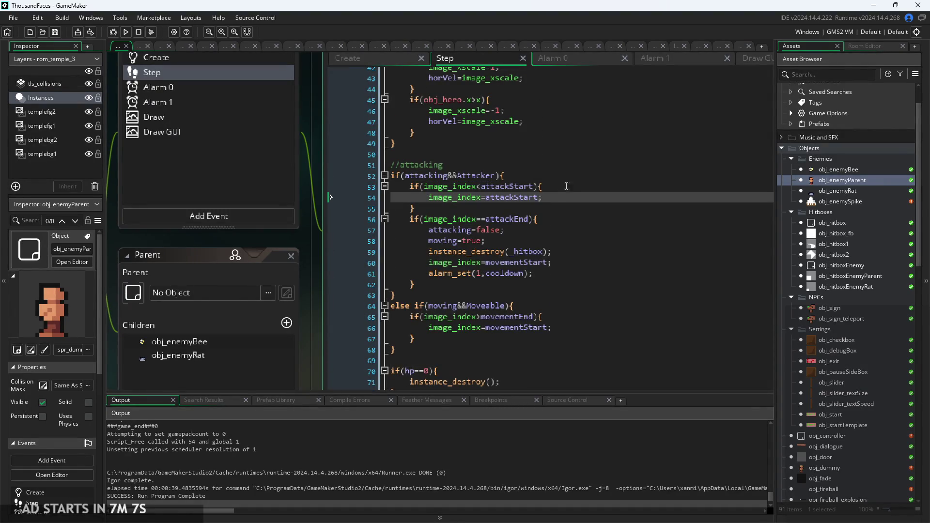
pyautogui.click(572, 230)
pyautogui.click(574, 262)
pyautogui.click(578, 306)
pyautogui.scroll(6, 578, 306)
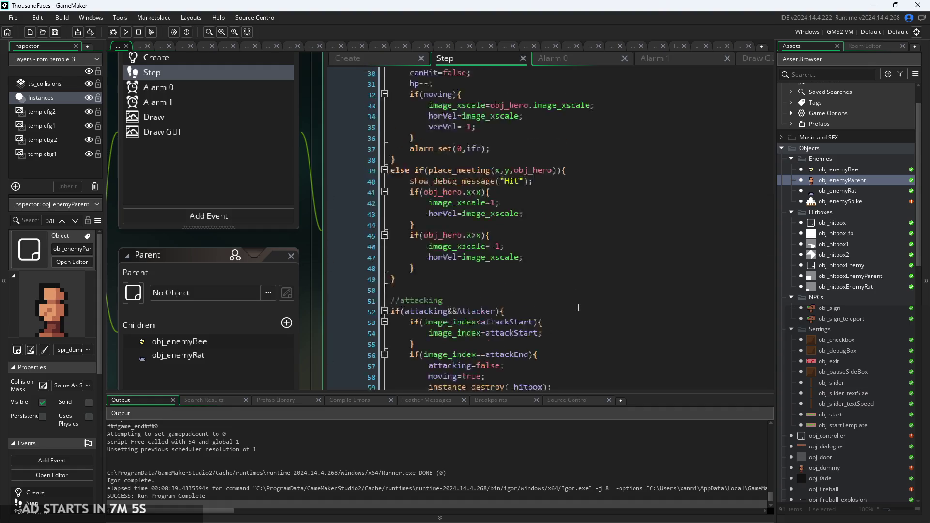
pyautogui.click(541, 238)
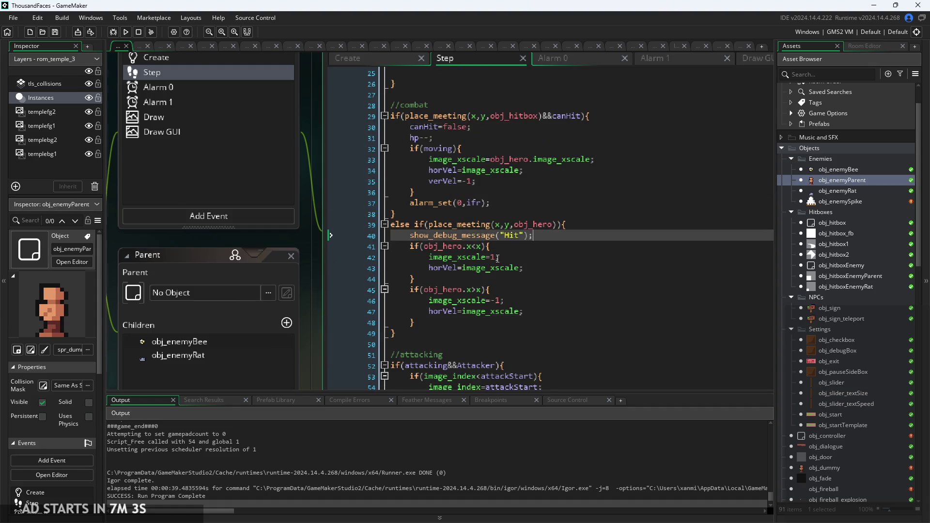
pyautogui.scroll(2, 541, 237)
pyautogui.click(518, 257)
pyautogui.click(518, 240)
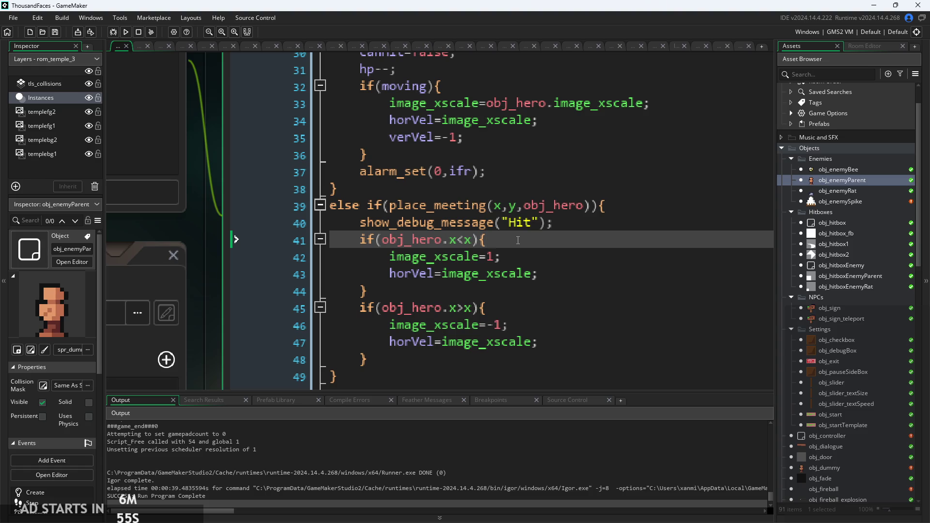
pyautogui.click(570, 264)
pyautogui.scroll(-1, 563, 260)
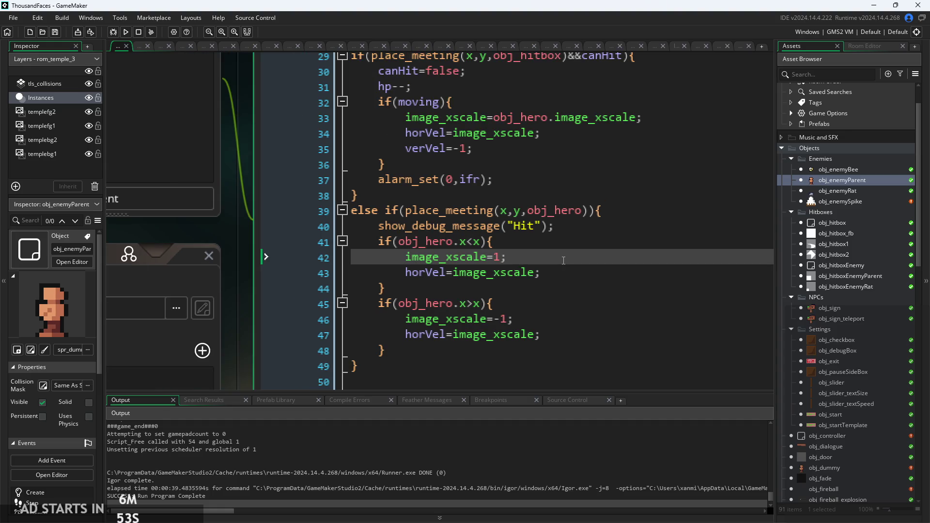
pyautogui.scroll(-1, 557, 258)
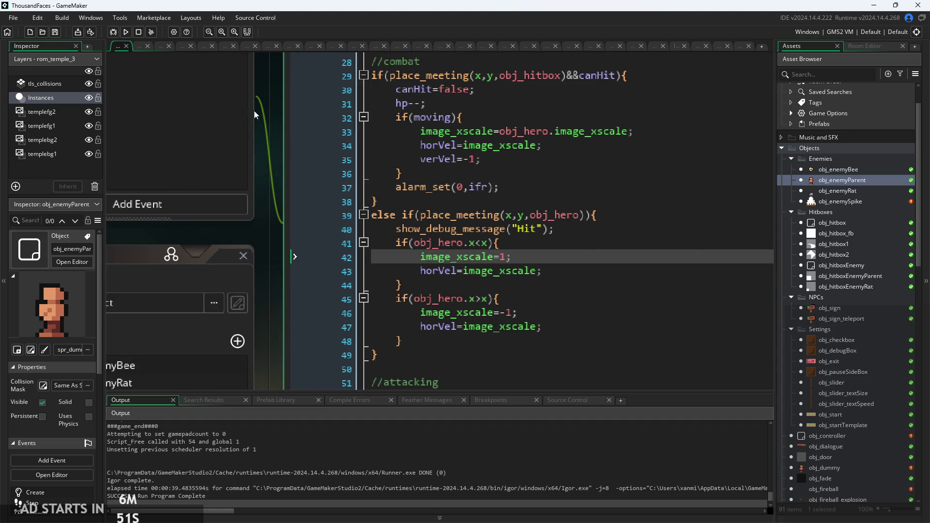
pyautogui.click(124, 37)
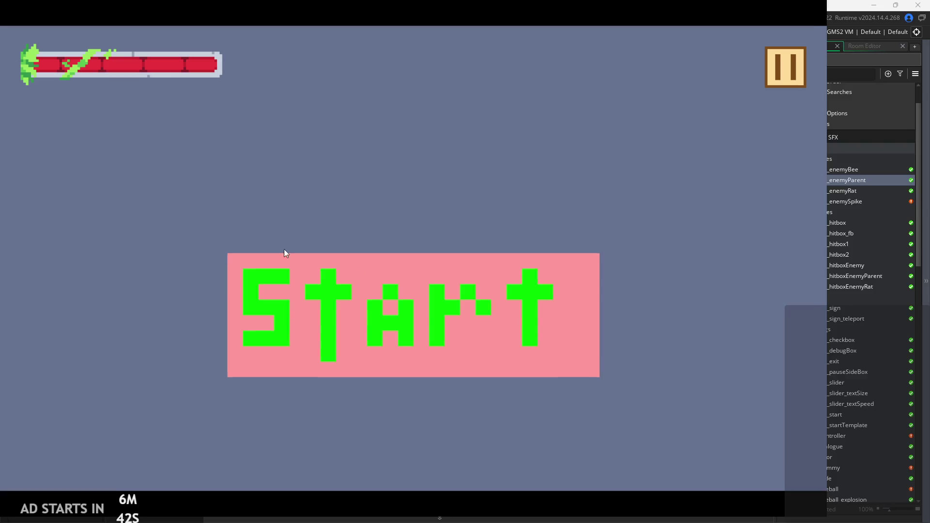
# Start the game, walk and jump the hero, then pause and switch on Debug Stats.
pyautogui.click(382, 303)
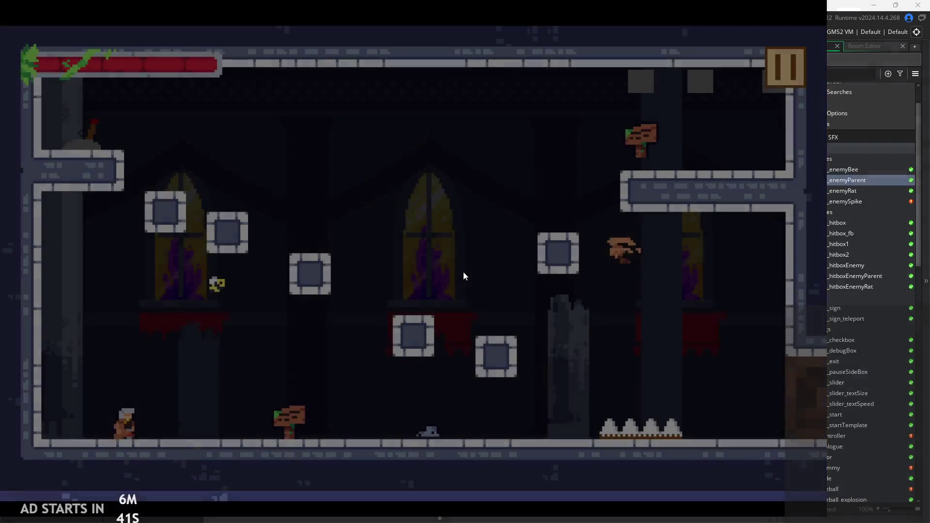
pyautogui.press('Right')
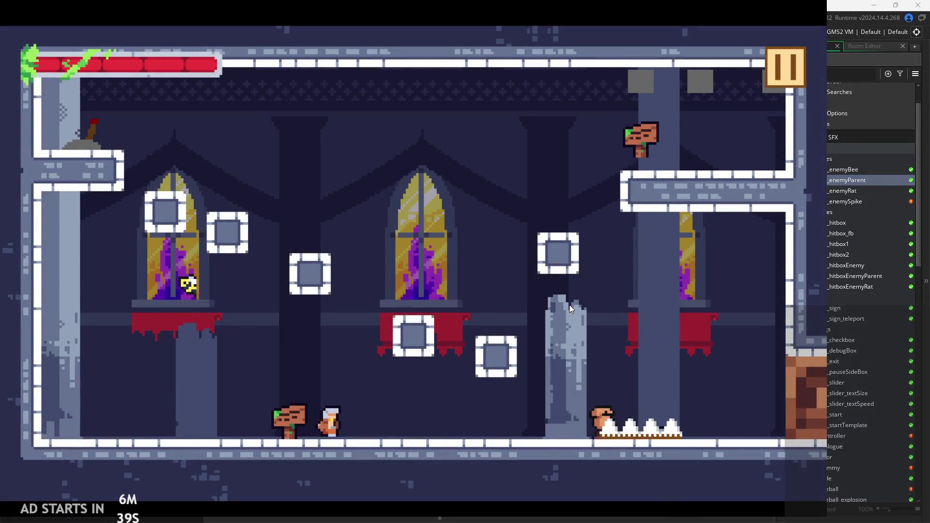
pyautogui.press('space')
pyautogui.press('Left')
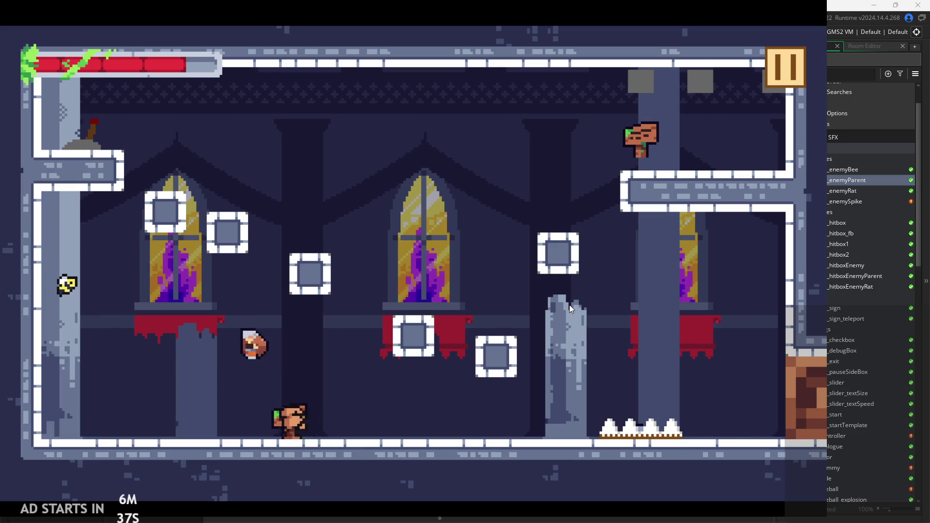
pyautogui.press('Right')
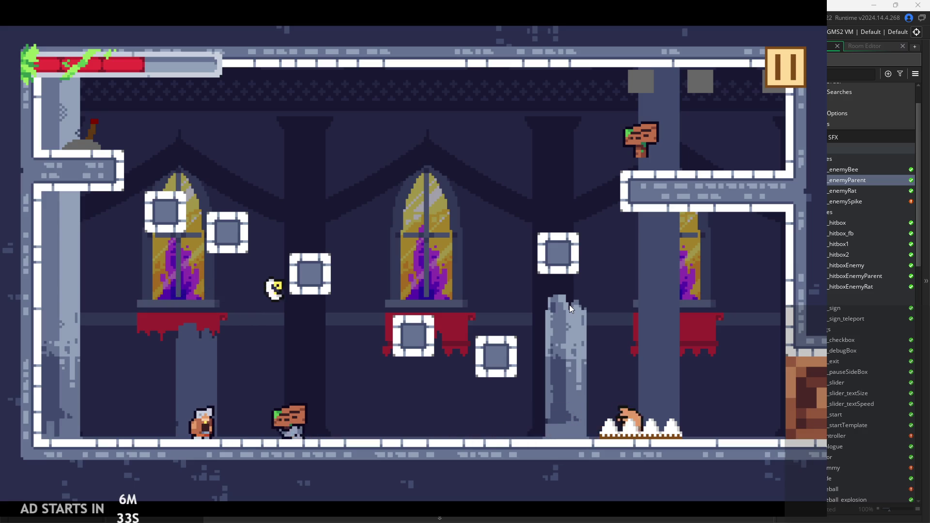
pyautogui.click(775, 67)
pyautogui.click(240, 138)
pyautogui.click(790, 65)
# Run the hero right to the rat and swing the sword, then exit and open obj_enemyRat.
pyautogui.press('Right')
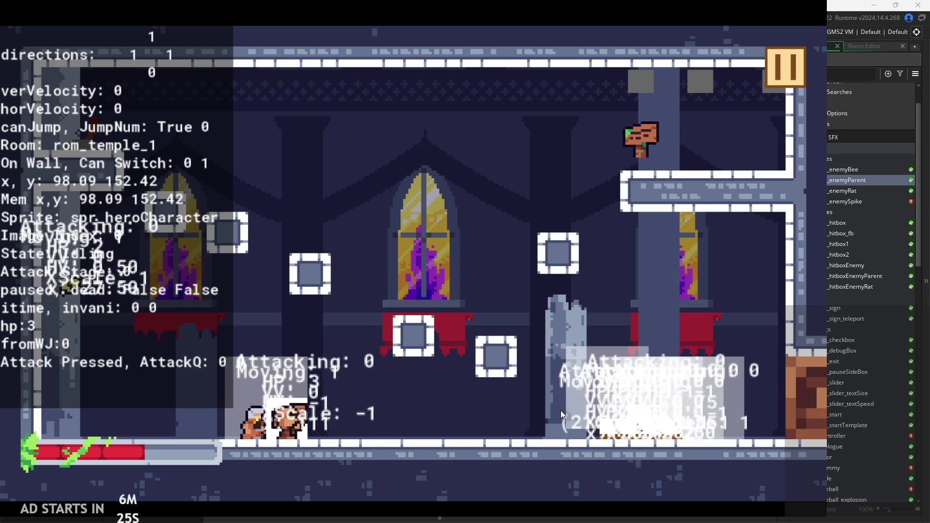
pyautogui.press('Right')
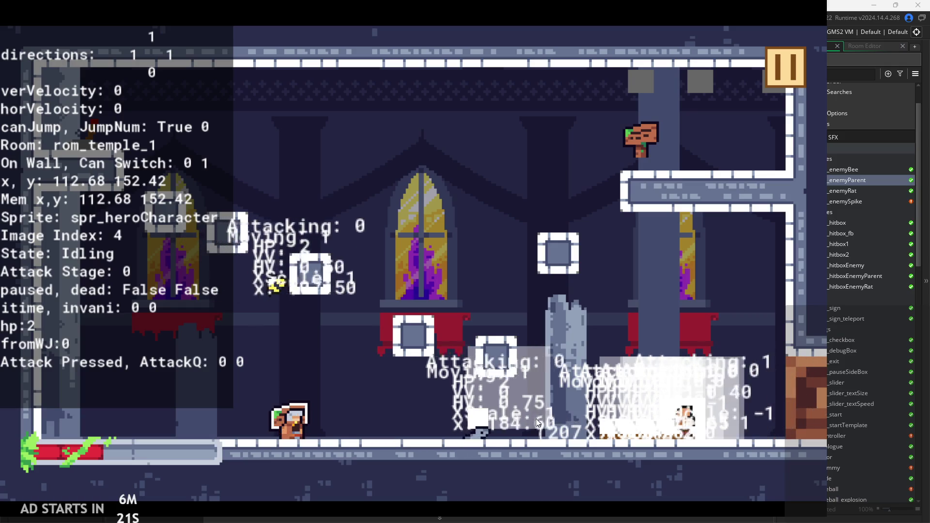
pyautogui.press('Right')
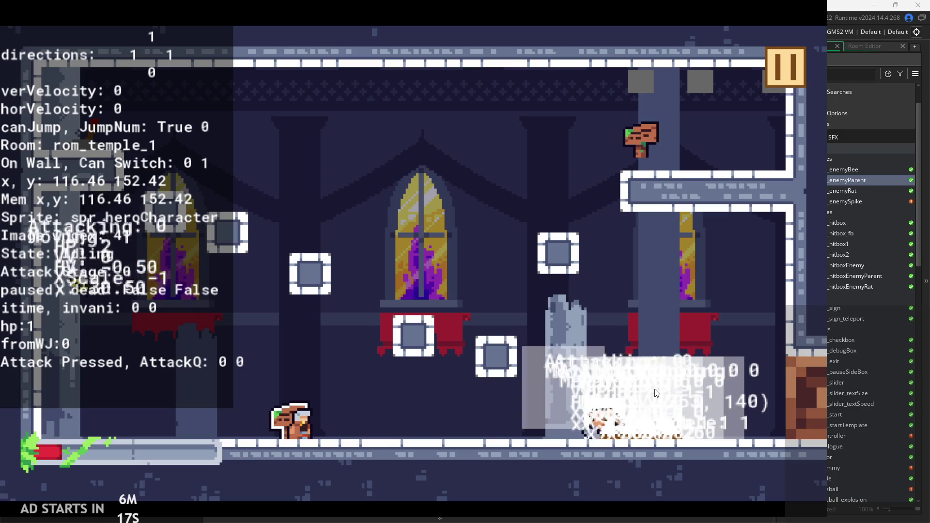
pyautogui.press('x')
pyautogui.press('Right')
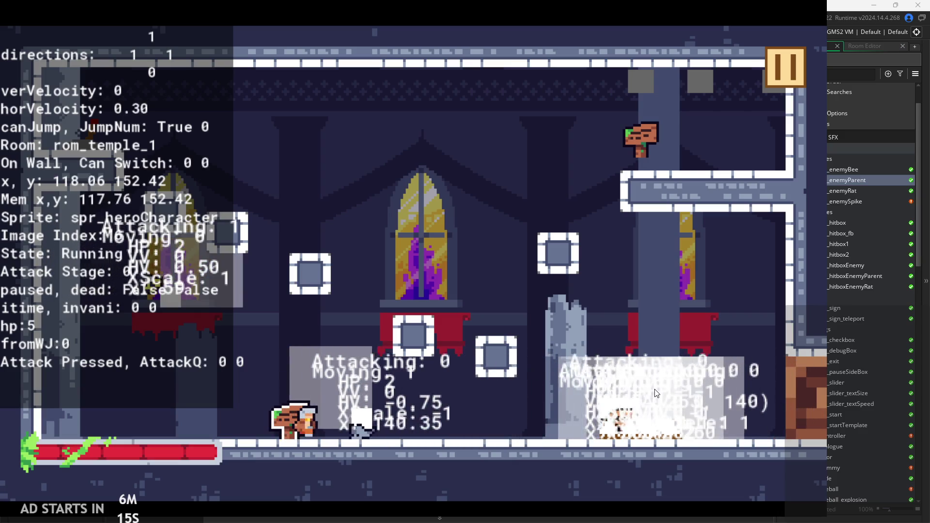
pyautogui.press('Right')
pyautogui.press('Right')
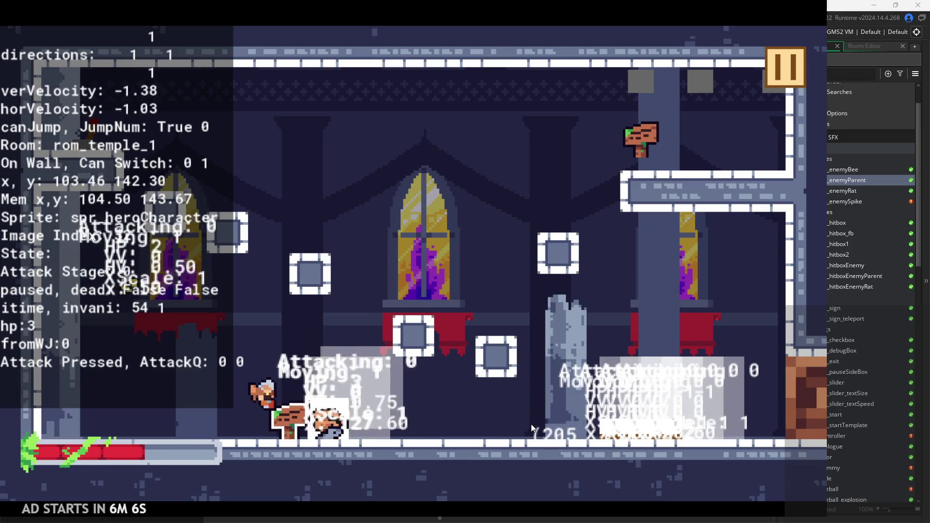
pyautogui.press('Escape')
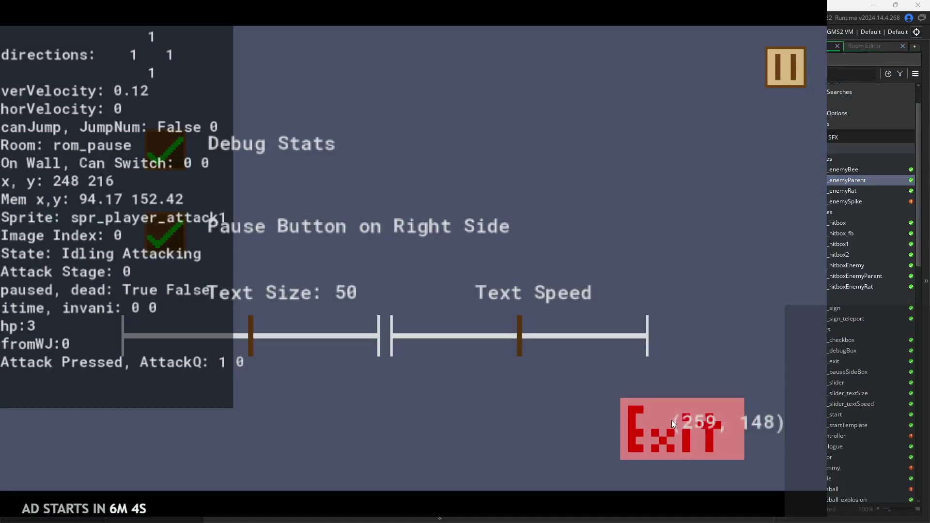
pyautogui.click(670, 414)
pyautogui.doubleClick(843, 190)
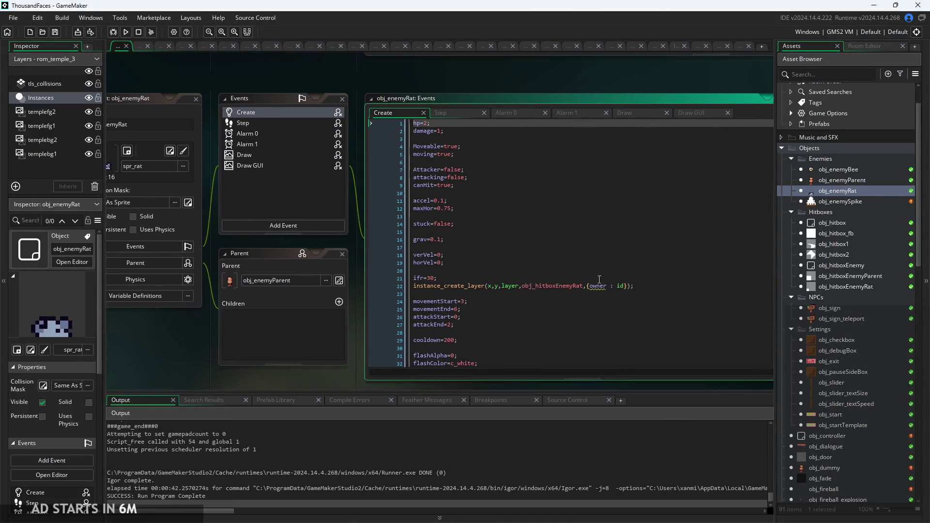
# Glance at spr_rat, read obj_enemyRat's Step event code, then open obj_hitboxEnemyRat.
pyautogui.keyDown('ctrl'); pyautogui.scroll(3, 589, 279); pyautogui.keyUp('ctrl')
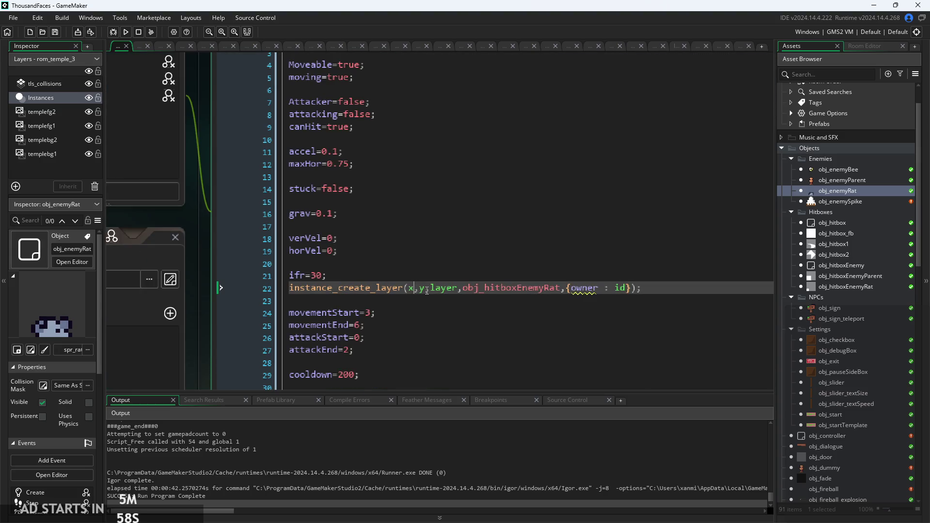
pyautogui.scroll(-15, 860, 351)
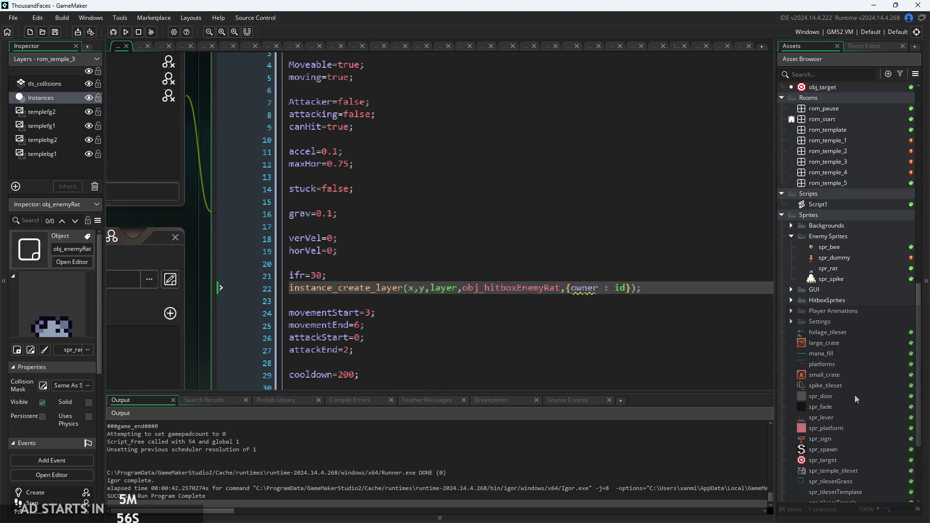
pyautogui.doubleClick(835, 249)
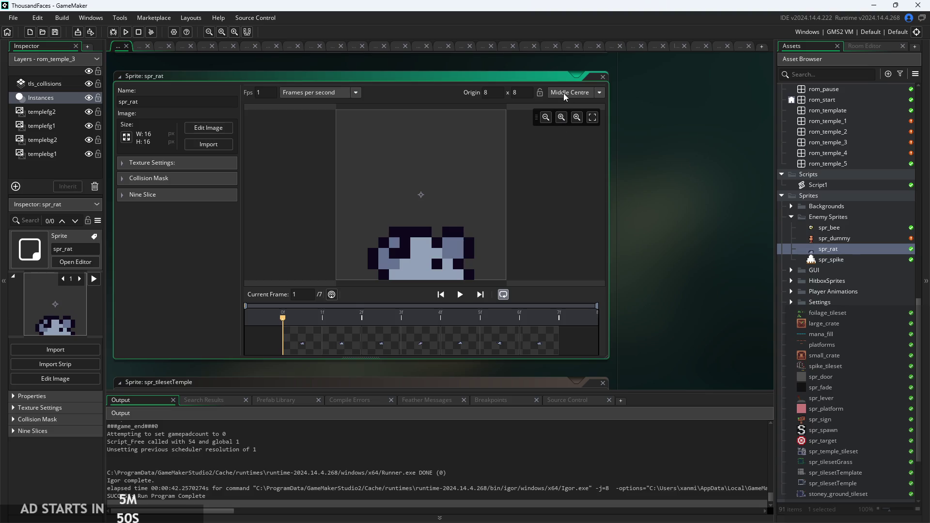
pyautogui.scroll(15, 822, 330)
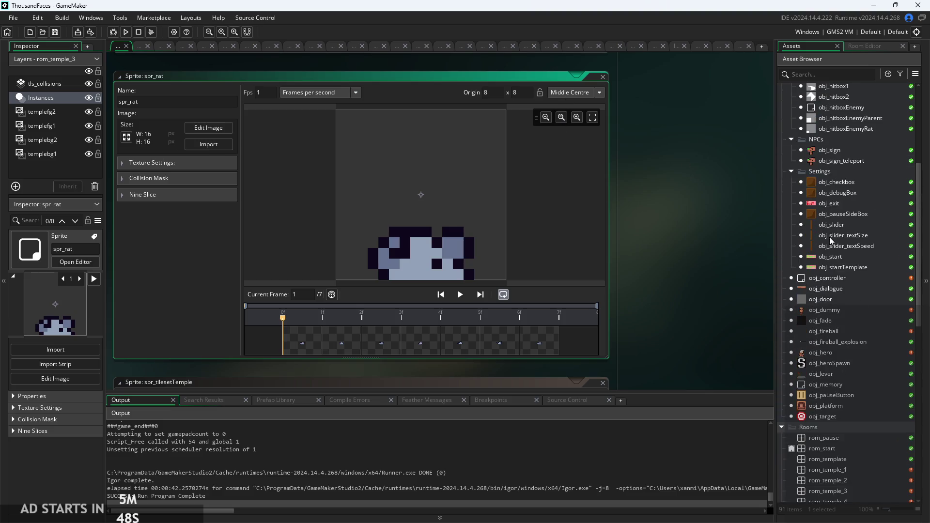
pyautogui.doubleClick(835, 153)
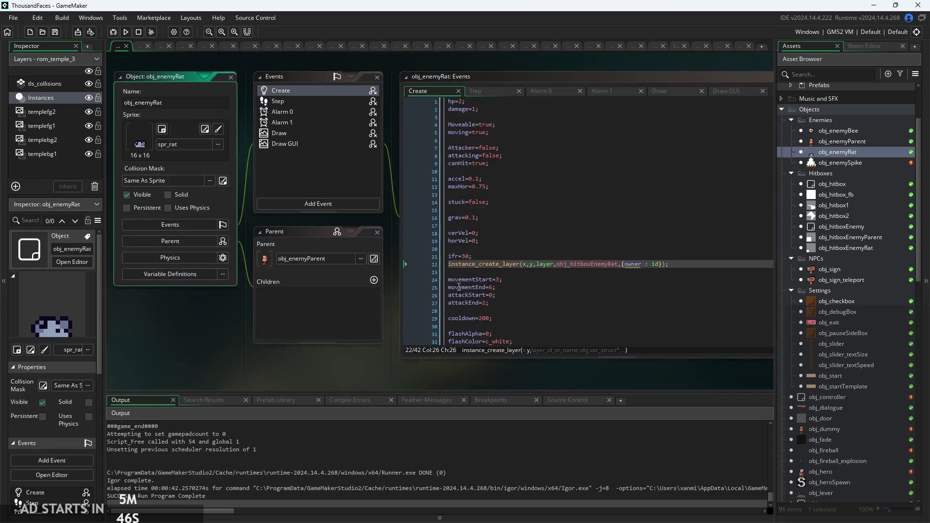
pyautogui.click(412, 151)
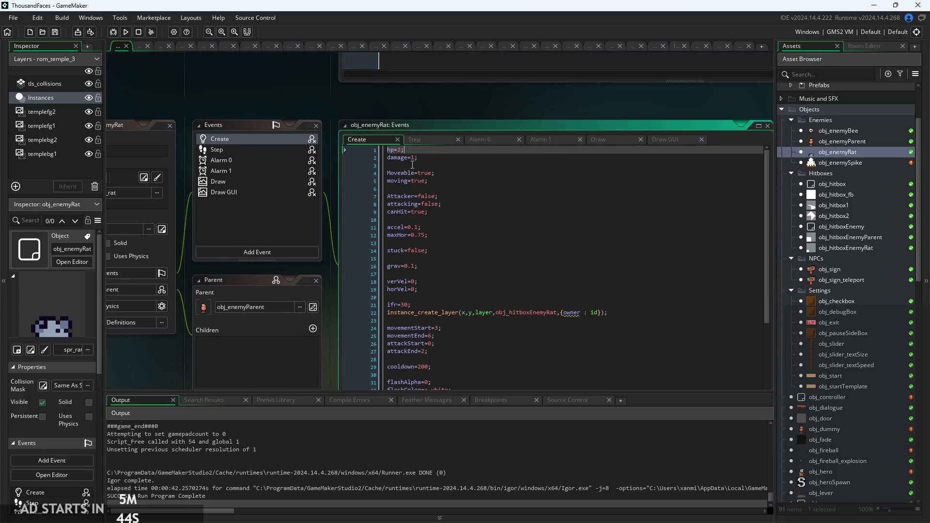
pyautogui.click(427, 139)
pyautogui.scroll(1, 413, 301)
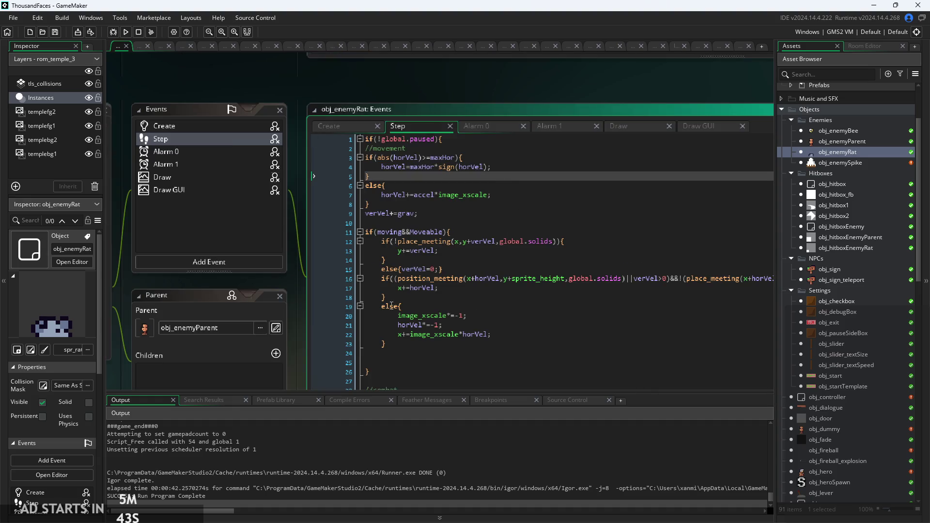
pyautogui.scroll(-8, 514, 257)
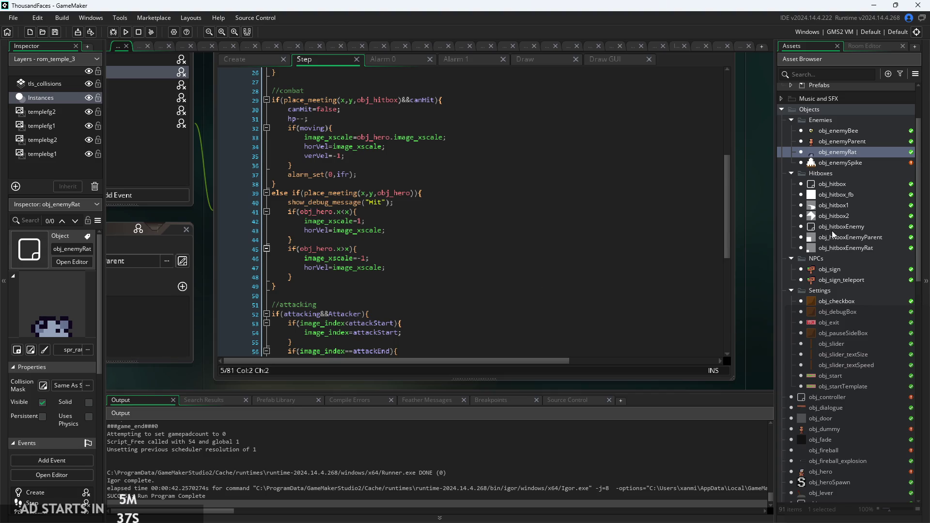
pyautogui.doubleClick(832, 248)
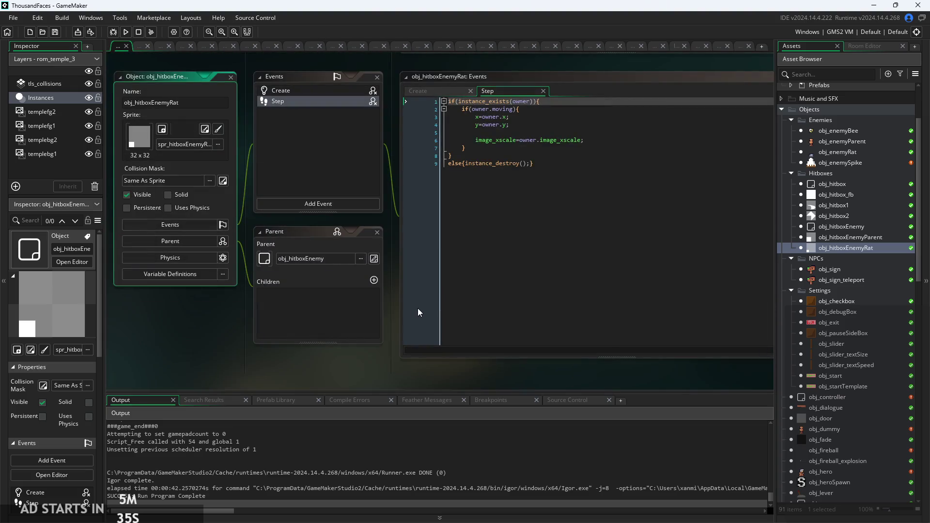
pyautogui.scroll(2, 485, 107)
pyautogui.click(425, 86)
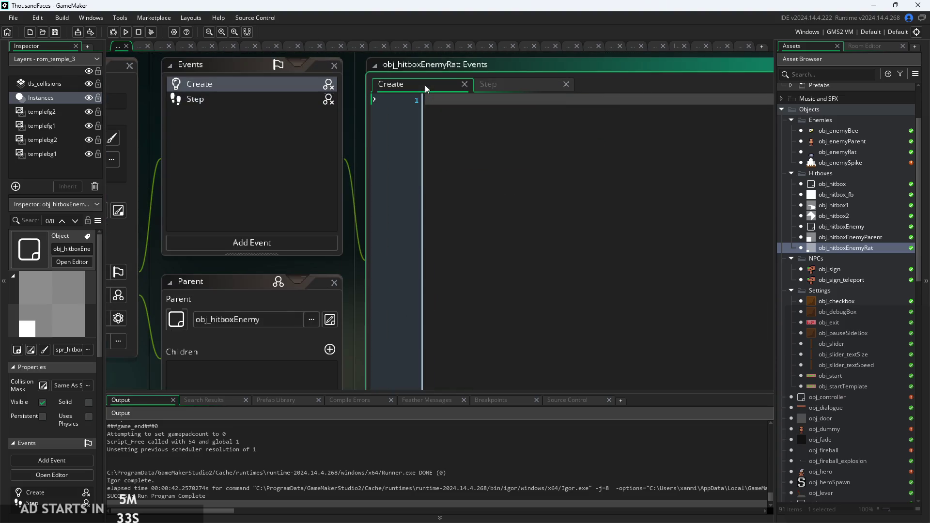
pyautogui.click(490, 84)
pyautogui.click(569, 141)
pyautogui.scroll(-1, 569, 140)
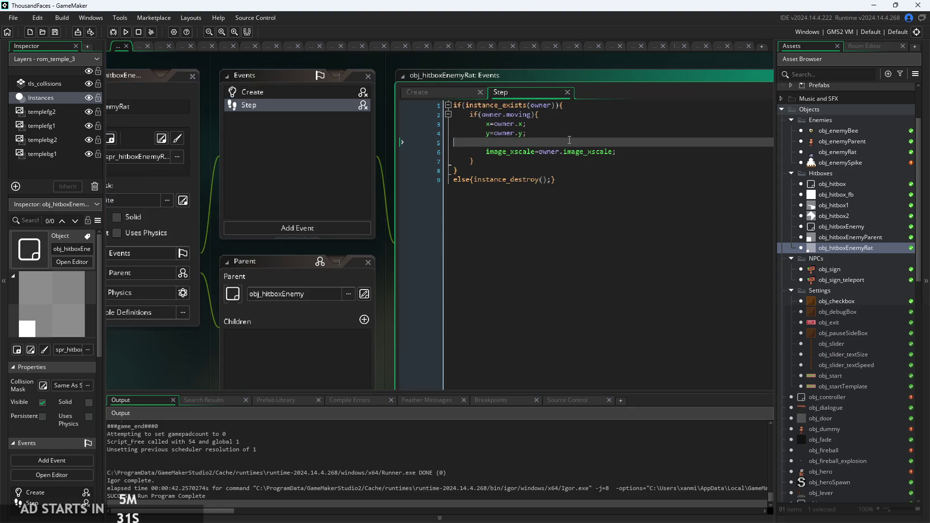
pyautogui.scroll(1, 801, 246)
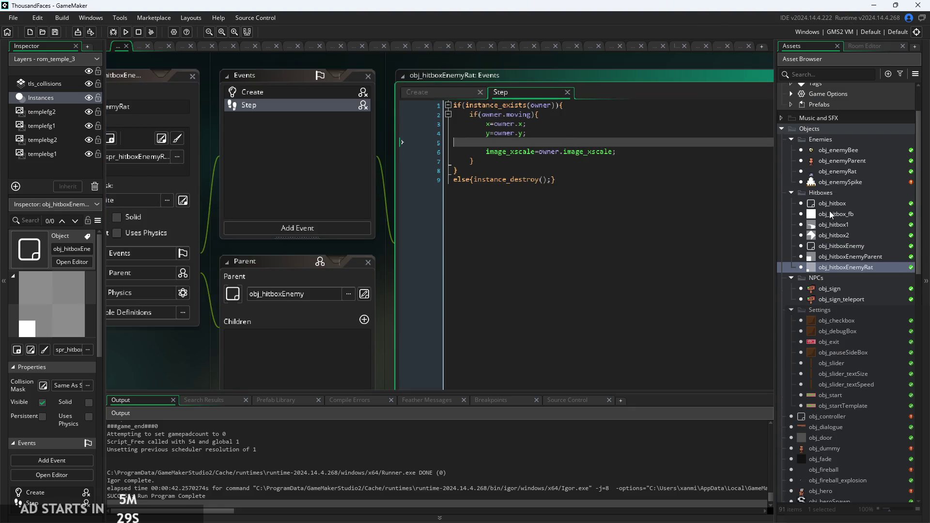
pyautogui.doubleClick(845, 173)
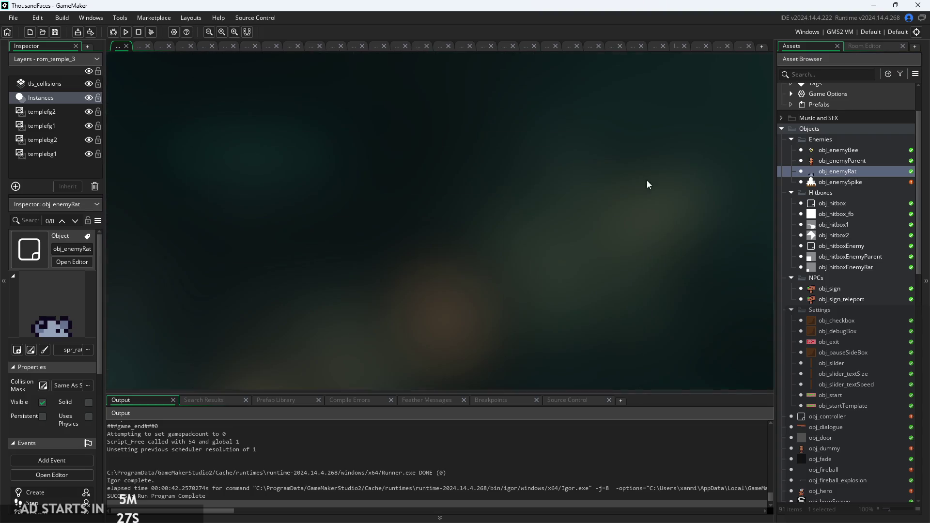
pyautogui.scroll(2, 296, 229)
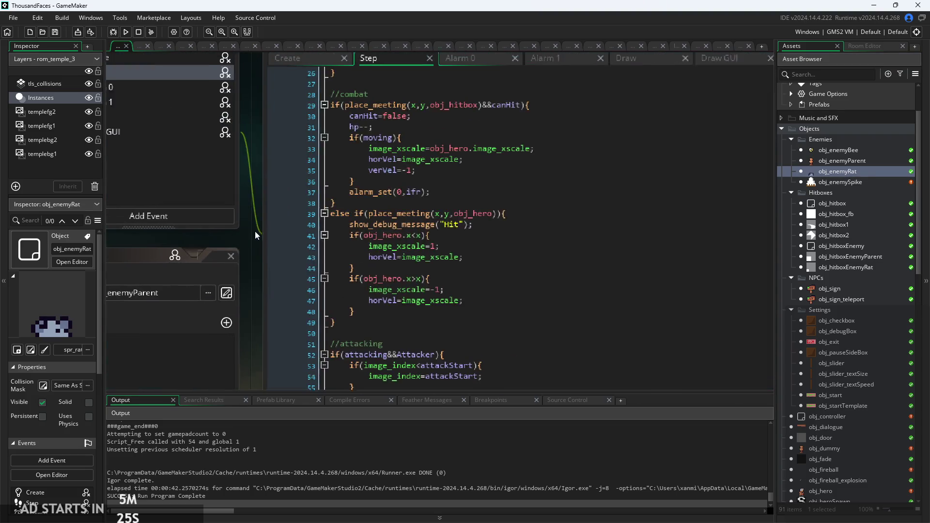
# Read through the combat code to the end of obj_enemyRat's Step event.
pyautogui.click(508, 203)
pyautogui.scroll(-6, 508, 220)
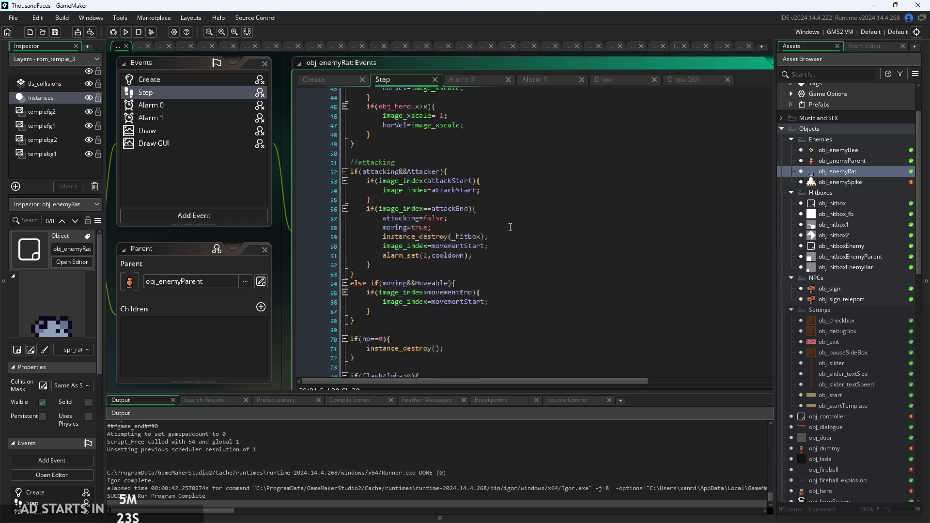
pyautogui.click(453, 338)
pyautogui.scroll(-2, 452, 337)
pyautogui.scroll(6, 511, 287)
pyautogui.scroll(6, 511, 288)
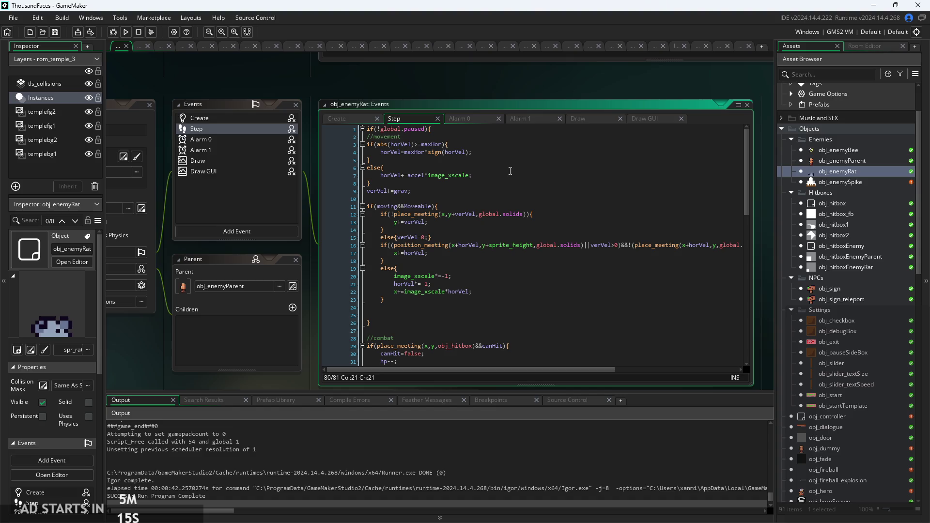
# Review obj_enemyRat's Alarm 1, Draw and Draw GUI events, then return through Alarm 0 and Step to Create.
pyautogui.click(530, 122)
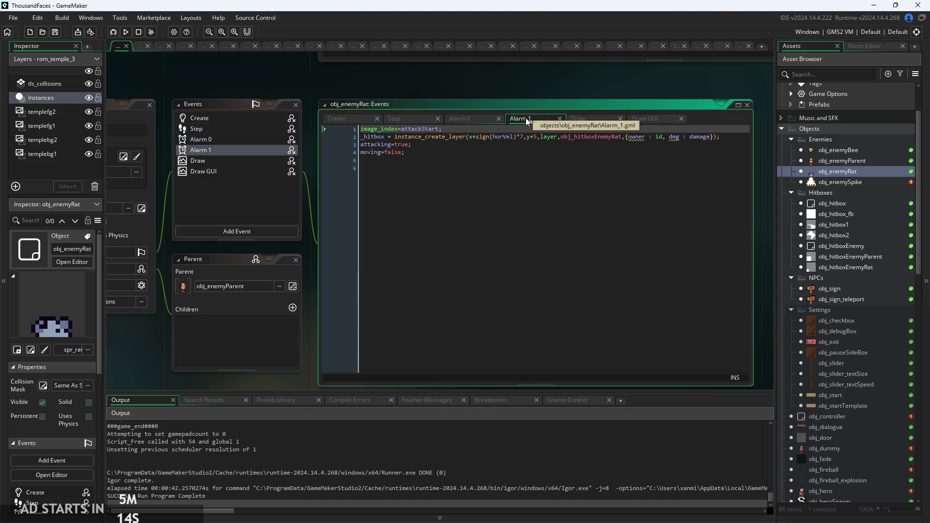
pyautogui.click(589, 120)
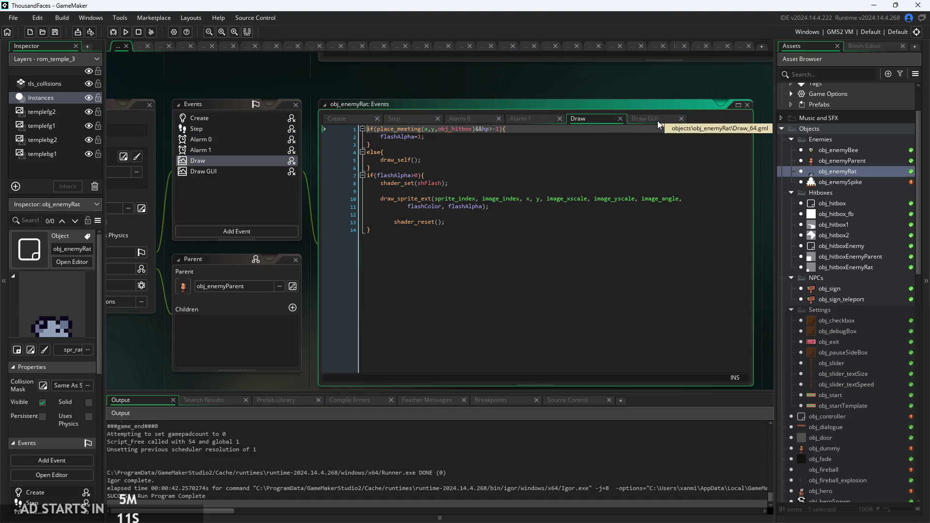
pyautogui.click(657, 121)
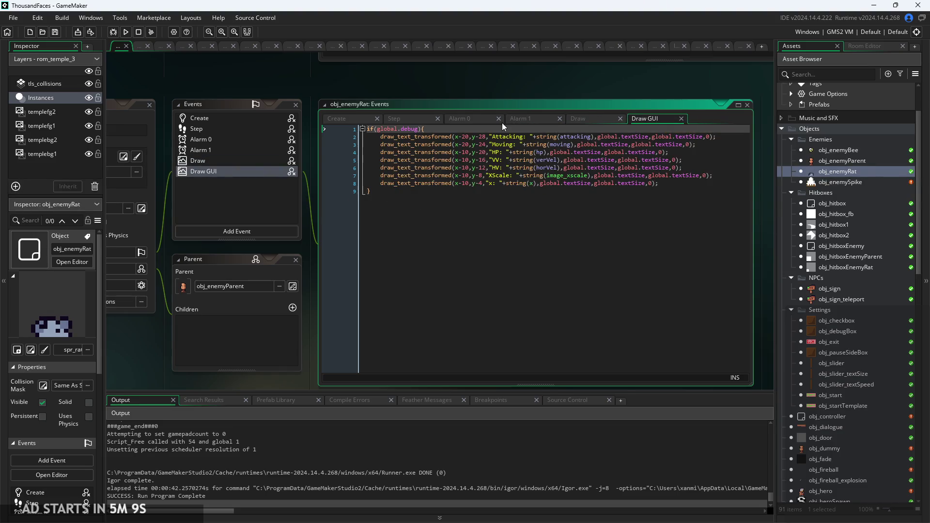
pyautogui.click(519, 118)
pyautogui.click(458, 122)
pyautogui.click(417, 122)
pyautogui.click(342, 117)
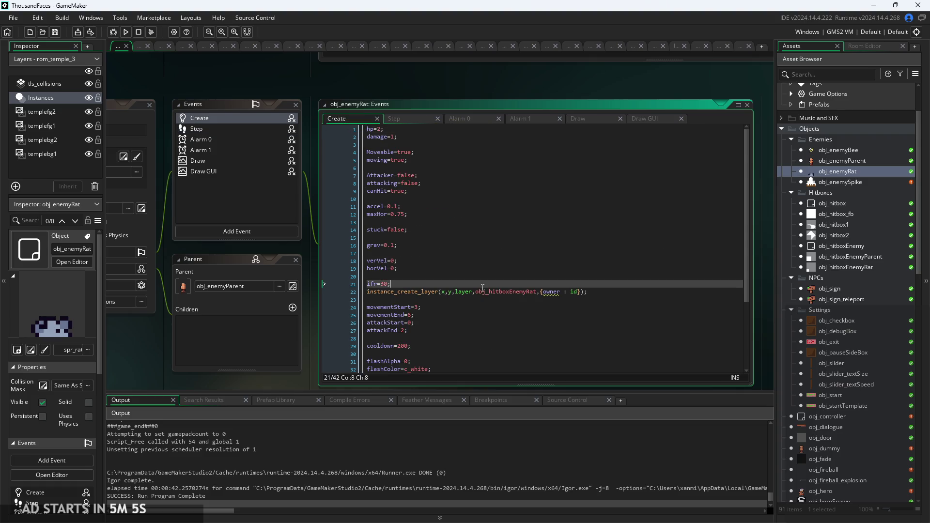
# Inspect the obj_hitboxEnemyRat spawn on Create line 22 and open that object from the Asset Browser.
pyautogui.keyDown('ctrl'); pyautogui.scroll(2, 483, 287); pyautogui.keyUp('ctrl')
pyautogui.click(466, 295)
pyautogui.keyDown('ctrl'); pyautogui.scroll(-2, 501, 294); pyautogui.keyUp('ctrl')
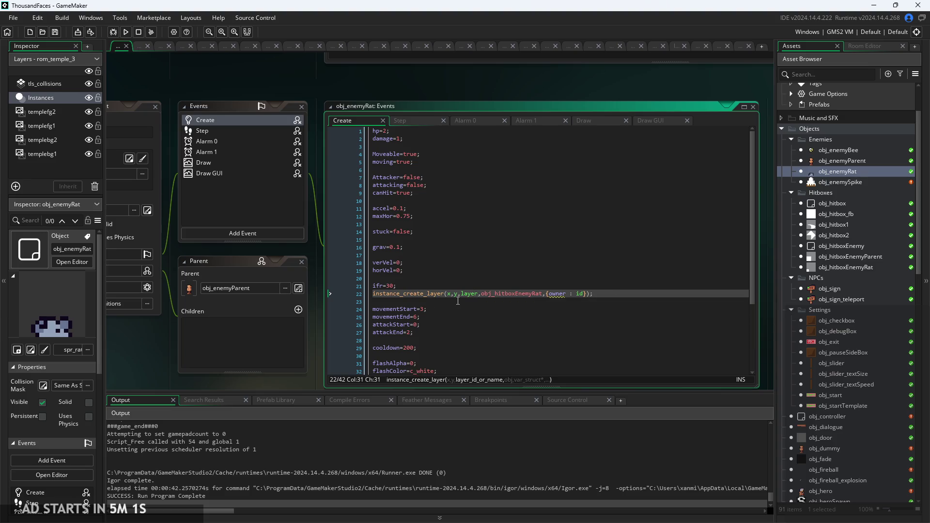
pyautogui.keyDown('ctrl'); pyautogui.scroll(2, 458, 301); pyautogui.keyUp('ctrl')
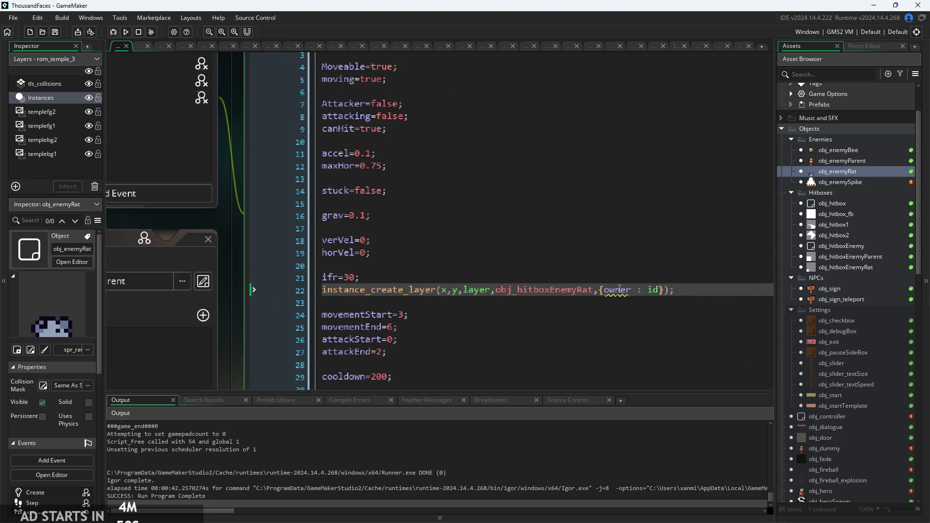
pyautogui.keyDown('ctrl'); pyautogui.scroll(-2, 618, 288); pyautogui.keyUp('ctrl')
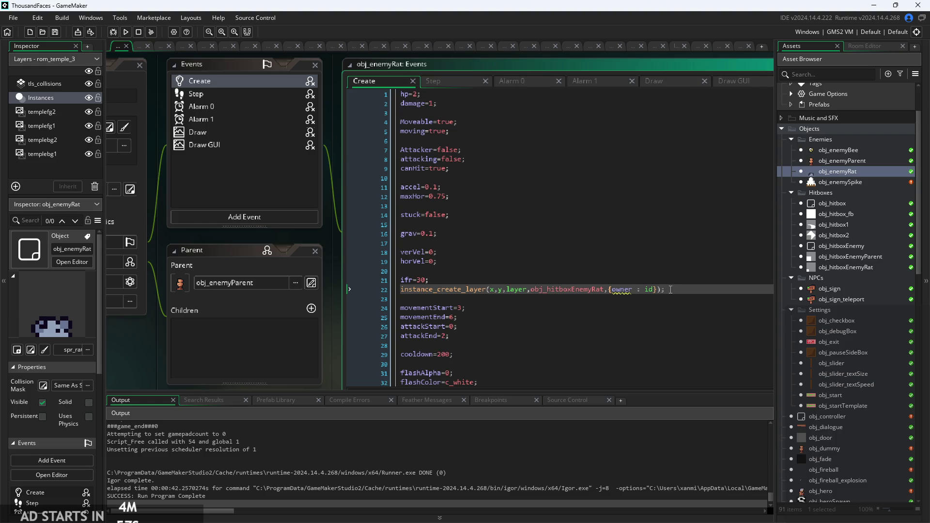
pyautogui.keyDown('ctrl'); pyautogui.scroll(1, 670, 290); pyautogui.keyUp('ctrl')
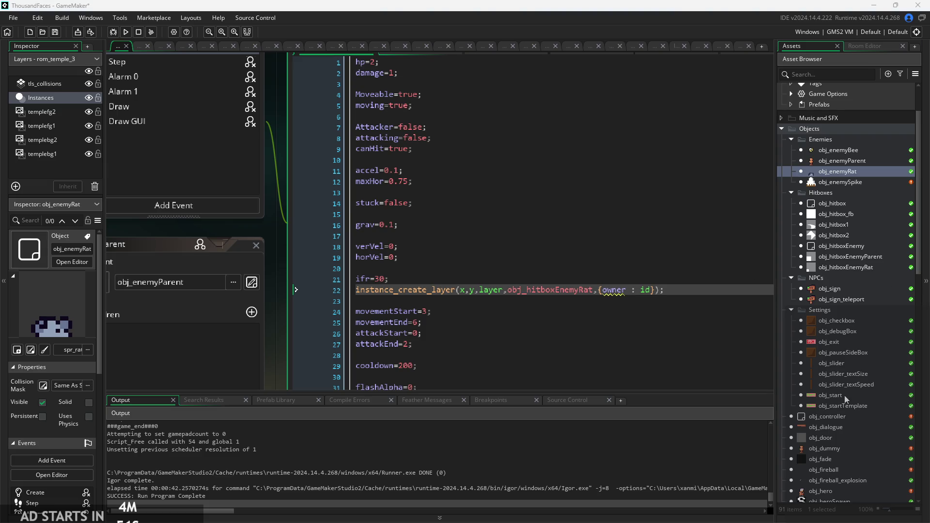
pyautogui.click(661, 281)
pyautogui.click(571, 290)
pyautogui.keyDown('ctrl'); pyautogui.scroll(1, 594, 291); pyautogui.keyUp('ctrl')
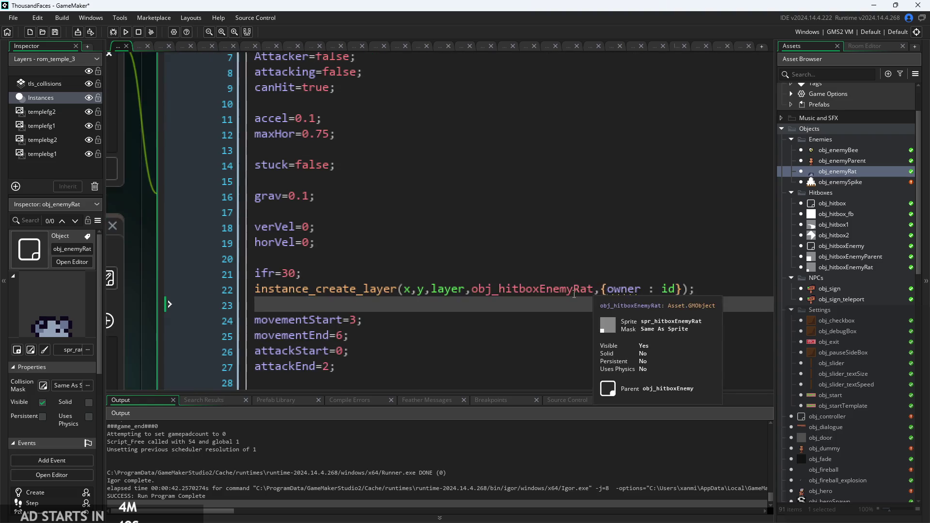
pyautogui.keyDown('ctrl'); pyautogui.scroll(-1, 593, 294); pyautogui.keyUp('ctrl')
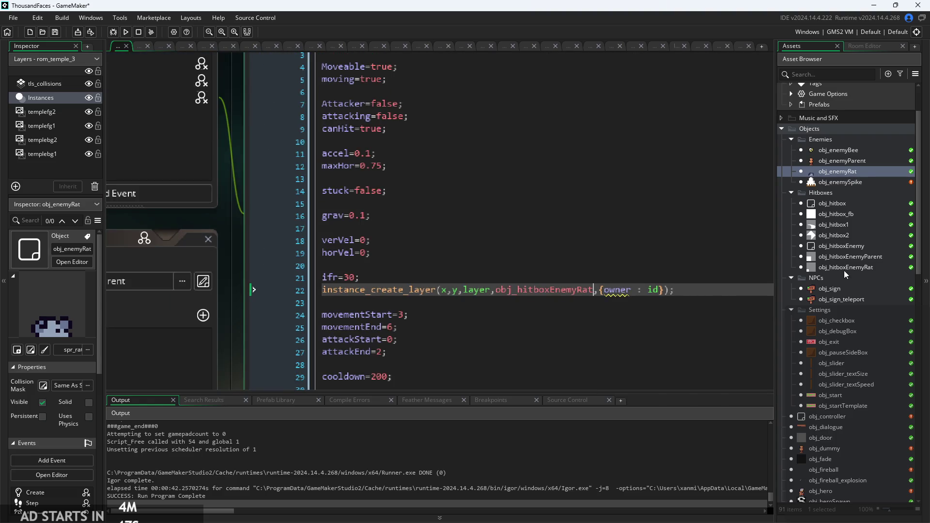
pyautogui.doubleClick(855, 266)
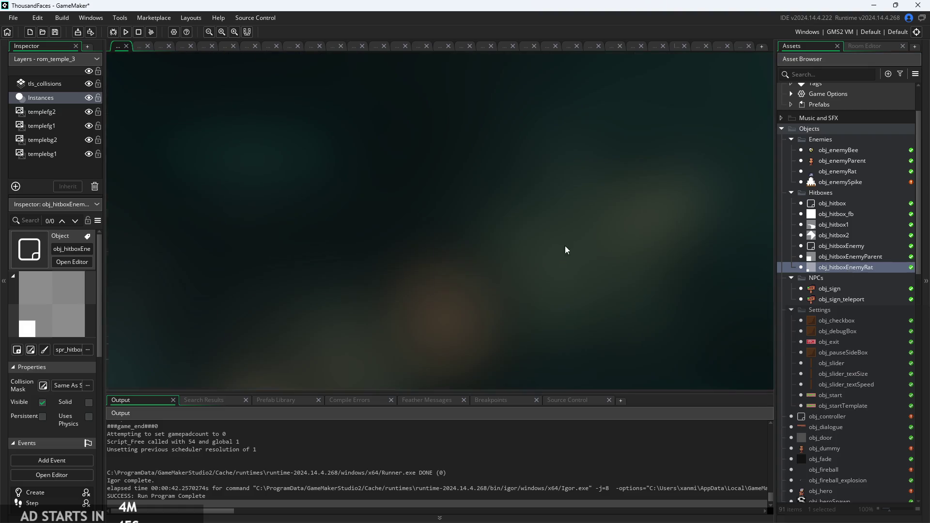
# Check the hitbox Step code's x, y and image_xscale lines, then build and run the game.
pyautogui.click(515, 119)
pyautogui.keyDown('ctrl'); pyautogui.scroll(2, 514, 120); pyautogui.keyUp('ctrl')
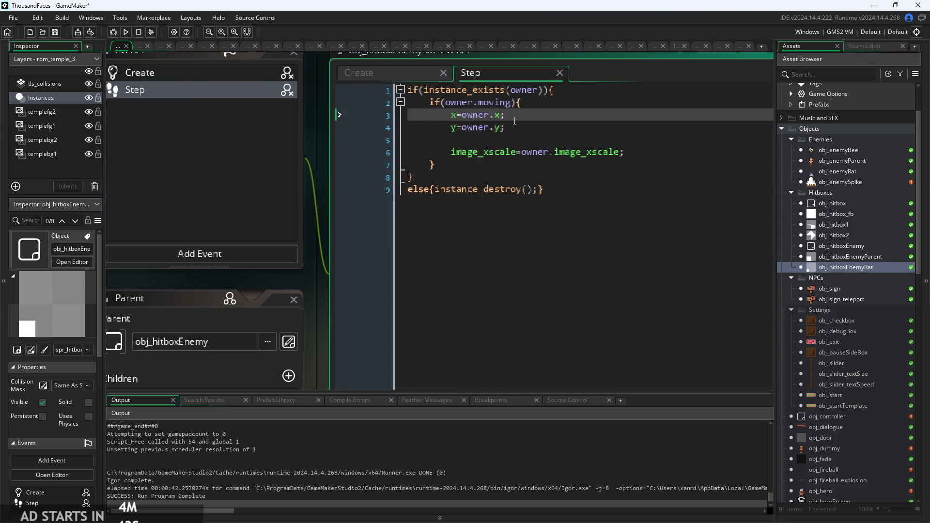
pyautogui.click(512, 129)
pyautogui.keyDown('ctrl'); pyautogui.scroll(-1, 520, 118); pyautogui.keyUp('ctrl')
pyautogui.keyDown('ctrl'); pyautogui.scroll(1, 520, 118); pyautogui.keyUp('ctrl')
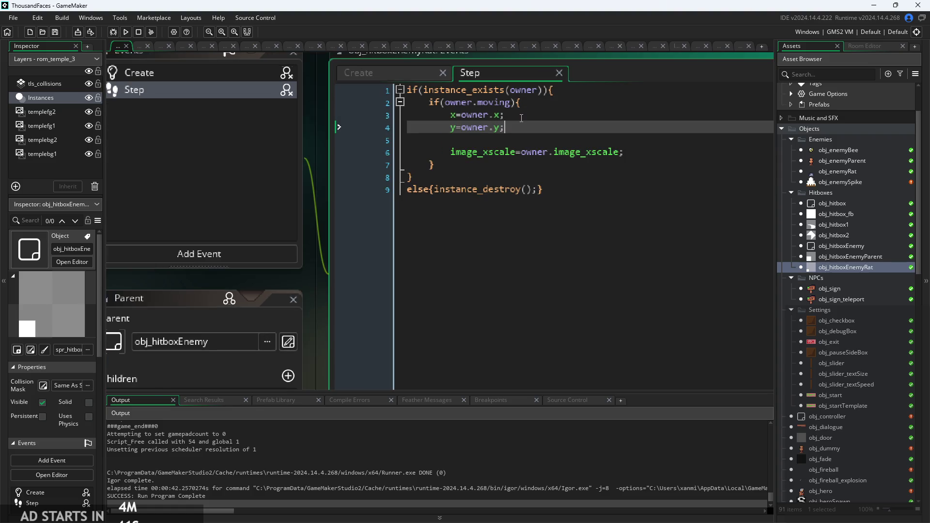
pyautogui.click(653, 152)
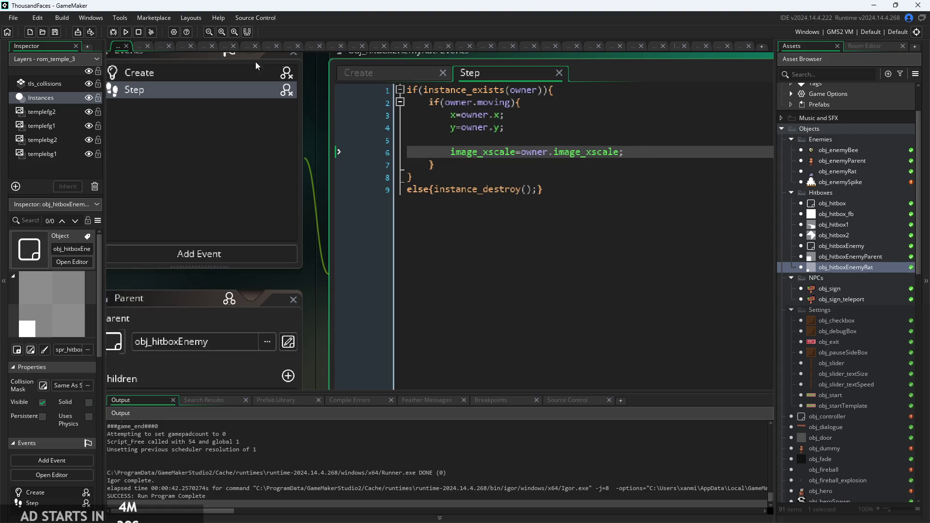
pyautogui.click(126, 32)
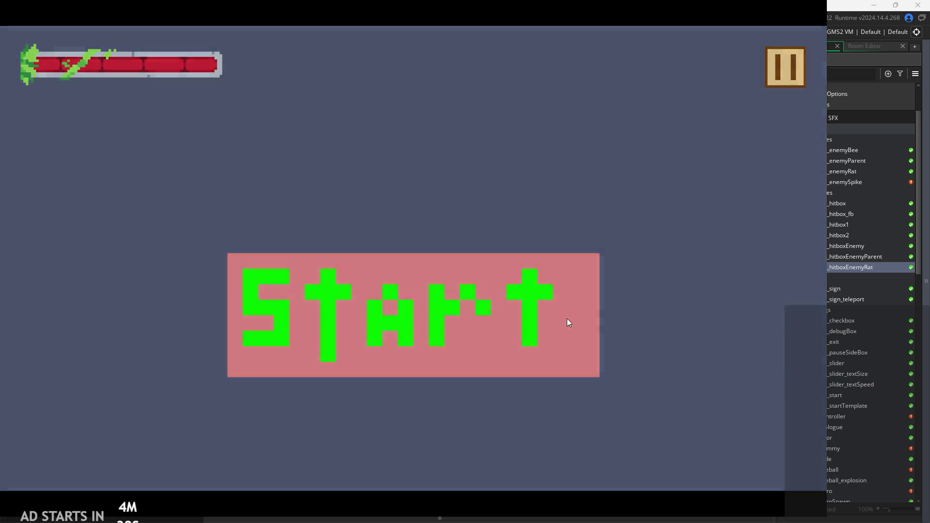
# Start the game and turn on the Debug Stats overlay from the pause menu.
pyautogui.click(567, 318)
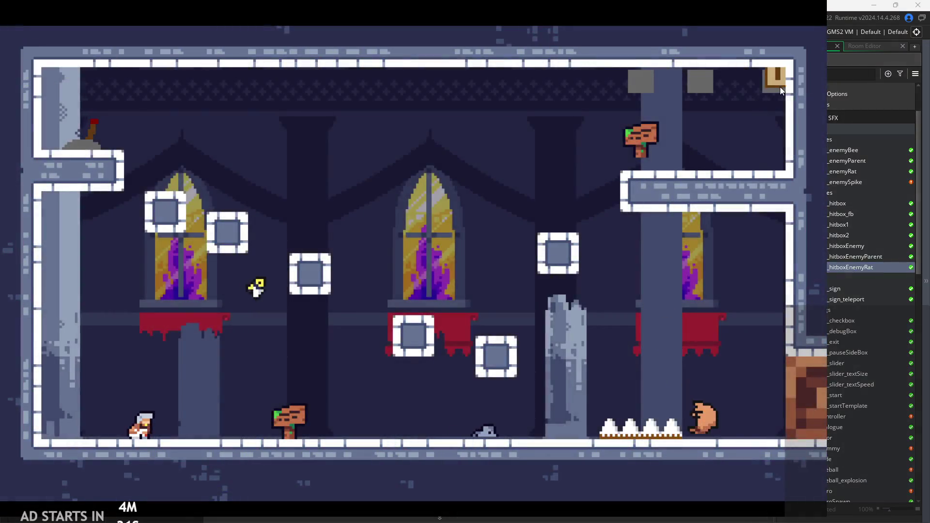
pyautogui.click(780, 85)
pyautogui.click(161, 164)
pyautogui.click(769, 66)
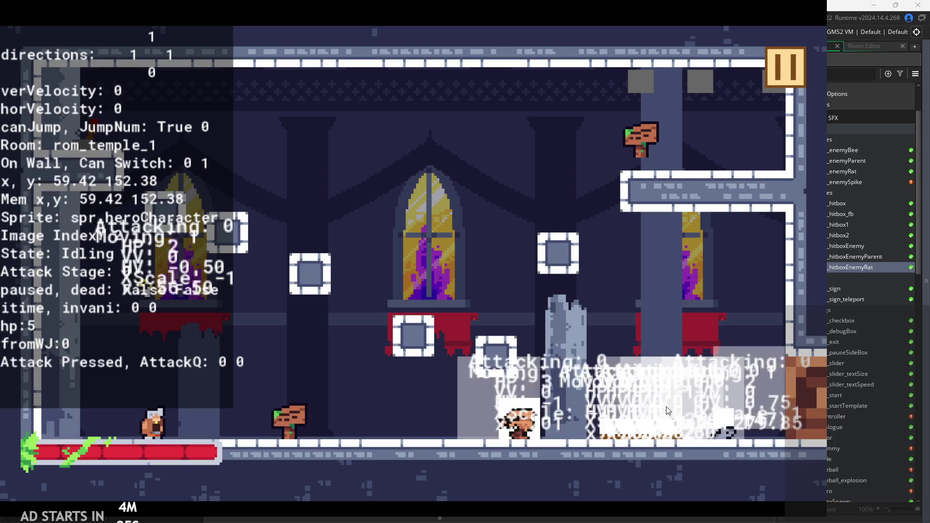
# Run the hero right and left and jump onto the higher platform in rom_temple_1.
pyautogui.press('Right')
pyautogui.press('space')
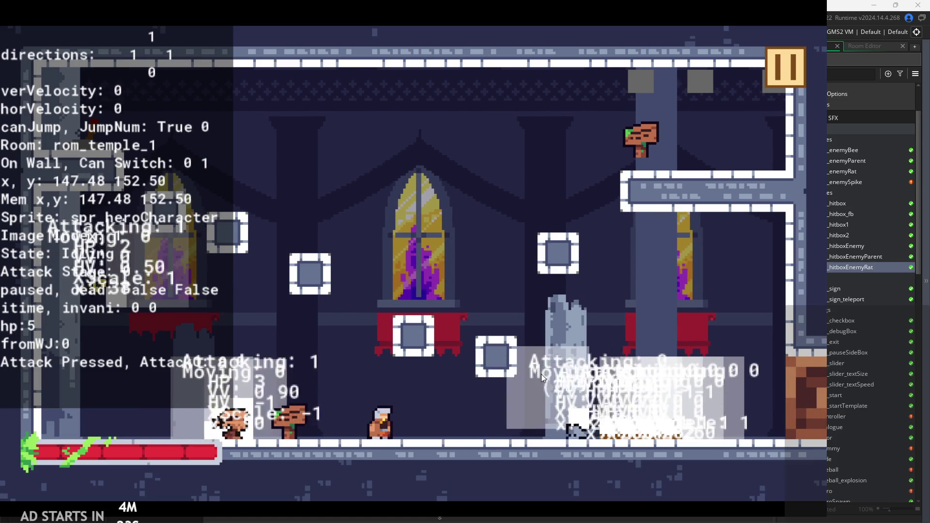
pyautogui.press('space')
pyautogui.press('Left')
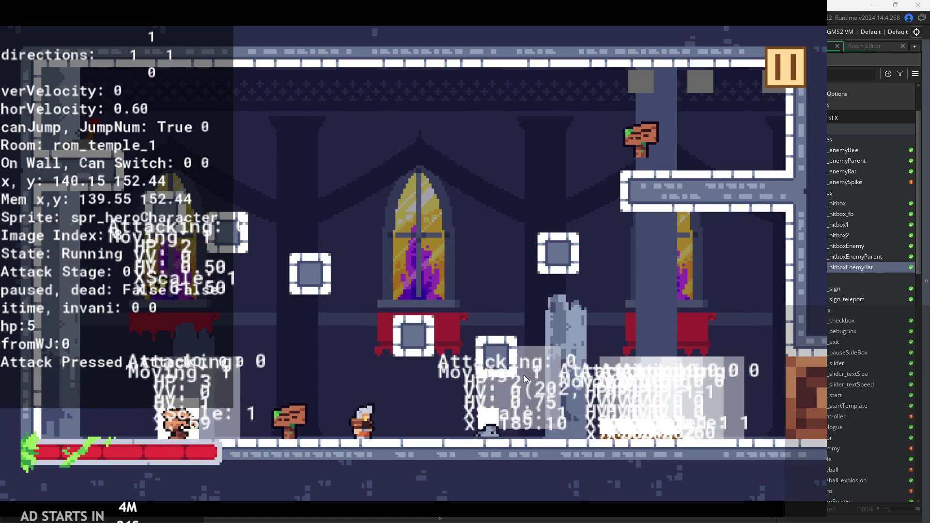
pyautogui.press('Right')
pyautogui.press('space')
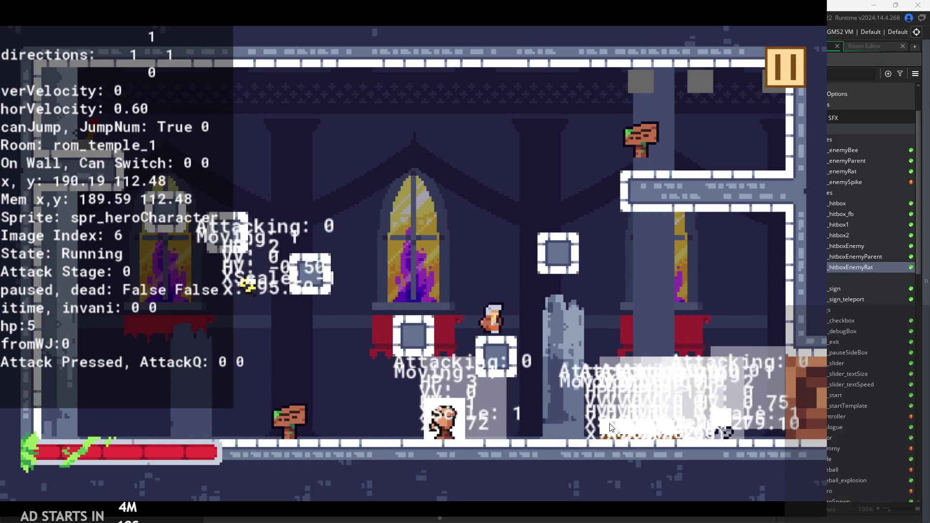
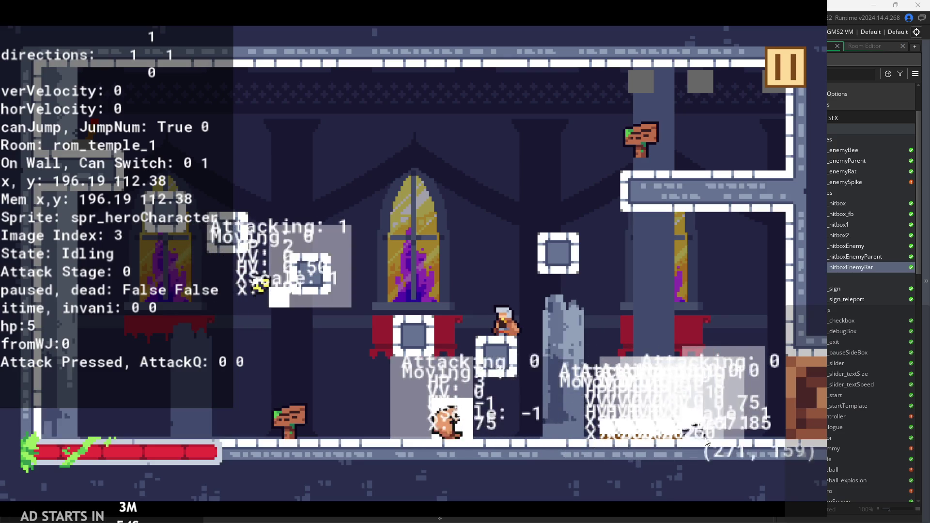
# Exit the running game from its pause menu and open spr_rat from Enemy Sprites.
pyautogui.click(780, 60)
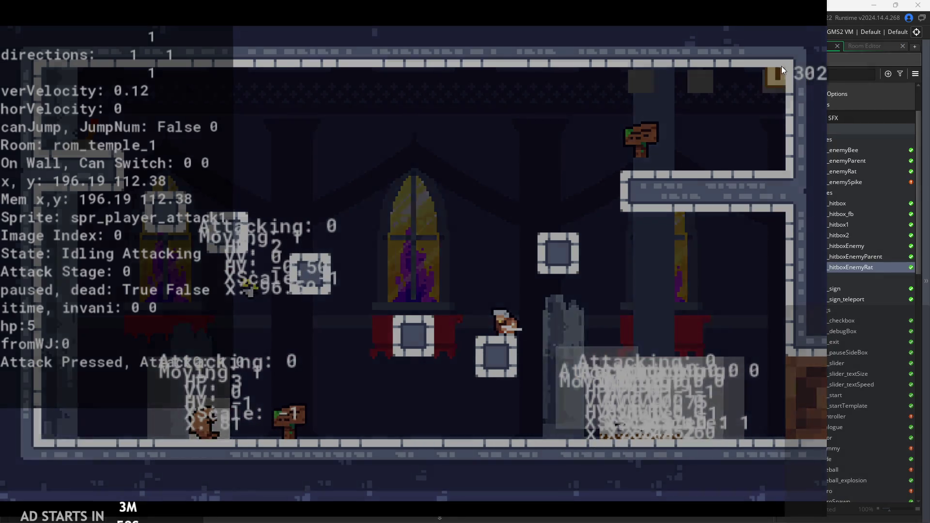
pyautogui.click(708, 419)
pyautogui.scroll(-10, 815, 400)
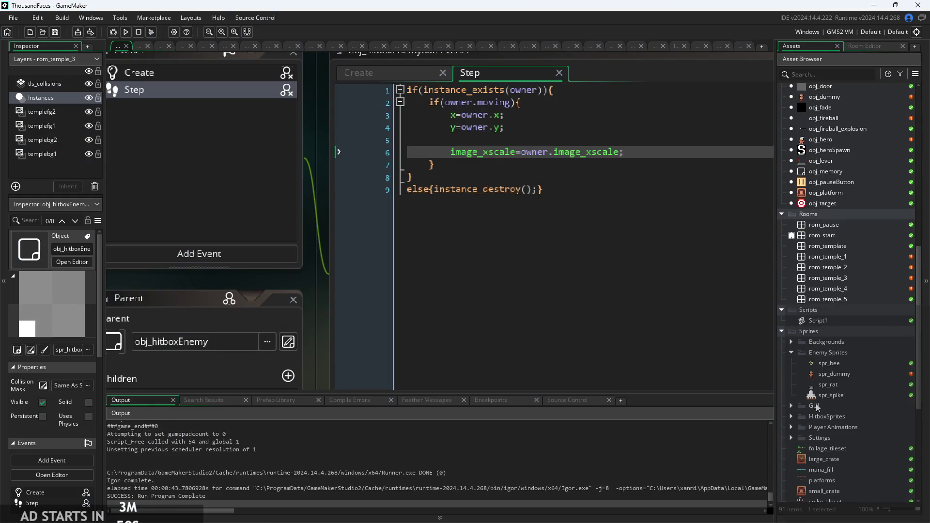
pyautogui.click(828, 327)
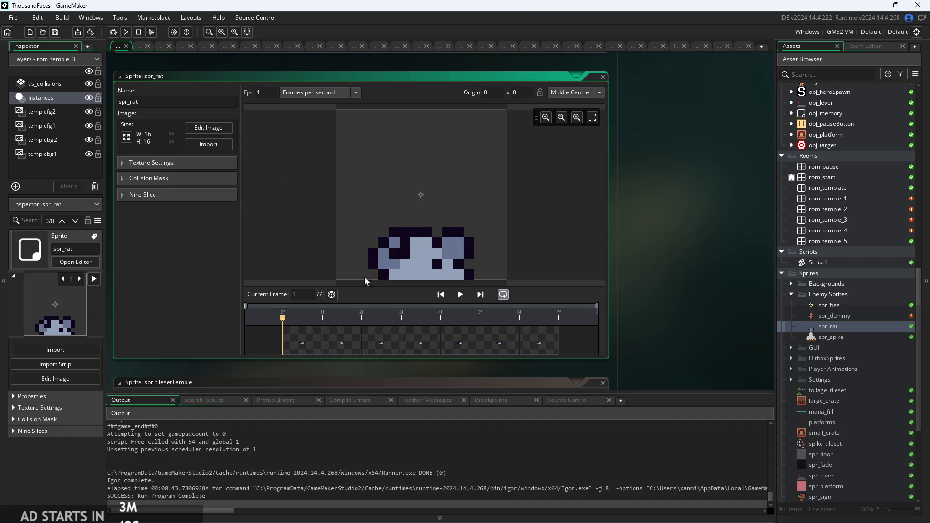
# Step through spr_rat's animation frames and return to the first frame.
pyautogui.scroll(1, 416, 251)
pyautogui.moveTo(323, 331)
pyautogui.mouseDown()
pyautogui.moveTo(529, 342)
pyautogui.moveTo(321, 340)
pyautogui.moveTo(332, 342)
pyautogui.mouseUp()
pyautogui.scroll(-1, 383, 260)
pyautogui.press('Left')
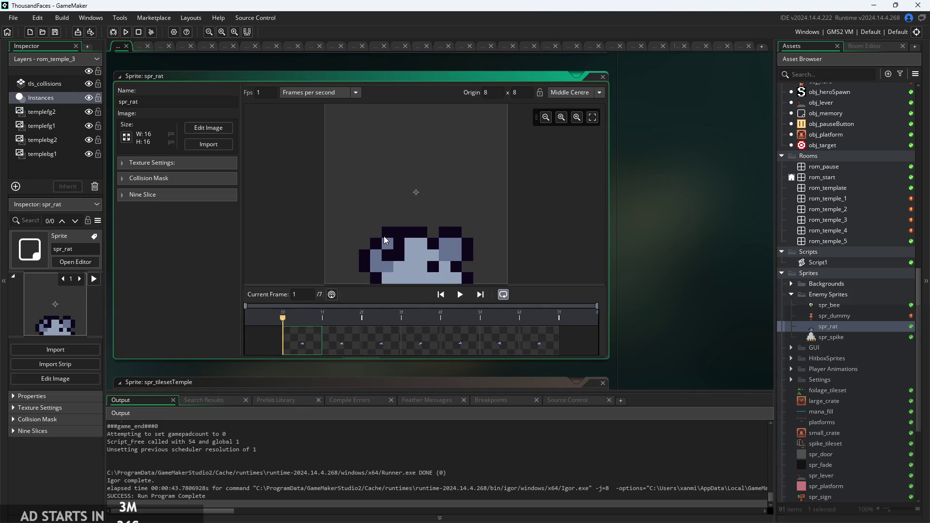
pyautogui.scroll(5, 836, 301)
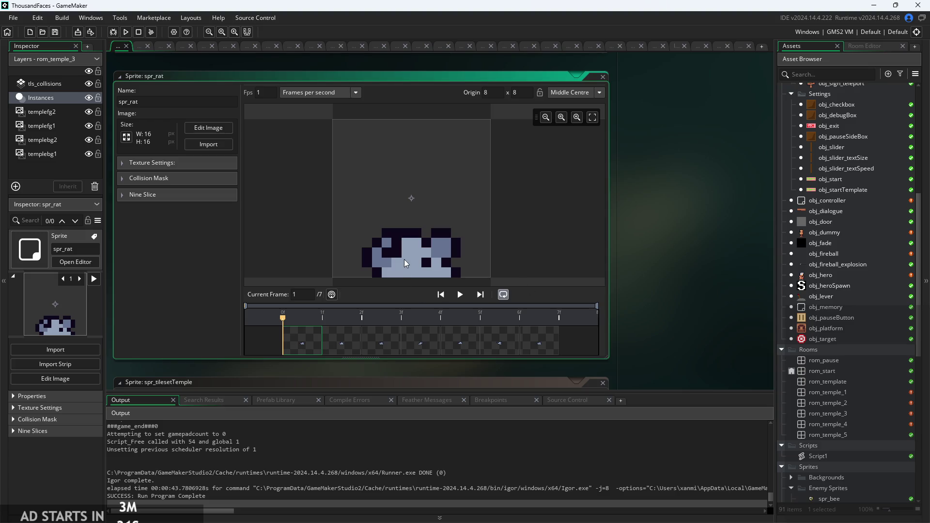
pyautogui.scroll(1, 373, 262)
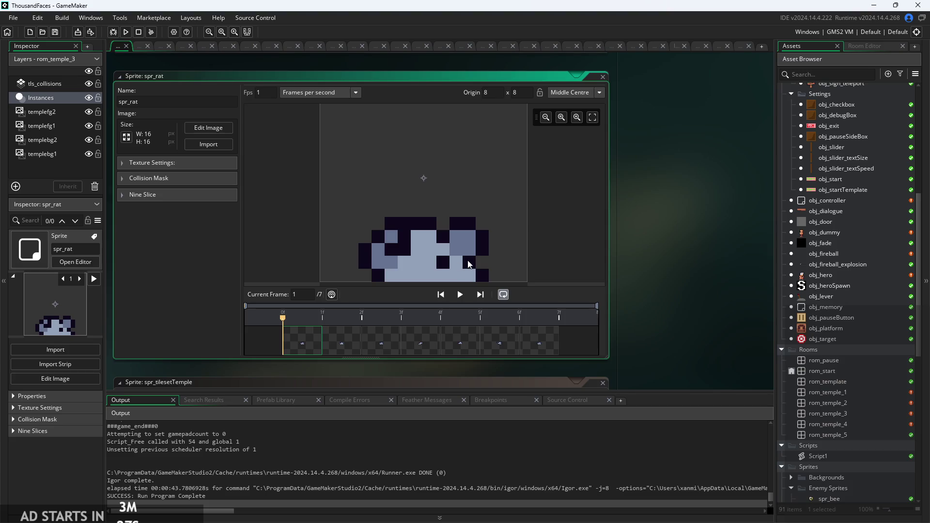
pyautogui.scroll(-1, 487, 263)
pyautogui.click(350, 341)
pyautogui.click(389, 348)
pyautogui.click(420, 345)
pyautogui.click(307, 342)
# Move spr_rat's origin to custom 8, 14 at the feet and launch the game.
pyautogui.scroll(2, 431, 207)
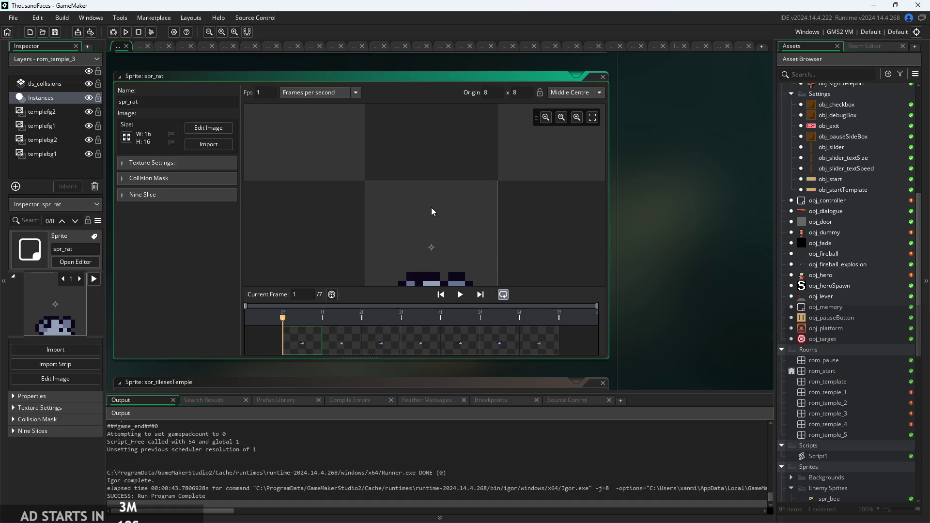
pyautogui.moveTo(450, 264)
pyautogui.mouseDown()
pyautogui.moveTo(435, 223)
pyautogui.moveTo(417, 267)
pyautogui.mouseUp()
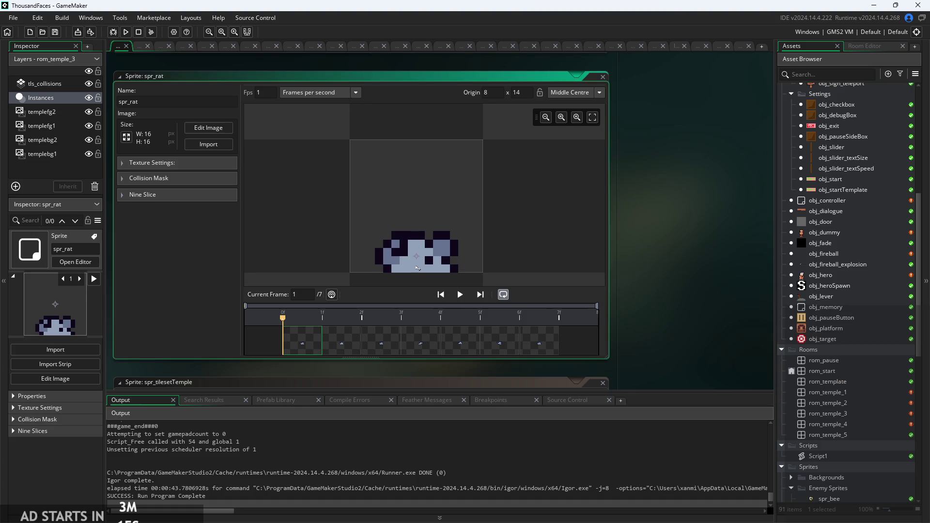
pyautogui.click(125, 32)
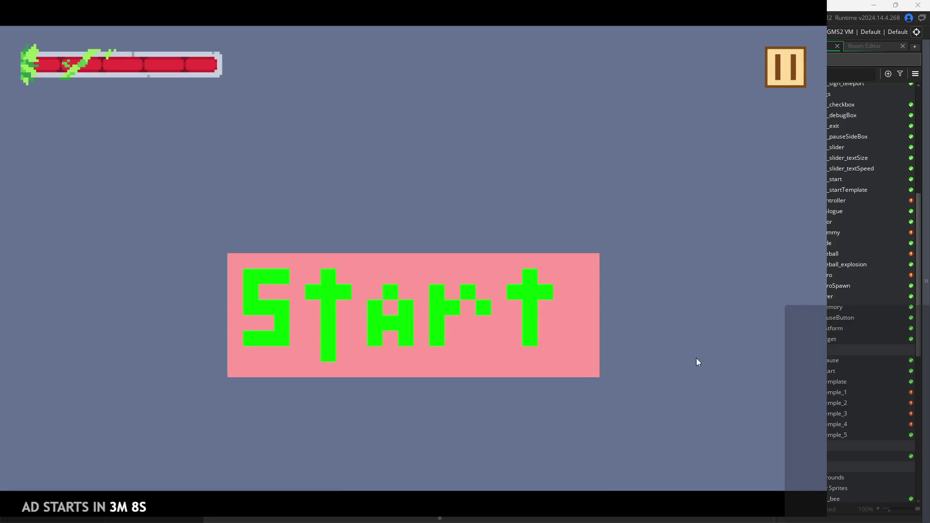
pyautogui.click(538, 307)
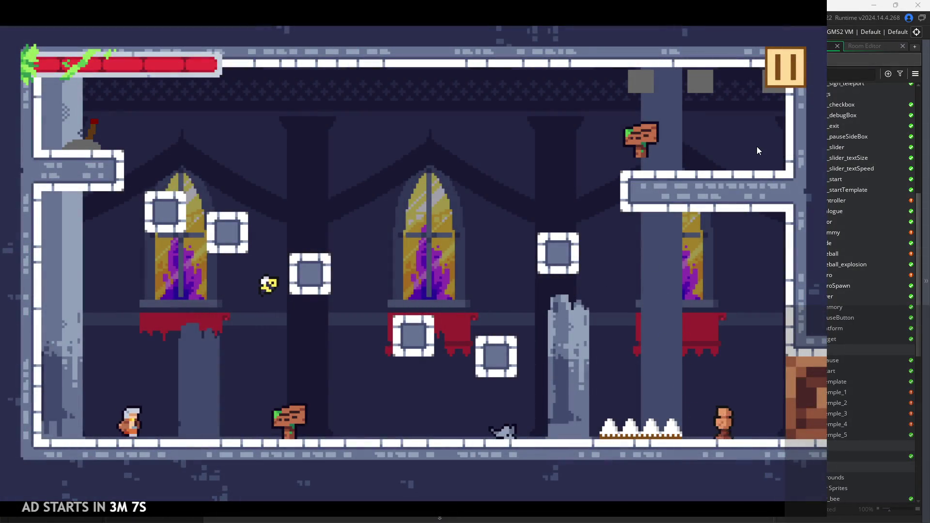
# Toggle pause, run the hero right attacking twice with Z, then exit to the editor.
pyautogui.click(784, 65)
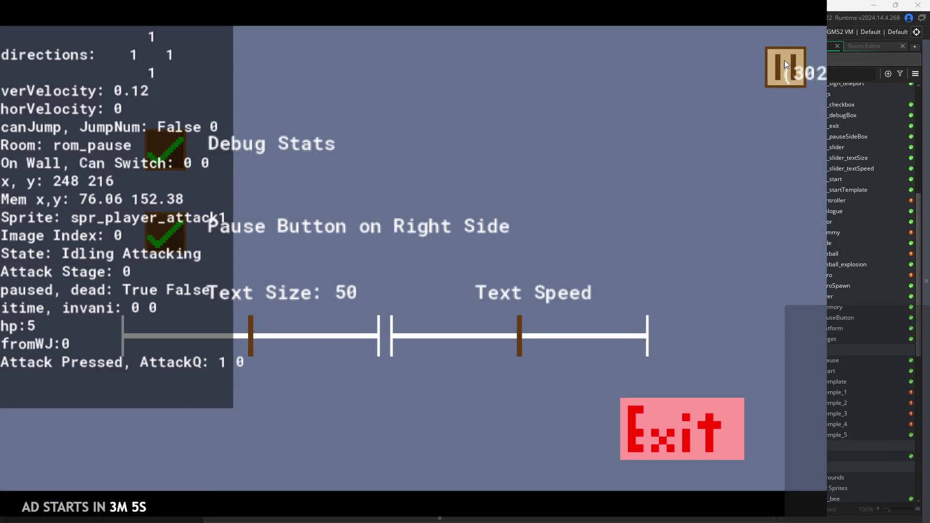
pyautogui.click(785, 65)
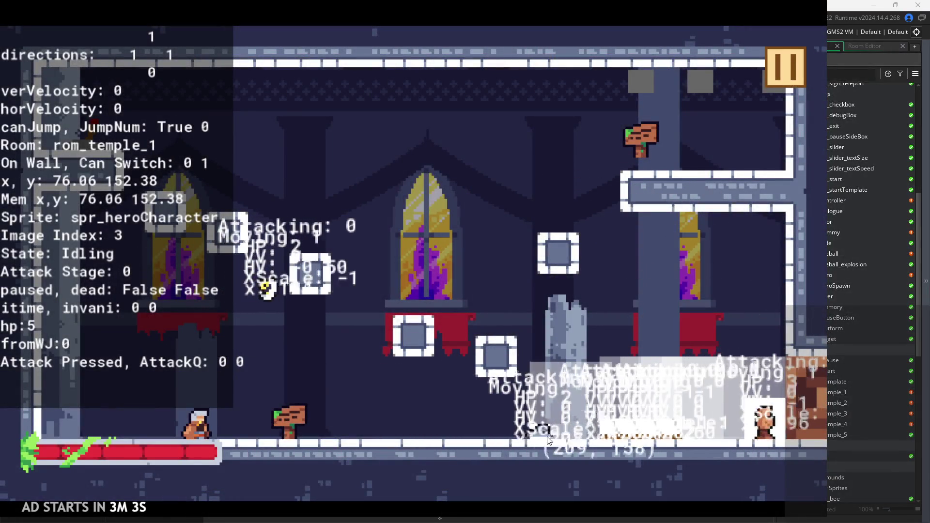
pyautogui.press('Right')
pyautogui.press('z')
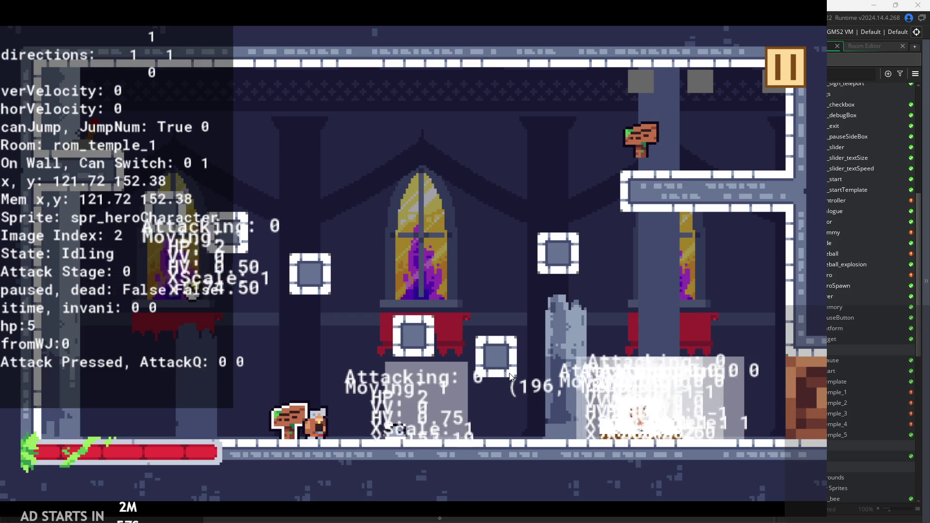
pyautogui.press('z')
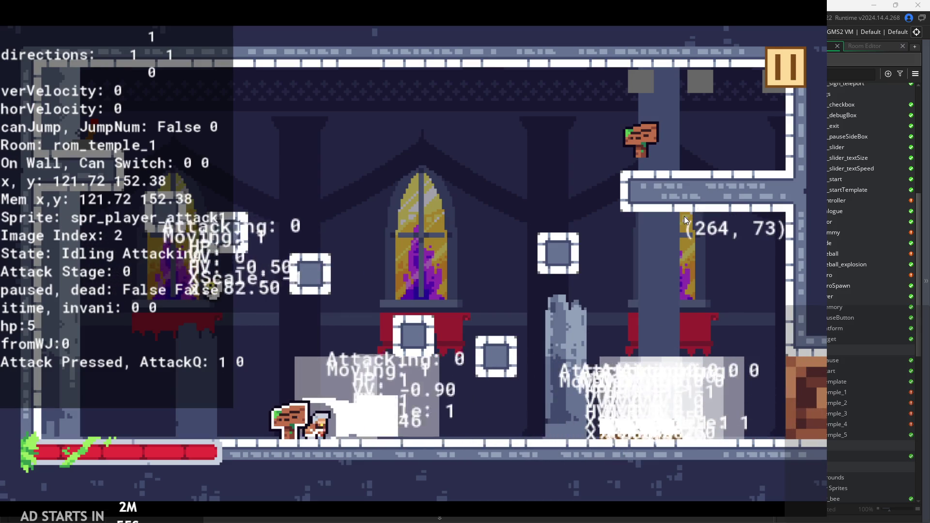
pyautogui.click(783, 56)
pyautogui.click(669, 414)
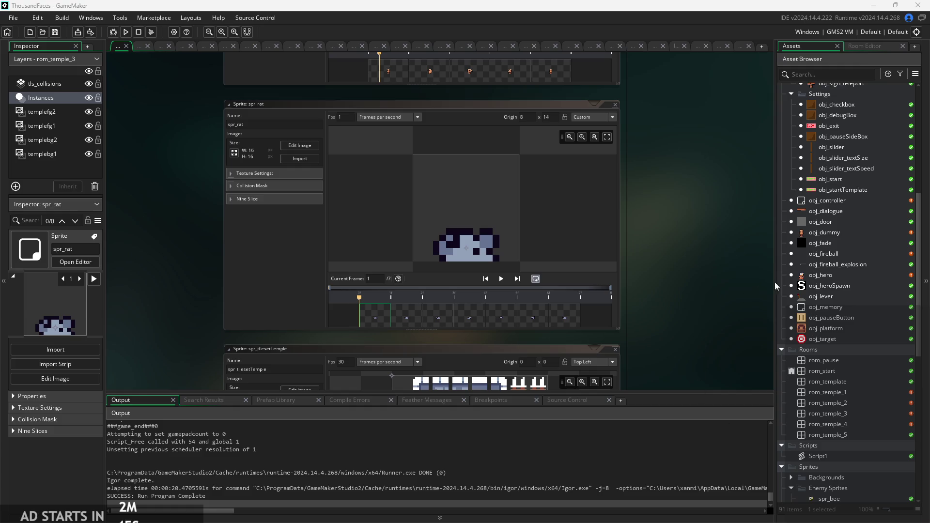
# Open obj_enemyRat and show its Step event code.
pyautogui.scroll(5, 860, 312)
pyautogui.scroll(2, 856, 200)
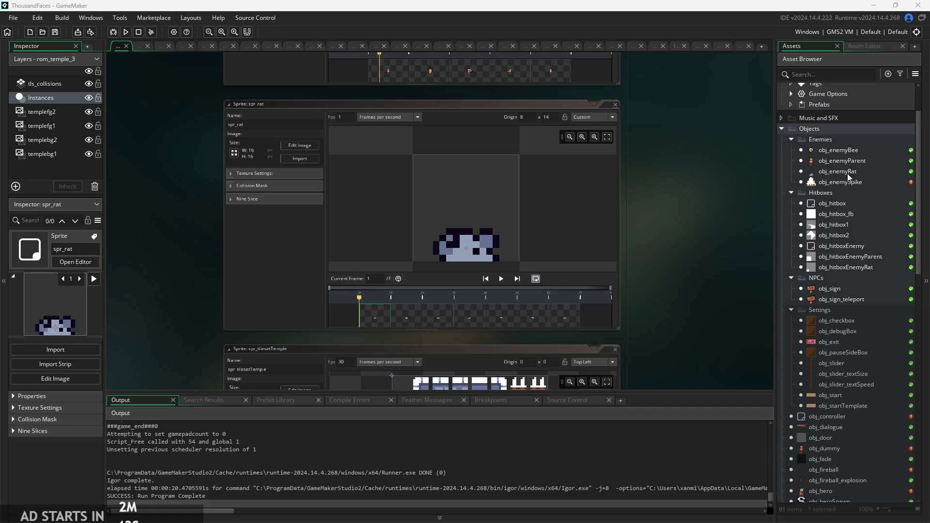
pyautogui.doubleClick(842, 171)
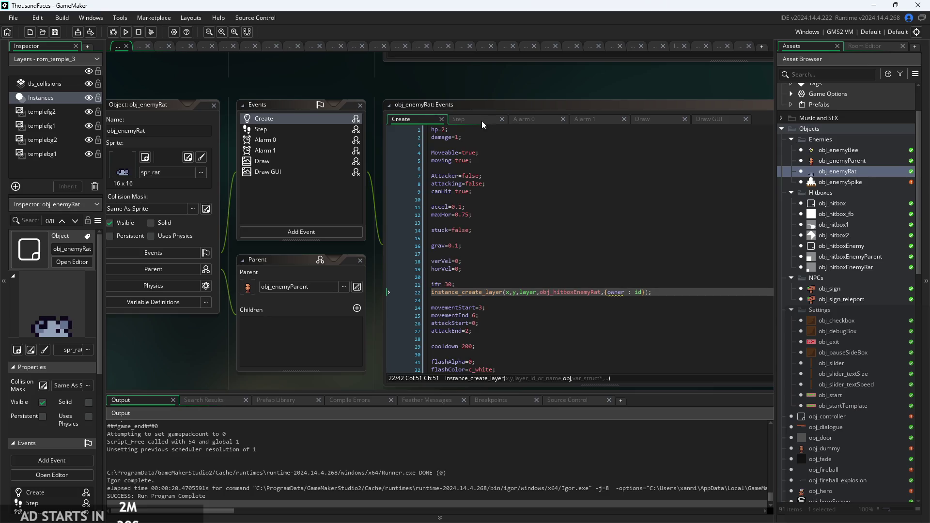
pyautogui.click(482, 120)
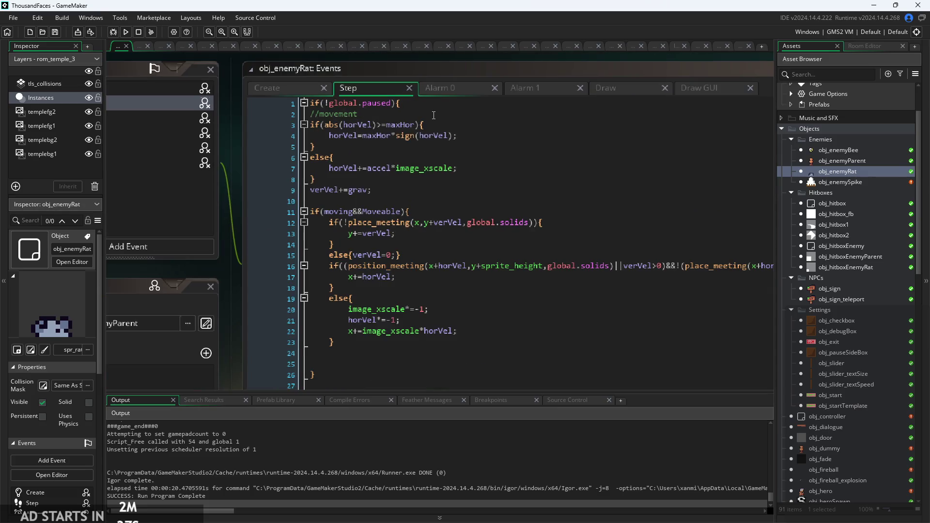
# Inspect the rat's line 16 movement check and line 29 hitbox collision with its Hit message.
pyautogui.keyDown('ctrl'); pyautogui.scroll(-2, 461, 161); pyautogui.keyUp('ctrl')
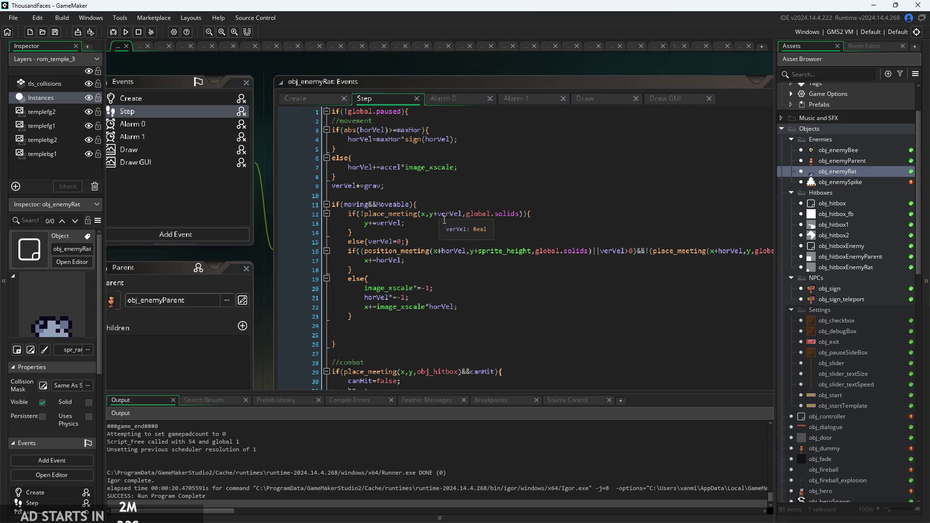
pyautogui.click(458, 250)
pyautogui.keyDown('ctrl'); pyautogui.scroll(1, 352, 240); pyautogui.keyUp('ctrl')
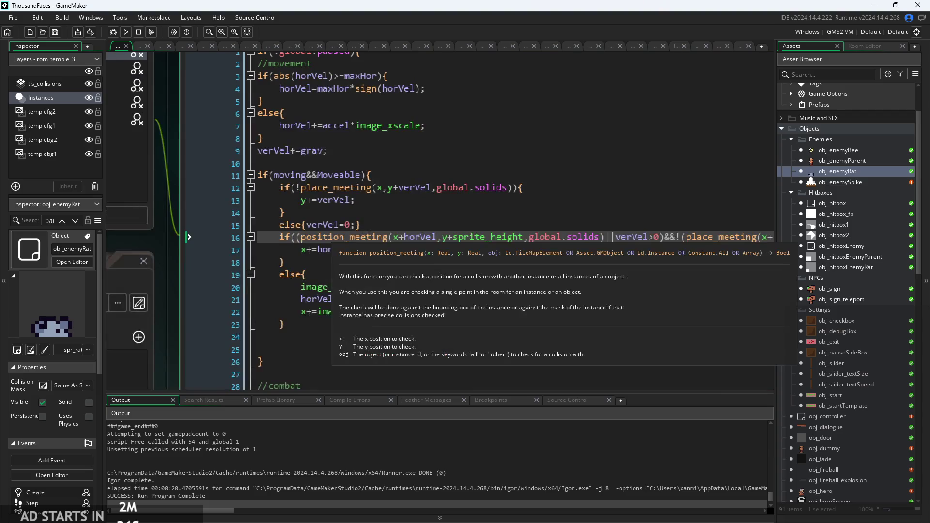
pyautogui.scroll(-1, 369, 236)
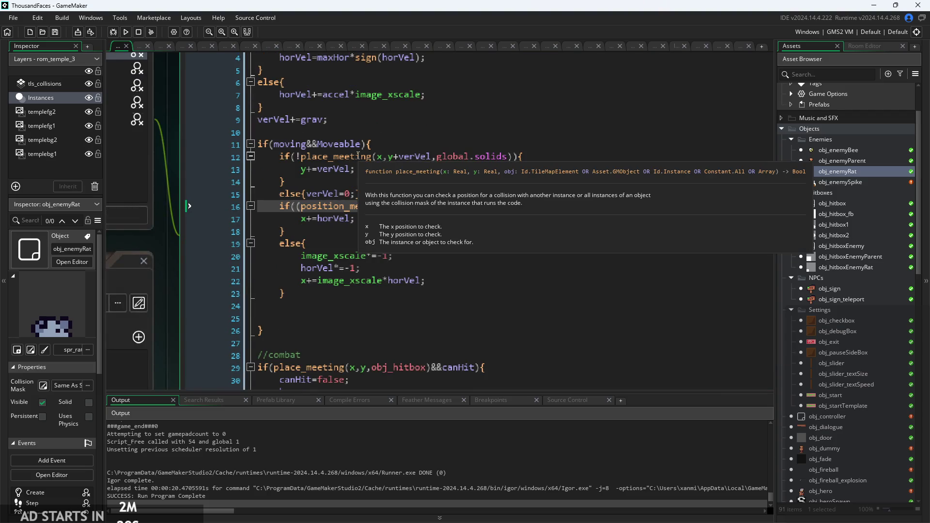
pyautogui.moveTo(393, 158)
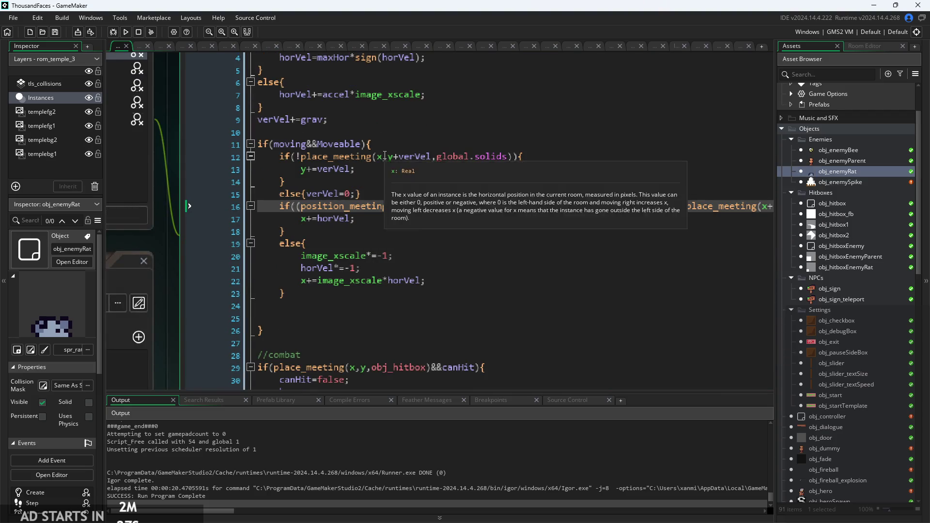
pyautogui.scroll(-6, 334, 170)
pyautogui.click(322, 152)
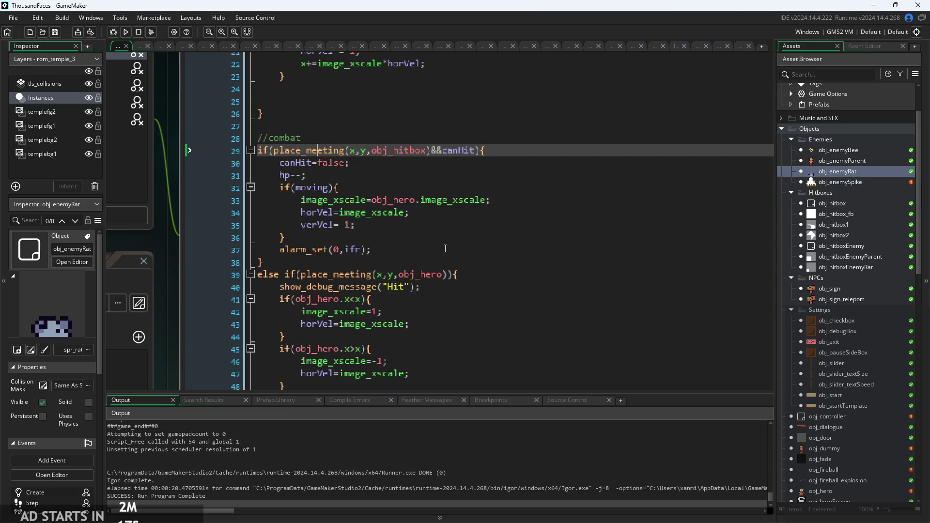
pyautogui.click(424, 286)
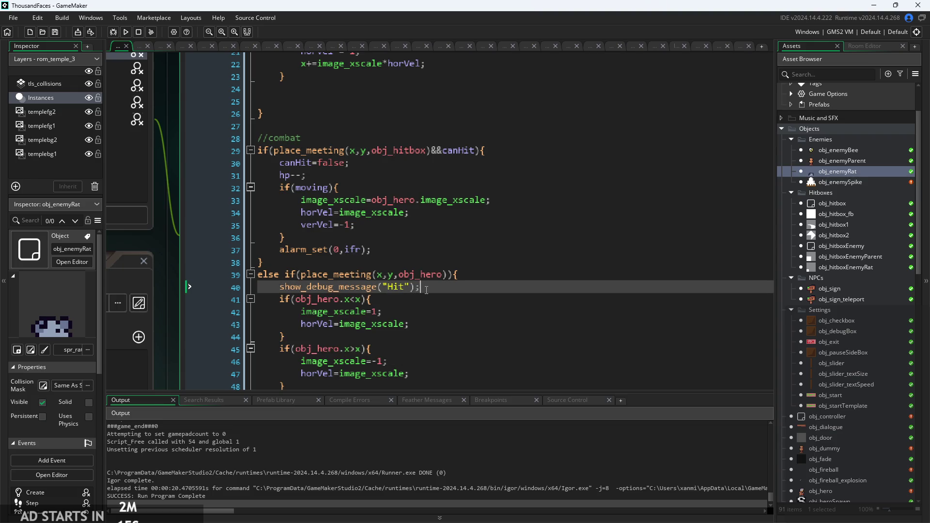
pyautogui.scroll(-1, 426, 290)
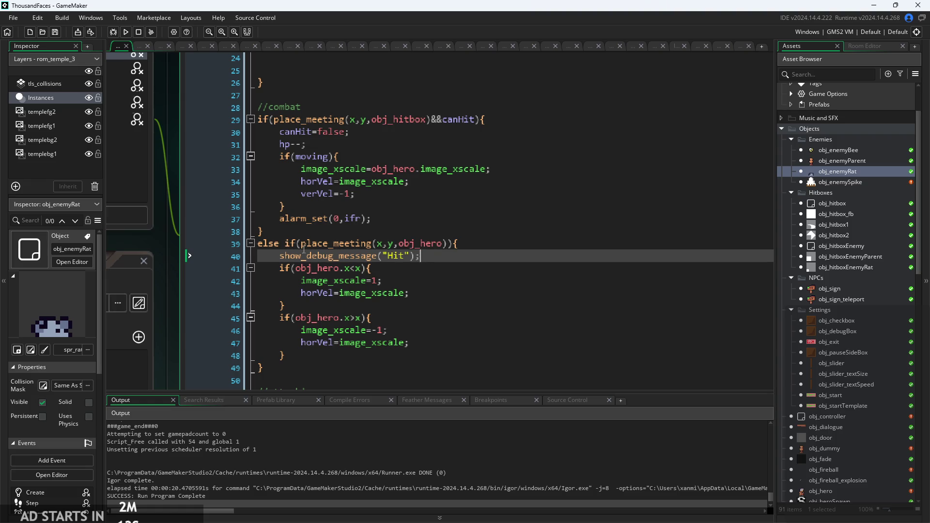
pyautogui.click(483, 119)
pyautogui.click(484, 133)
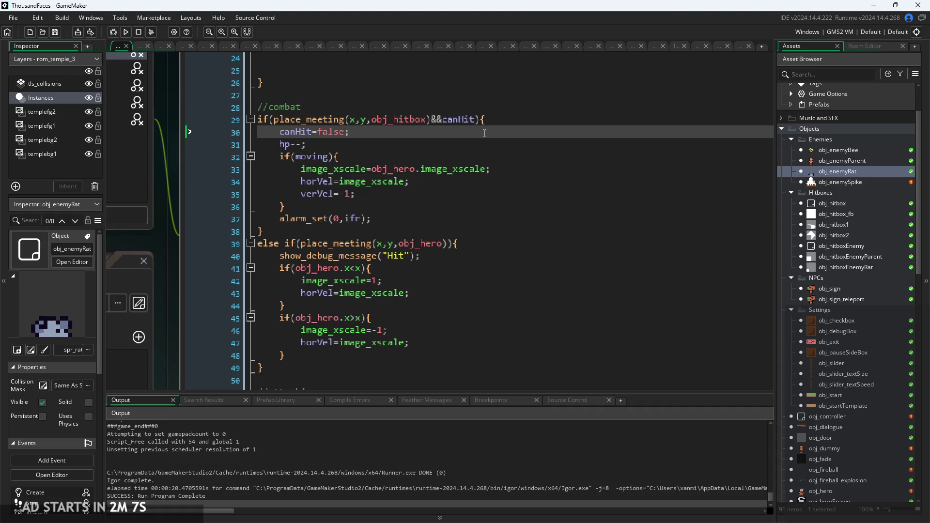
# Review the hero-contact turning branch on lines 39–48, then open obj_hero.
pyautogui.click(369, 243)
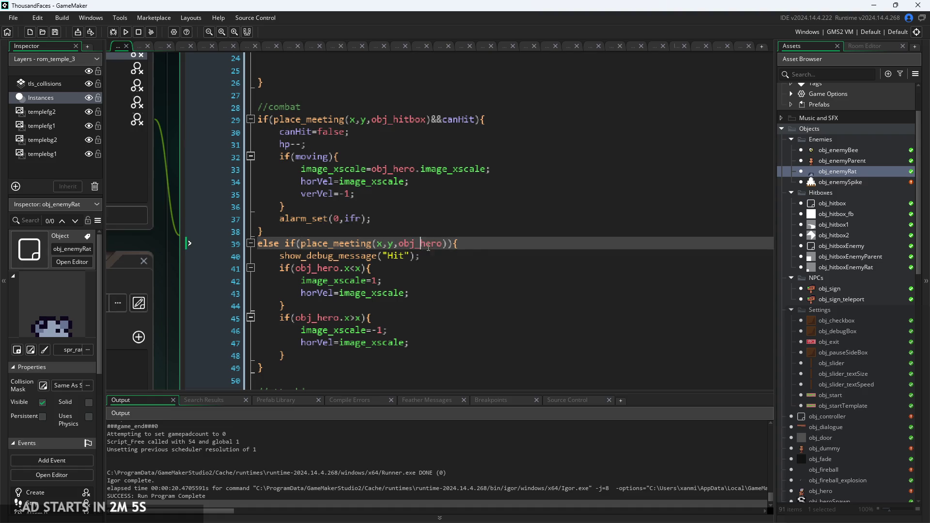
pyautogui.scroll(-3, 367, 195)
pyautogui.scroll(2, 399, 234)
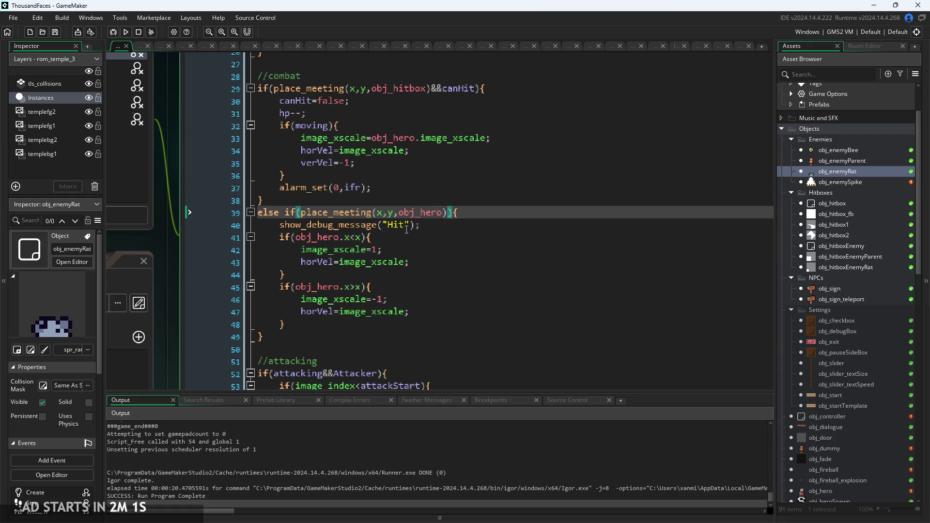
pyautogui.moveTo(257, 212); pyautogui.dragTo(458, 214)
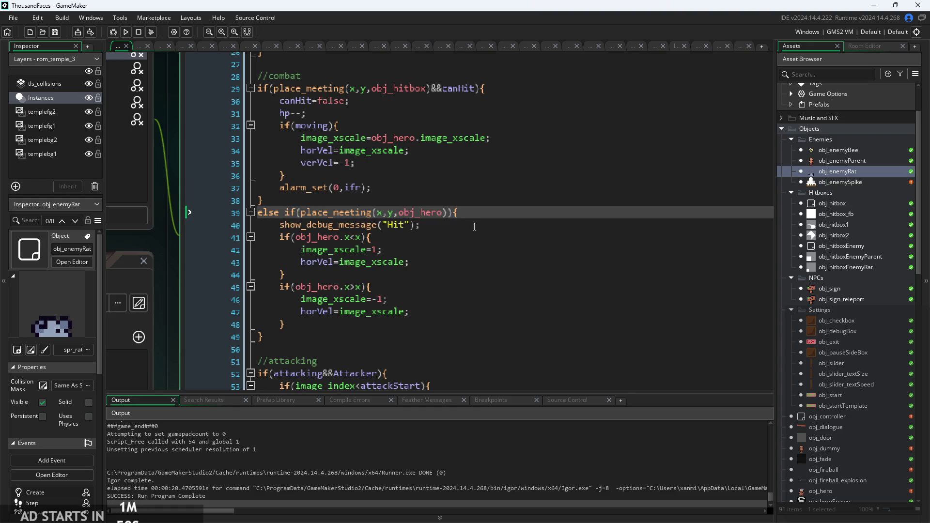
pyautogui.click(387, 249)
pyautogui.click(422, 225)
pyautogui.click(385, 249)
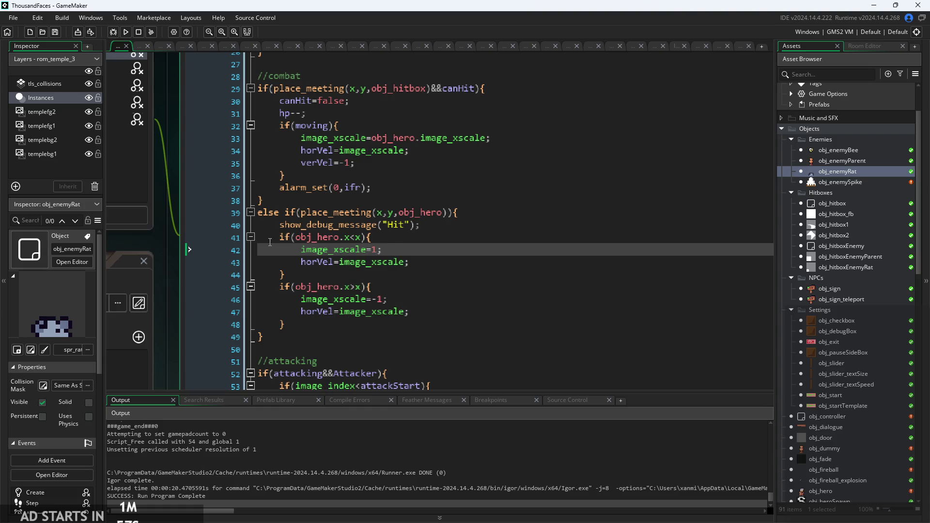
pyautogui.press('Up')
pyautogui.click(394, 249)
pyautogui.moveTo(305, 331); pyautogui.dragTo(285, 224)
pyautogui.click(346, 322)
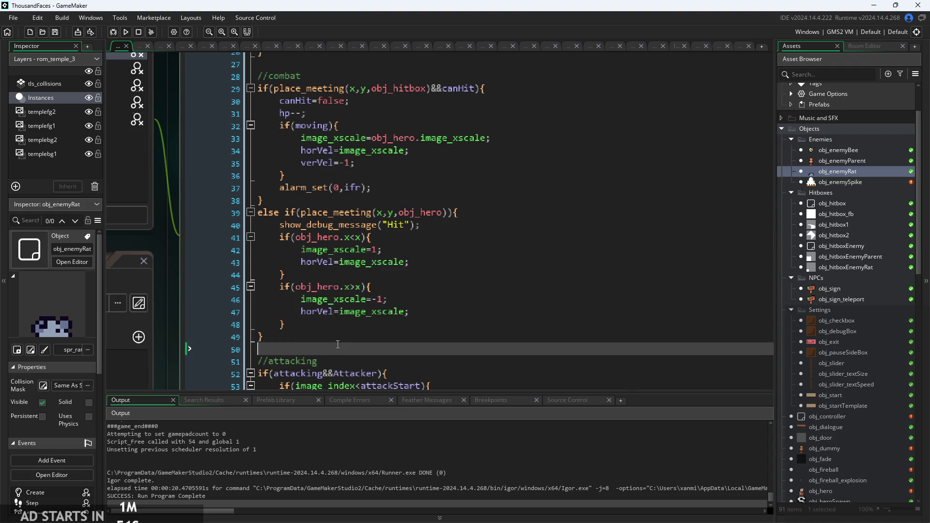
pyautogui.click(425, 290)
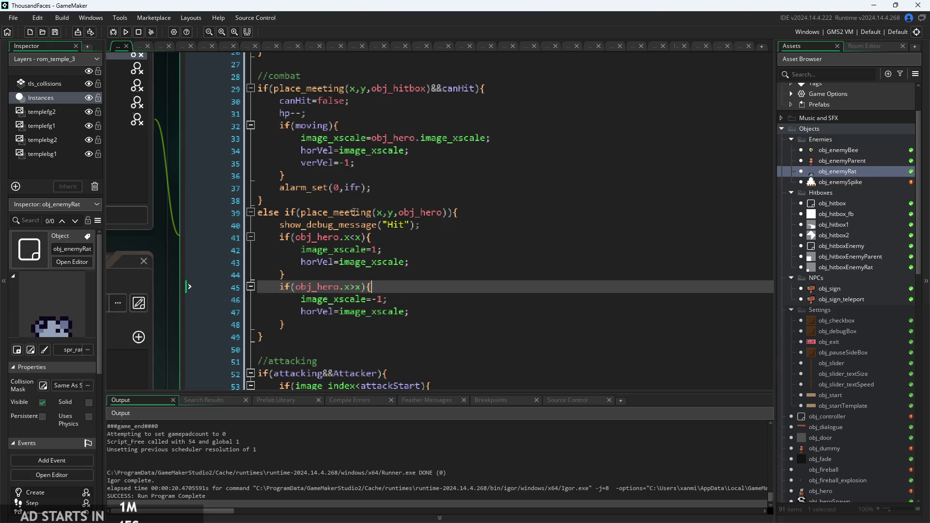
pyautogui.click(386, 213)
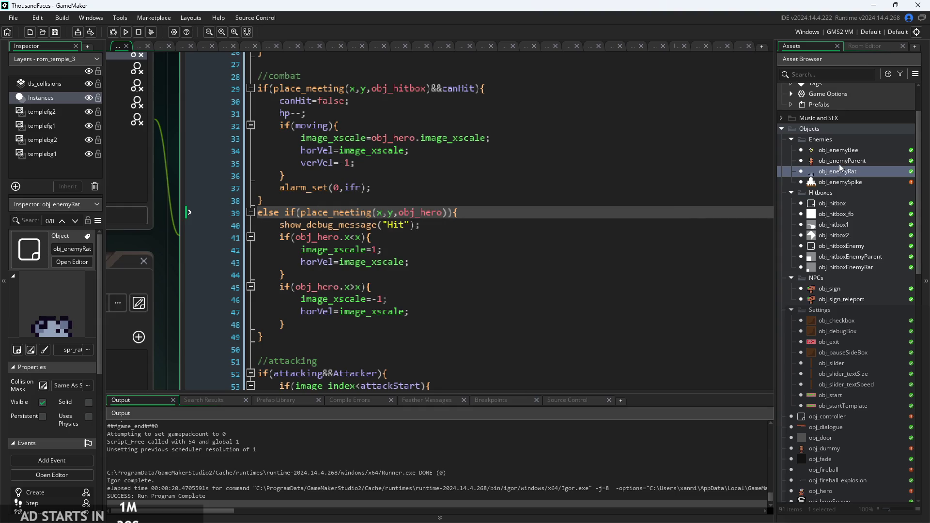
pyautogui.doubleClick(831, 492)
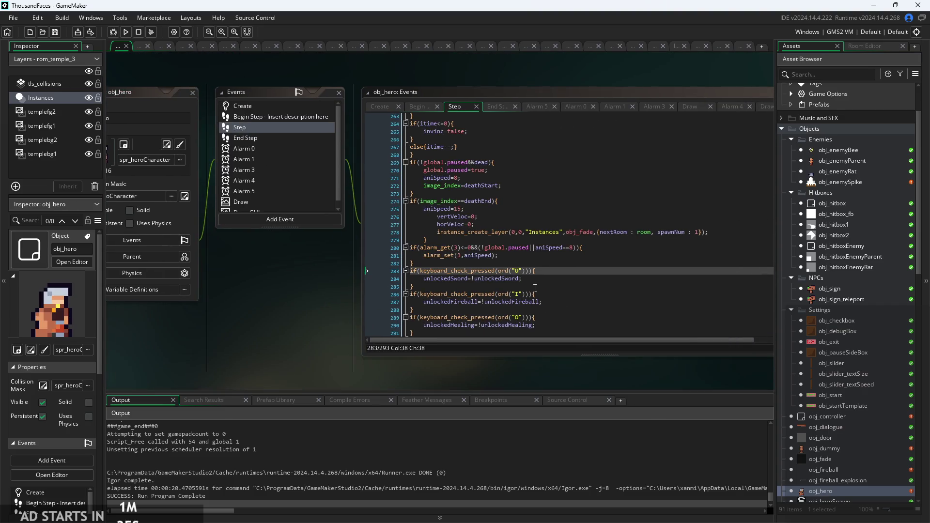
# Scroll obj_hero's Step code to the //damage code stuff block and step through it.
pyautogui.scroll(-2, 435, 245)
pyautogui.scroll(10, 376, 271)
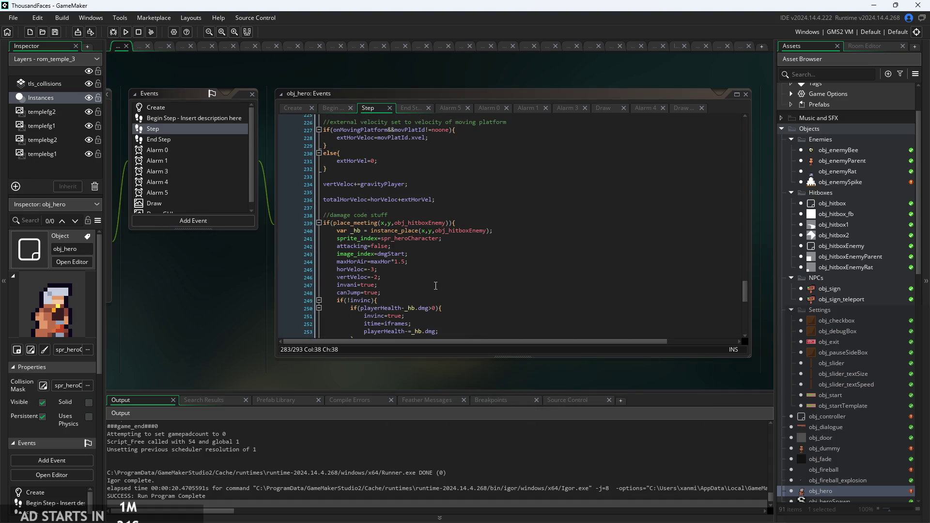
pyautogui.scroll(3, 436, 285)
pyautogui.click(373, 256)
pyautogui.scroll(-2, 429, 254)
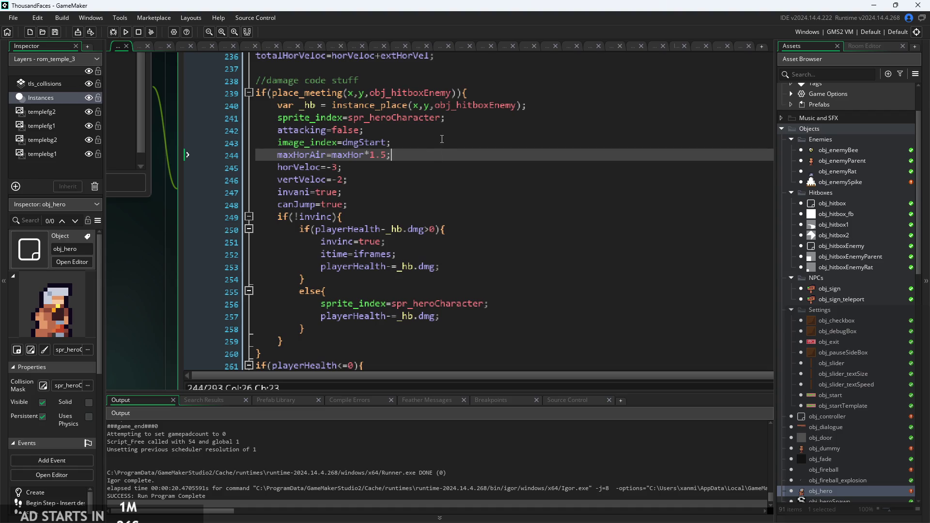
pyautogui.press('Up')
pyautogui.press('Up')
pyautogui.press('Down')
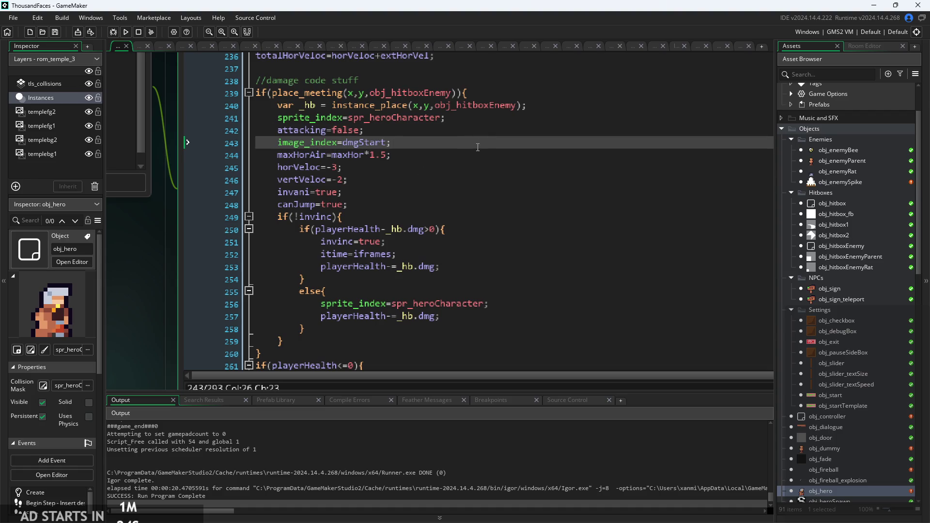
# Check damage lines 240–246 with the obj_hitboxEnemy instance_place, then reopen obj_enemyRat.
pyautogui.click(445, 179)
pyautogui.click(487, 113)
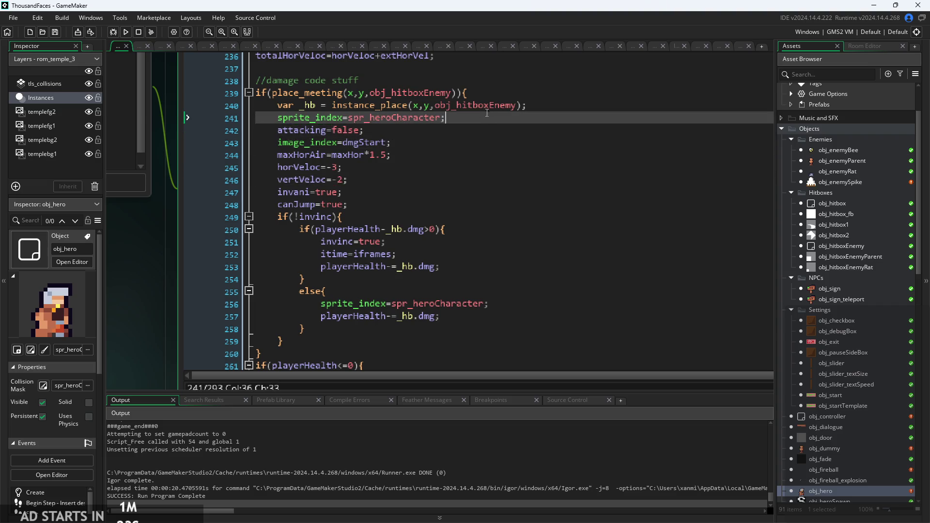
pyautogui.click(536, 100)
pyautogui.scroll(2, 374, 127)
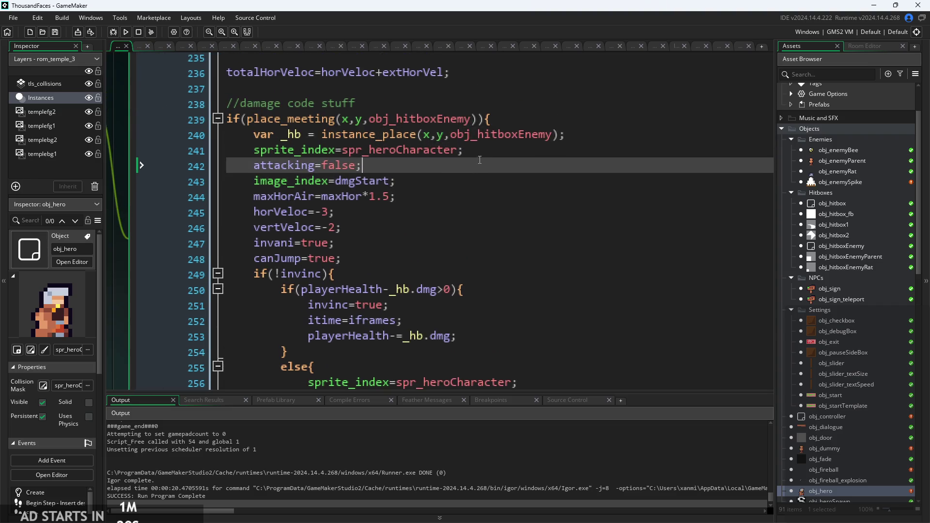
pyautogui.click(438, 136)
pyautogui.click(486, 140)
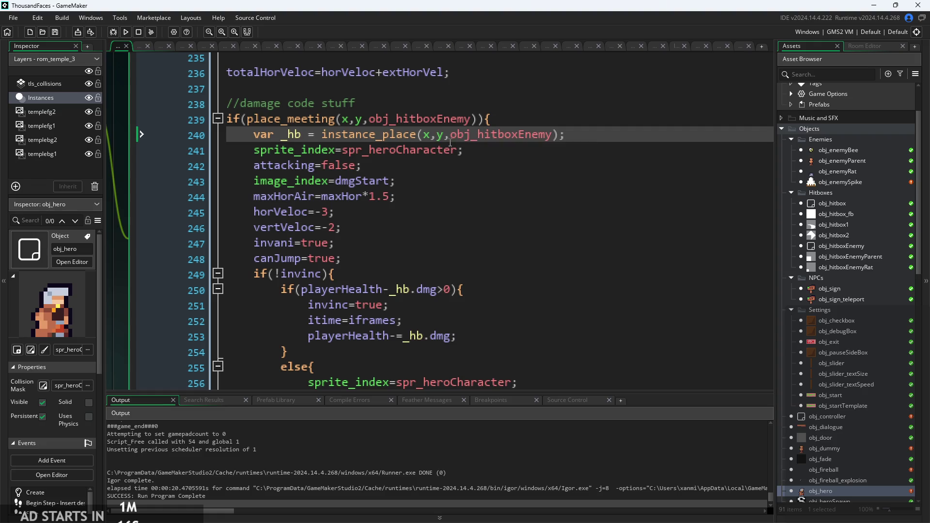
pyautogui.doubleClick(851, 173)
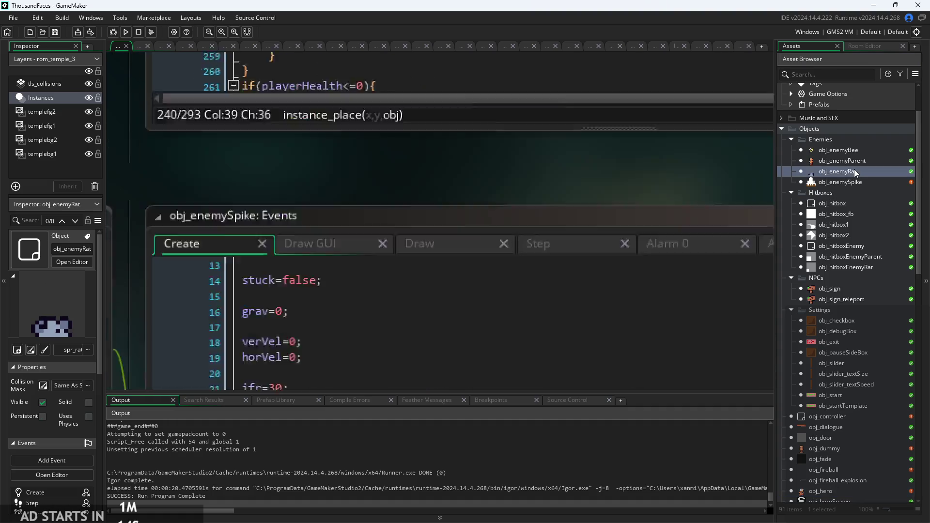
# Review the rat's horVel code, then inspect Create line 22 spawning obj_hitboxEnemyRat.
pyautogui.scroll(3, 727, 314)
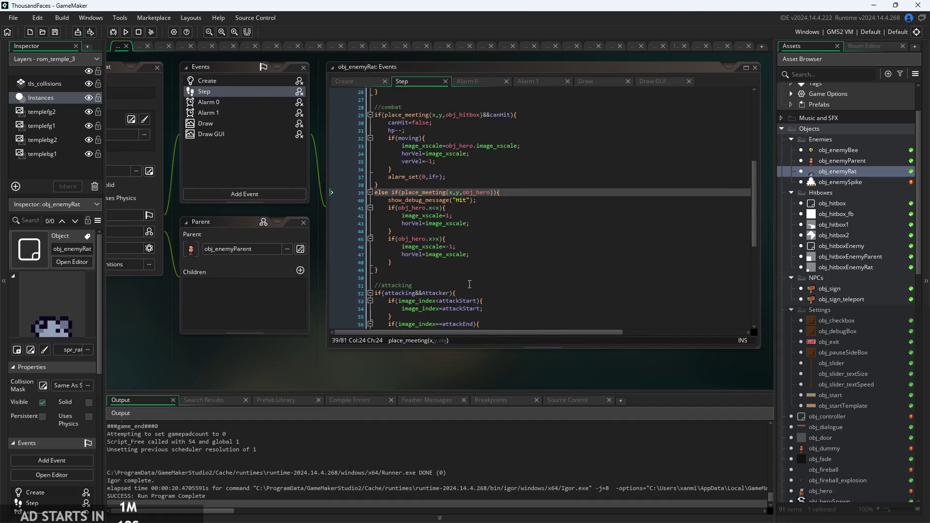
pyautogui.click(527, 198)
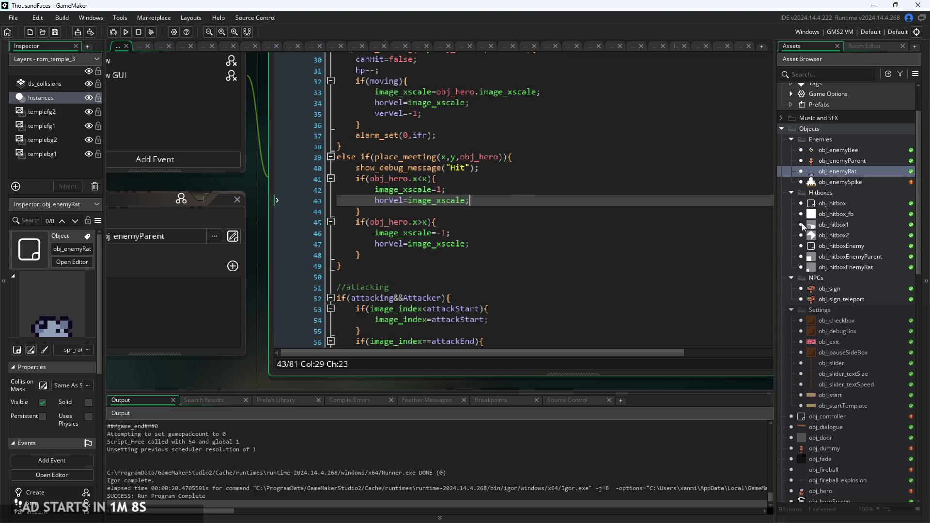
pyautogui.scroll(-3, 564, 193)
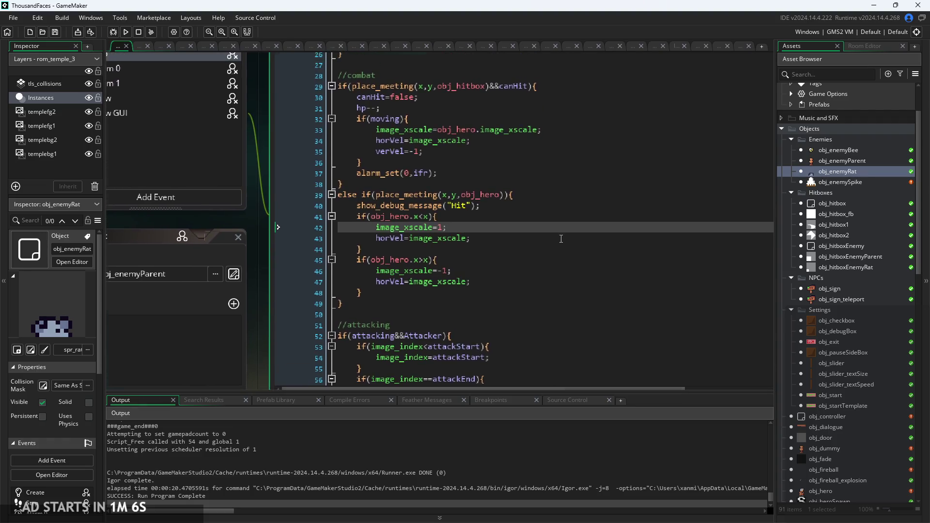
pyautogui.press('Up')
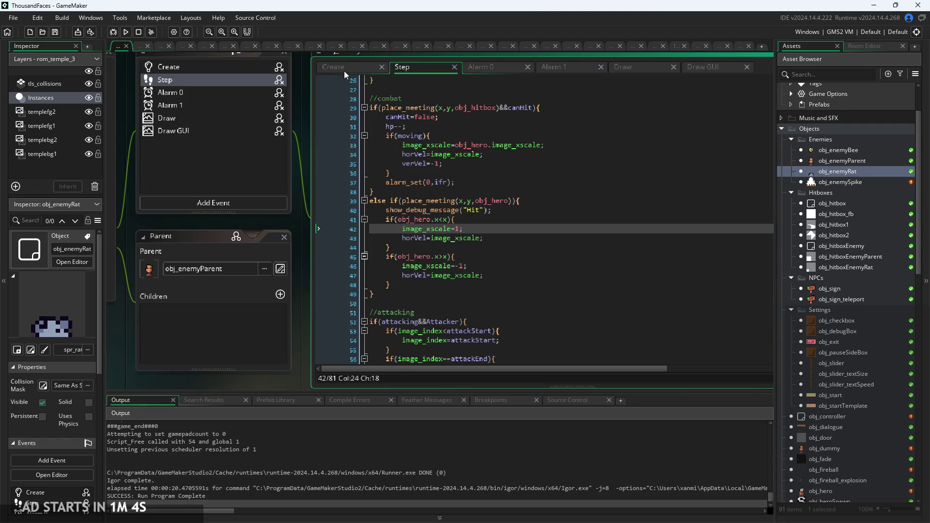
pyautogui.click(346, 70)
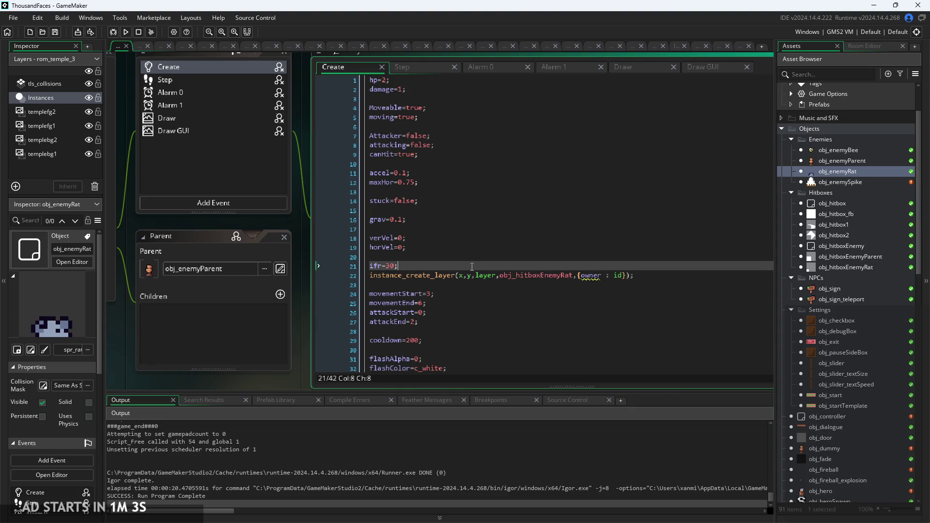
pyautogui.click(461, 276)
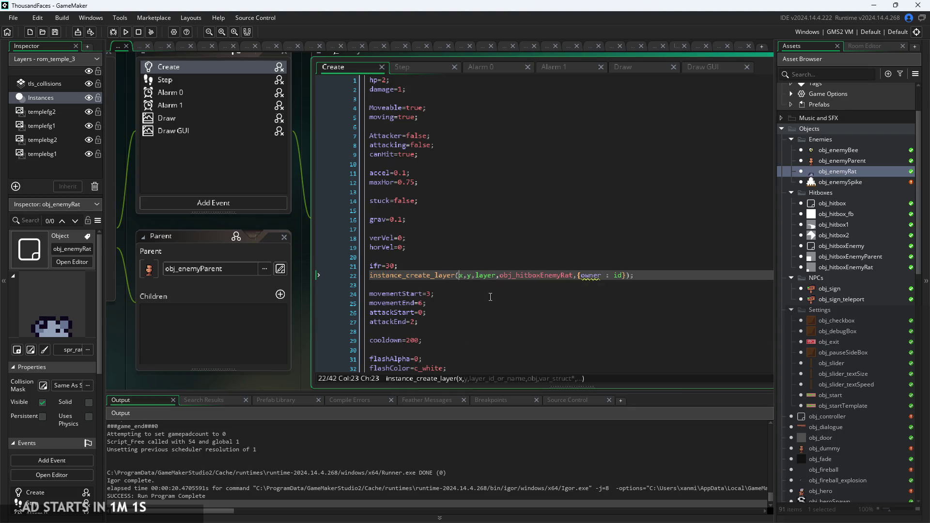
pyautogui.click(666, 274)
# Select spr_rat in the Asset Browser to show its sprite properties.
pyautogui.scroll(-5, 879, 321)
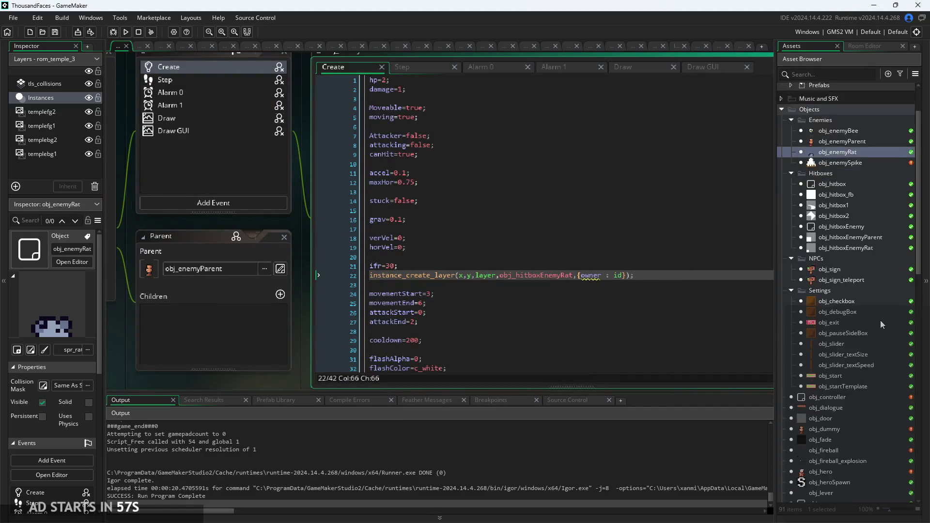
pyautogui.scroll(-2, 842, 388)
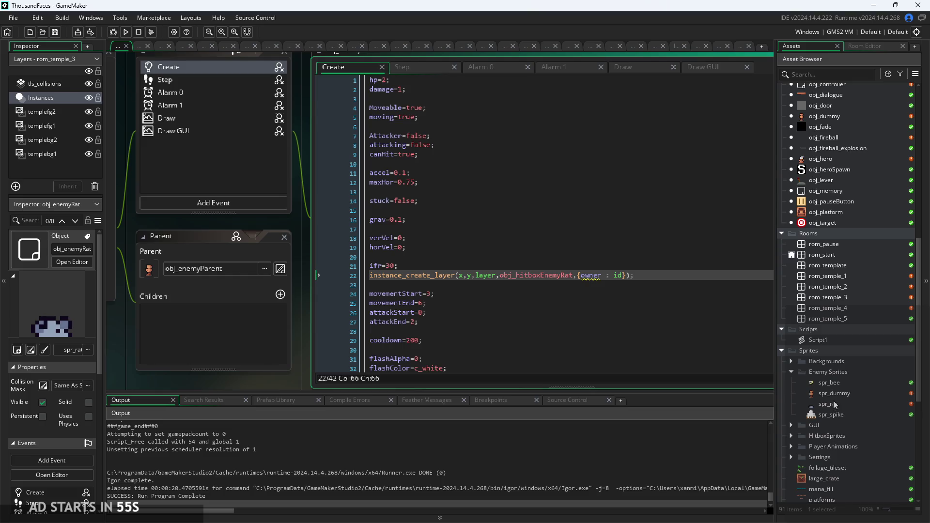
pyautogui.click(833, 407)
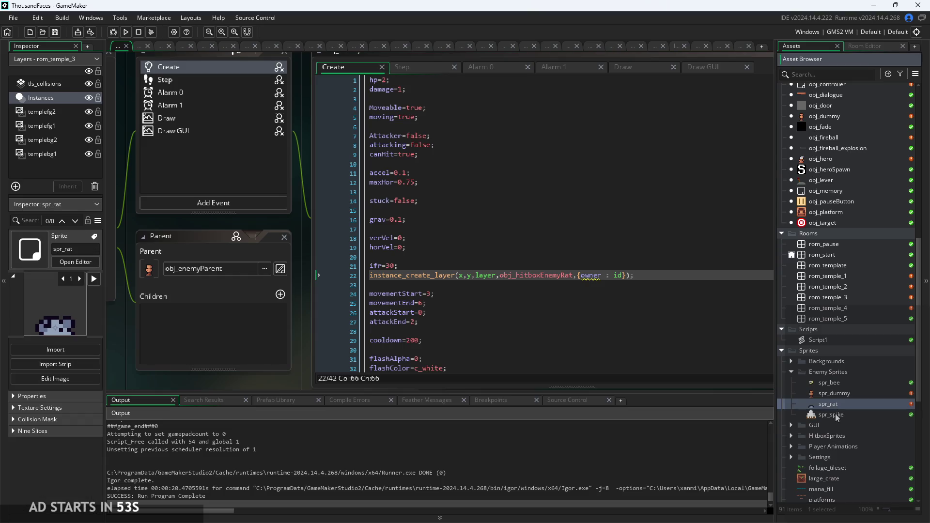
pyautogui.scroll(-4, 835, 414)
pyautogui.scroll(2, 840, 332)
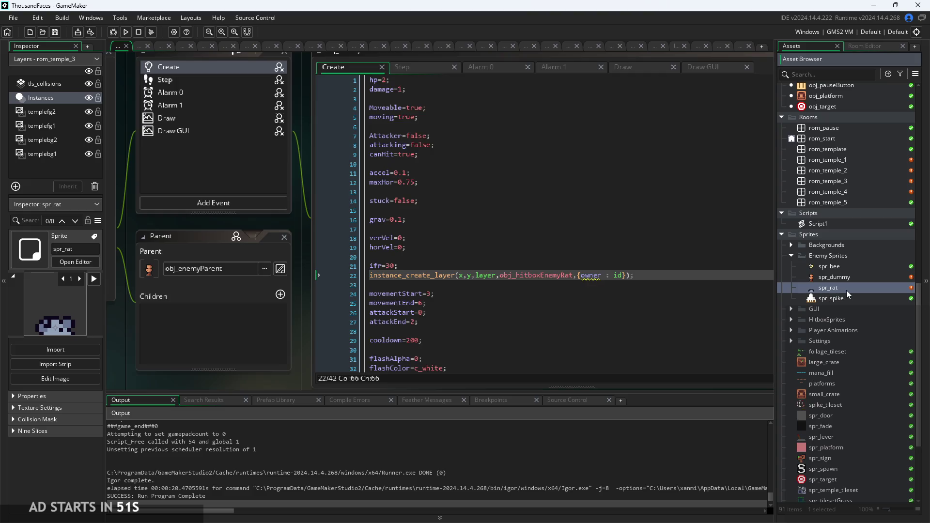
pyautogui.doubleClick(846, 290)
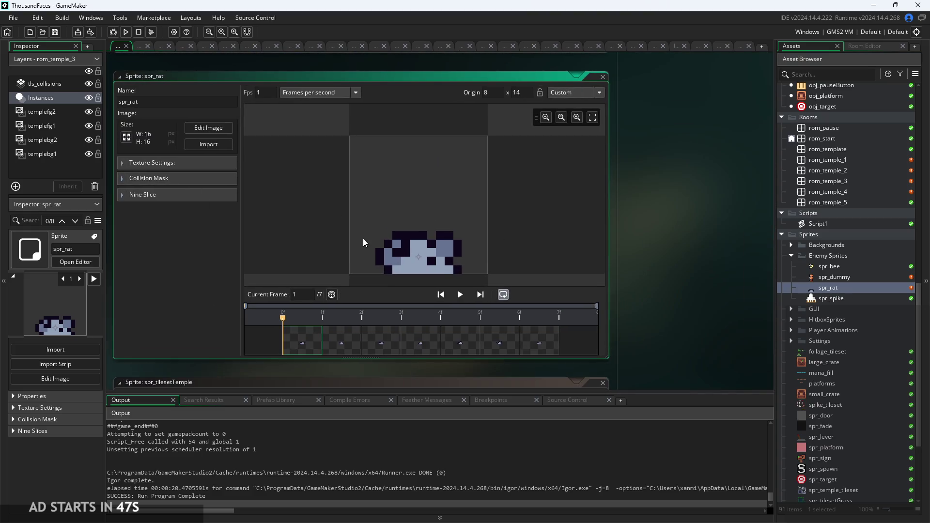
pyautogui.moveTo(373, 234); pyautogui.dragTo(364, 218)
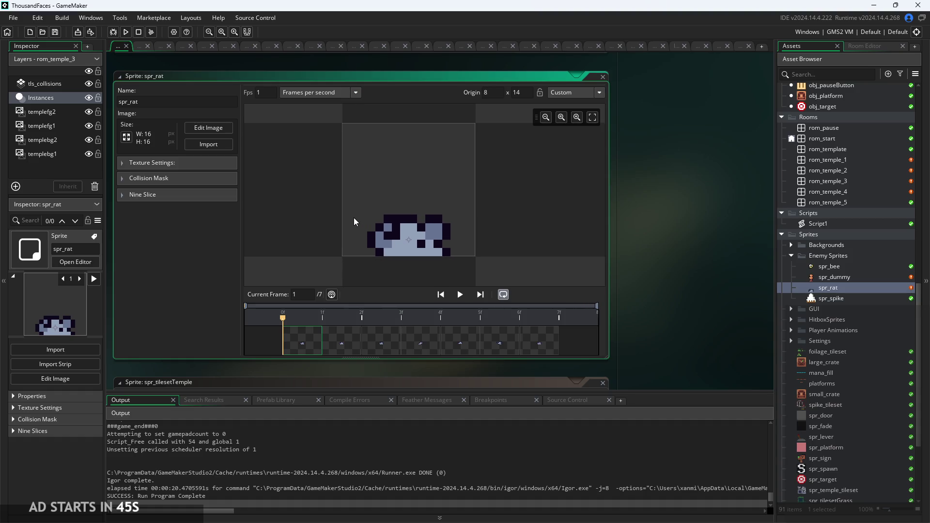
pyautogui.scroll(2, 354, 217)
pyautogui.scroll(3, 381, 217)
pyautogui.moveTo(283, 318); pyautogui.dragTo(548, 344)
pyautogui.moveTo(289, 333)
pyautogui.mouseDown()
pyautogui.moveTo(461, 349)
pyautogui.moveTo(501, 344)
pyautogui.mouseUp()
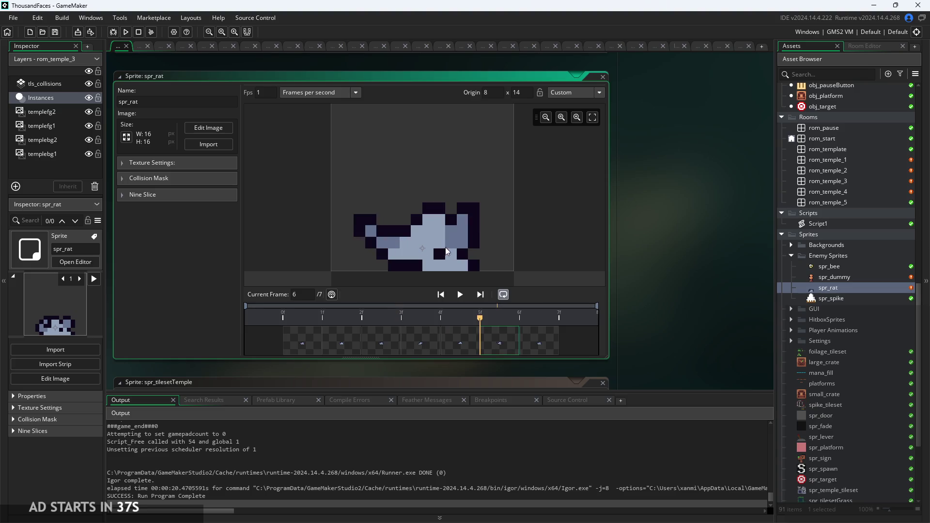
pyautogui.click(537, 350)
pyautogui.moveTo(538, 357)
pyautogui.mouseDown()
pyautogui.moveTo(292, 338)
pyautogui.moveTo(522, 338)
pyautogui.moveTo(314, 329)
pyautogui.moveTo(470, 342)
pyautogui.moveTo(522, 333)
pyautogui.moveTo(285, 332)
pyautogui.mouseUp()
pyautogui.click(331, 343)
pyautogui.click(371, 343)
pyautogui.click(421, 345)
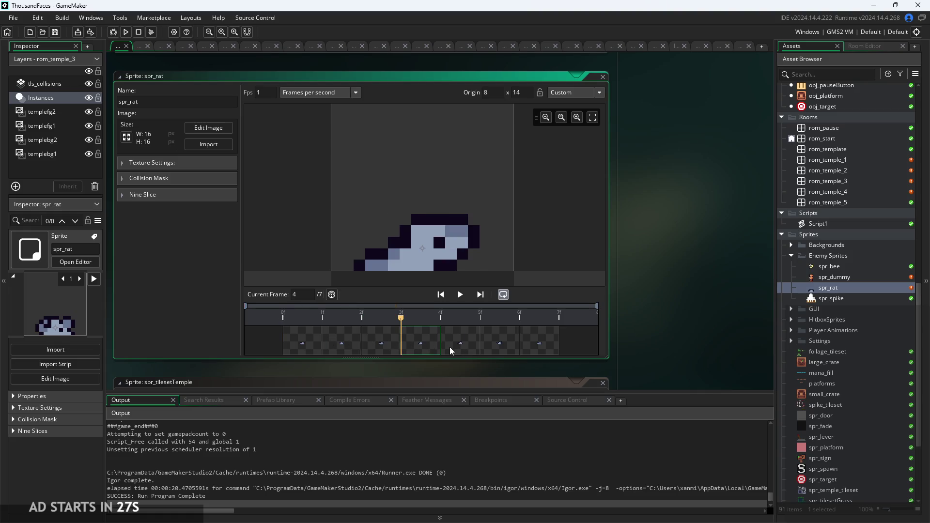
pyautogui.click(456, 347)
pyautogui.click(497, 343)
pyautogui.click(457, 344)
pyautogui.click(490, 345)
pyautogui.click(446, 344)
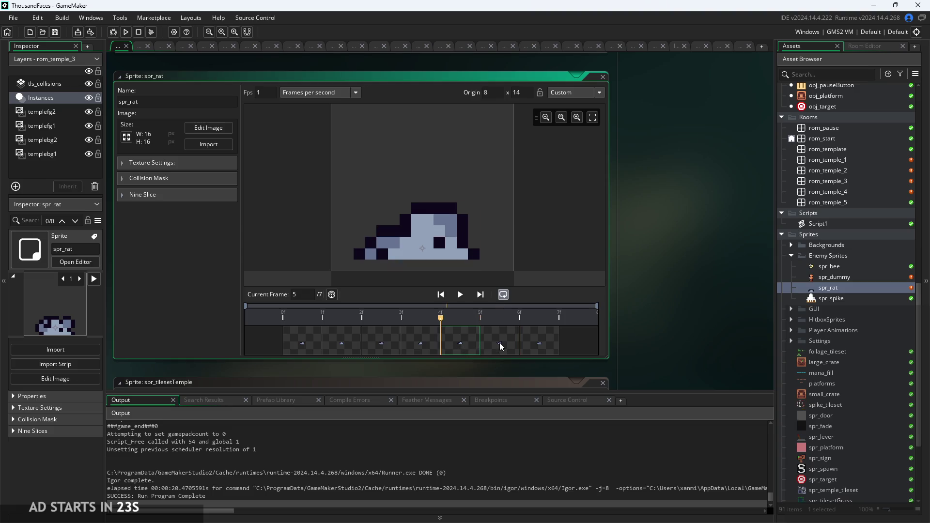
pyautogui.click(501, 346)
pyautogui.click(531, 343)
pyautogui.click(492, 345)
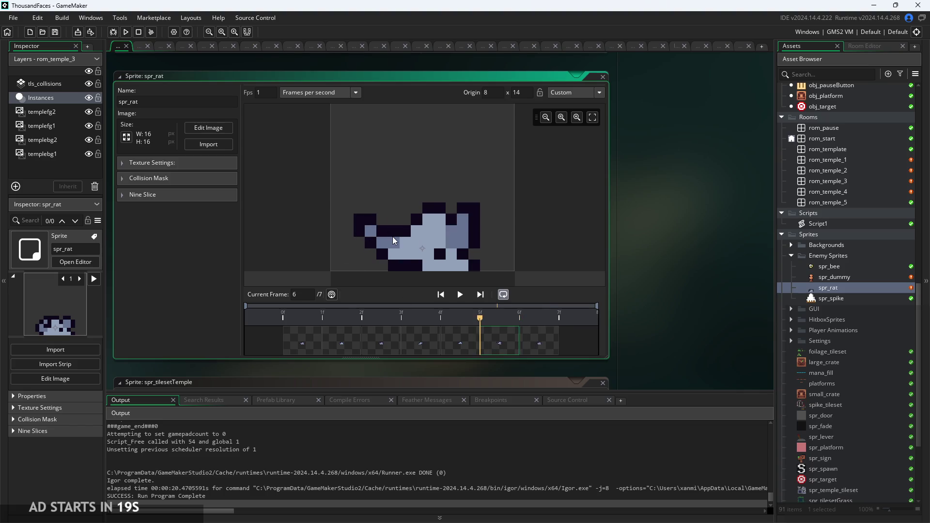
pyautogui.scroll(1, 394, 240)
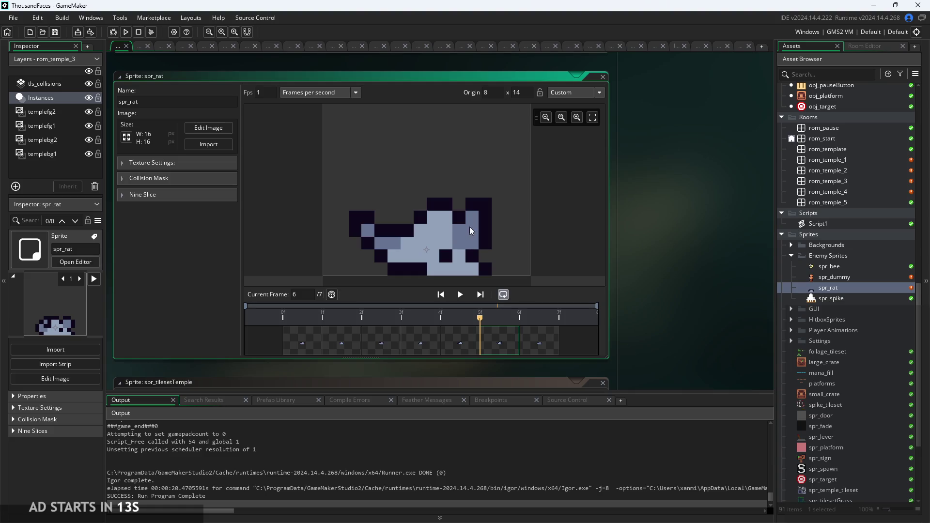
pyautogui.scroll(-1, 462, 238)
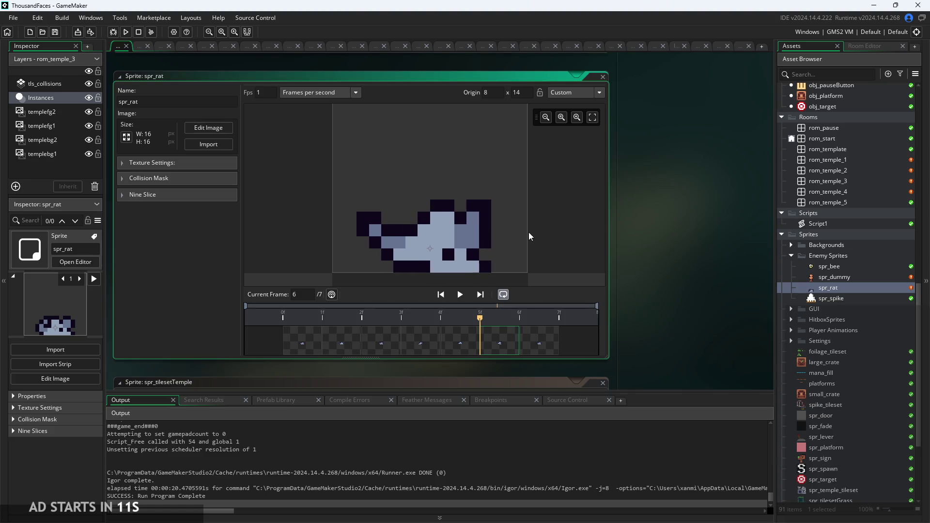
pyautogui.scroll(5, 824, 193)
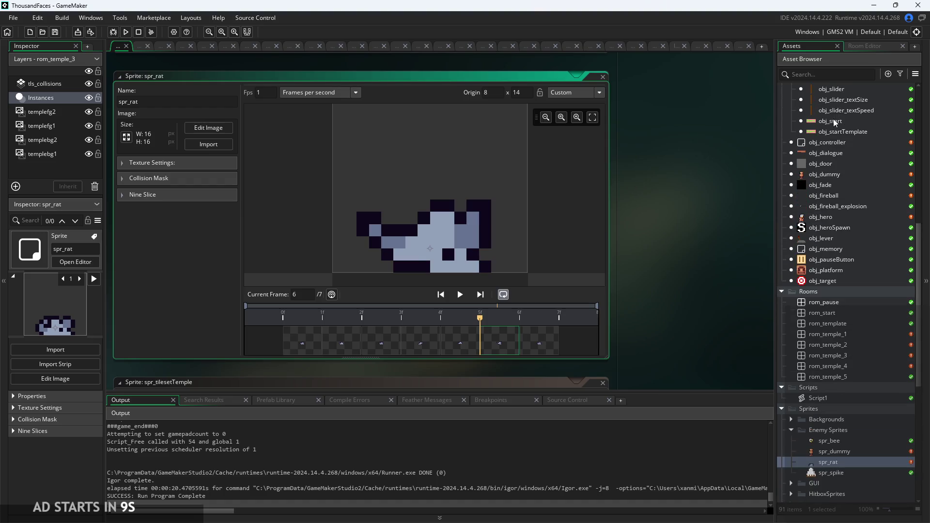
pyautogui.scroll(-1, 647, 225)
pyautogui.scroll(1, 647, 225)
pyautogui.click(420, 339)
pyautogui.click(455, 339)
pyautogui.click(500, 340)
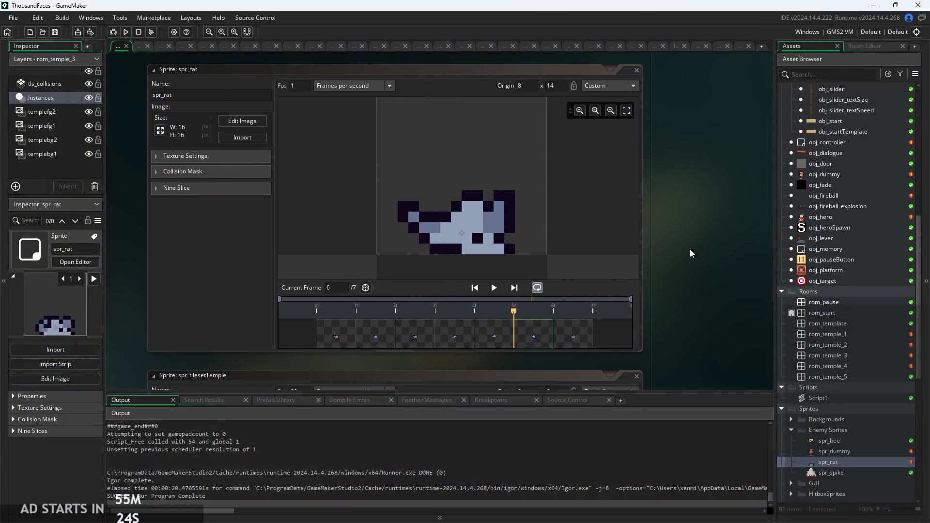
# Shift the rat preview and expand, then collapse, spr_rat's Collision Mask settings.
pyautogui.moveTo(378, 194); pyautogui.dragTo(563, 187)
pyautogui.scroll(2, 512, 192)
pyautogui.scroll(-2, 311, 181)
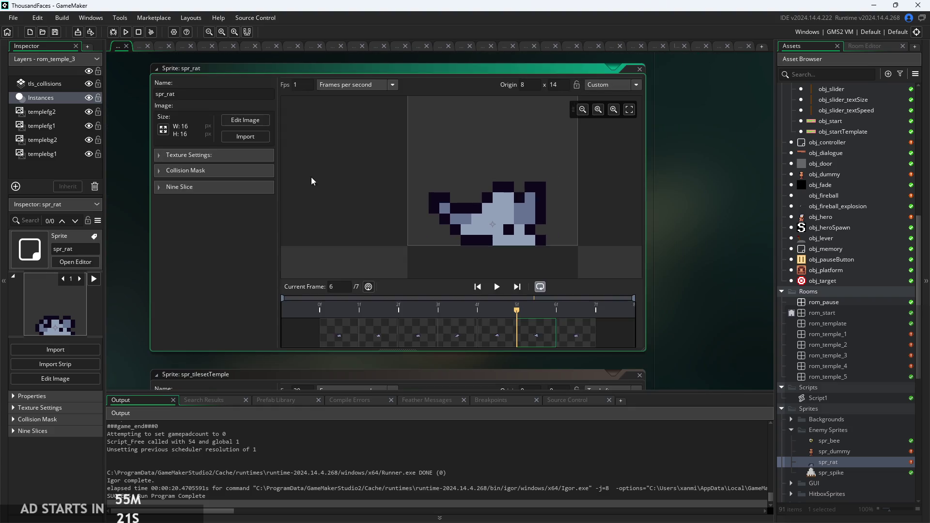
pyautogui.click(162, 171)
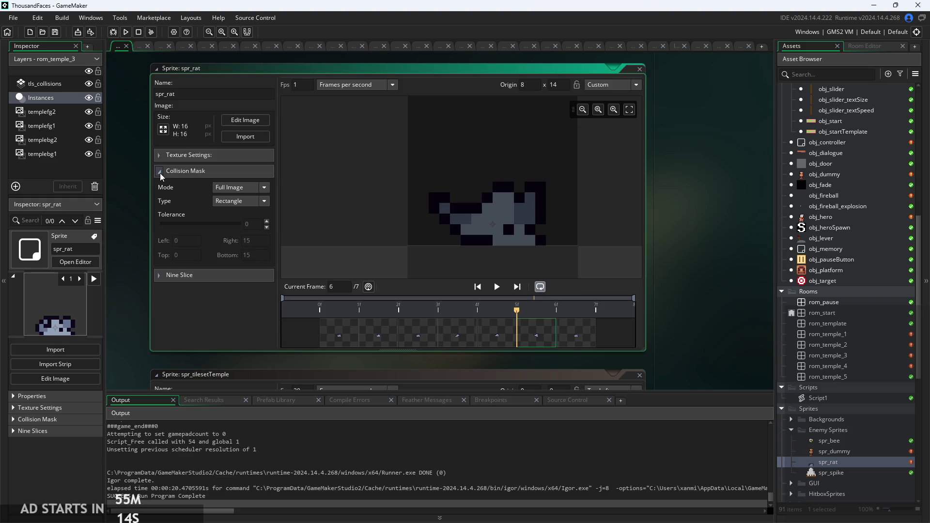
pyautogui.click(160, 173)
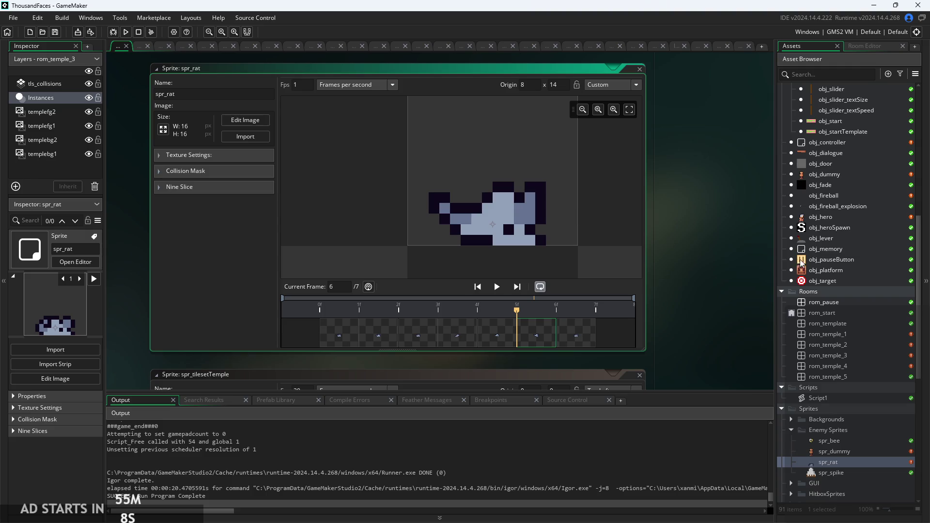
# Open obj_enemyRat to its Create code where line 22 spawns obj_hitboxEnemyRat.
pyautogui.scroll(3, 805, 263)
pyautogui.scroll(6, 805, 263)
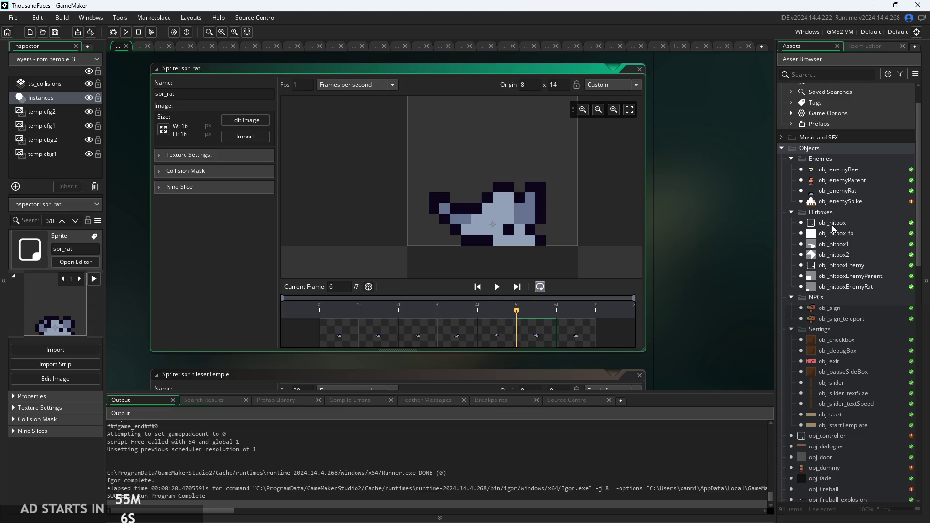
pyautogui.scroll(2, 828, 247)
pyautogui.doubleClick(838, 229)
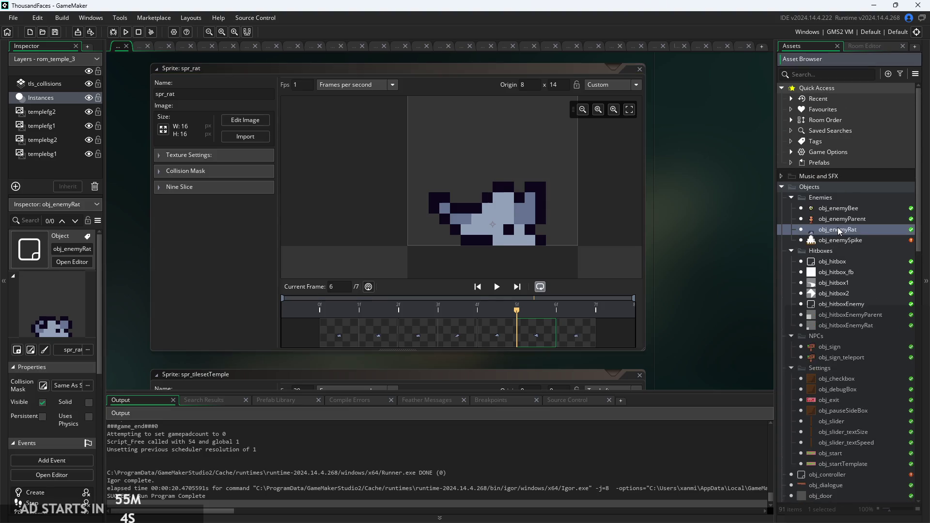
pyautogui.keyDown('ctrl'); pyautogui.scroll(4, 635, 291); pyautogui.keyUp('ctrl')
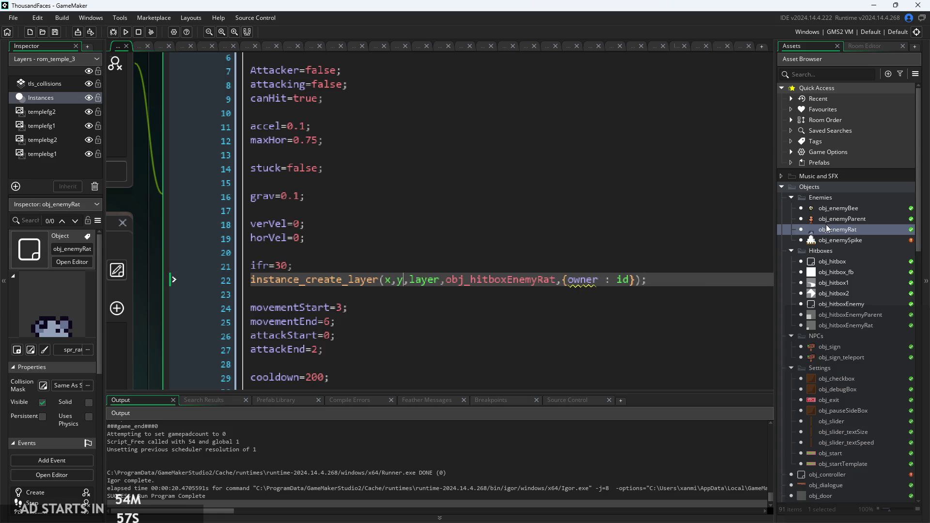
pyautogui.doubleClick(810, 231)
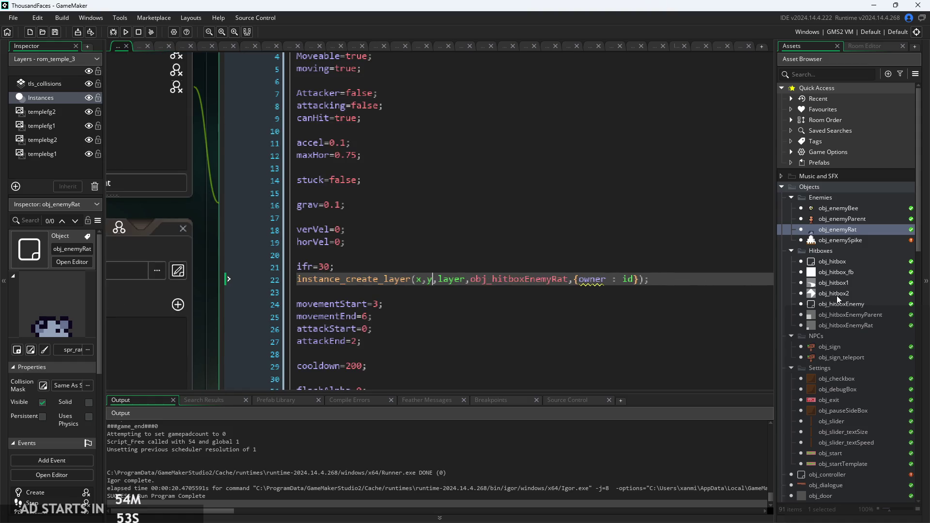
# Open obj_hitboxEnemyParent and compare its Create and Step events.
pyautogui.doubleClick(839, 315)
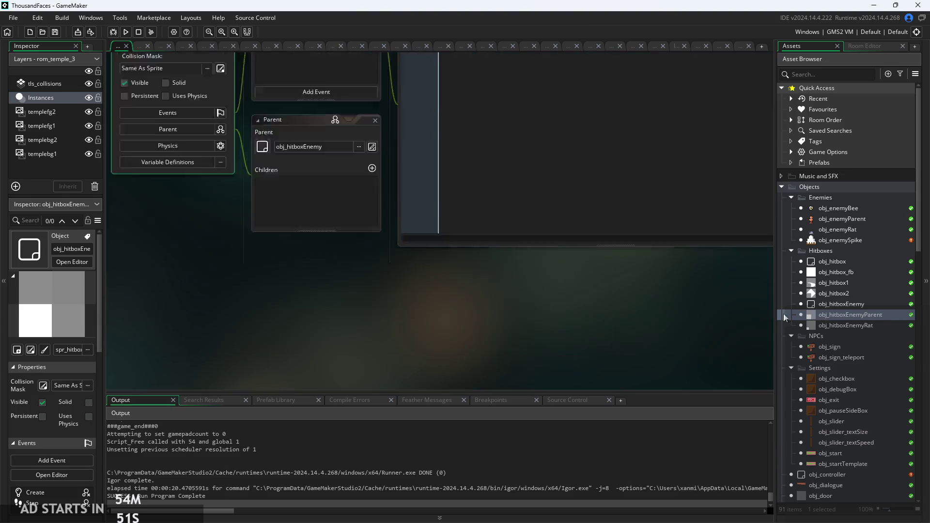
pyautogui.click(422, 99)
pyautogui.click(338, 96)
pyautogui.click(475, 153)
pyautogui.click(476, 159)
# Read the Step code's owner check, position and image_xscale lines, then open obj_hitboxEnemyRat.
pyautogui.scroll(2, 480, 146)
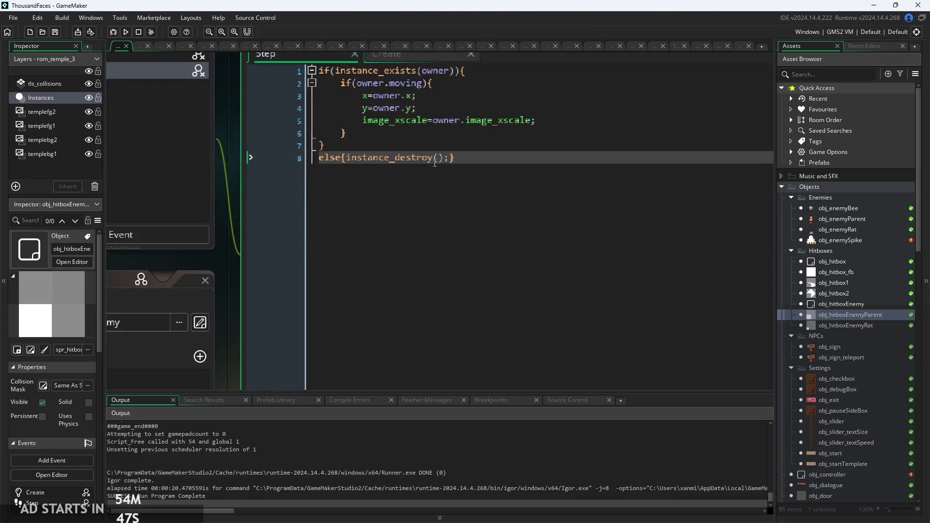
pyautogui.scroll(-1, 484, 132)
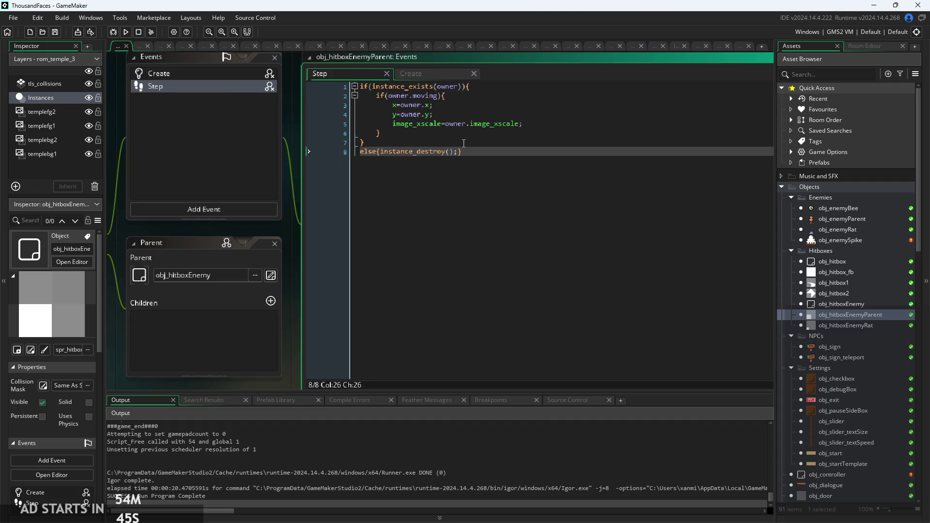
pyautogui.click(617, 144)
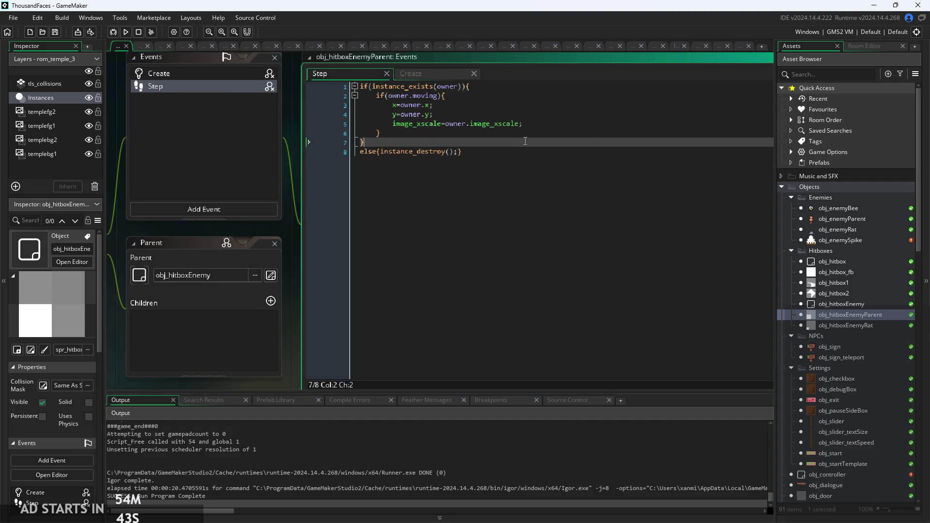
pyautogui.click(516, 87)
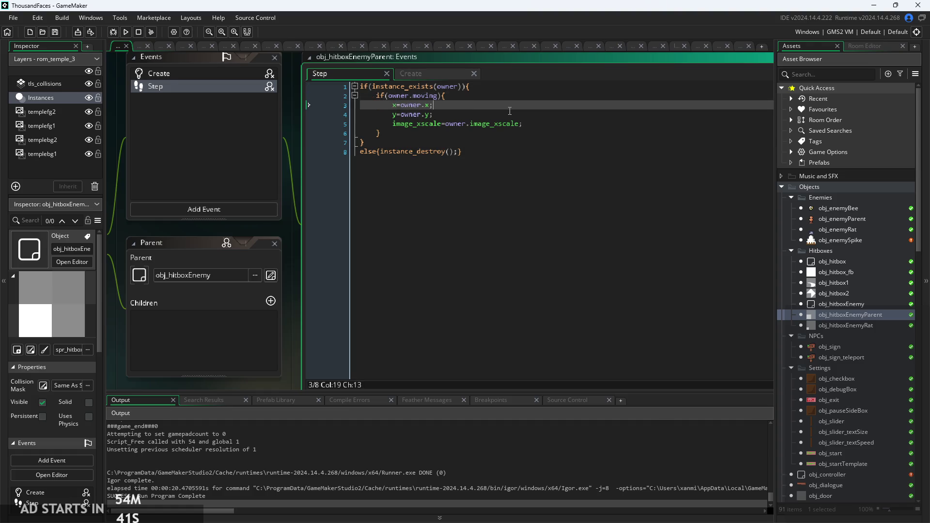
pyautogui.scroll(1, 501, 106)
pyautogui.press('Down')
pyautogui.press('Down')
pyautogui.press('Down')
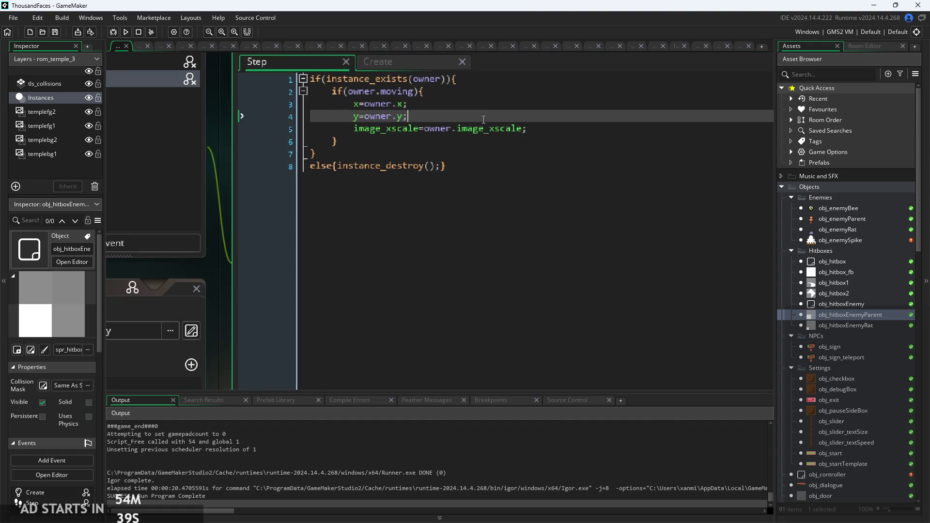
pyautogui.scroll(-1, 486, 83)
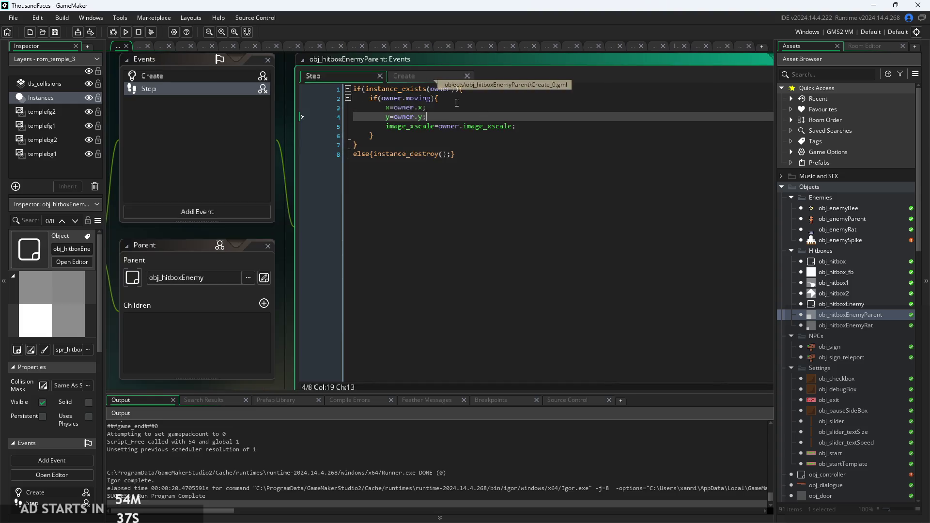
pyautogui.press('Down')
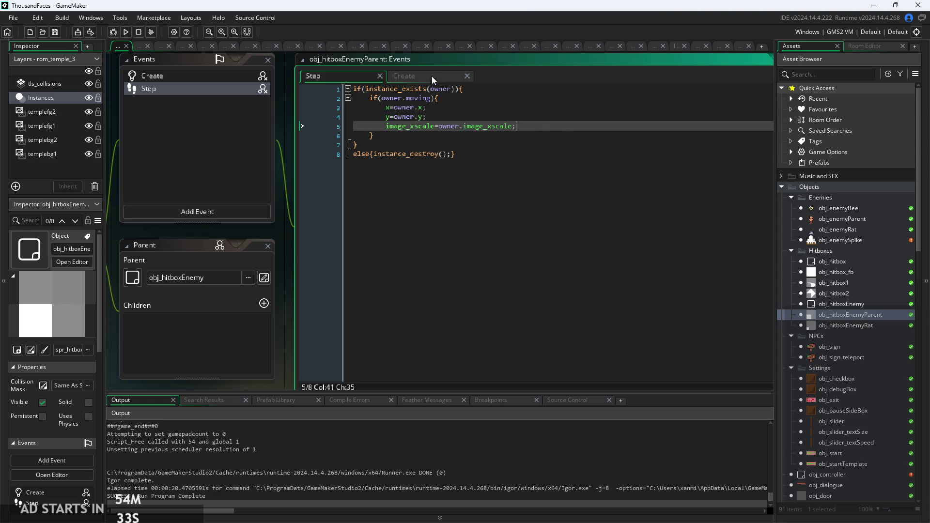
pyautogui.doubleClick(865, 325)
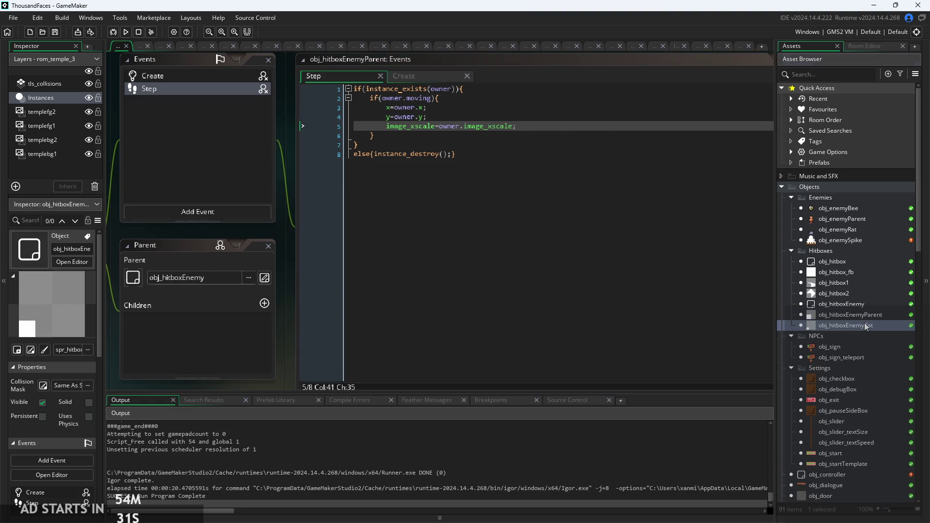
# Compare the parent hitbox with obj_hitboxEnemyRat's Step code, then start a Run build.
pyautogui.doubleClick(856, 314)
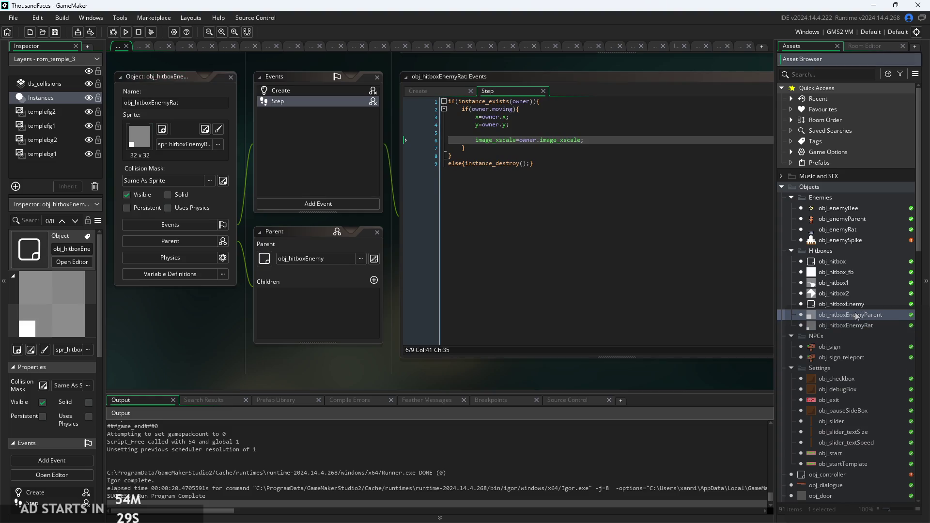
pyautogui.doubleClick(874, 324)
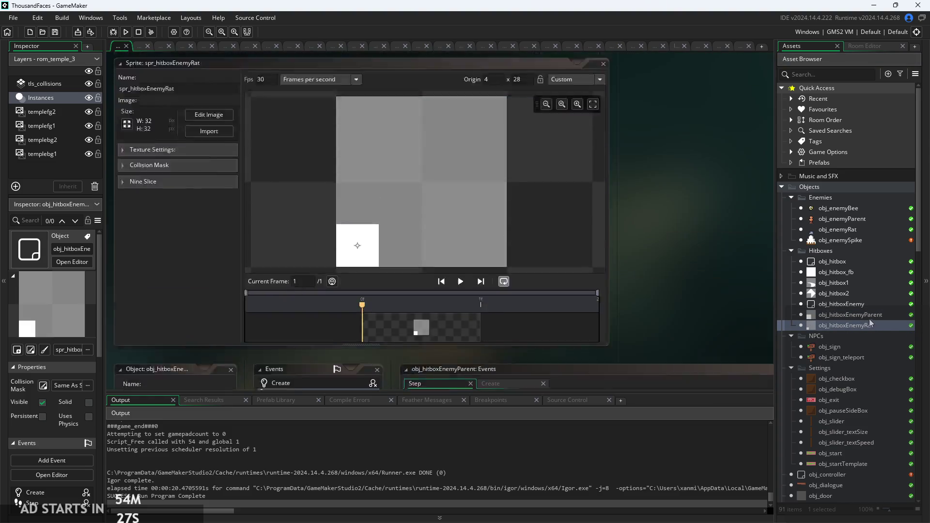
pyautogui.rightClick(406, 334)
pyautogui.click(535, 352)
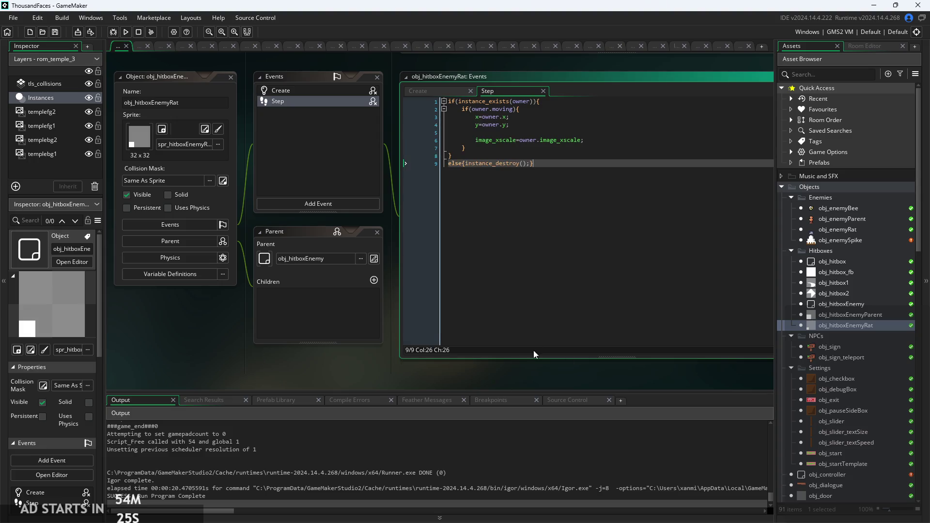
pyautogui.click(125, 32)
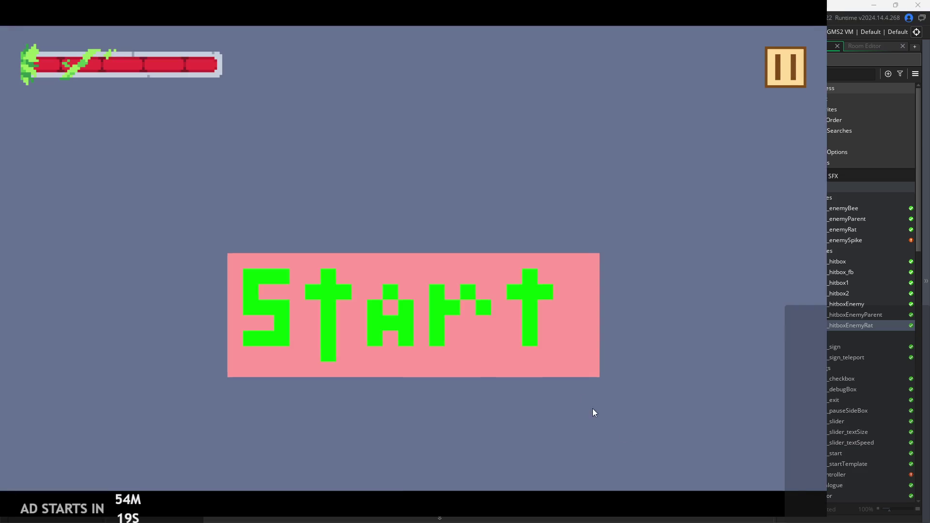
# Start the game, walk the hero right, and turn on the Debug Stats overlay.
pyautogui.click(550, 368)
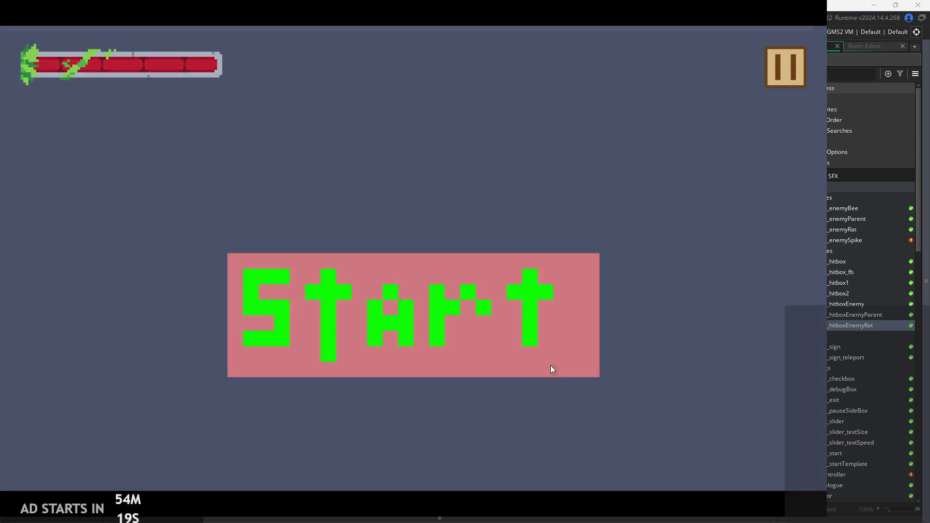
pyautogui.press('Right')
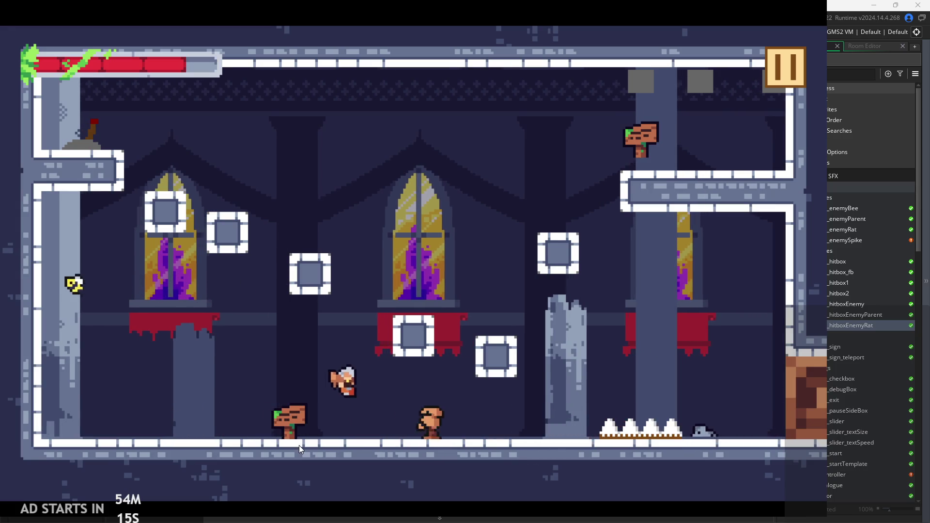
pyautogui.press('Right')
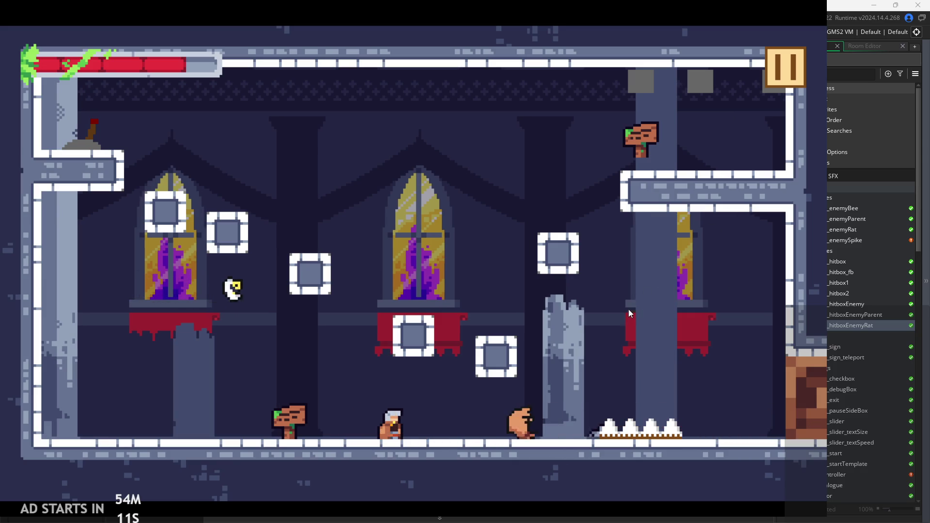
pyautogui.click(777, 56)
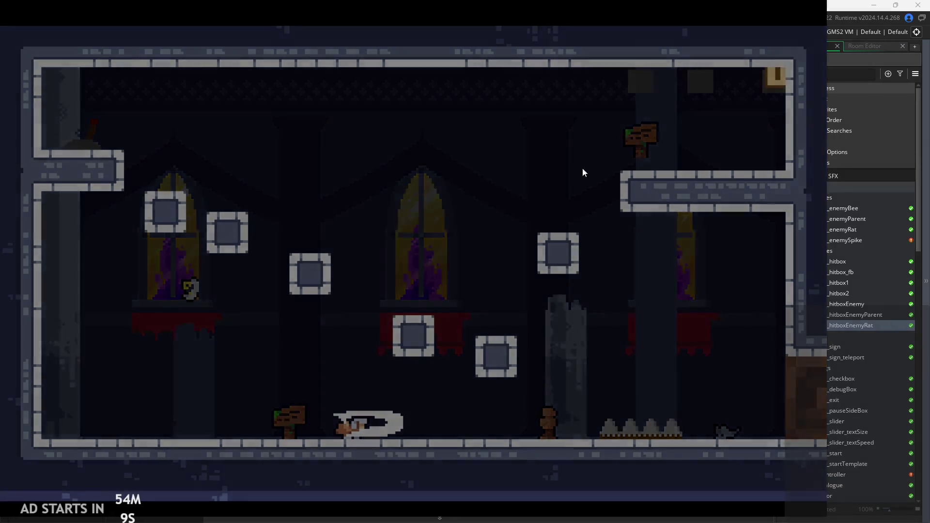
pyautogui.click(219, 139)
pyautogui.press('Escape')
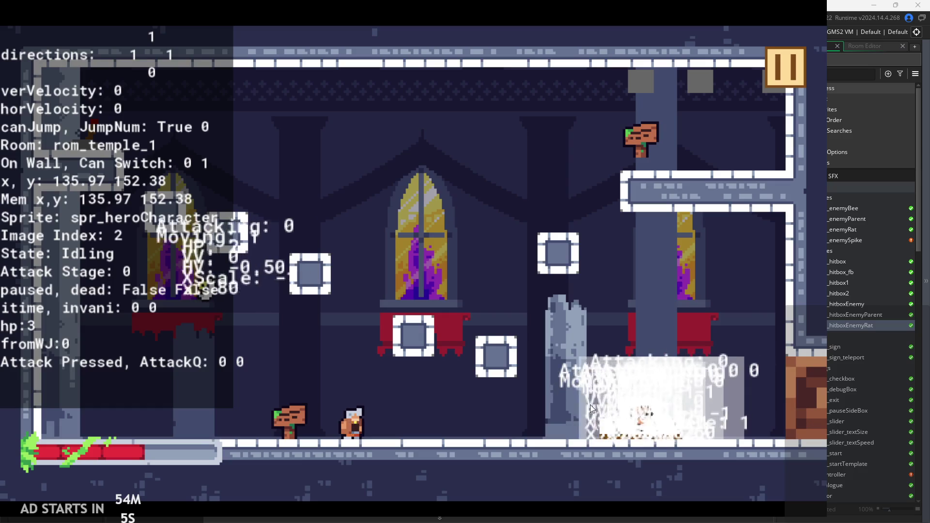
# Swing the sword at the rats three times with X, then pause and exit.
pyautogui.press('x')
pyautogui.press('x')
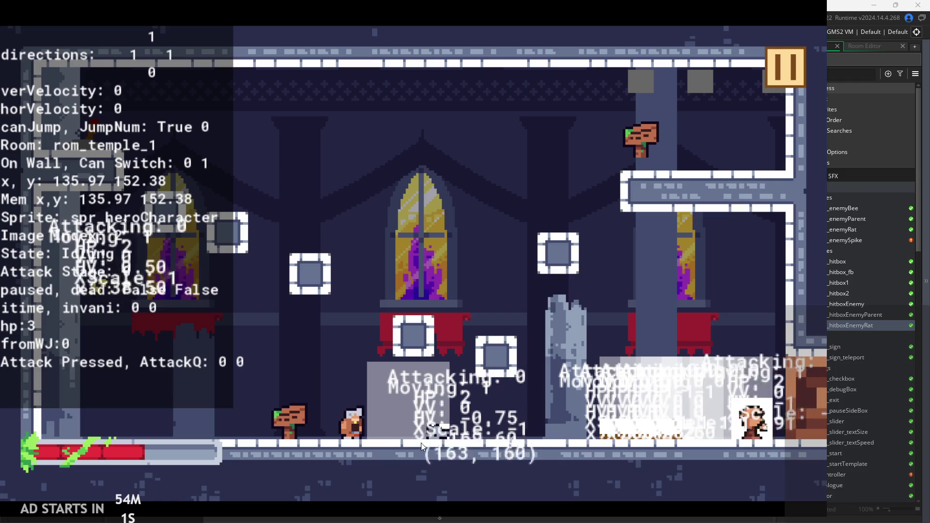
pyautogui.press('x')
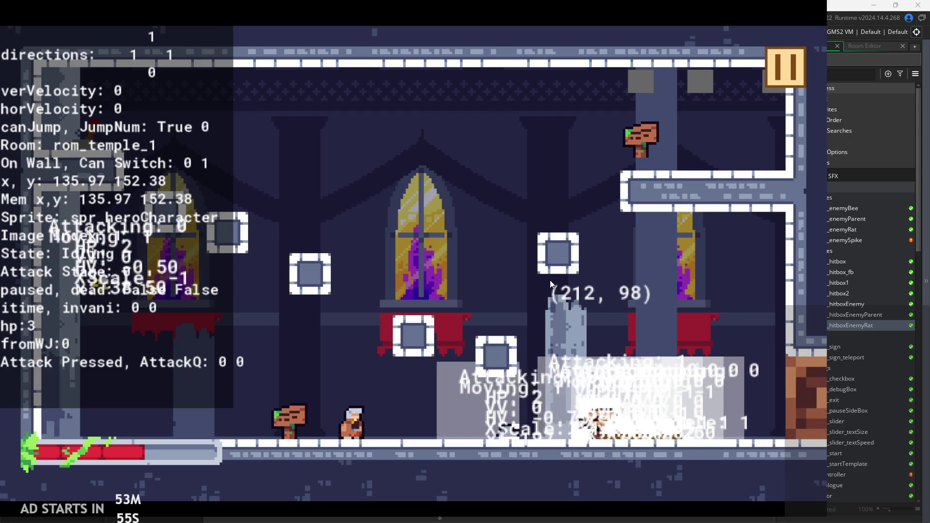
pyautogui.press('x')
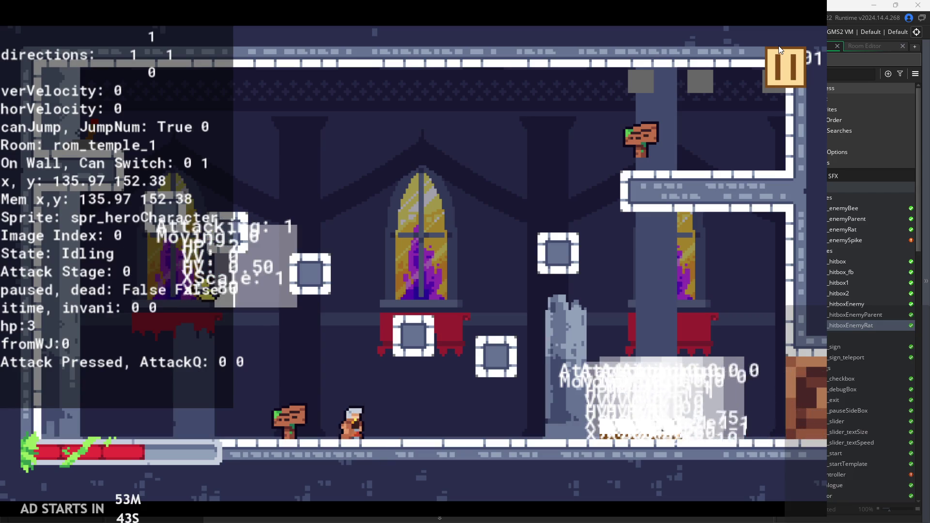
pyautogui.click(771, 57)
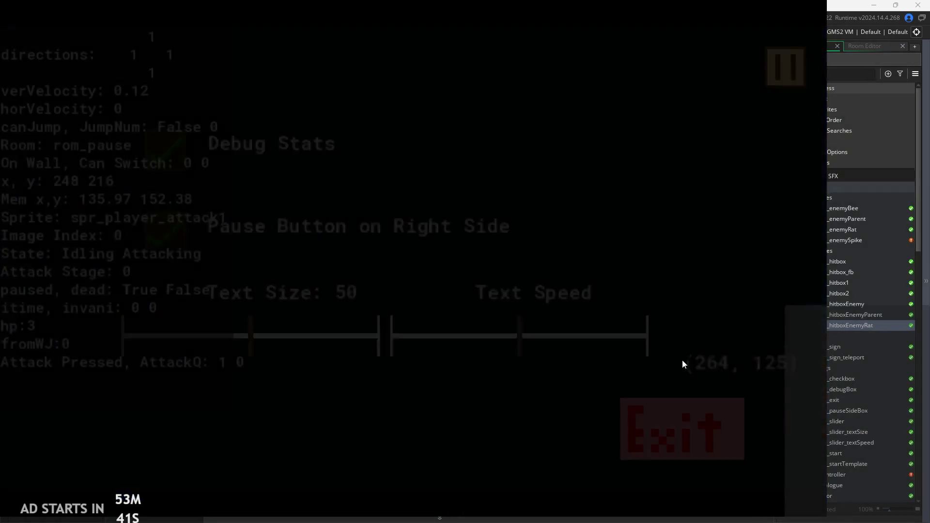
pyautogui.click(640, 441)
# Open spr_rat from the Asset Browser and glance at its collision mask settings.
pyautogui.scroll(-1, 808, 338)
pyautogui.scroll(-10, 808, 338)
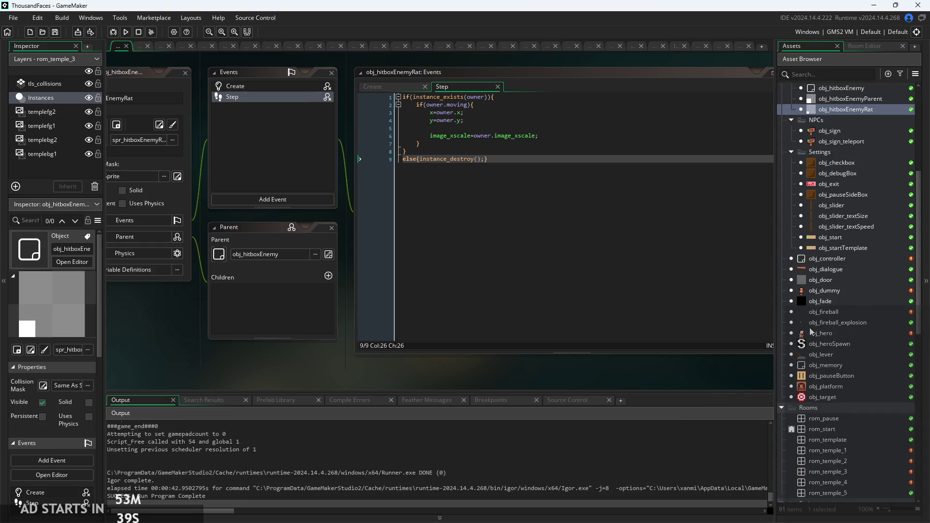
pyautogui.doubleClick(836, 365)
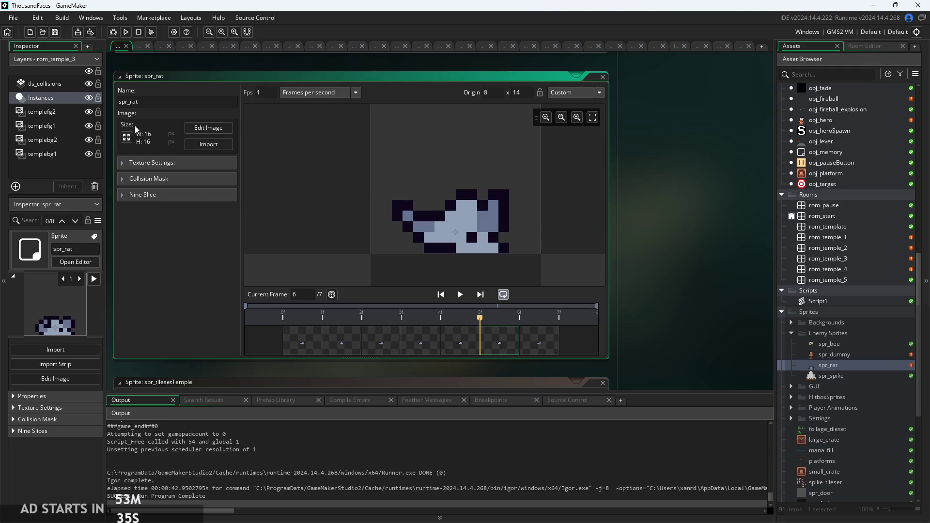
pyautogui.click(122, 178)
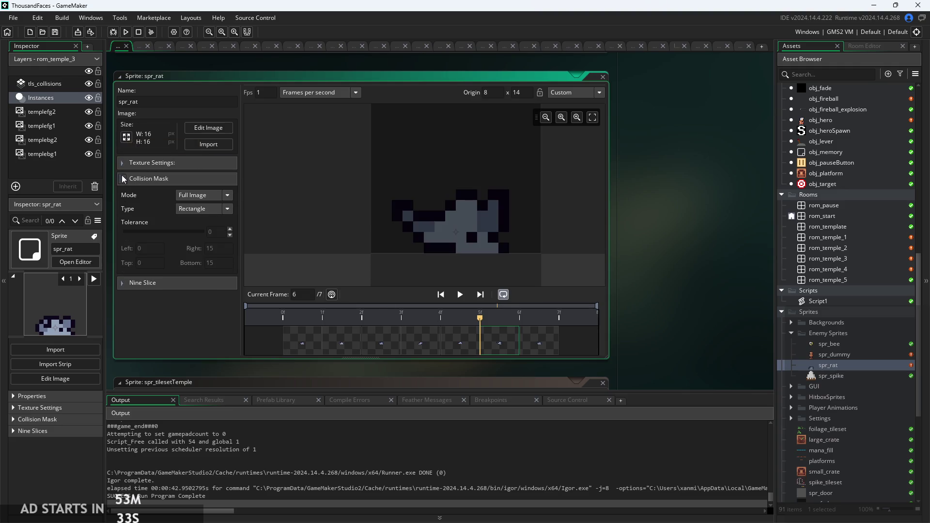
pyautogui.click(122, 179)
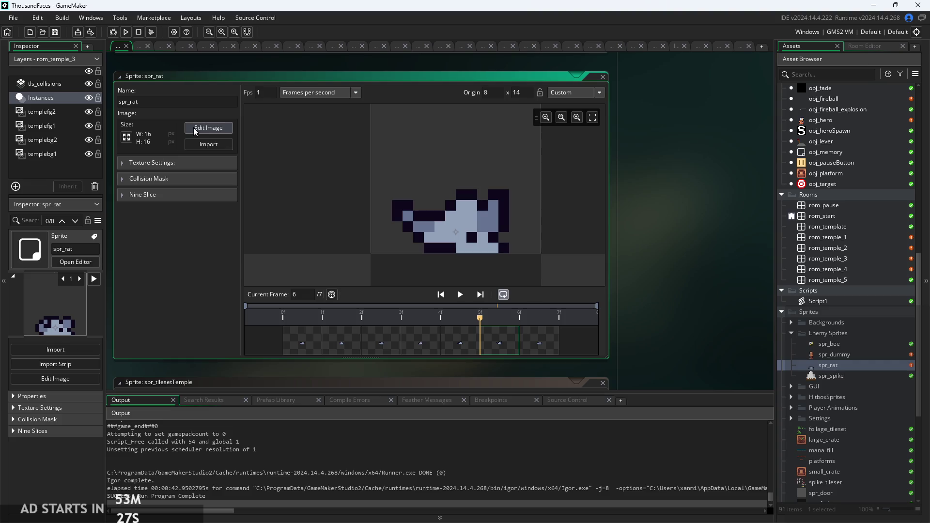
# Move the rat sprite's origin right to 10, 14 and run the game.
pyautogui.click(584, 92)
pyautogui.click(614, 113)
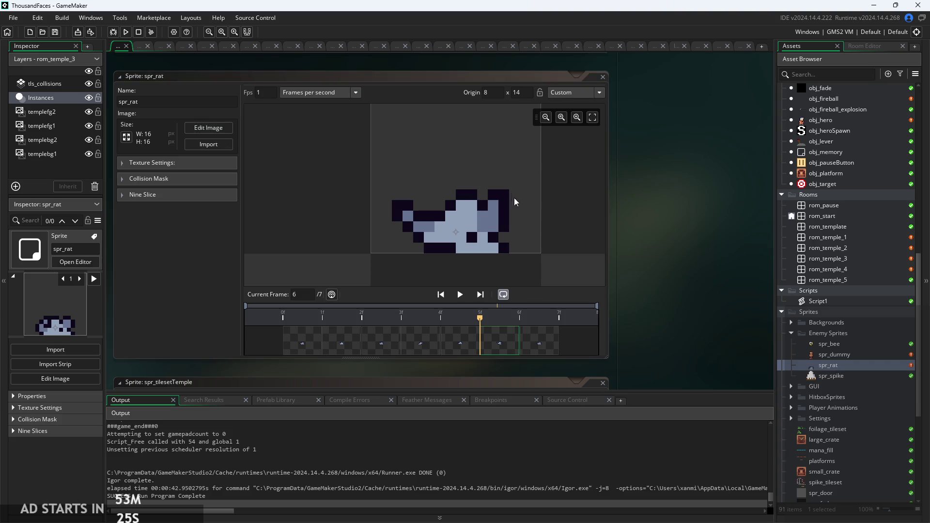
pyautogui.click(463, 234)
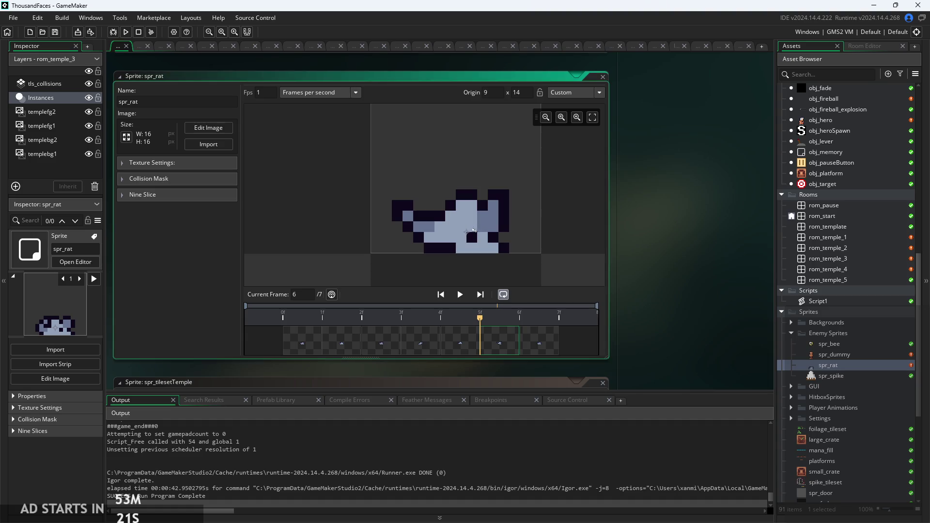
pyautogui.moveTo(477, 232); pyautogui.dragTo(480, 230)
pyautogui.click(126, 32)
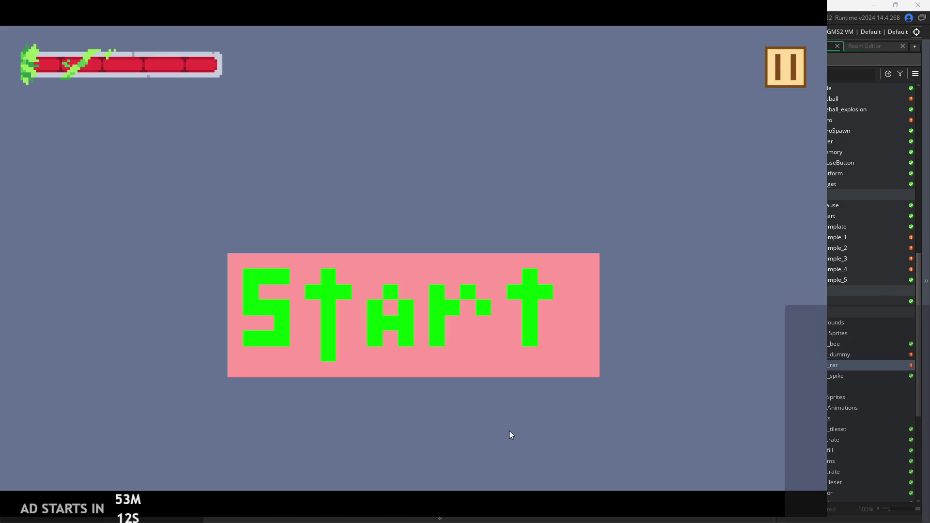
# Start the game, walk the hero right, slash the rat, then pause and exit.
pyautogui.click(494, 313)
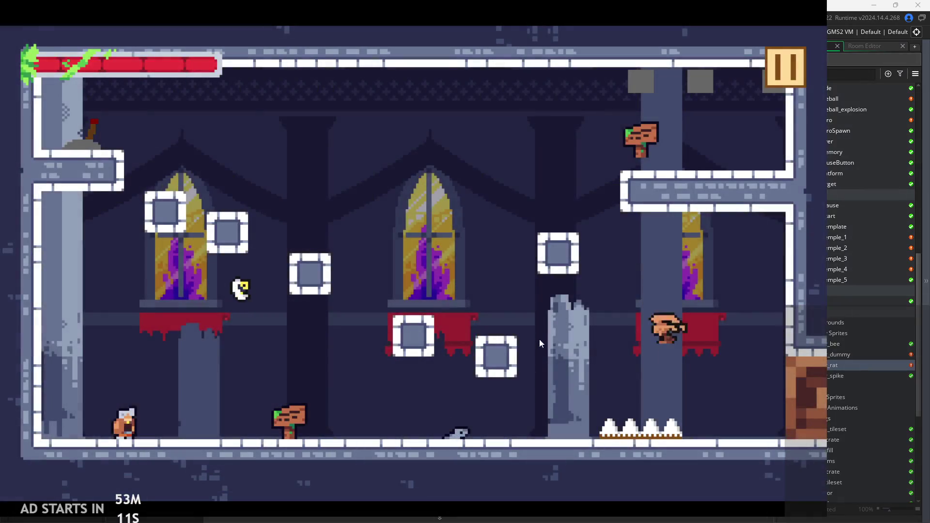
pyautogui.press('Right')
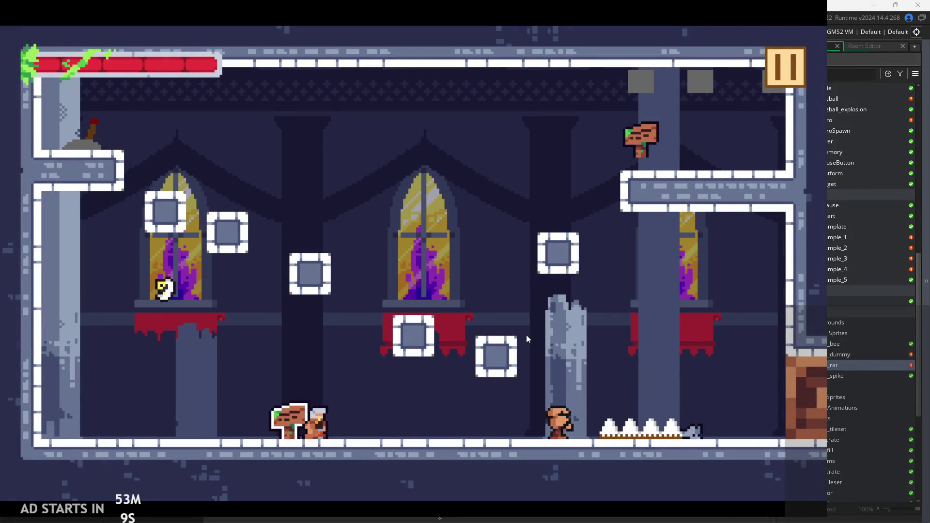
pyautogui.press('Right')
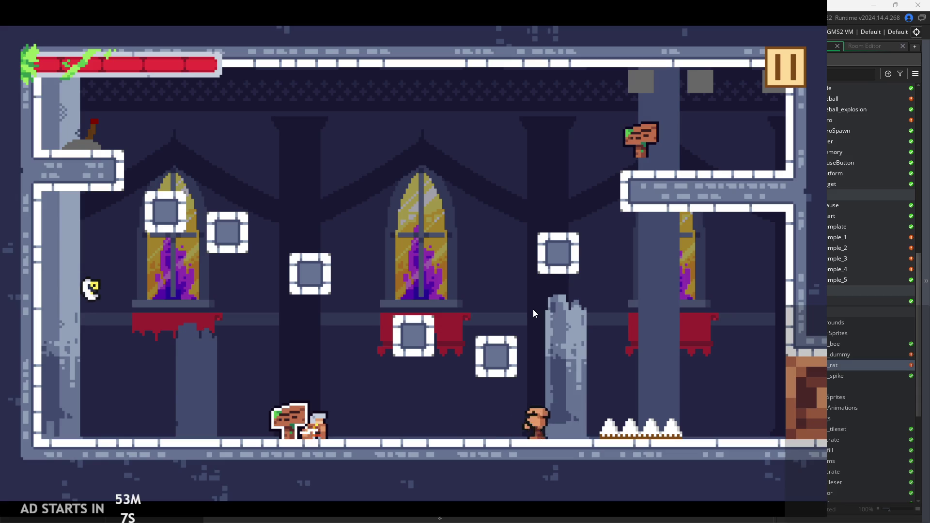
pyautogui.press('Right')
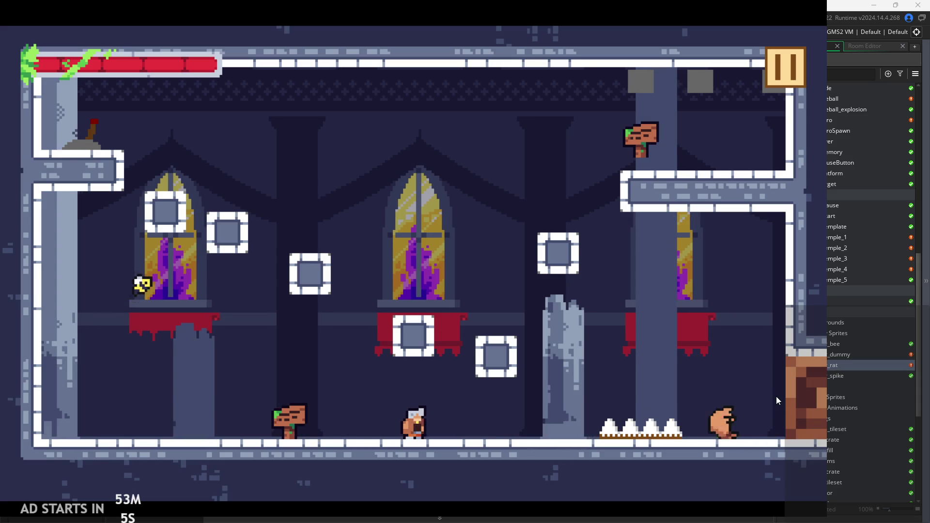
pyautogui.click(667, 357)
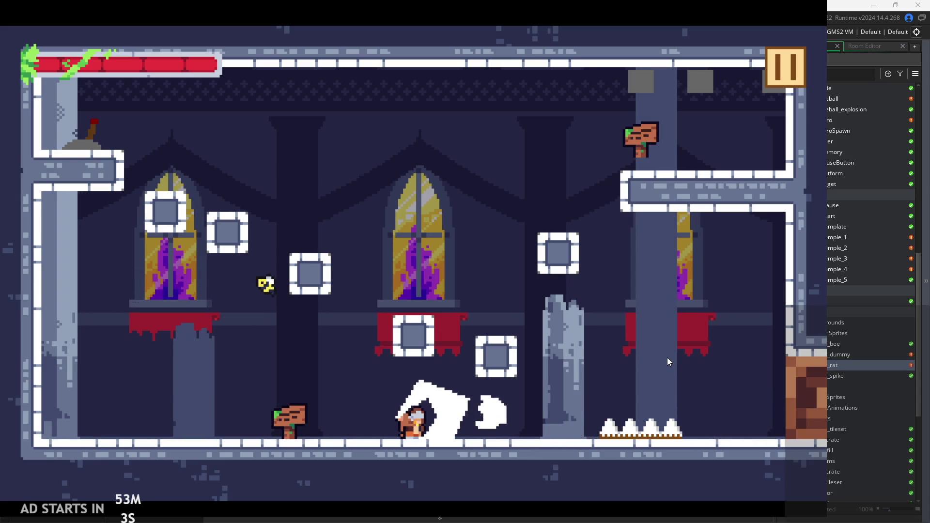
pyautogui.click(785, 68)
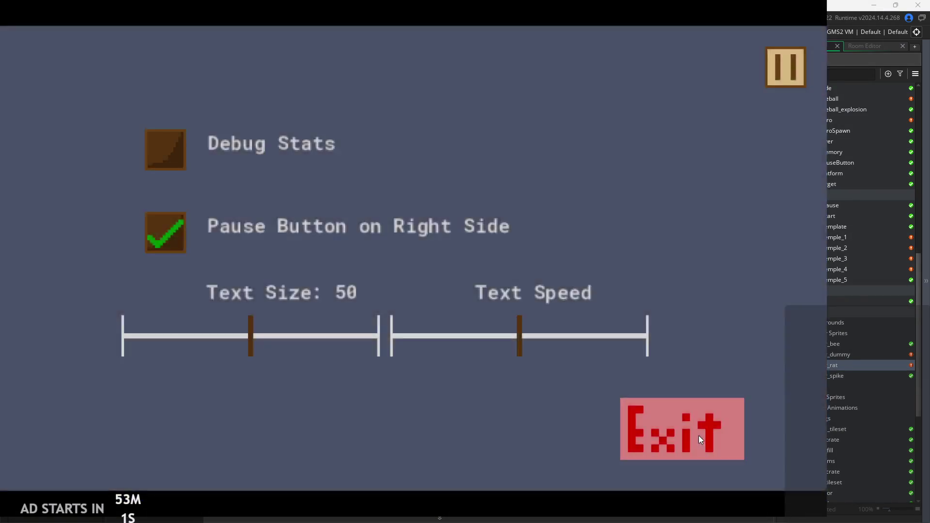
pyautogui.click(698, 435)
# Set spr_rat's origin to Middle Centre (8, 8) and check its frames and resize options.
pyautogui.click(550, 93)
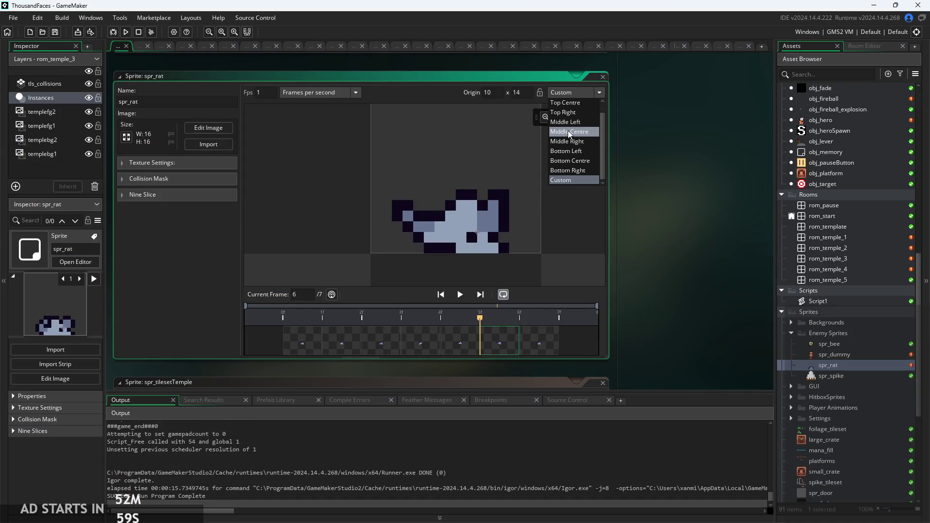
pyautogui.click(566, 132)
pyautogui.scroll(-2, 514, 214)
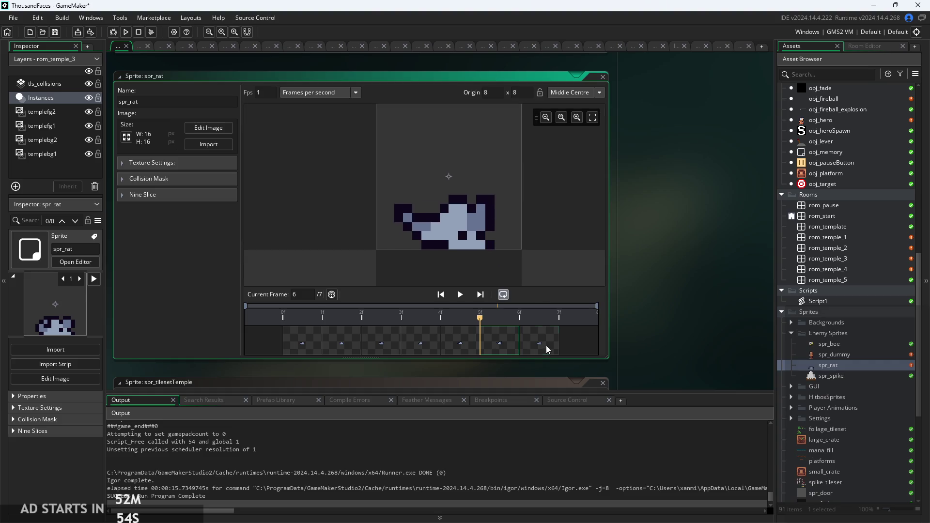
pyautogui.moveTo(544, 347)
pyautogui.mouseDown()
pyautogui.moveTo(325, 335)
pyautogui.moveTo(533, 341)
pyautogui.mouseUp()
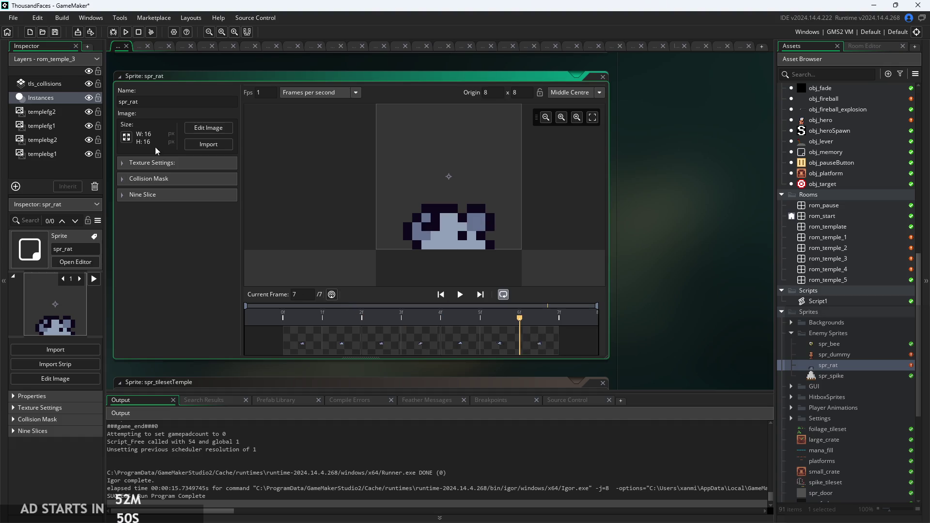
pyautogui.click(127, 137)
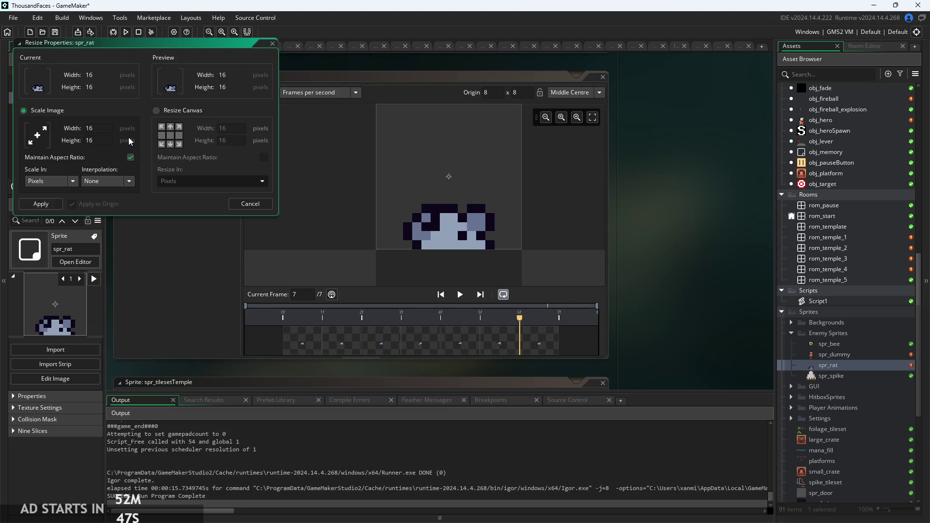
pyautogui.click(253, 204)
# Open the bee sprite to compare its origin, then reopen spr_rat.
pyautogui.doubleClick(841, 355)
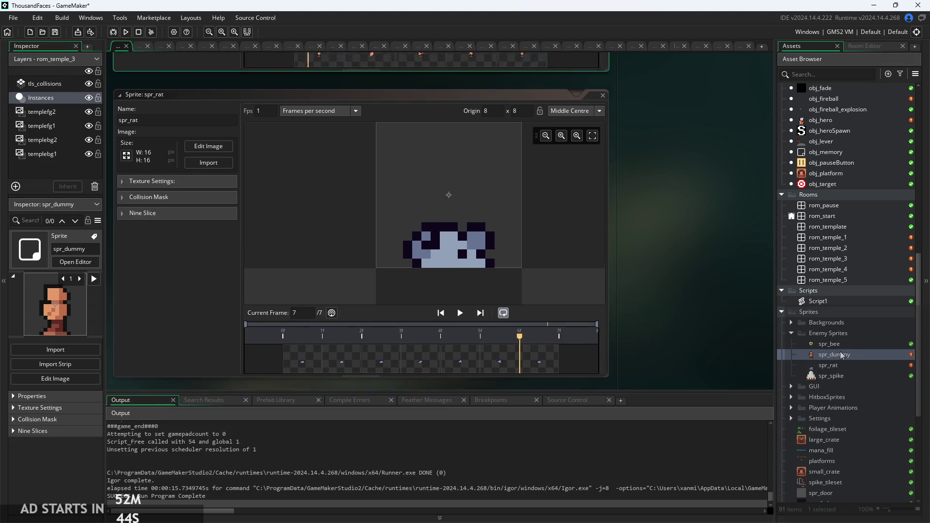
pyautogui.click(839, 345)
pyautogui.doubleClick(838, 345)
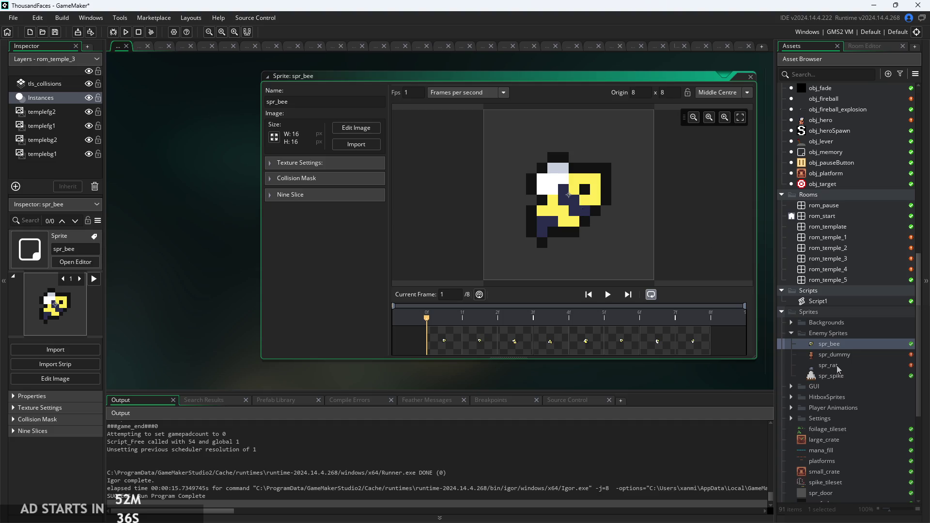
pyautogui.doubleClick(829, 366)
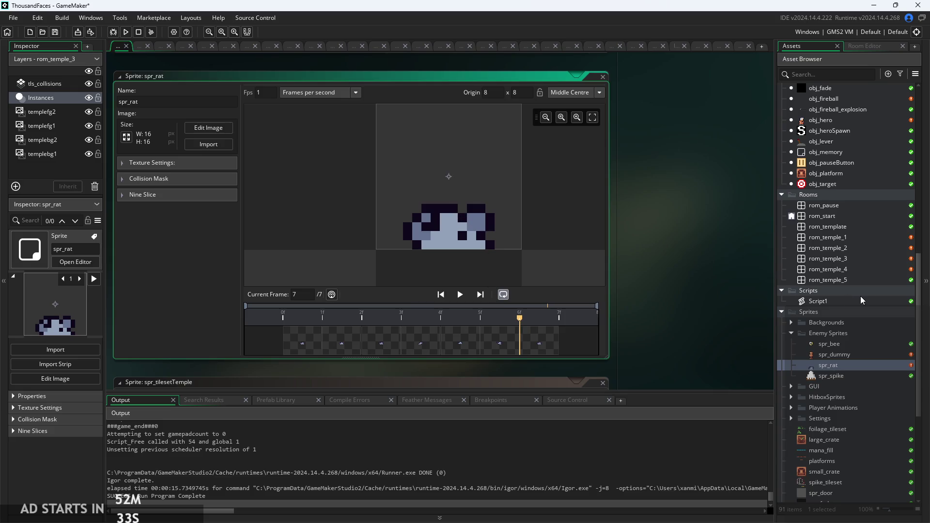
pyautogui.scroll(15, 861, 301)
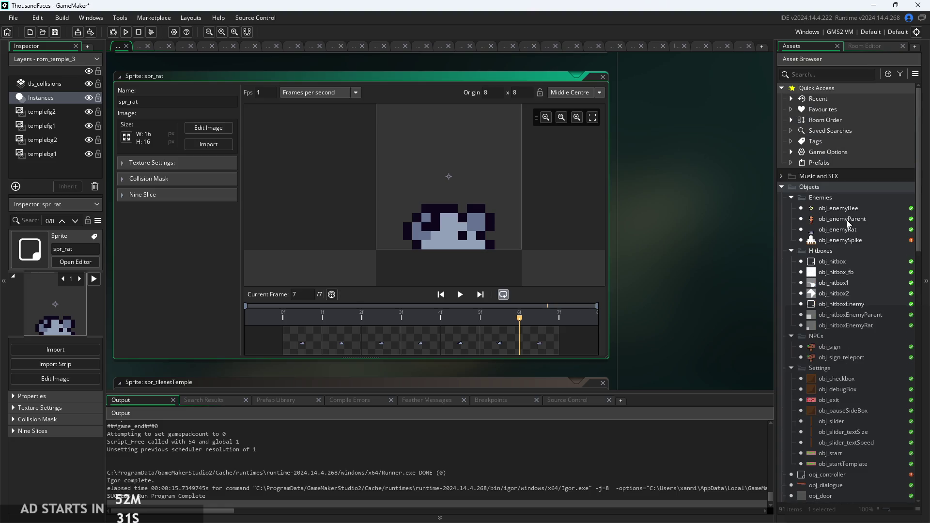
# Open obj_enemyBee and browse its events to reach the Alarm 1 code.
pyautogui.doubleClick(843, 229)
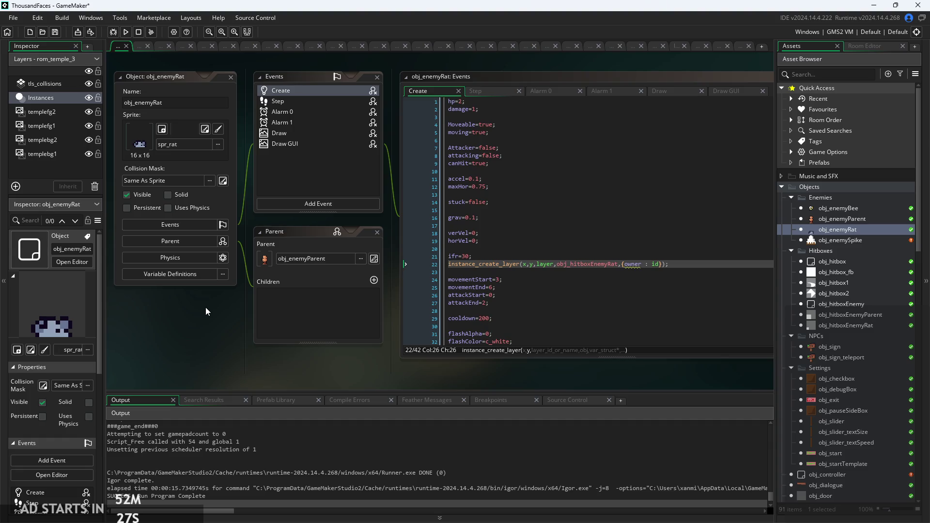
pyautogui.hscroll(1, 182, 321)
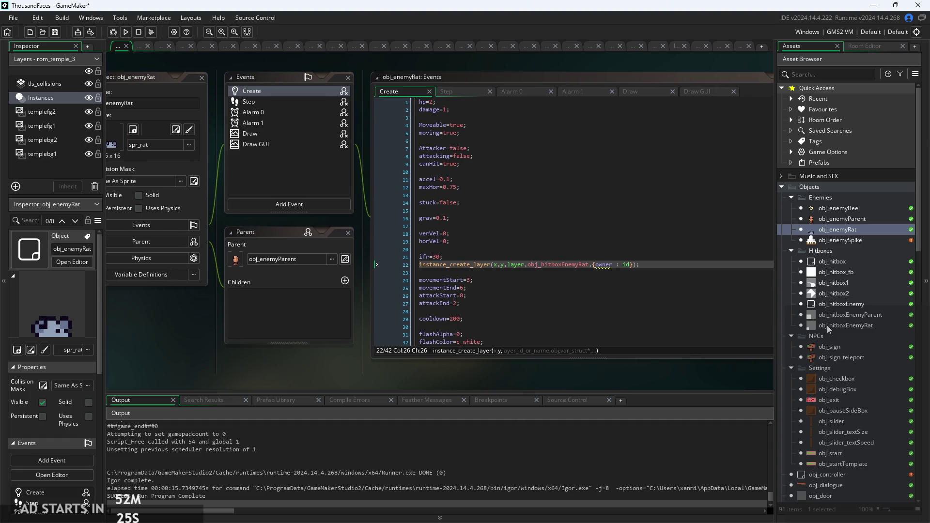
pyautogui.doubleClick(827, 208)
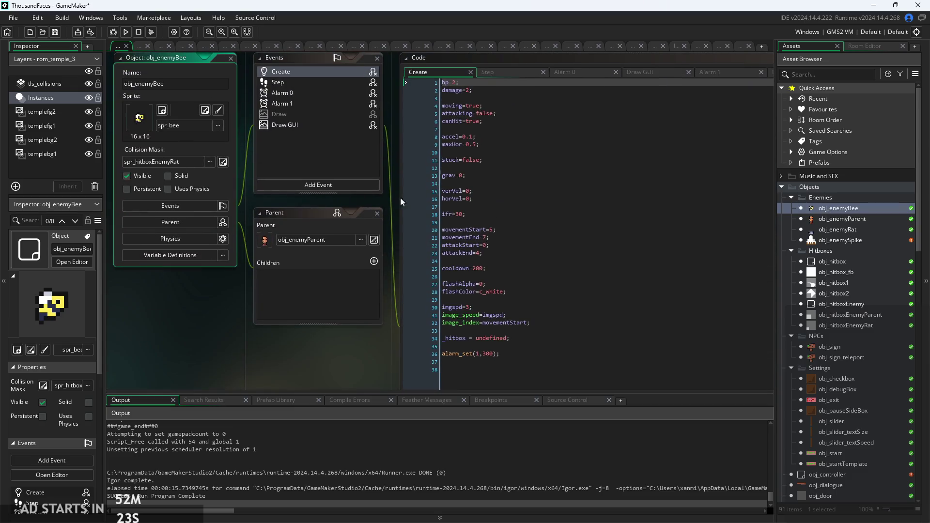
pyautogui.click(507, 75)
pyautogui.hscroll(4, 219, 358)
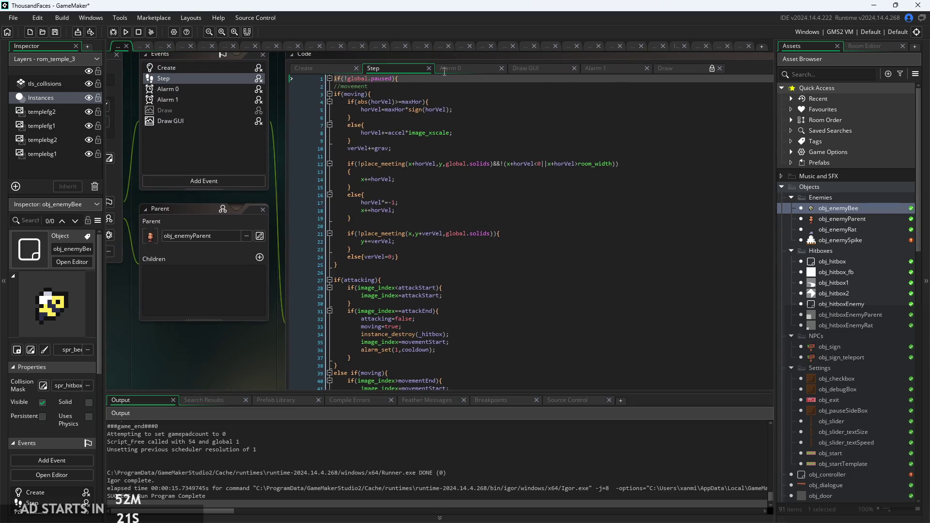
pyautogui.click(480, 68)
pyautogui.click(510, 72)
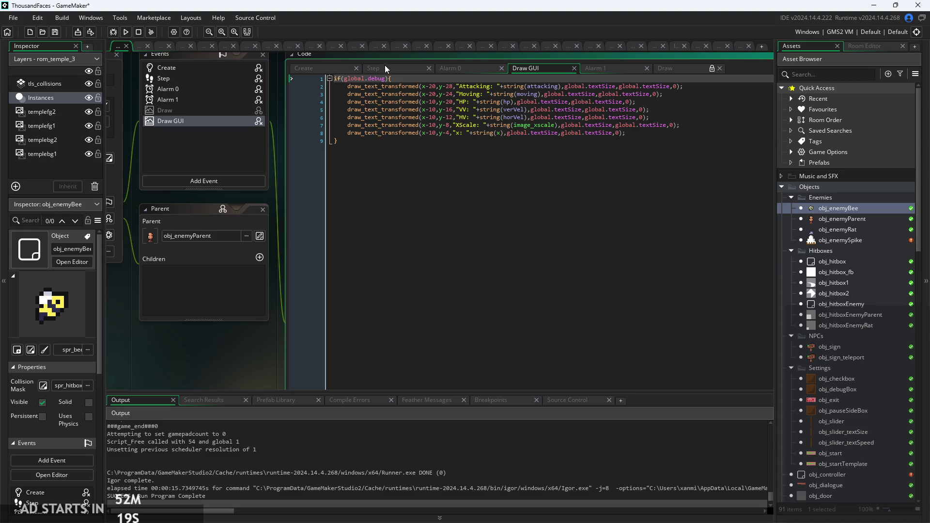
pyautogui.click(443, 68)
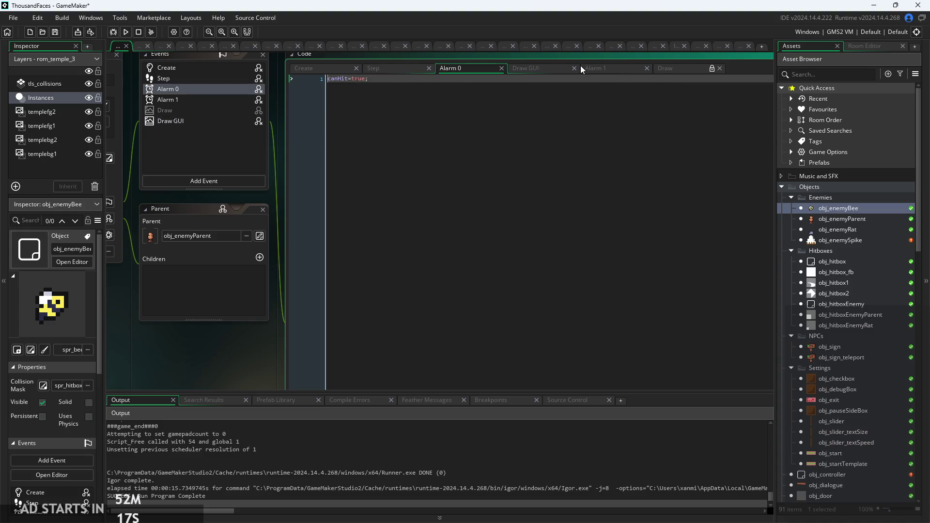
pyautogui.click(596, 67)
# Edit the hitbox spawn line to x+sign(horVel)*7, y+5 with obj_hitboxEnemyRat.
pyautogui.click(499, 87)
pyautogui.scroll(2, 500, 90)
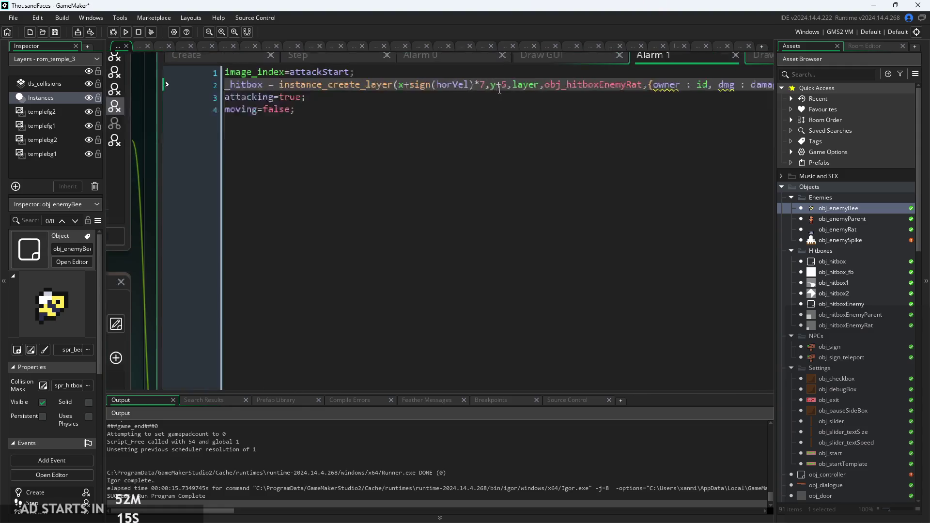
pyautogui.click(463, 110)
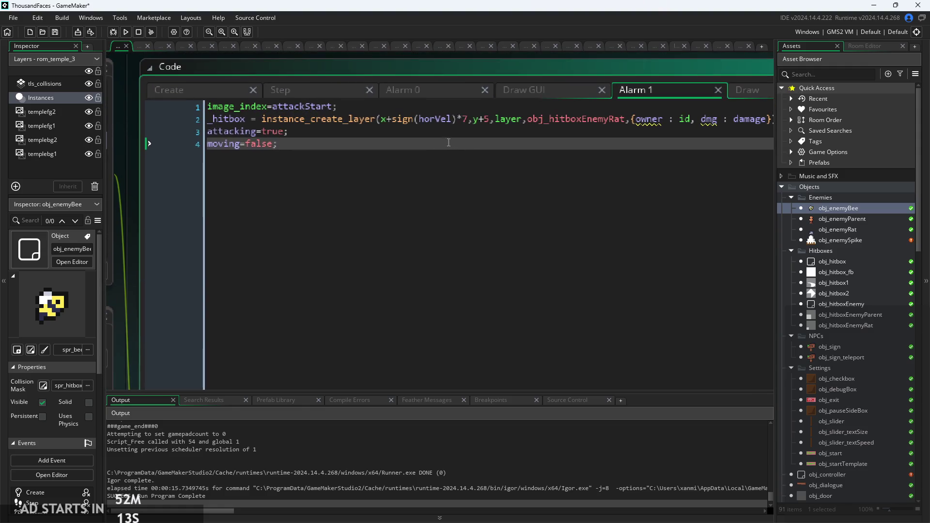
pyautogui.click(426, 130)
pyautogui.scroll(-1, 426, 128)
pyautogui.click(439, 121)
pyautogui.click(451, 120)
pyautogui.click(454, 121)
pyautogui.press('Down')
pyautogui.press('Up')
pyautogui.press('Left')
pyautogui.press('Right')
pyautogui.click(463, 120)
pyautogui.moveTo(530, 121)
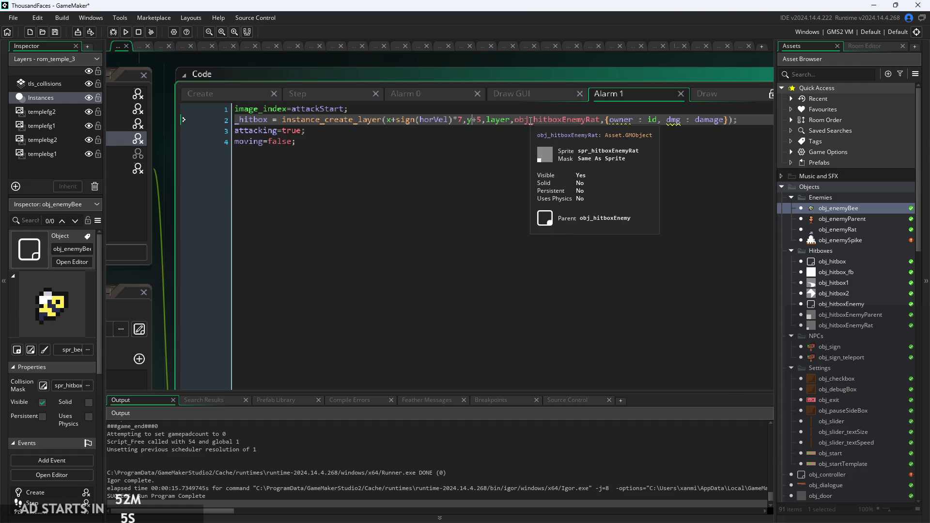
pyautogui.press('Right')
pyautogui.press('Right')
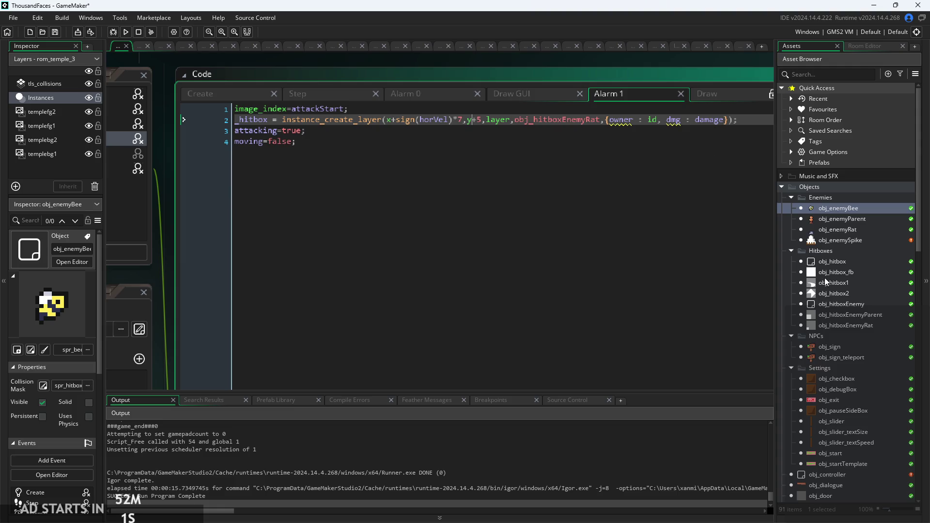
# Open obj_hitboxEnemy and add variable definitions xalt and yalt.
pyautogui.doubleClick(833, 315)
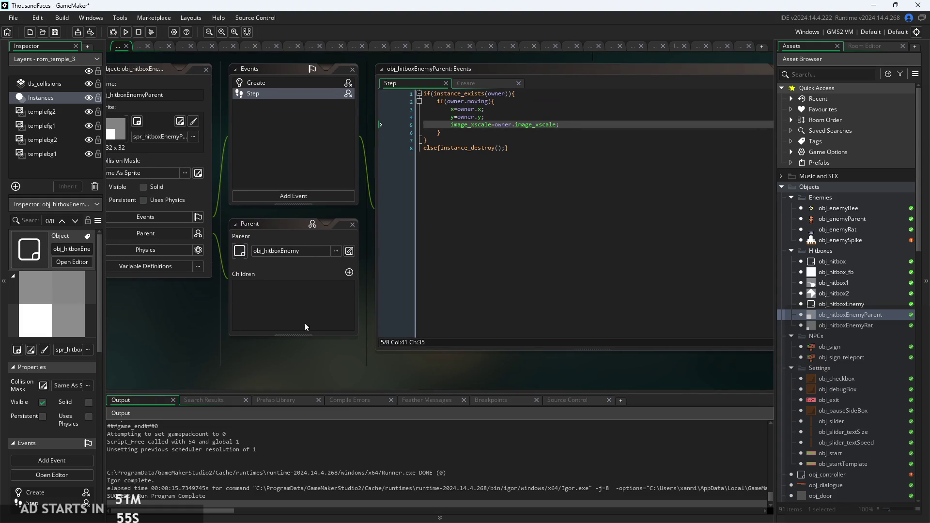
pyautogui.doubleClick(845, 325)
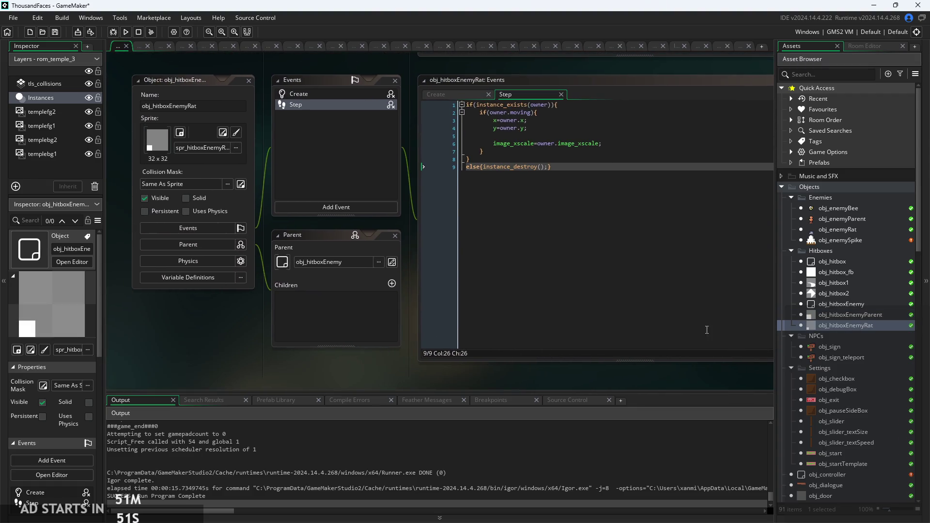
pyautogui.doubleClick(844, 304)
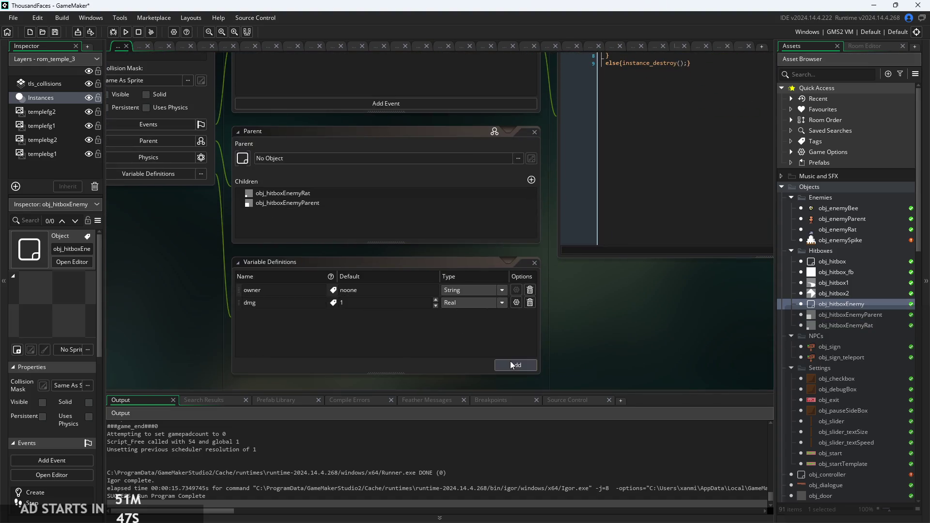
pyautogui.click(511, 364)
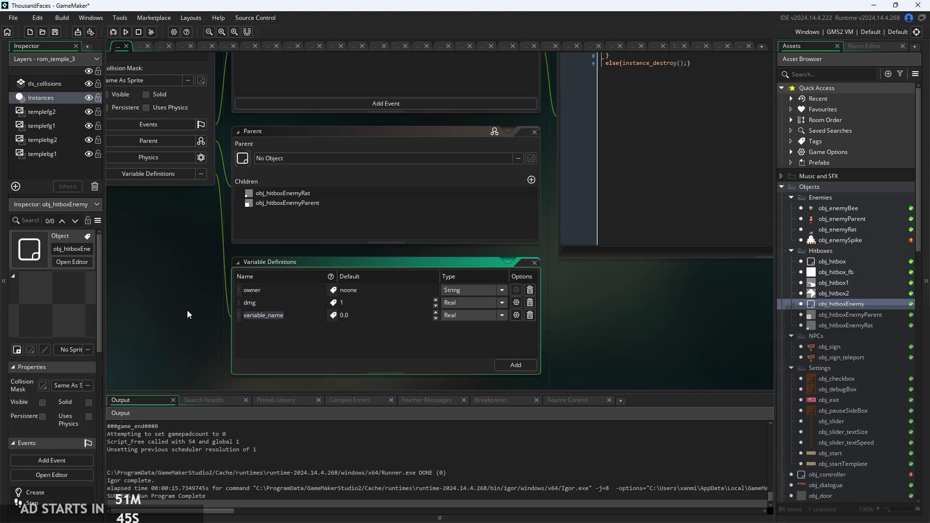
pyautogui.write('xal')
pyautogui.press('BackSpace')
pyautogui.press('BackSpace')
pyautogui.press('BackSpace')
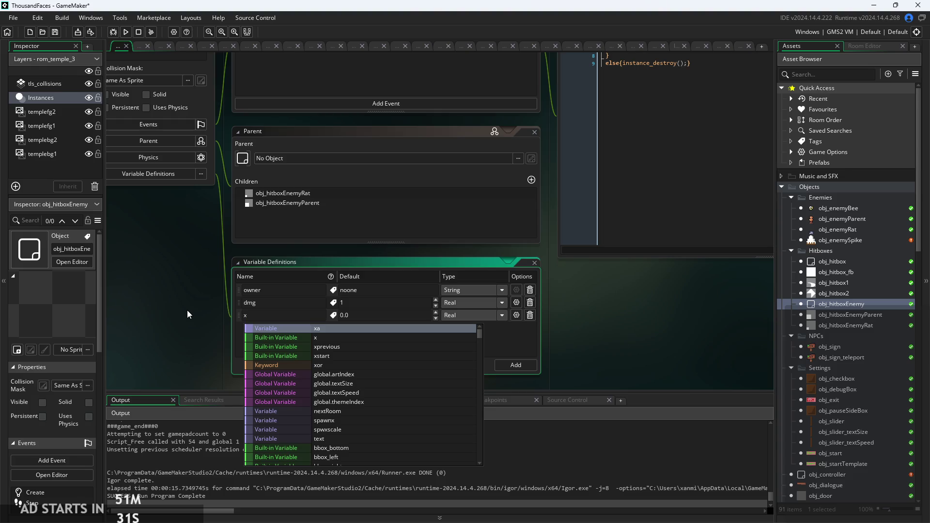
pyautogui.write('alt')
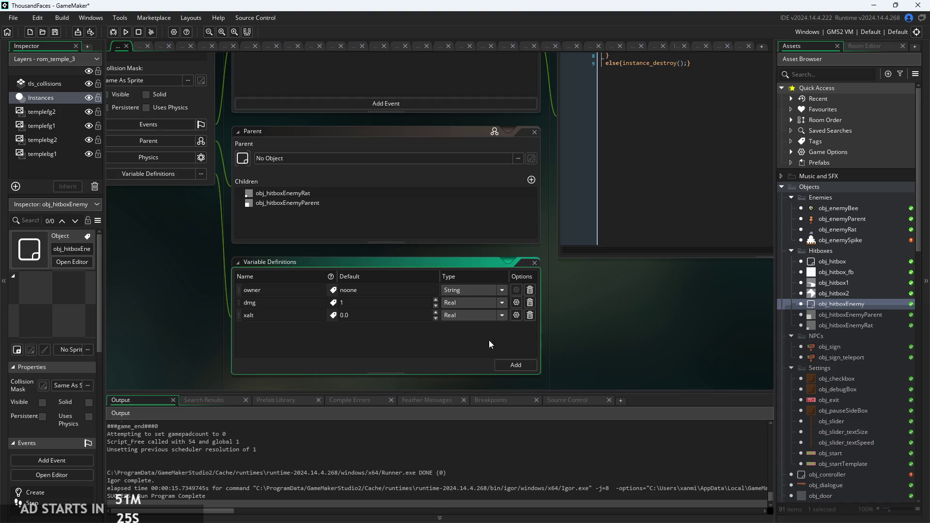
pyautogui.click(518, 366)
pyautogui.write('yalt')
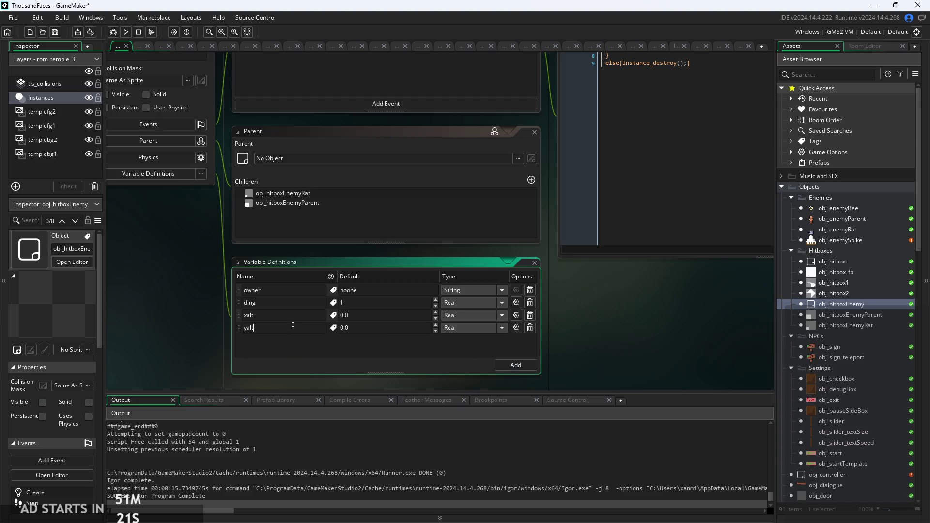
# Move the image_xscale line above the x line in the Step code.
pyautogui.keyDown('ctrl'); pyautogui.scroll(-5, 551, 338); pyautogui.keyUp('ctrl')
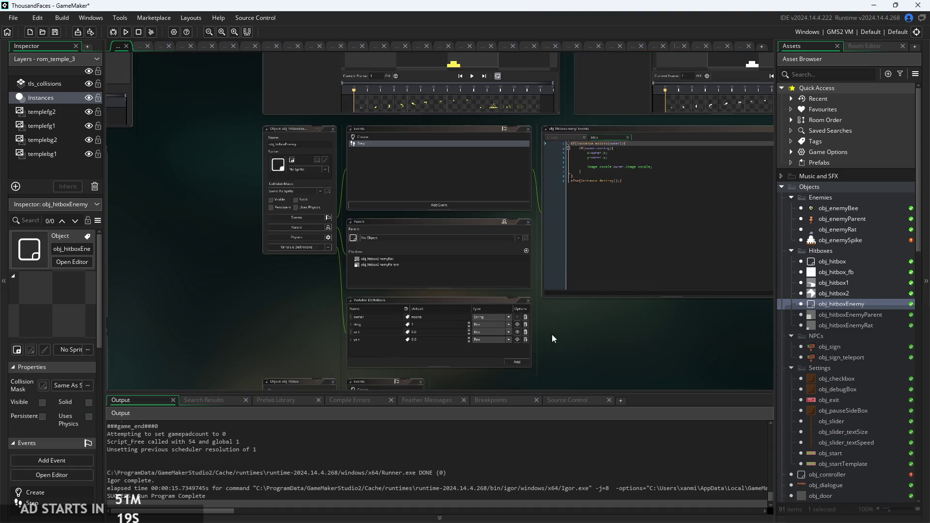
pyautogui.keyDown('ctrl'); pyautogui.scroll(5, 481, 201); pyautogui.keyUp('ctrl')
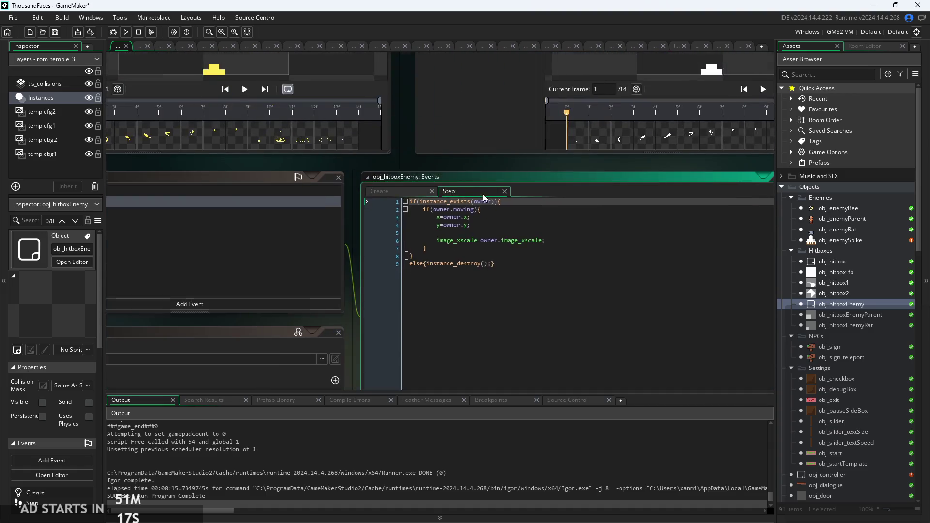
pyautogui.keyDown('ctrl'); pyautogui.scroll(-3, 460, 235); pyautogui.keyUp('ctrl')
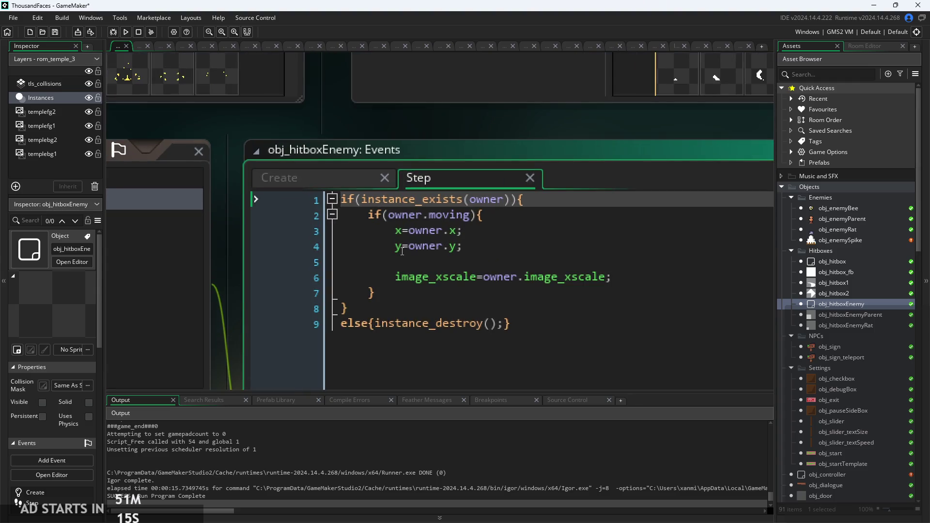
pyautogui.keyDown('ctrl'); pyautogui.scroll(3, 478, 182); pyautogui.keyUp('ctrl')
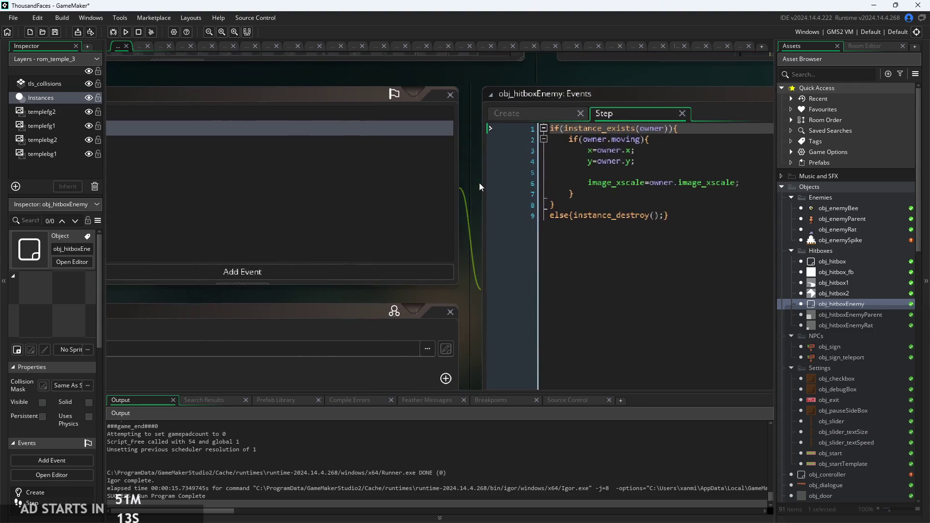
pyautogui.click(479, 170)
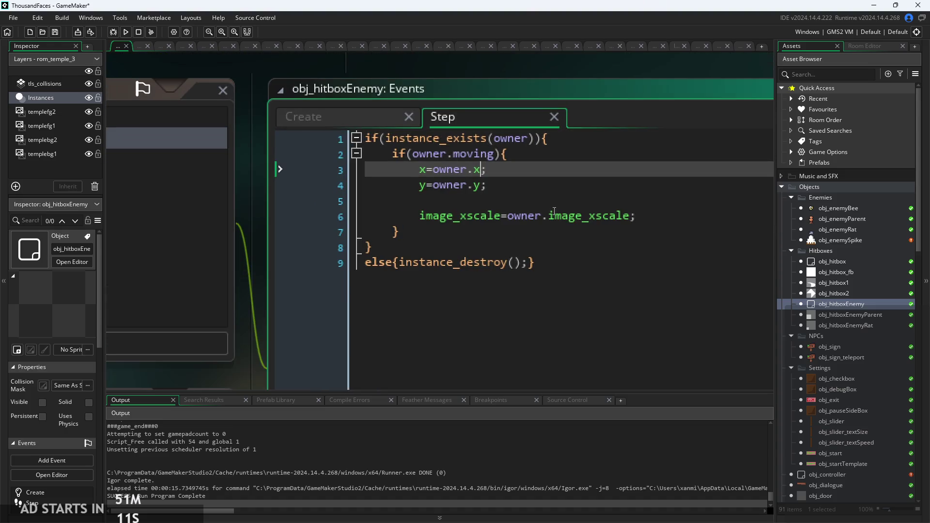
pyautogui.keyDown('ctrl'); pyautogui.scroll(1, 478, 168); pyautogui.keyUp('ctrl')
pyautogui.moveTo(639, 217); pyautogui.dragTo(209, 229)
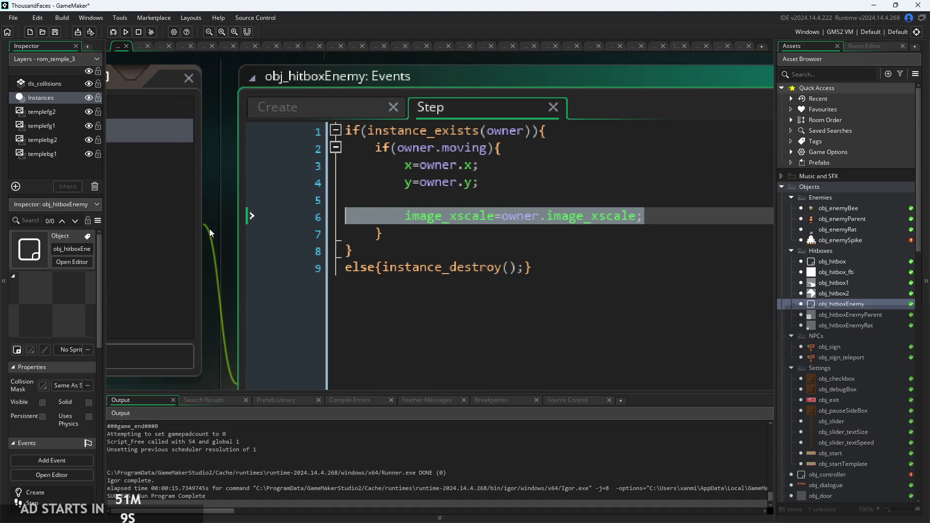
pyautogui.press('BackSpace')
pyautogui.press('BackSpace')
pyautogui.press('BackSpace')
pyautogui.click(521, 132)
pyautogui.press('Down')
pyautogui.press('Return')
pyautogui.write('image_xscale=owner.image_xscale;')
pyautogui.press('Home')
pyautogui.press('BackSpace')
pyautogui.press('BackSpace')
pyautogui.press('BackSpace')
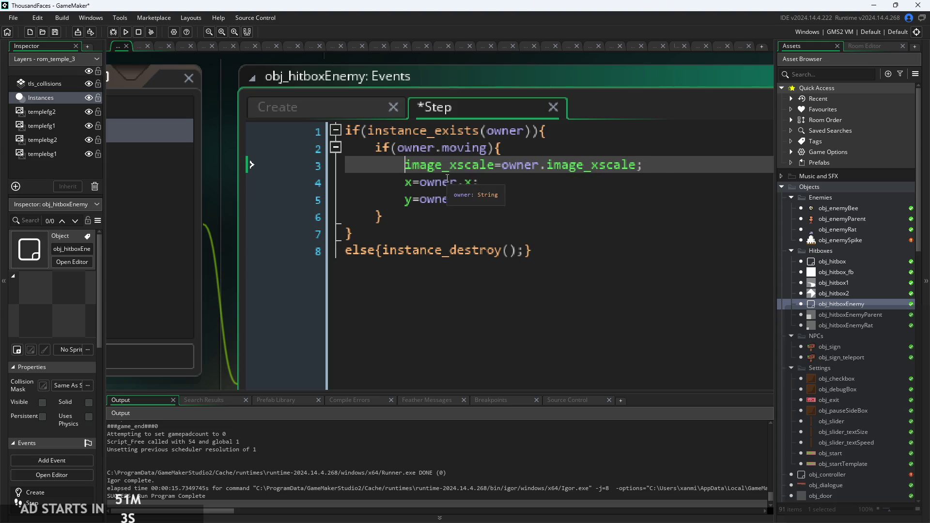
pyautogui.scroll(2, 436, 179)
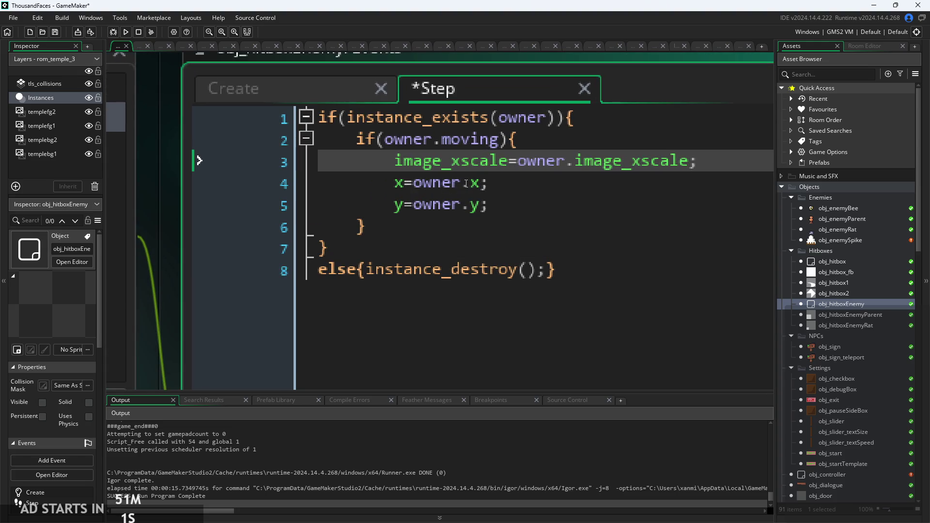
# Change the x line to x=owner.x+xalt*image_xscale and save.
pyautogui.click(479, 183)
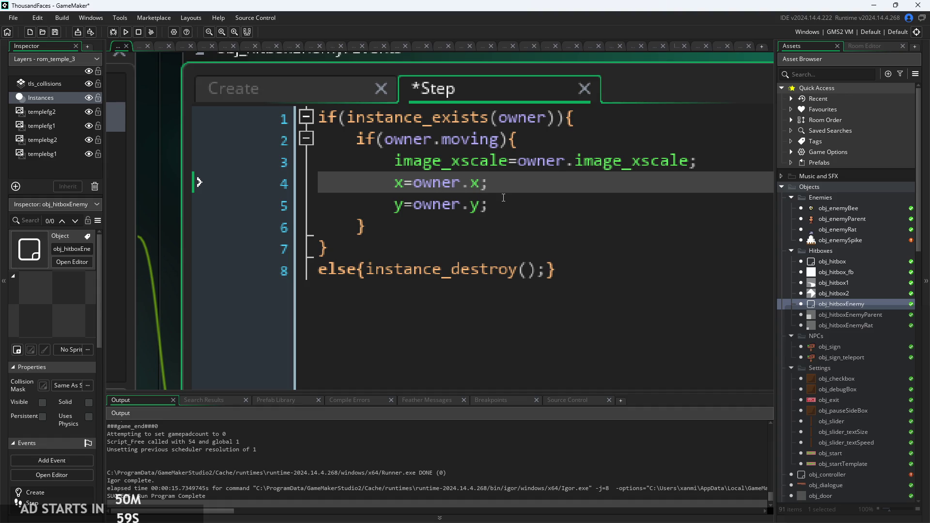
pyautogui.write('+')
pyautogui.scroll(-4, 510, 200)
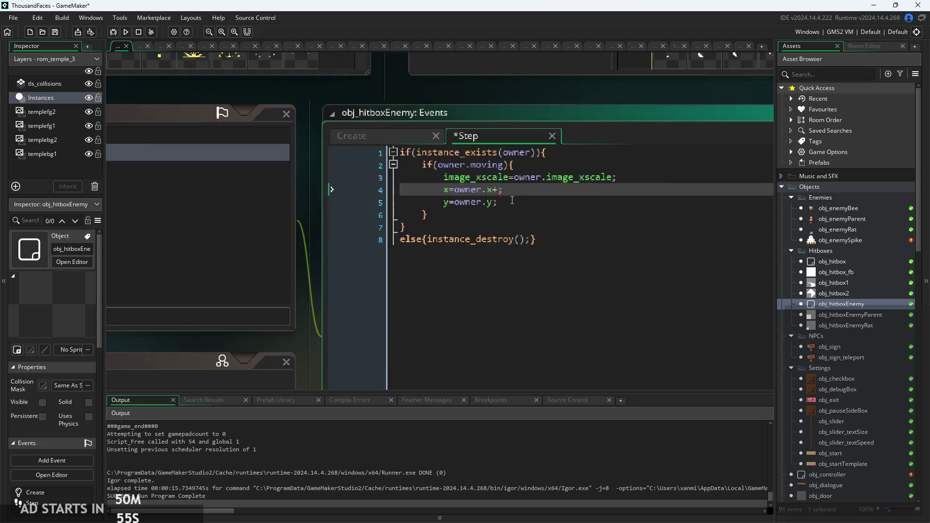
pyautogui.scroll(2, 547, 214)
pyautogui.write('xalt*im')
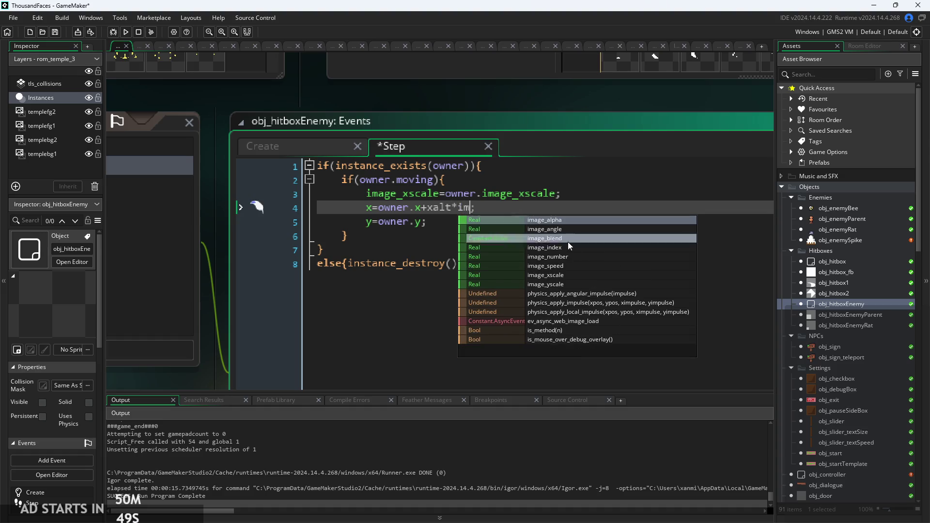
pyautogui.click(577, 275)
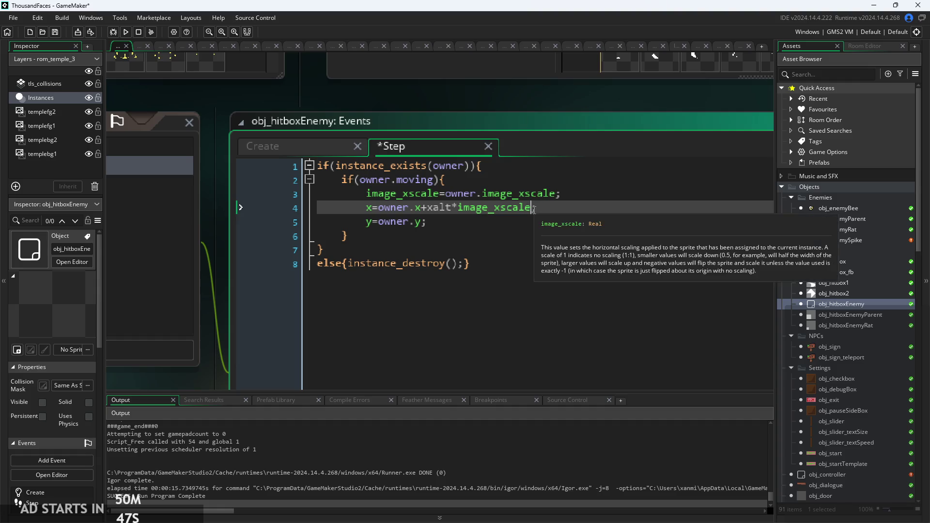
pyautogui.press('Down')
pyautogui.press('Up')
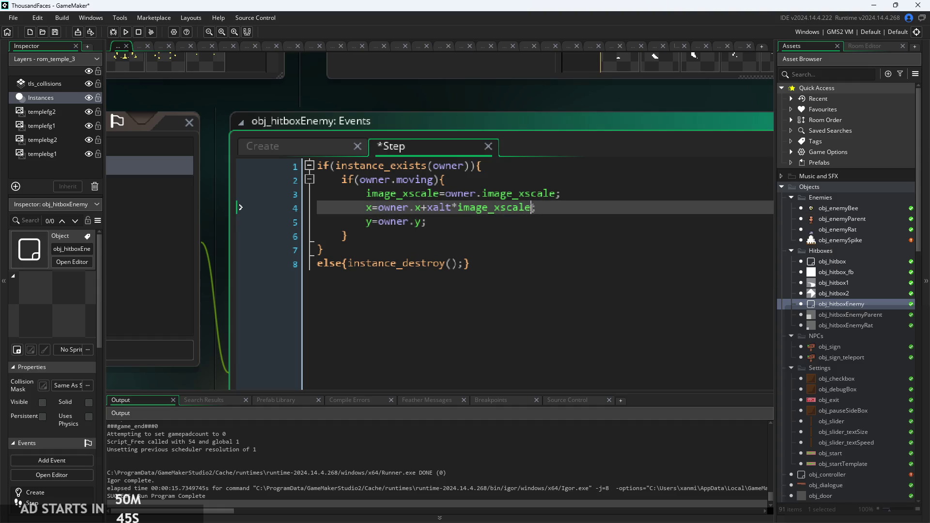
pyautogui.moveTo(532, 208); pyautogui.dragTo(451, 208)
pyautogui.click(554, 213)
pyautogui.hotkey('ctrl', 's')
pyautogui.keyDown('ctrl'); pyautogui.scroll(-2, 487, 212); pyautogui.keyUp('ctrl')
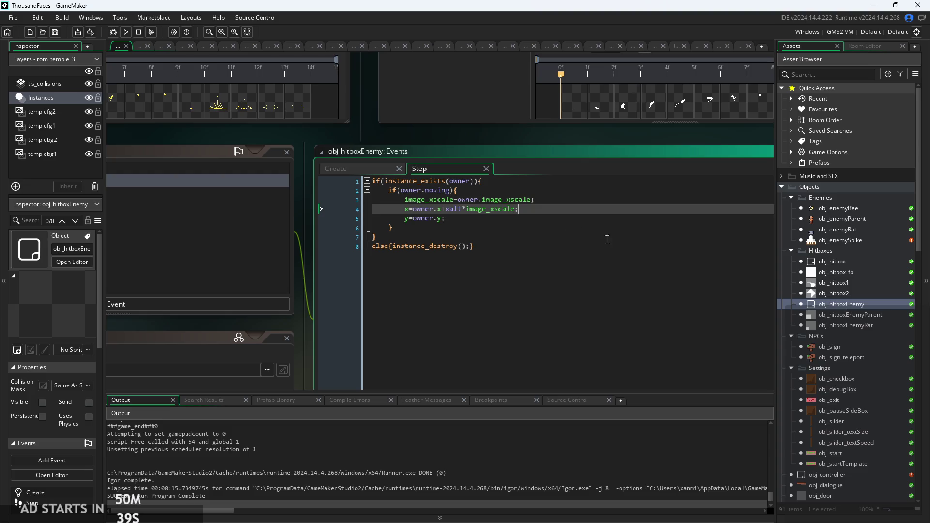
pyautogui.keyDown('ctrl'); pyautogui.scroll(2, 455, 219); pyautogui.keyUp('ctrl')
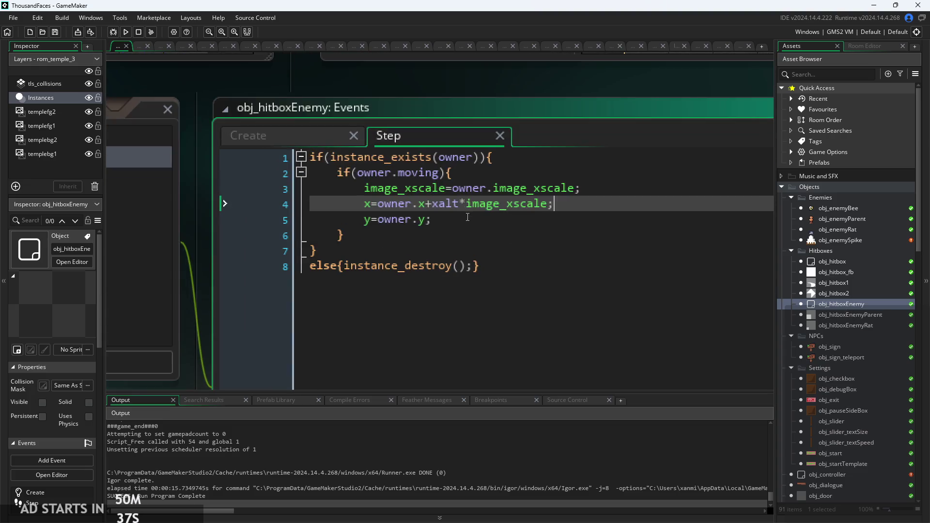
pyautogui.moveTo(451, 225)
pyautogui.mouseDown()
pyautogui.moveTo(349, 182)
pyautogui.moveTo(364, 187)
pyautogui.mouseUp()
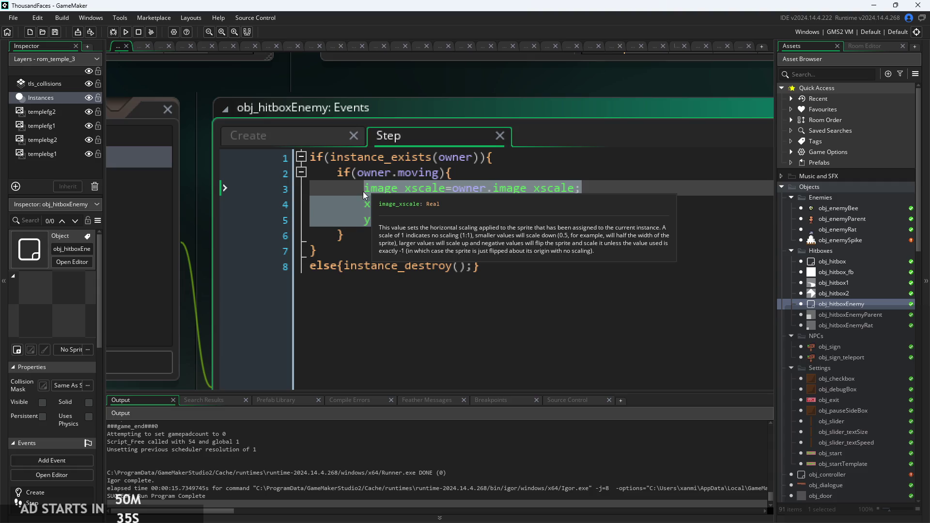
pyautogui.click(557, 211)
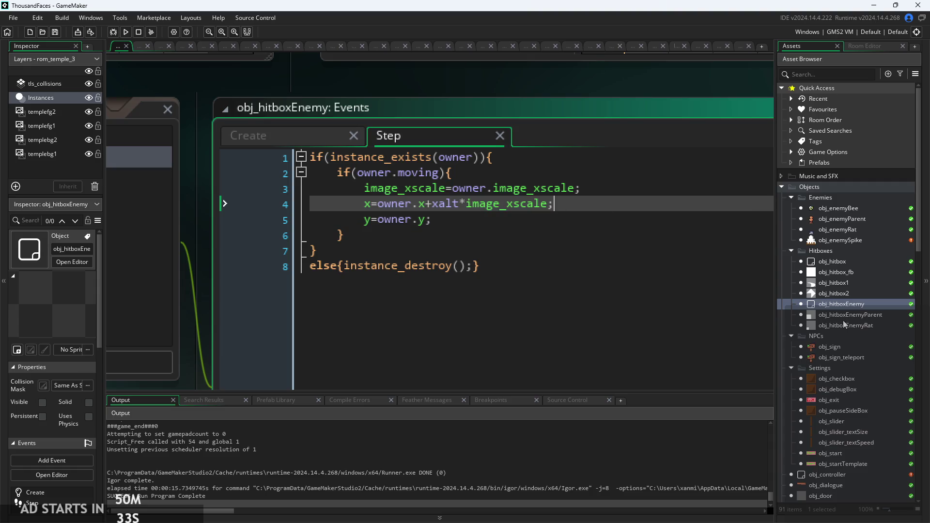
# Paste the xalt positioning code over lines 3–5 of the parent's Step code.
pyautogui.doubleClick(843, 316)
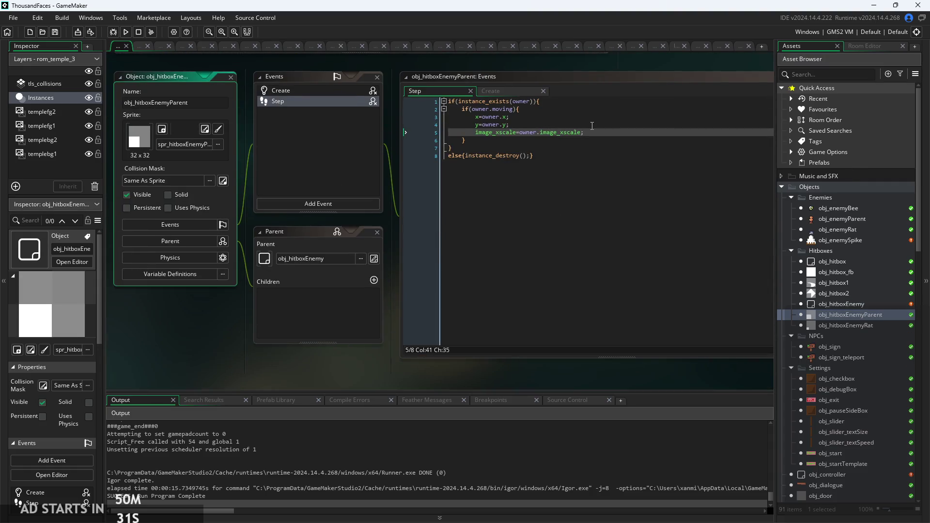
pyautogui.scroll(1, 592, 126)
pyautogui.scroll(3, 600, 134)
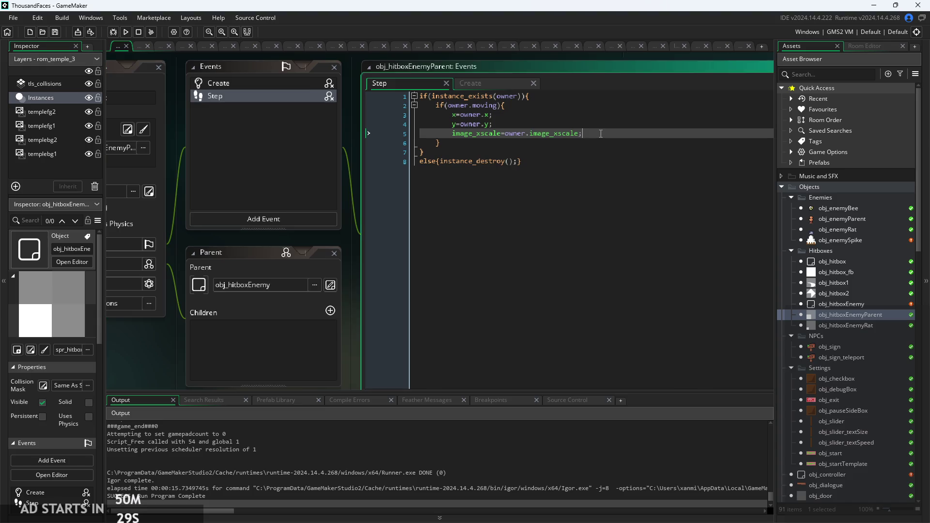
pyautogui.moveTo(600, 134); pyautogui.dragTo(327, 104)
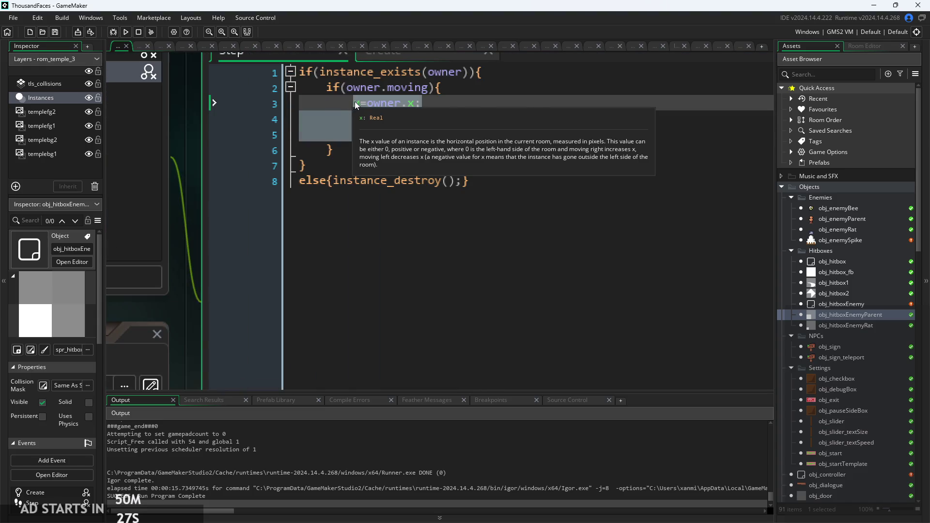
pyautogui.hotkey('ctrl', 'v')
pyautogui.moveTo(184, 354)
pyautogui.mouseDown()
pyautogui.moveTo(234, 320)
pyautogui.moveTo(638, 211)
pyautogui.moveTo(570, 196)
pyautogui.mouseUp()
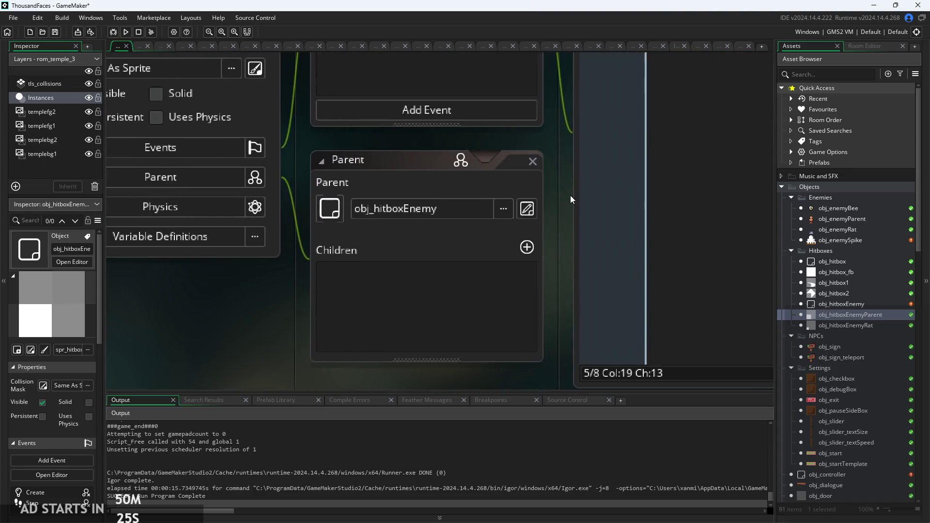
pyautogui.scroll(-1, 570, 196)
pyautogui.click(277, 224)
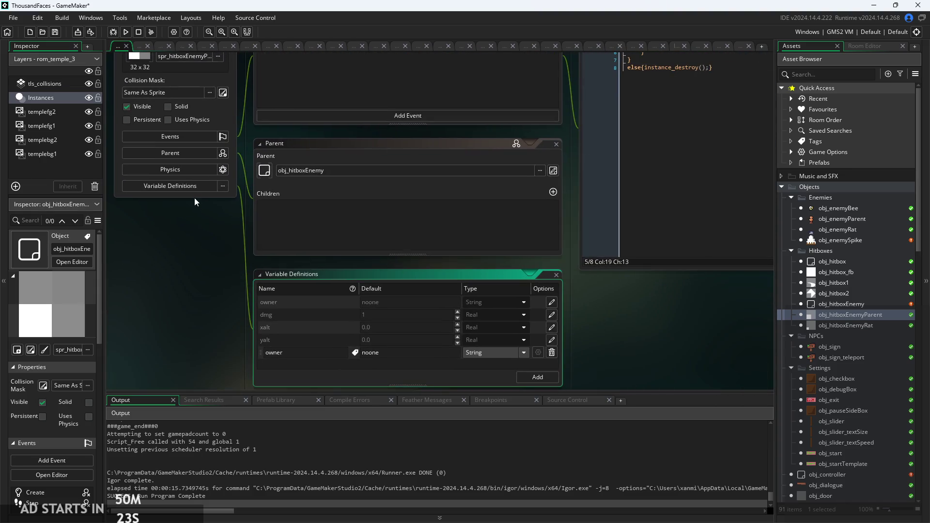
pyautogui.click(556, 275)
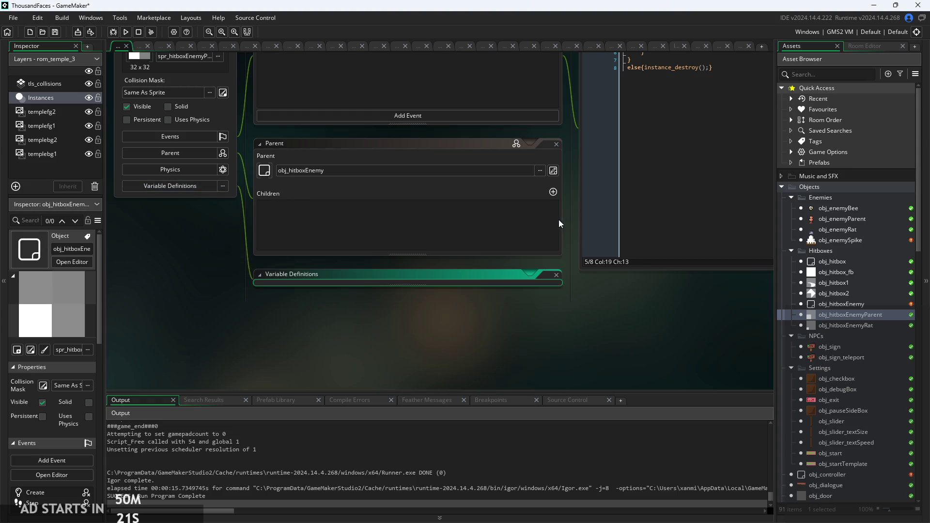
# Paste the xalt positioning code into obj_hitboxEnemyRat's Step event, then open obj_enemyRat's Create code.
pyautogui.doubleClick(822, 315)
pyautogui.doubleClick(845, 326)
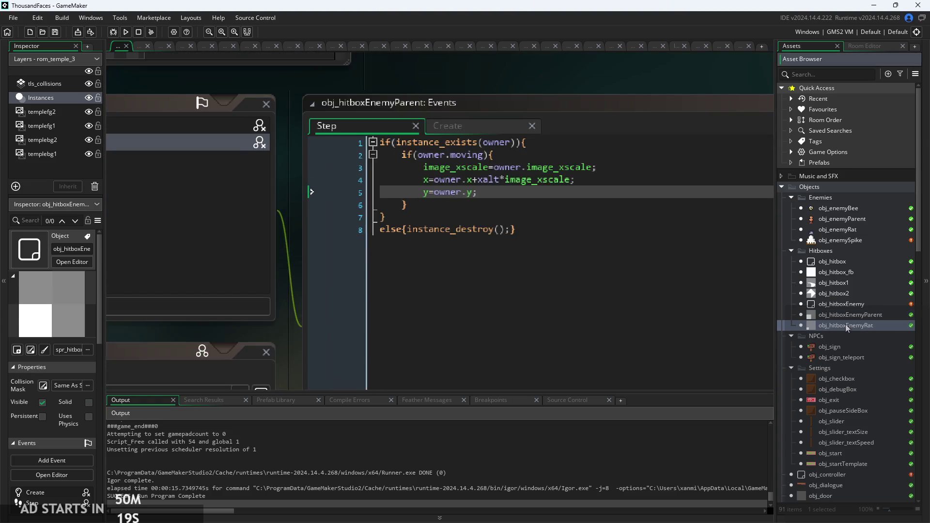
pyautogui.moveTo(576, 142); pyautogui.dragTo(435, 111)
pyautogui.write('image_xscale=owner.image_xscale; \t\tx=owner.x+xalt*image_xscale; \t\ty=owner.y;')
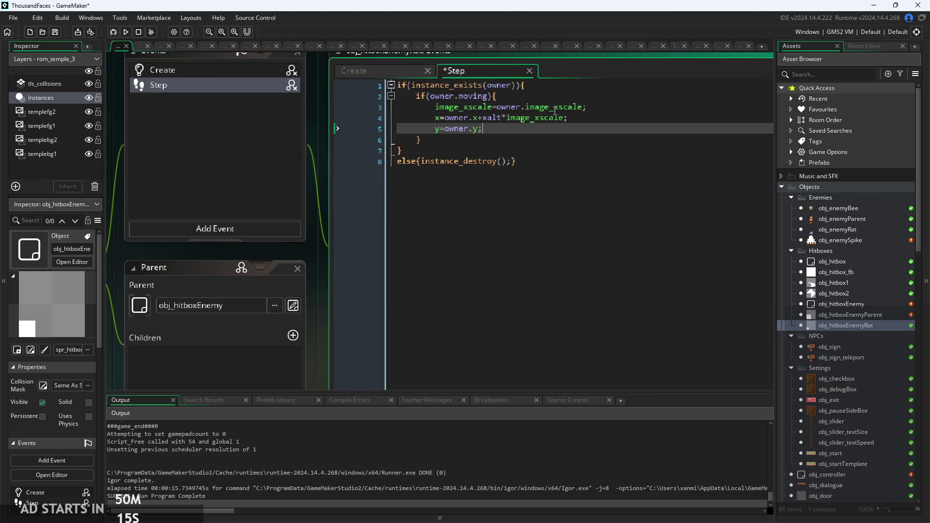
pyautogui.click(571, 119)
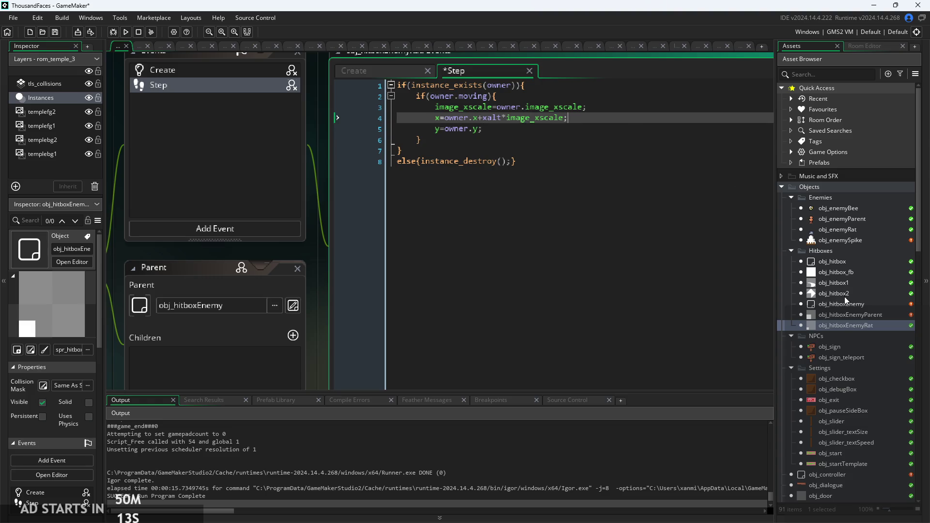
pyautogui.click(839, 218)
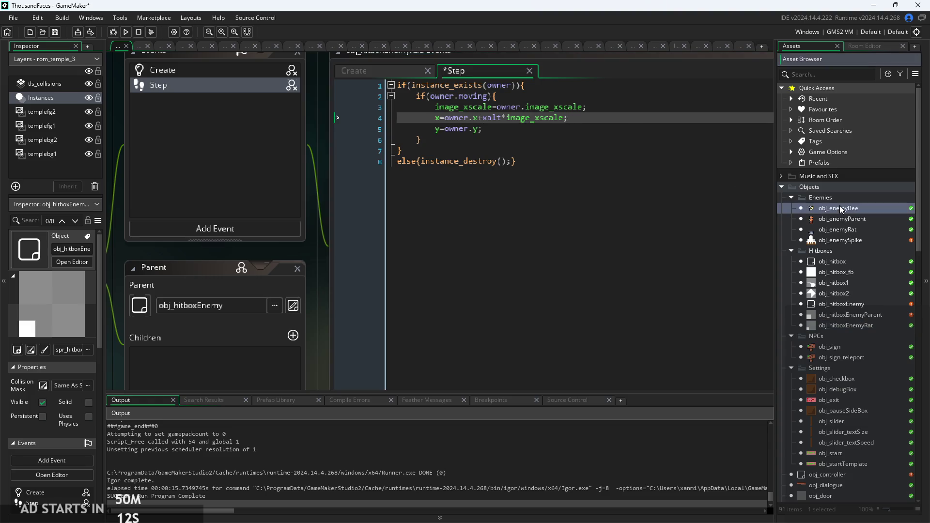
pyautogui.doubleClick(840, 230)
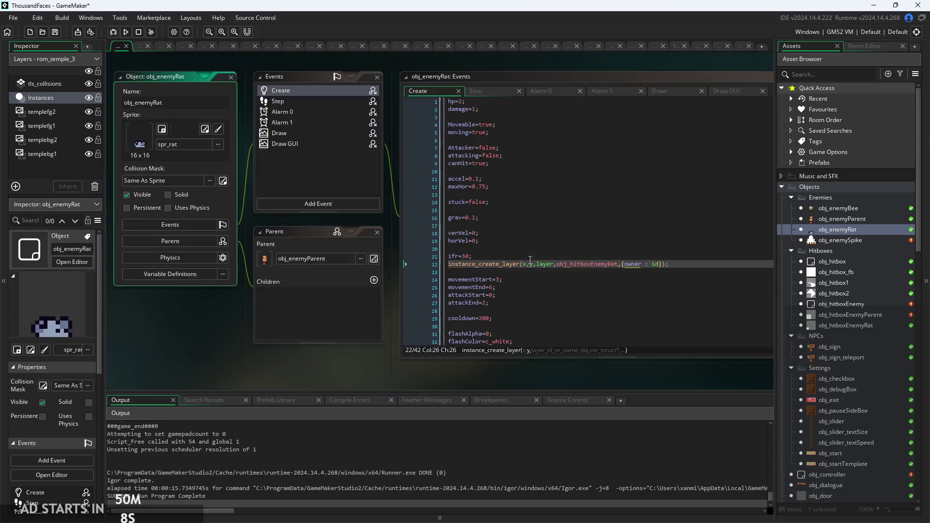
# Add xalt : 2 to the rat's hitbox struct on line 22, then run and start the game.
pyautogui.keyDown('ctrl'); pyautogui.scroll(4, 622, 296); pyautogui.keyUp('ctrl')
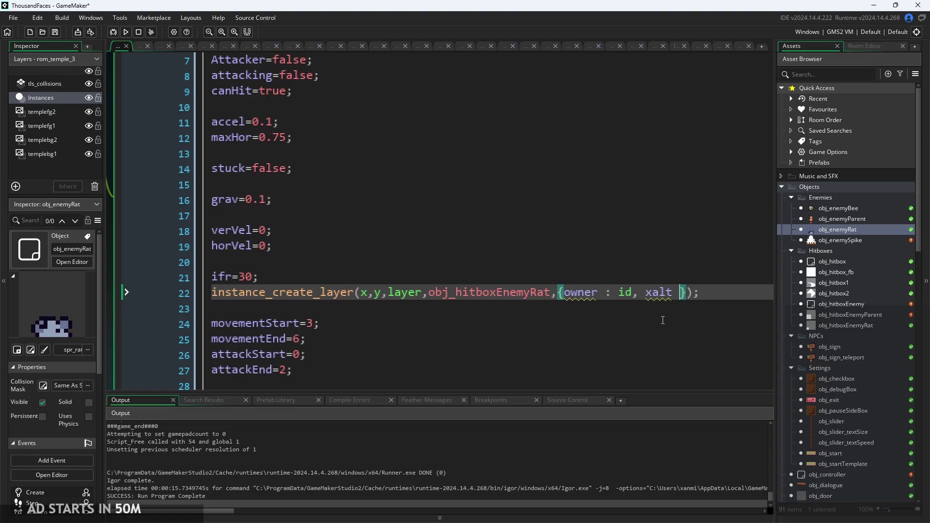
pyautogui.write('2')
pyautogui.press('BackSpace')
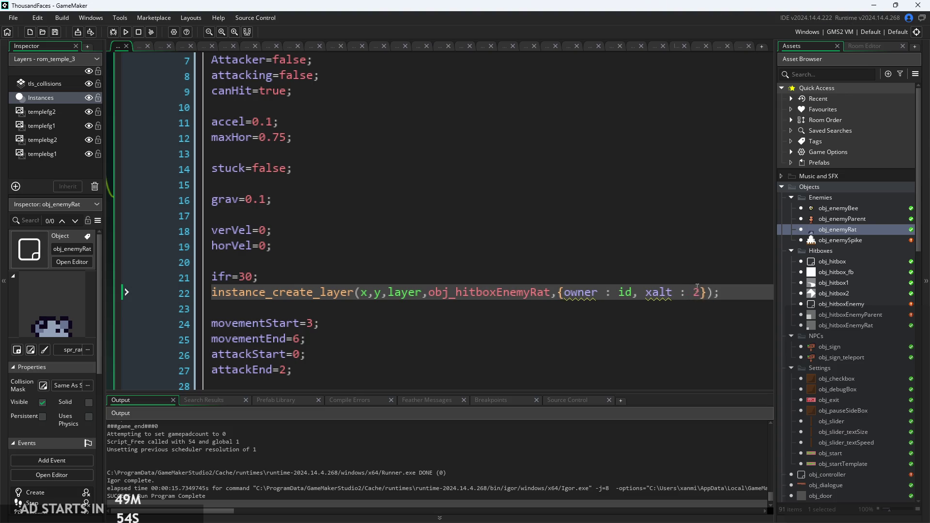
pyautogui.scroll(-3, 396, 140)
pyautogui.click(127, 32)
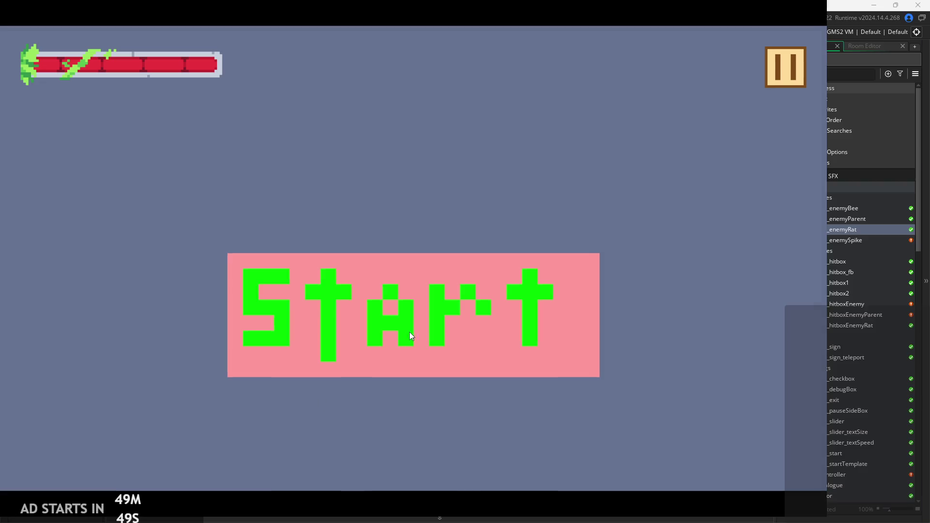
pyautogui.click(409, 332)
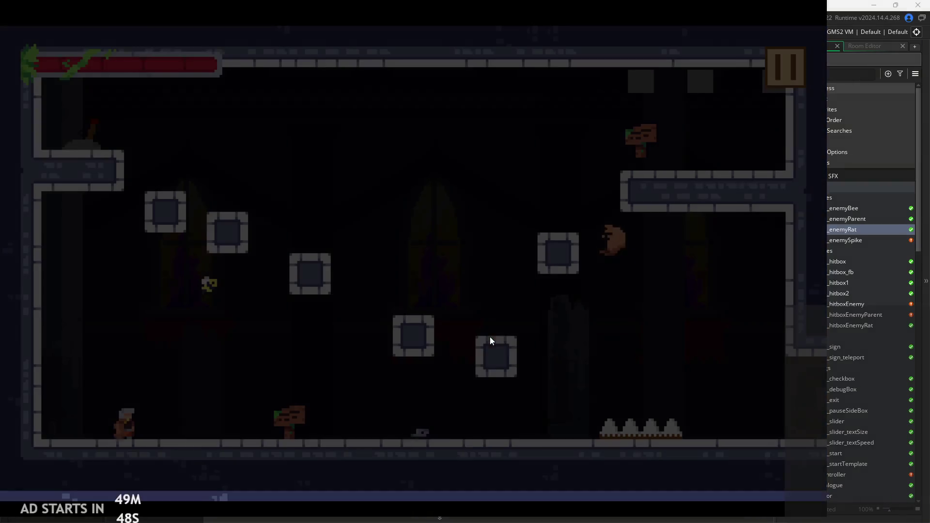
# Walk right, attack the rat, and turn on Debug Stats from the pause menu.
pyautogui.press('Right')
pyautogui.press('Right')
pyautogui.press('x')
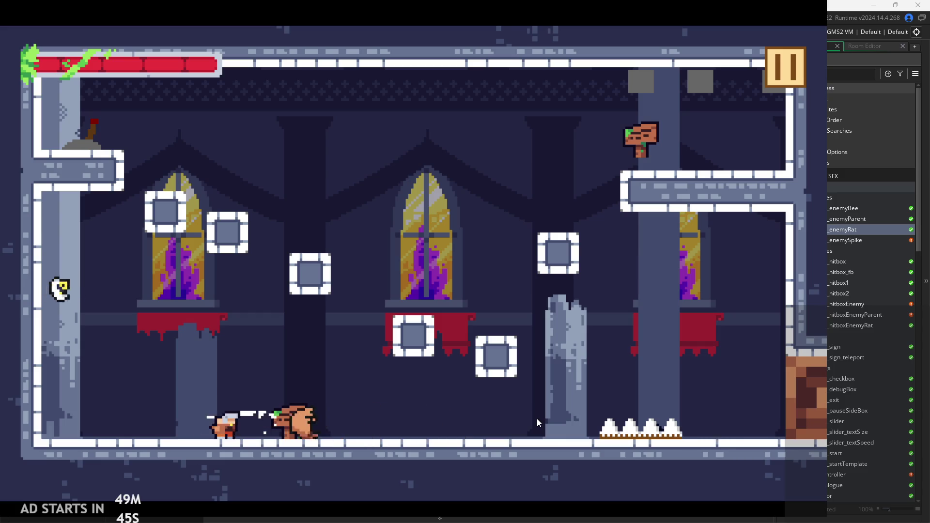
pyautogui.press('Right')
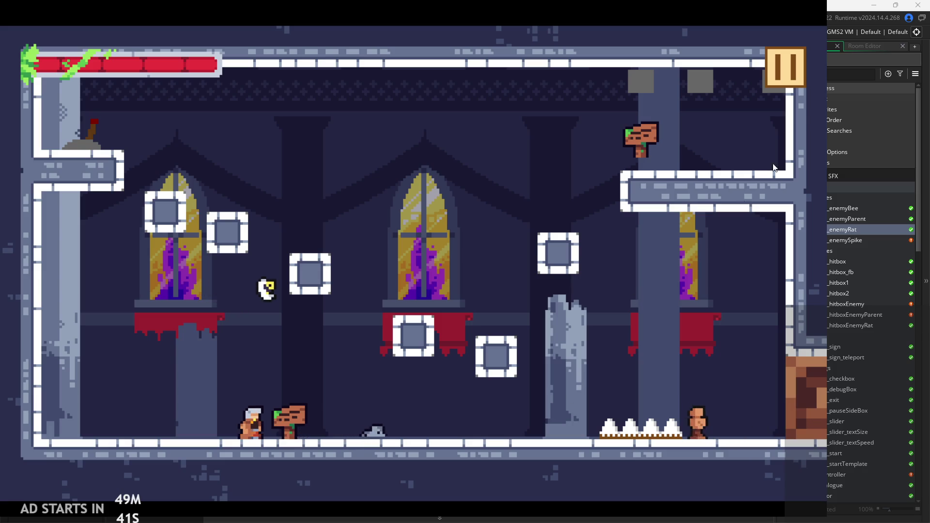
pyautogui.click(786, 64)
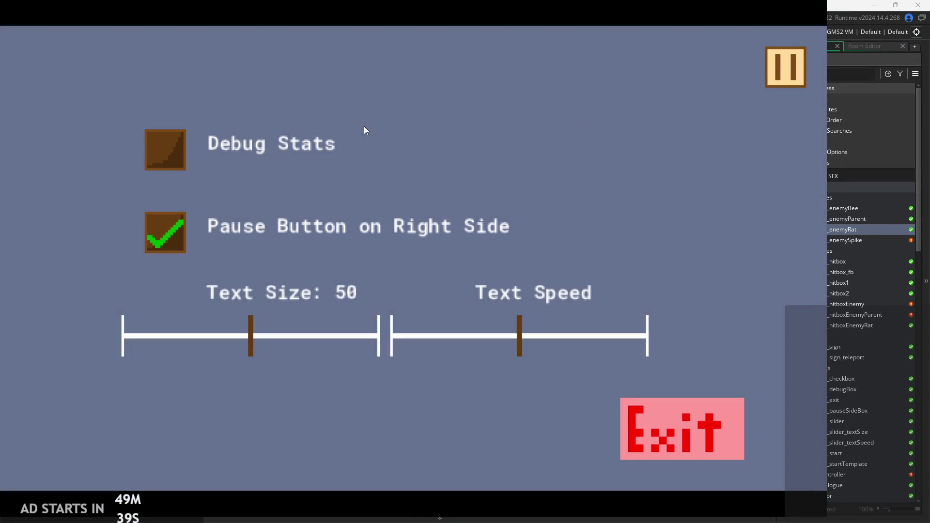
pyautogui.click(165, 150)
pyautogui.click(786, 67)
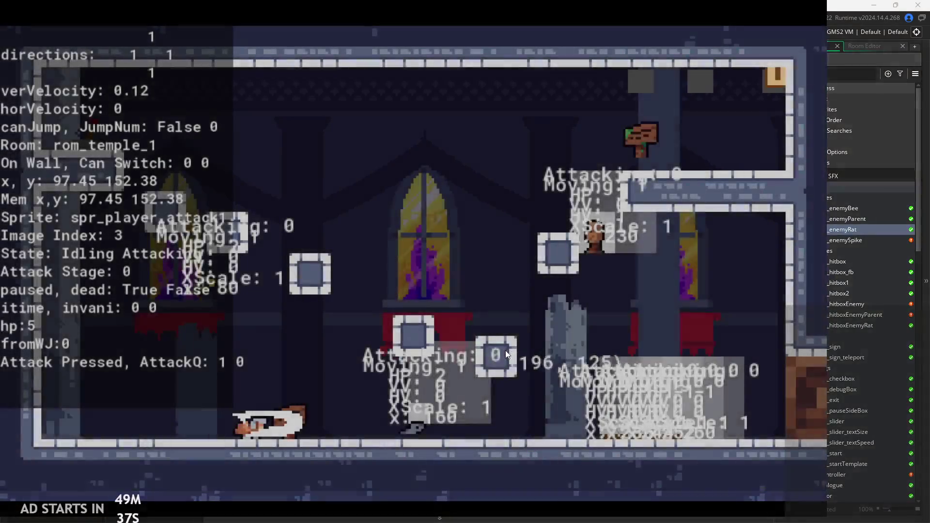
# Run right attacking the rat again, then pause and exit the game.
pyautogui.press('Right')
pyautogui.press('Right')
pyautogui.press('x')
pyautogui.press('x')
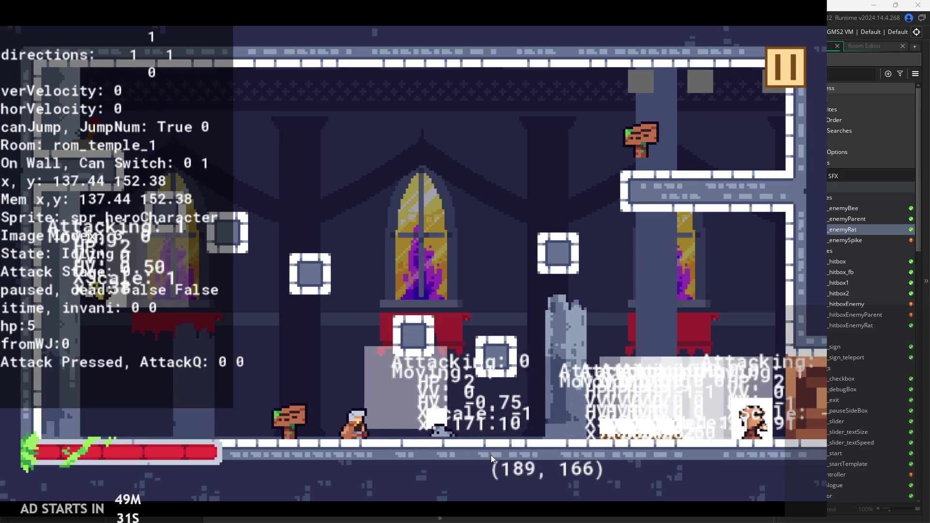
pyautogui.click(787, 66)
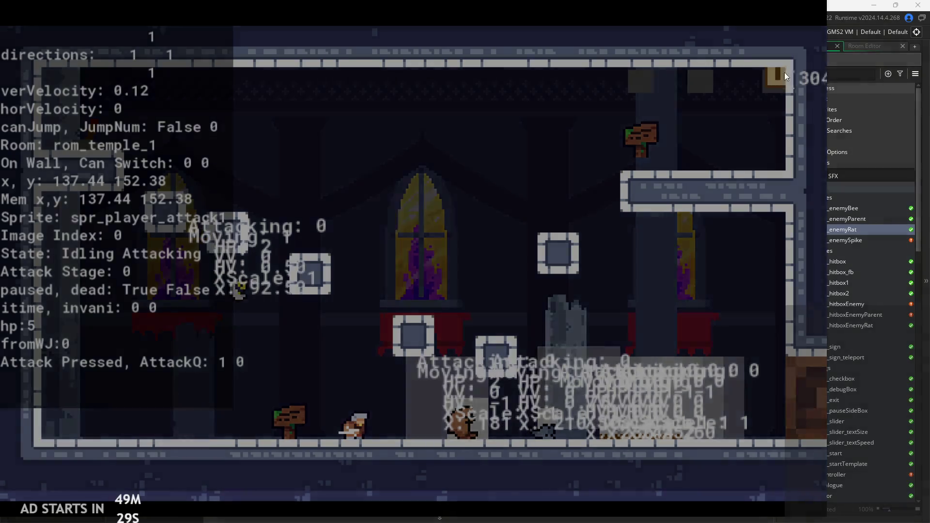
pyautogui.click(635, 426)
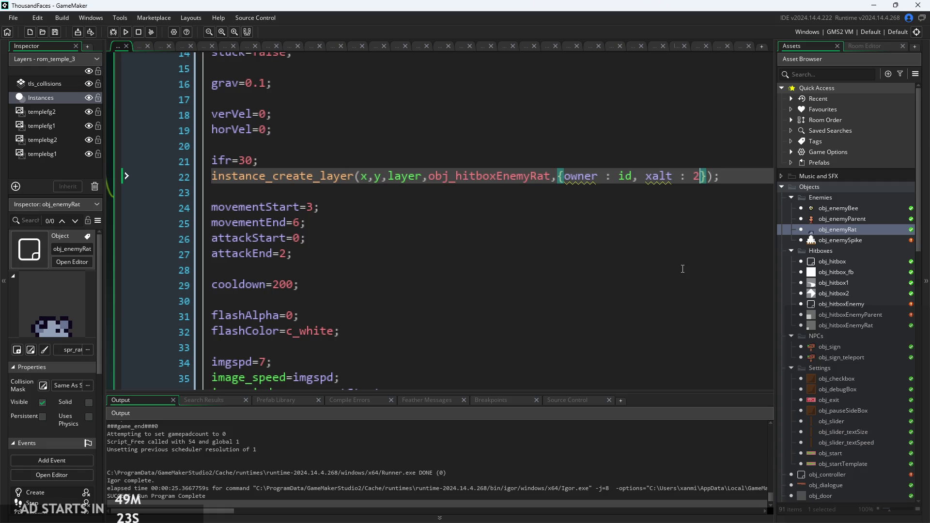
# Begin a yalt entry after xalt : 2 in the rat's hitbox struct.
pyautogui.write(', ya')
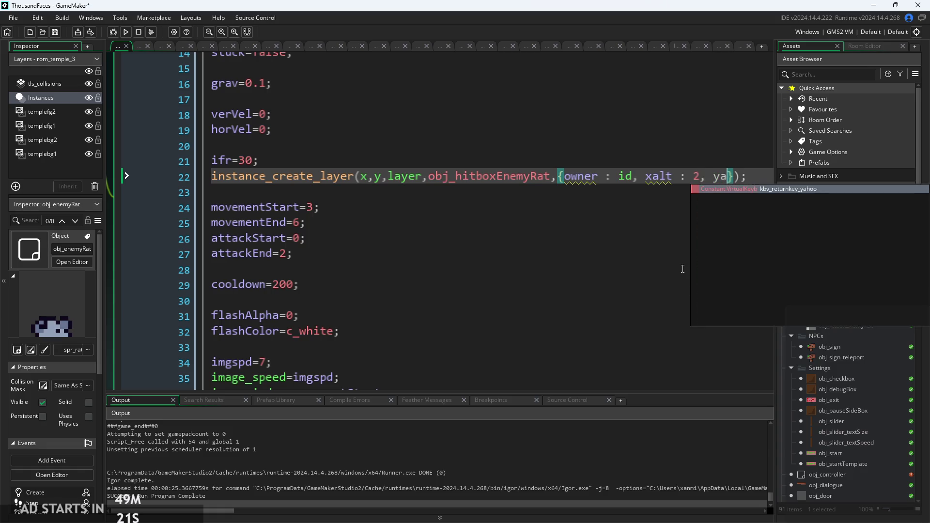
pyautogui.press('BackSpace')
pyautogui.write('alty')
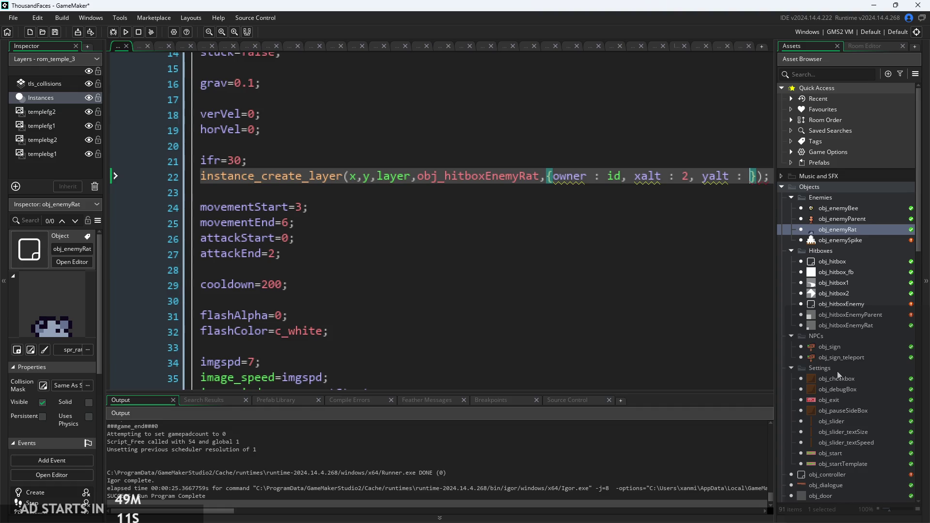
# Open obj_hitboxEnemy from the Asset Browser.
pyautogui.scroll(-5, 837, 371)
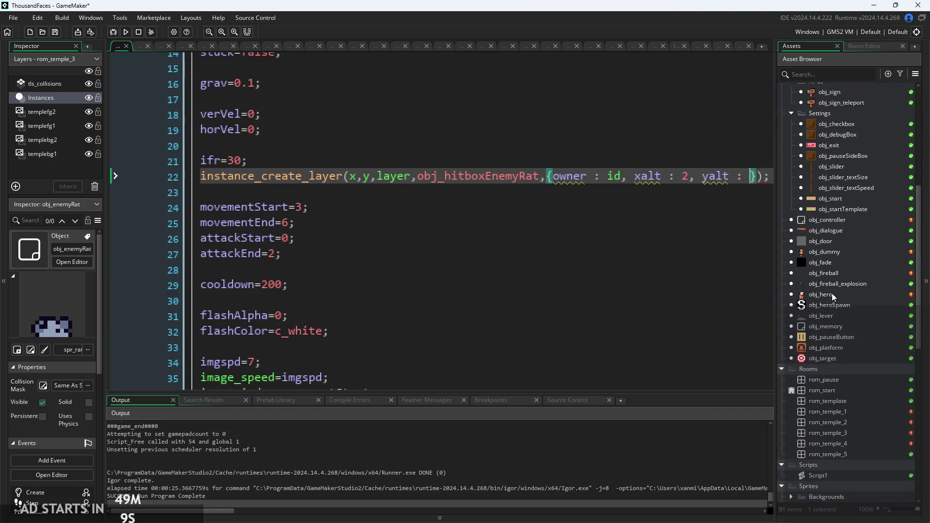
pyautogui.scroll(3, 831, 292)
pyautogui.scroll(3, 841, 275)
pyautogui.click(838, 245)
pyautogui.doubleClick(838, 246)
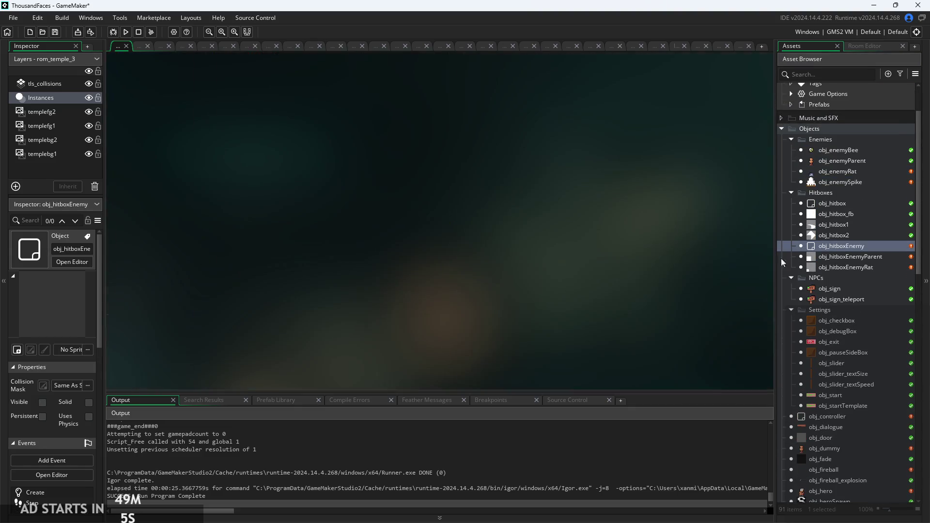
# Change y=owner.y to y=owner.y+yalt in the Step code of obj_hitboxEnemy, obj_hitboxEnemyParent and obj_hitboxEnemyRat.
pyautogui.keyDown('ctrl'); pyautogui.scroll(5, 568, 185); pyautogui.keyUp('ctrl')
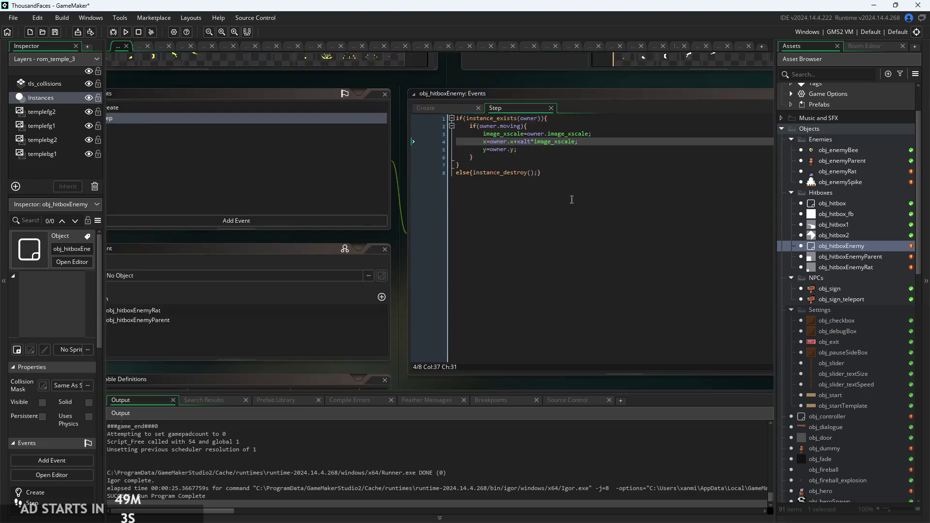
pyautogui.click(478, 124)
pyautogui.moveTo(477, 126)
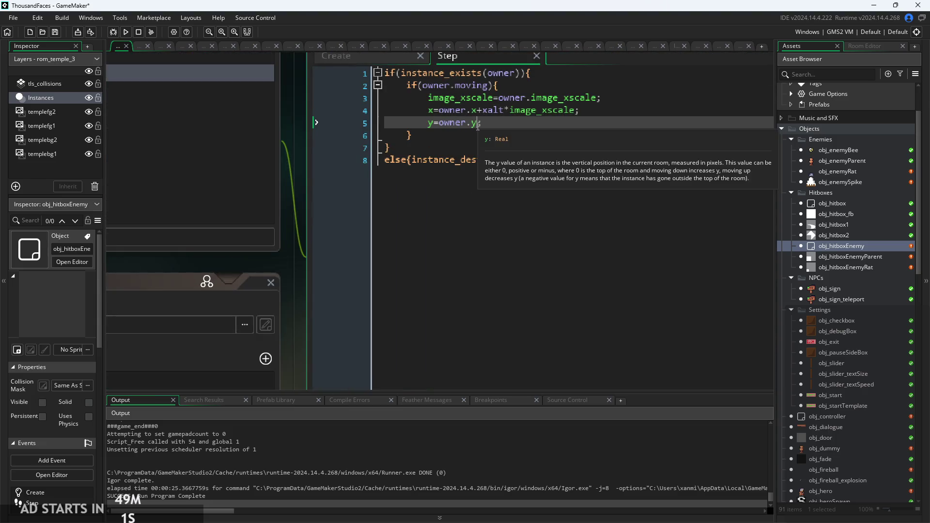
pyautogui.write('+yalt')
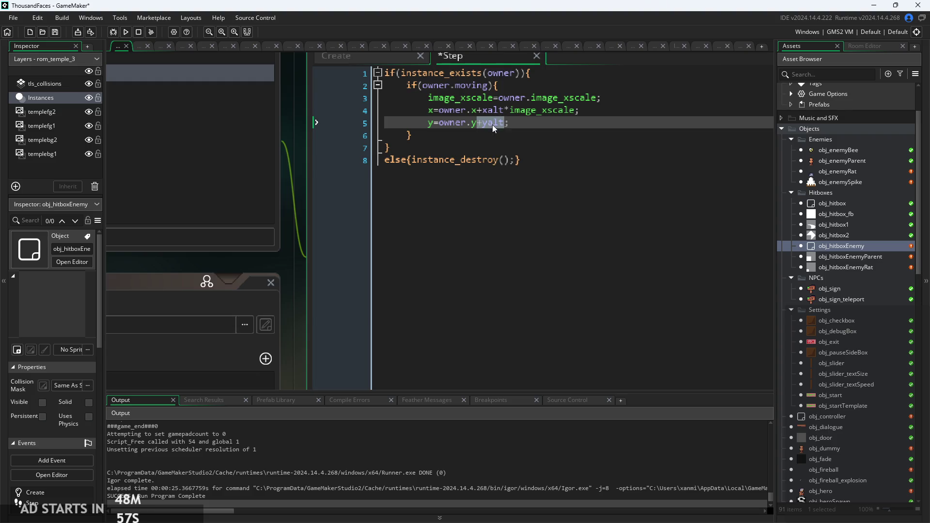
pyautogui.doubleClick(856, 257)
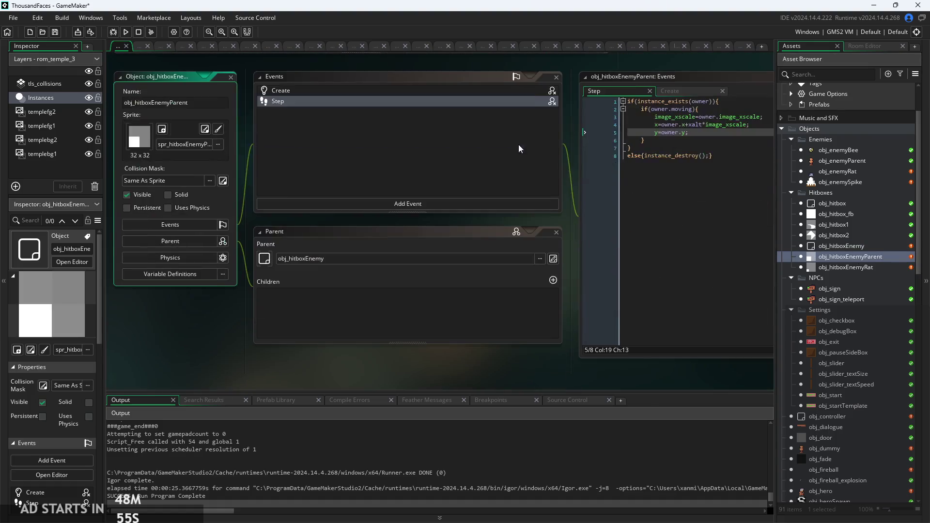
pyautogui.click(687, 132)
pyautogui.write('+yalt')
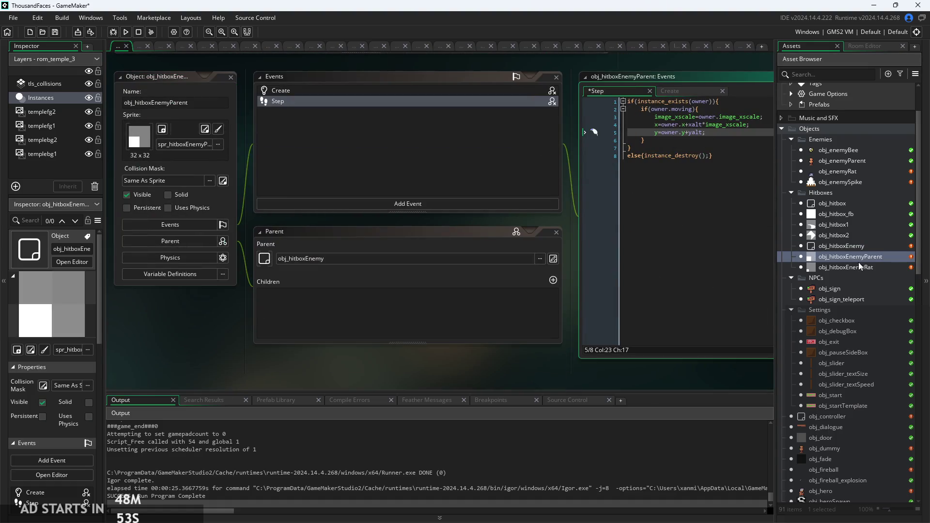
pyautogui.doubleClick(860, 267)
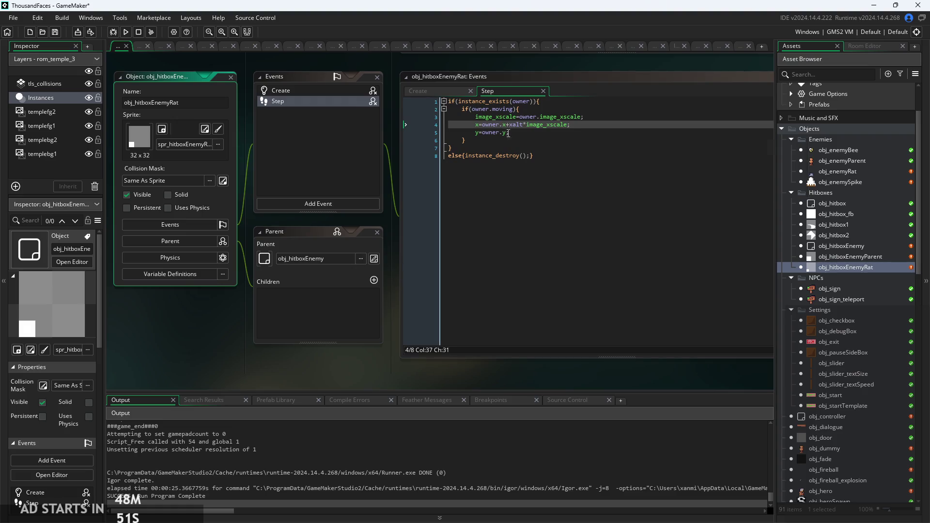
pyautogui.click(508, 133)
pyautogui.write('+yalt')
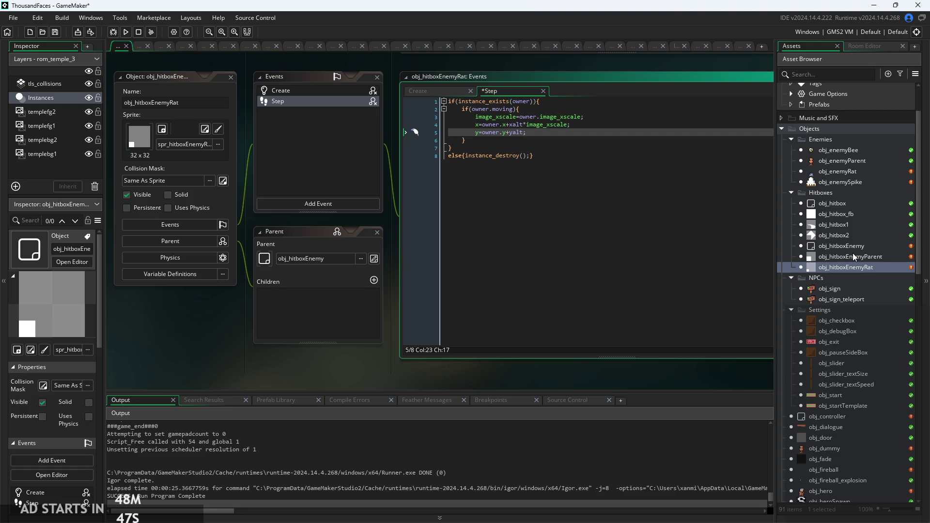
pyautogui.doubleClick(852, 172)
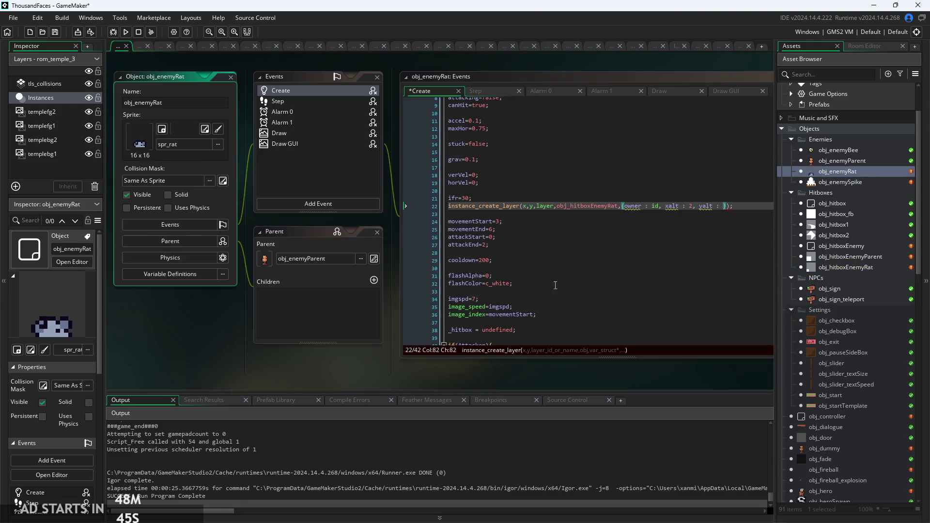
# Compile and launch the platformer from obj_enemyRat's Create code to reach the Start screen.
pyautogui.keyDown('ctrl'); pyautogui.scroll(3, 746, 194); pyautogui.keyUp('ctrl')
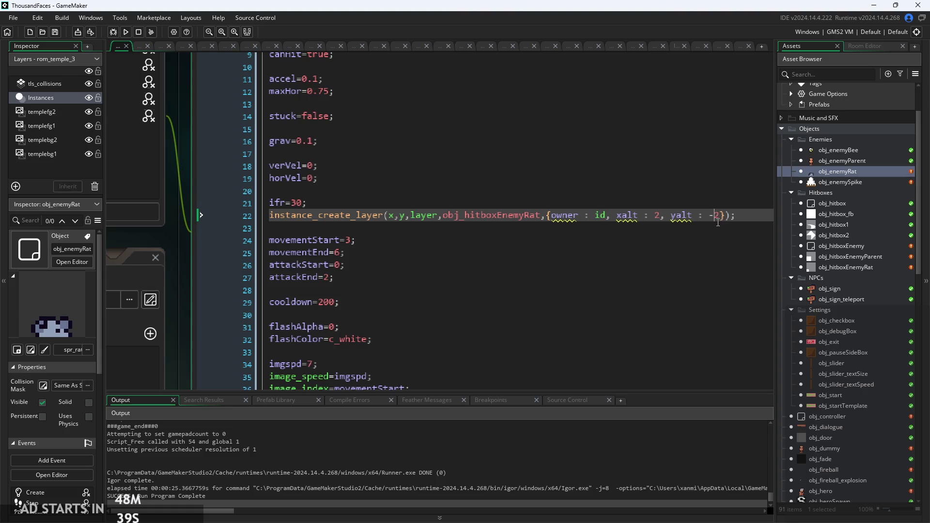
pyautogui.click(126, 33)
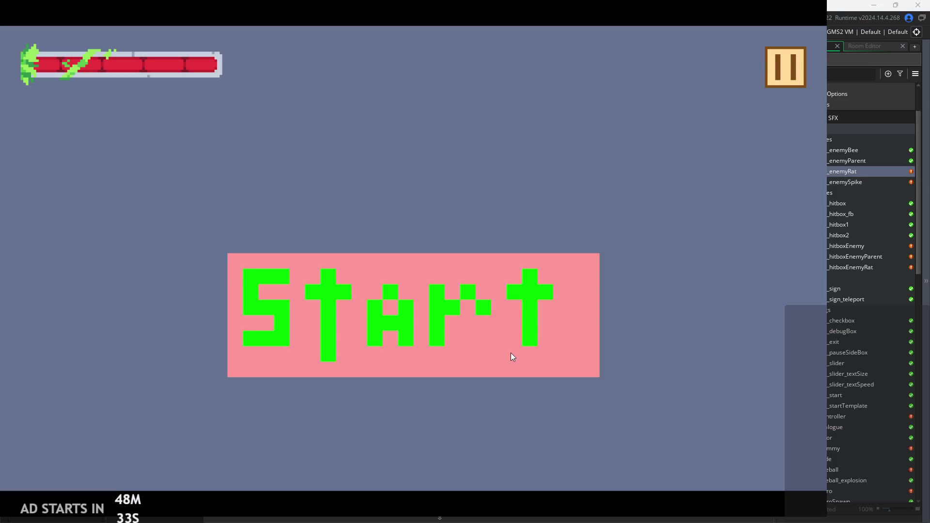
# Start the game and turn on the Debug Stats overlay from the pause menu.
pyautogui.click(513, 357)
pyautogui.click(773, 77)
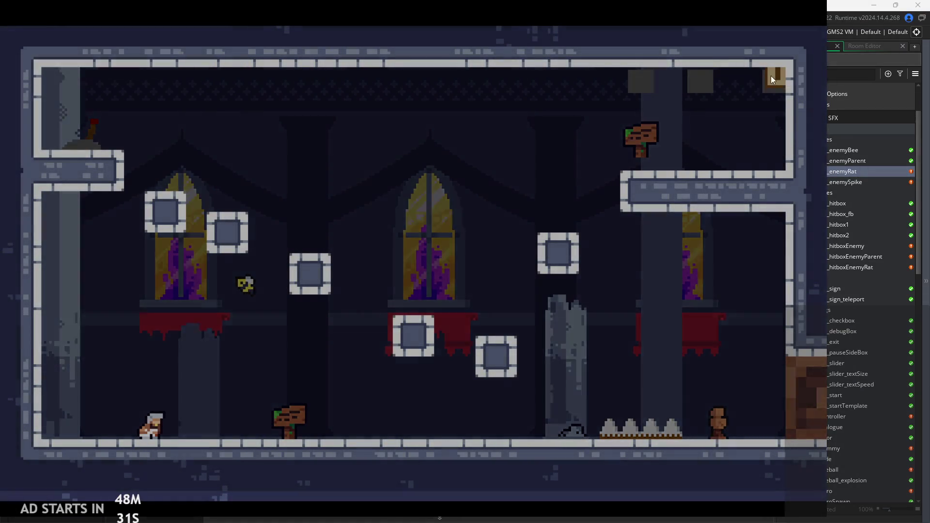
pyautogui.click(164, 149)
pyautogui.click(771, 76)
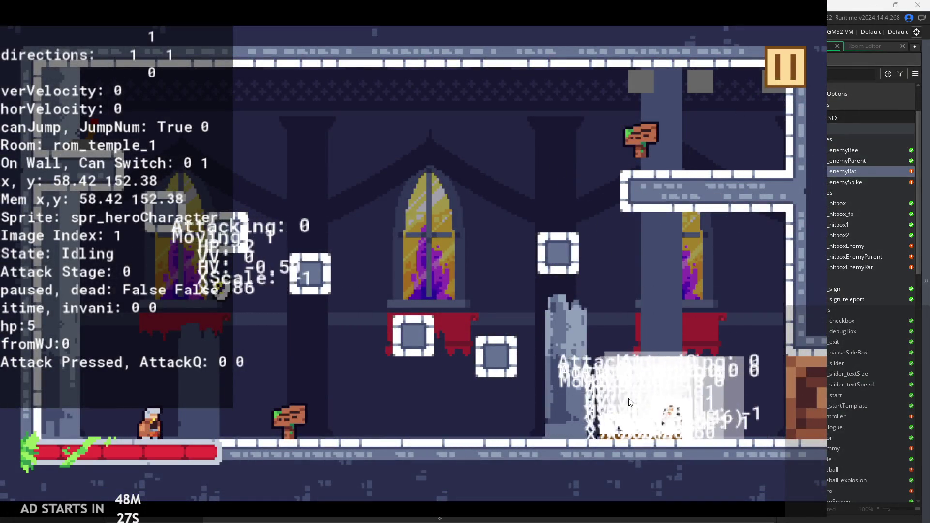
# Run the hero right to attack the rat, then pause and exit the game.
pyautogui.press('Right')
pyautogui.press('x')
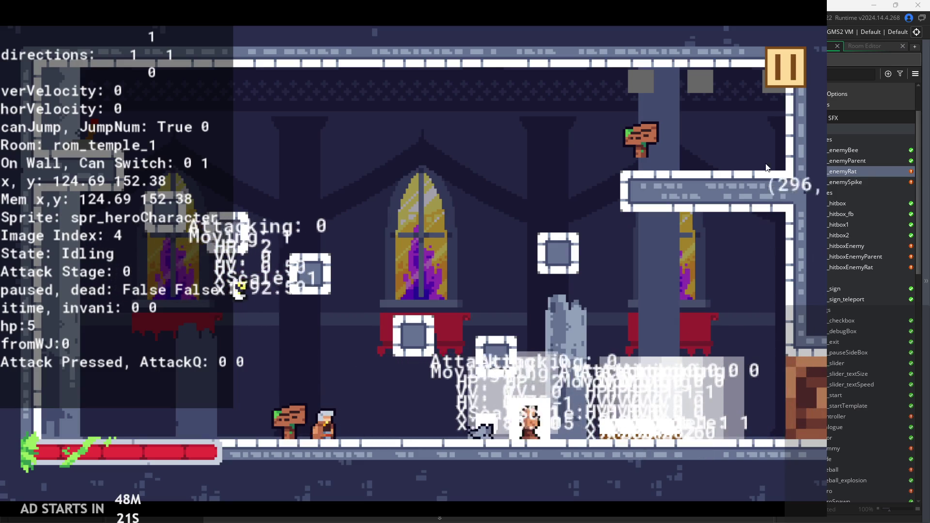
pyautogui.click(780, 66)
pyautogui.click(644, 412)
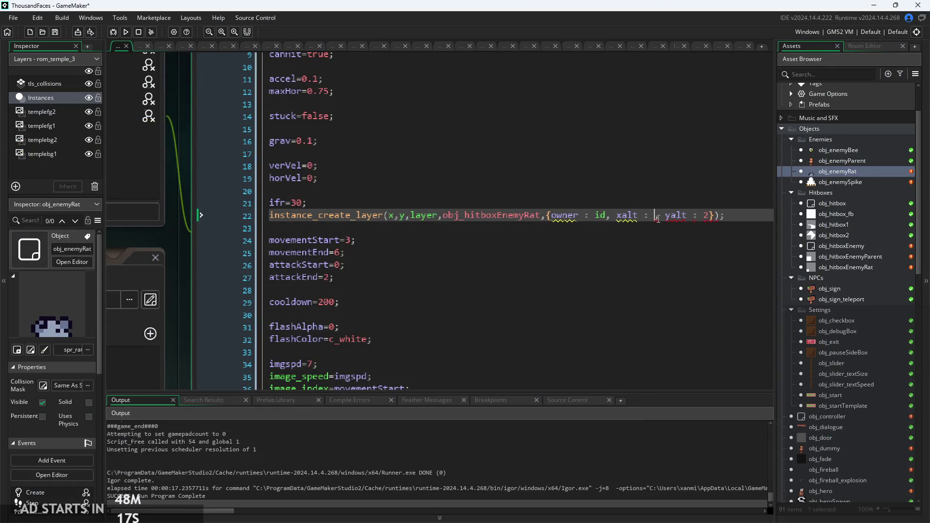
# Save the rat's xalt 5 / yalt 3 hitbox change and launch another test run.
pyautogui.hotkey('ctrl', 's')
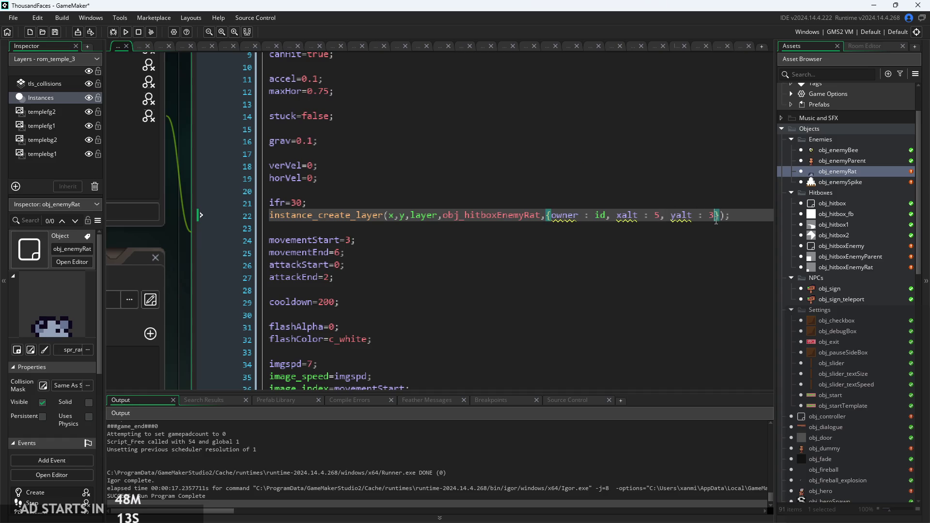
pyautogui.click(125, 32)
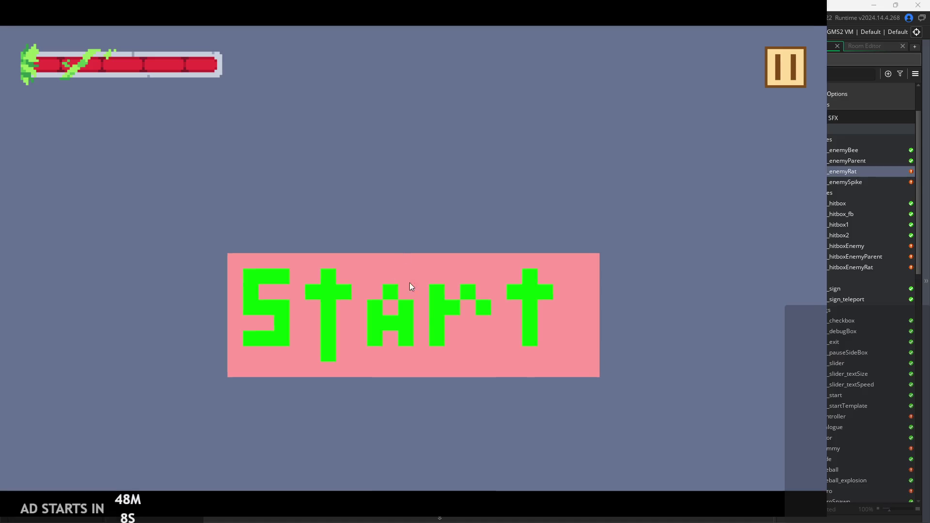
# Start the game, pause and resume, then run right and attack the first rat.
pyautogui.click(410, 287)
pyautogui.click(785, 71)
pyautogui.click(785, 71)
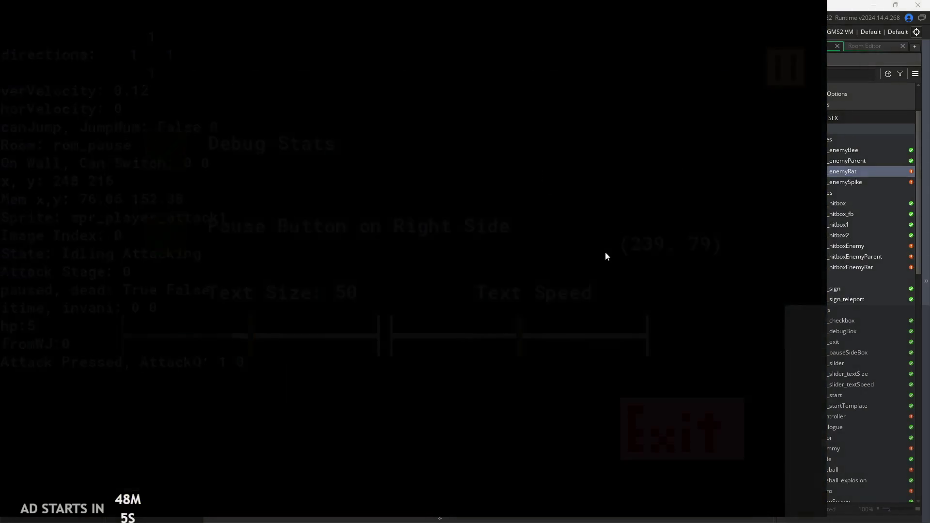
pyautogui.press('Right')
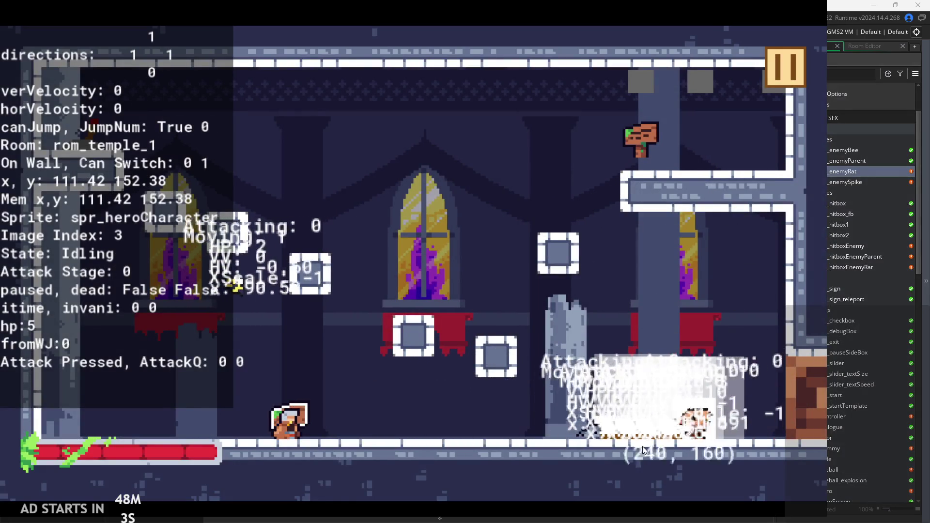
pyautogui.press('Right')
pyautogui.press('x')
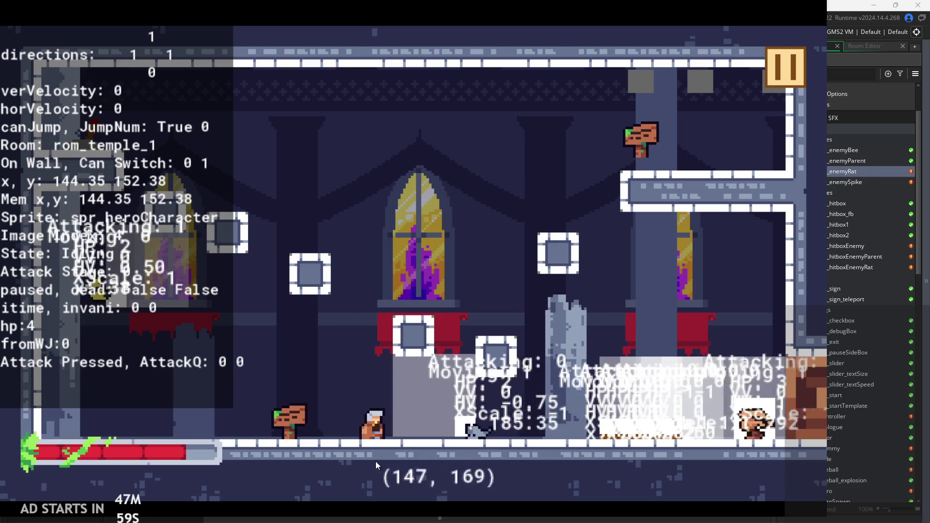
# Keep attacking the rats, stepping left and right to face them.
pyautogui.press('Right')
pyautogui.press('x')
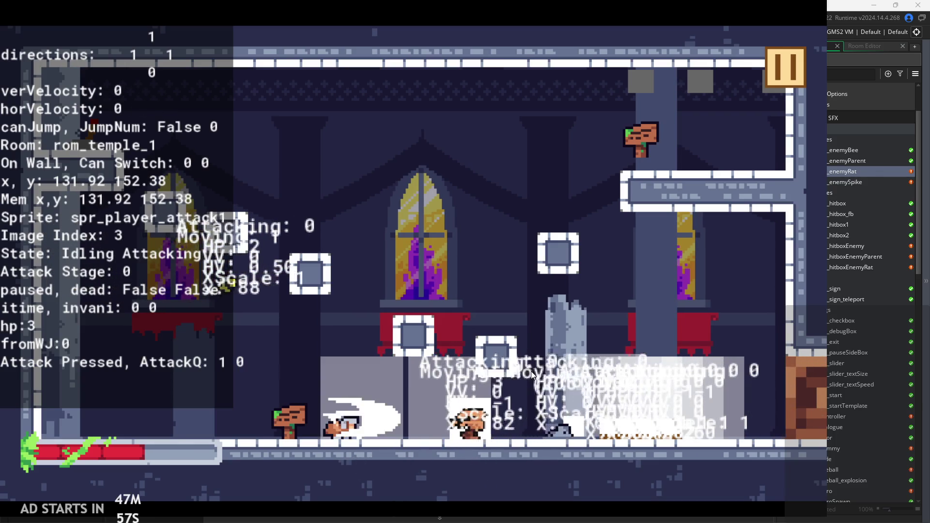
pyautogui.press('x')
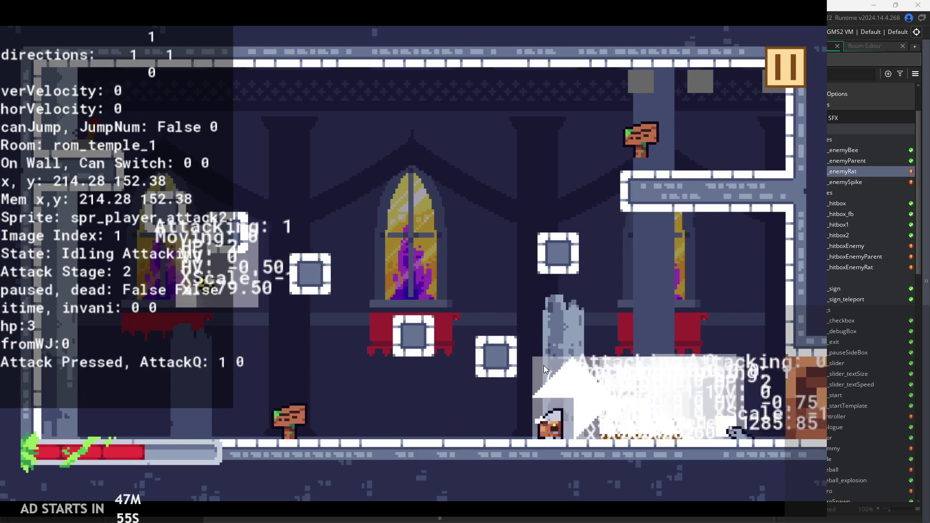
pyautogui.press('Left')
pyautogui.press('Right')
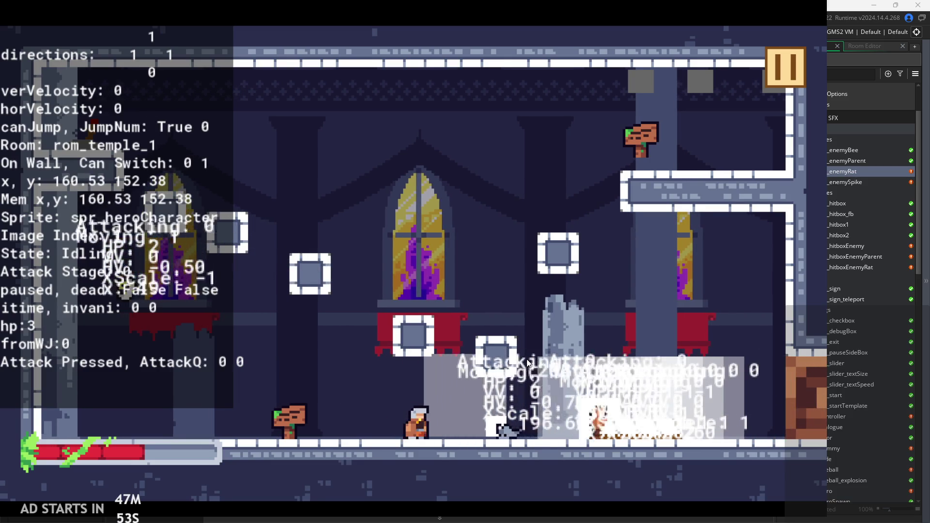
pyautogui.press('x')
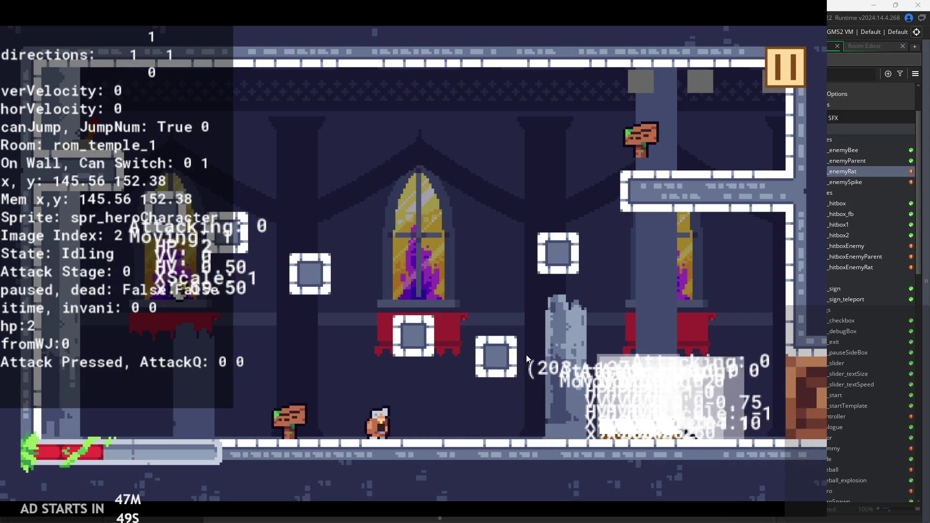
pyautogui.press('x')
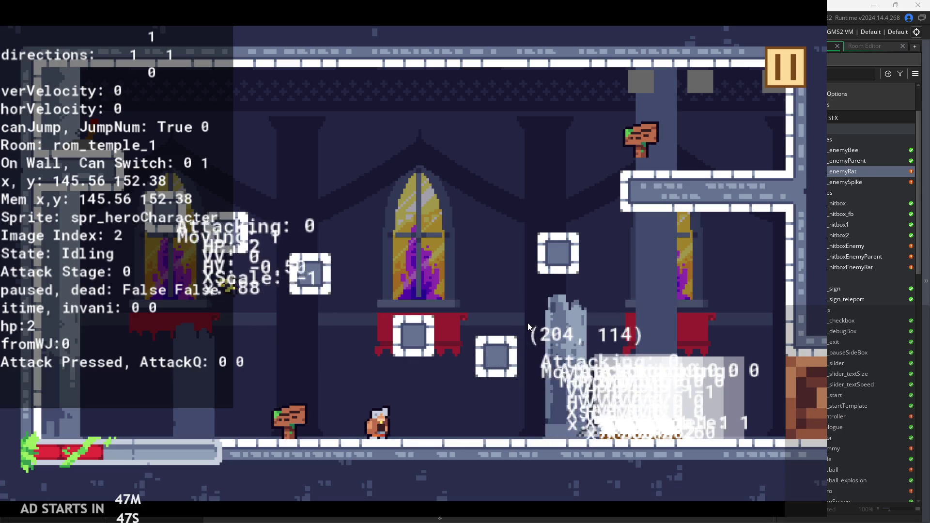
pyautogui.press('x')
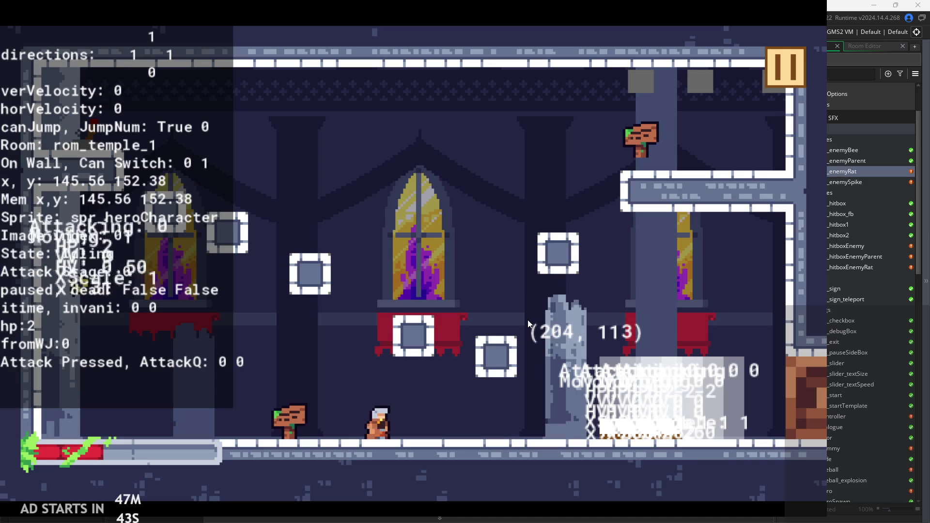
# Jump toward the left platform, die and respawn, then pause and exit the game.
pyautogui.press('Right')
pyautogui.press('Left')
pyautogui.press('z')
pyautogui.press('z')
pyautogui.press('Right')
pyautogui.press('Left')
pyautogui.press('z')
pyautogui.press('z')
pyautogui.press('Left')
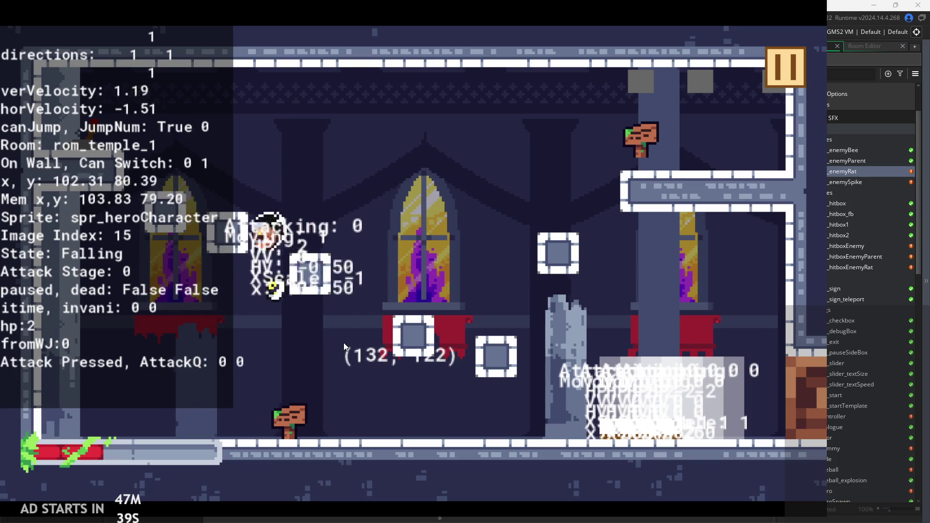
pyautogui.press('z')
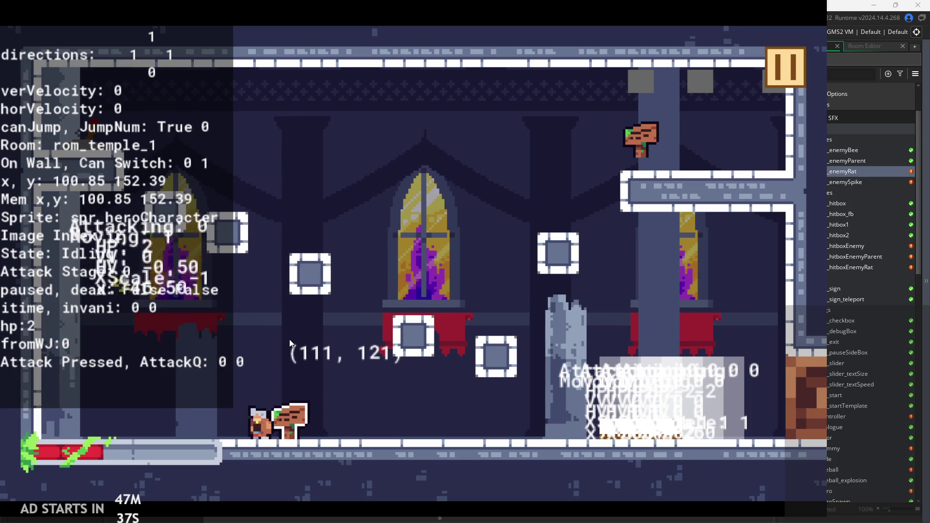
pyautogui.press('Left')
pyautogui.press('z')
pyautogui.press('x')
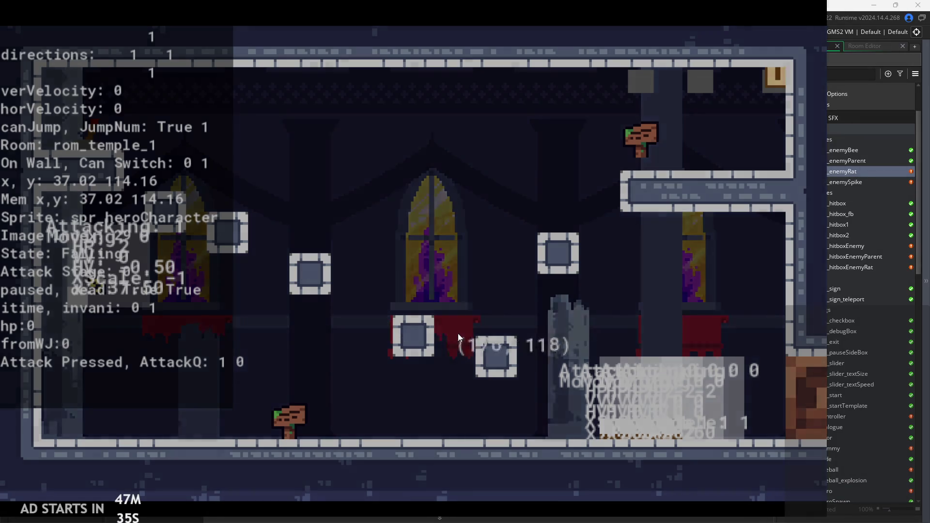
pyautogui.press('x')
pyautogui.press('Right')
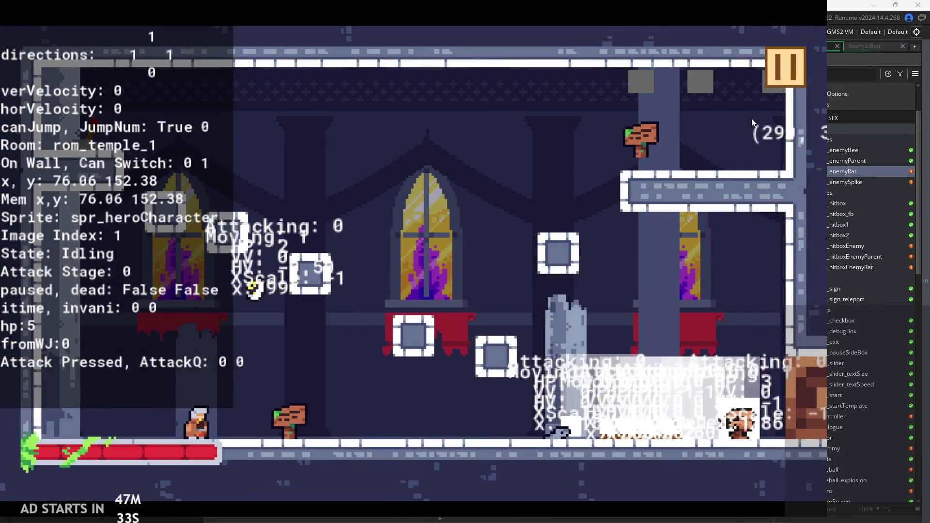
pyautogui.click(791, 67)
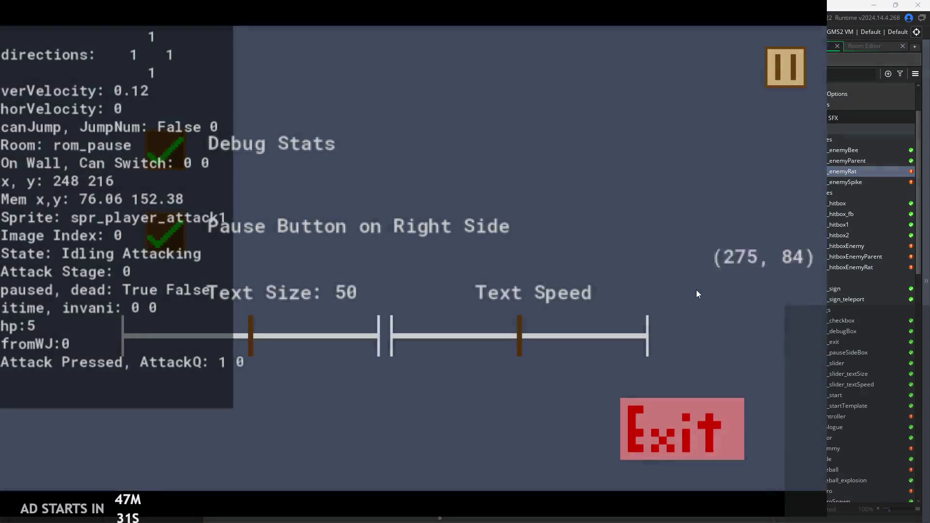
pyautogui.click(679, 429)
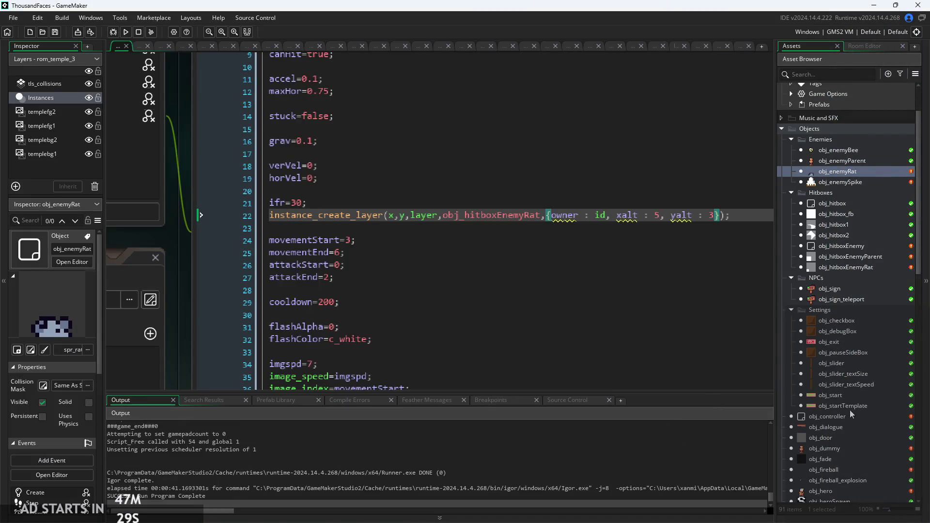
# Open obj_pauseButton and review its Create, Draw GUI and Step events, ending on Draw GUI.
pyautogui.scroll(-4, 851, 407)
pyautogui.doubleClick(831, 453)
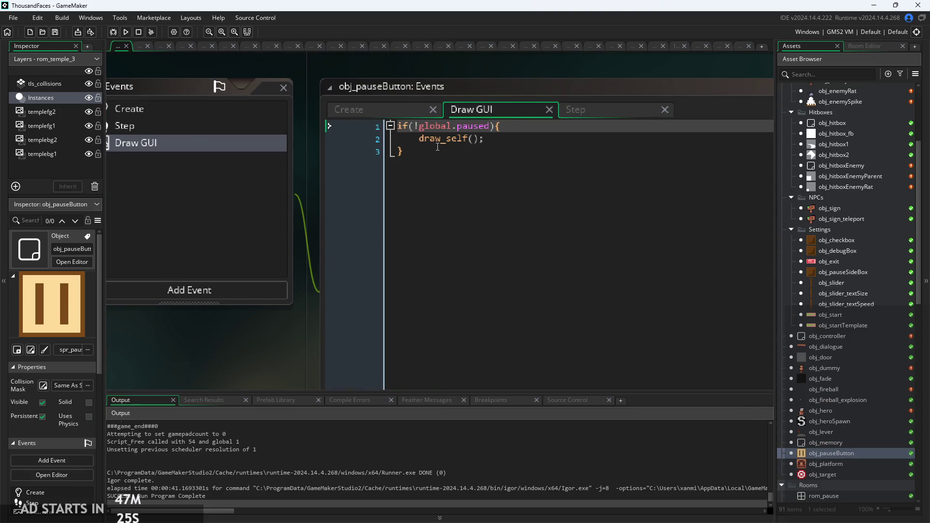
pyautogui.click(489, 142)
pyautogui.scroll(-2, 498, 145)
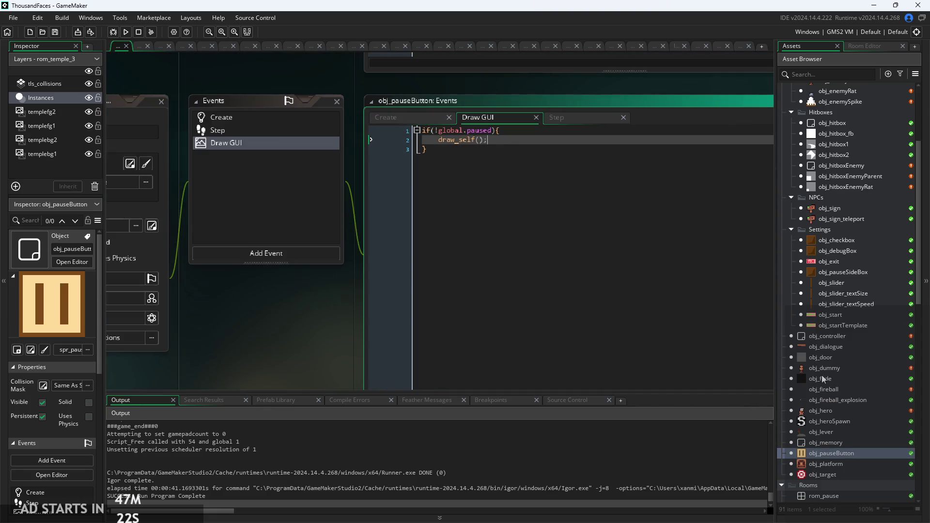
pyautogui.scroll(-3, 823, 388)
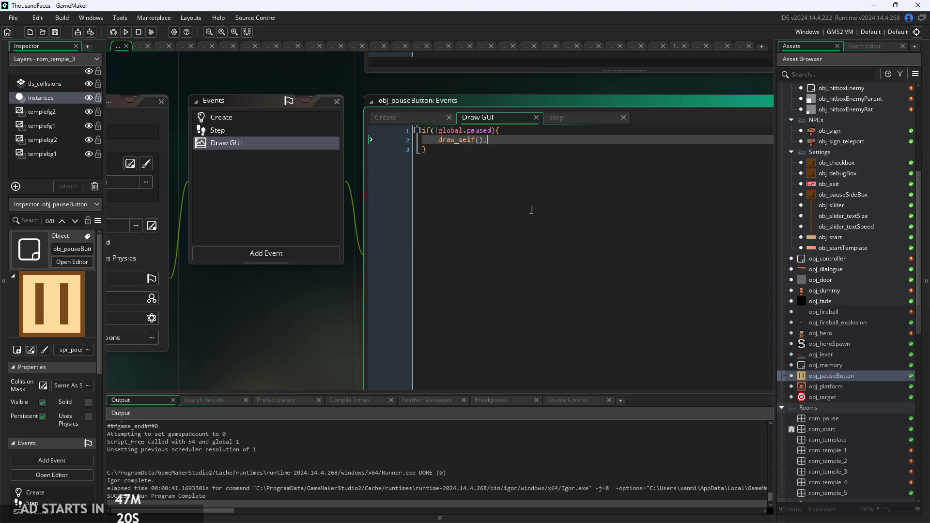
pyautogui.click(397, 117)
pyautogui.click(492, 117)
pyautogui.click(591, 119)
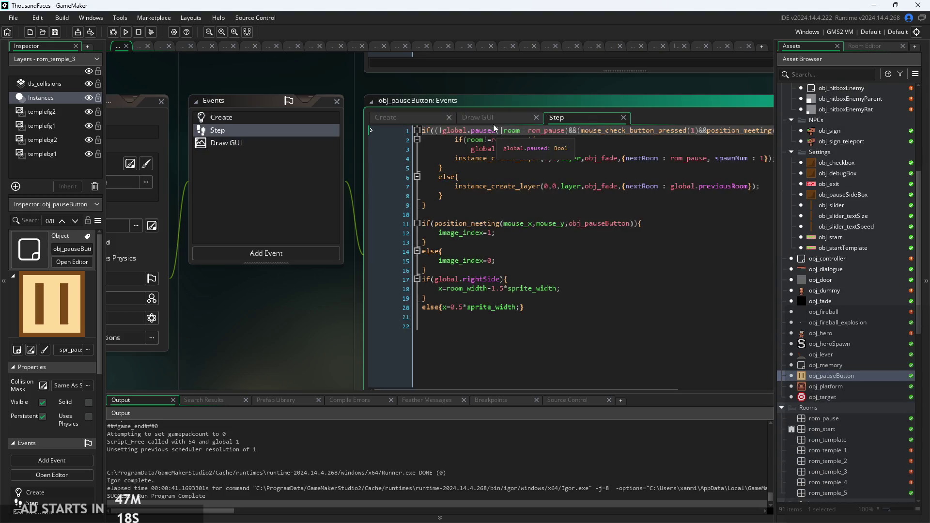
pyautogui.moveTo(351, 324); pyautogui.dragTo(184, 321)
pyautogui.click(328, 127)
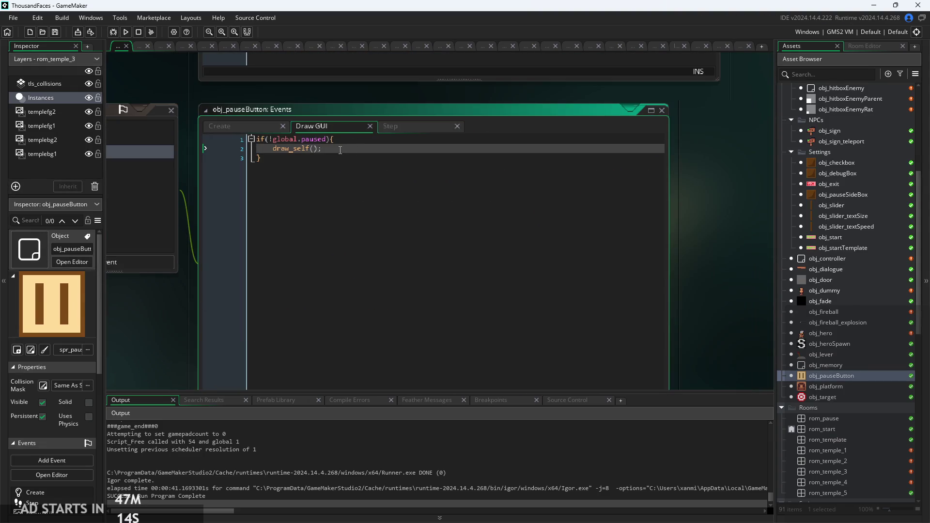
# Comment out the if(!global.paused){ line so draw_self() always runs, then run the game.
pyautogui.keyDown('ctrl'); pyautogui.scroll(2, 271, 159); pyautogui.keyUp('ctrl')
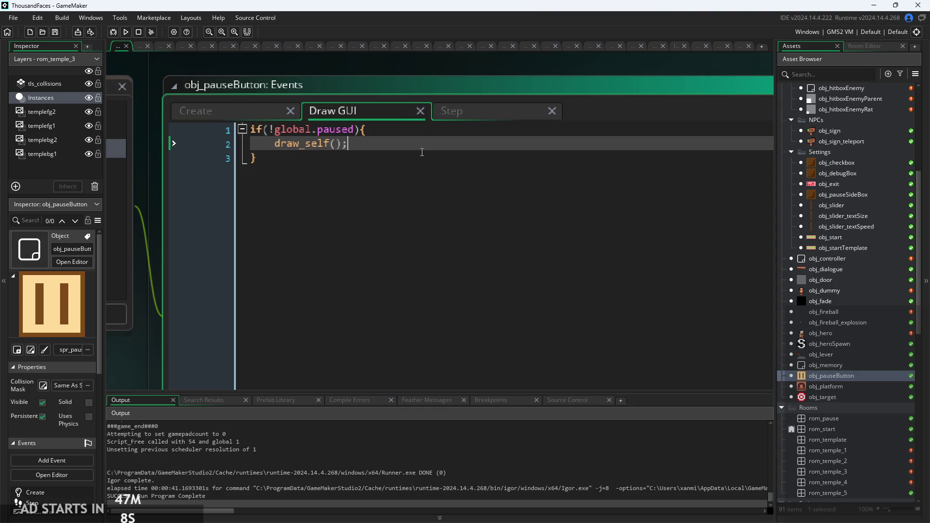
pyautogui.press('Up')
pyautogui.press('Down')
pyautogui.press('Up')
pyautogui.keyDown('ctrl'); pyautogui.scroll(-1, 421, 166); pyautogui.keyUp('ctrl')
pyautogui.keyDown('ctrl'); pyautogui.scroll(-1, 447, 165); pyautogui.keyUp('ctrl')
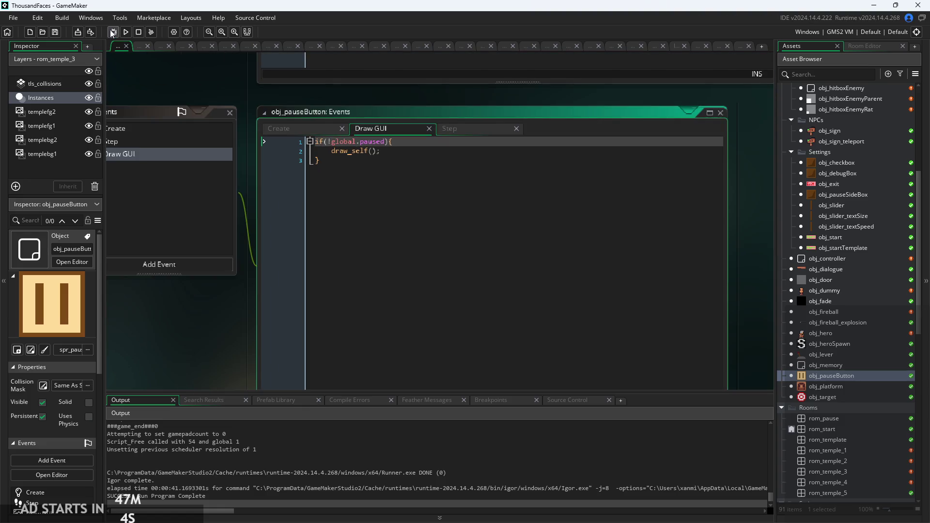
pyautogui.scroll(3, 833, 355)
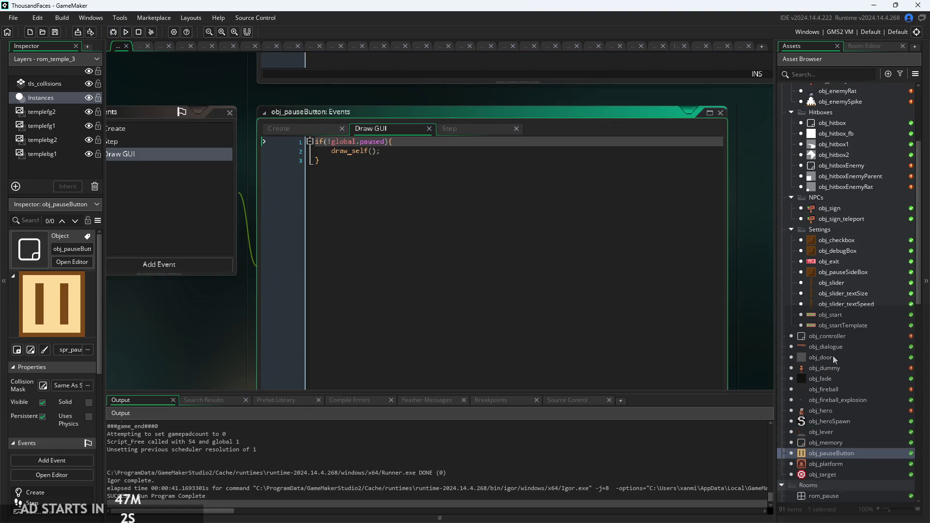
pyautogui.keyDown('ctrl'); pyautogui.scroll(1, 422, 149); pyautogui.keyUp('ctrl')
pyautogui.click(421, 149)
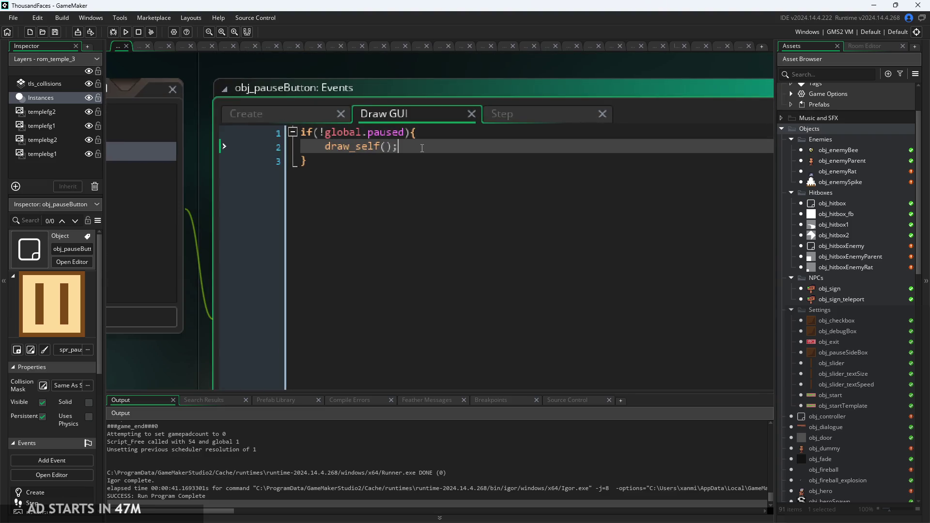
pyautogui.moveTo(416, 132); pyautogui.dragTo(302, 133)
pyautogui.click(320, 150)
pyautogui.press('Down')
pyautogui.click(318, 138)
pyautogui.click(361, 166)
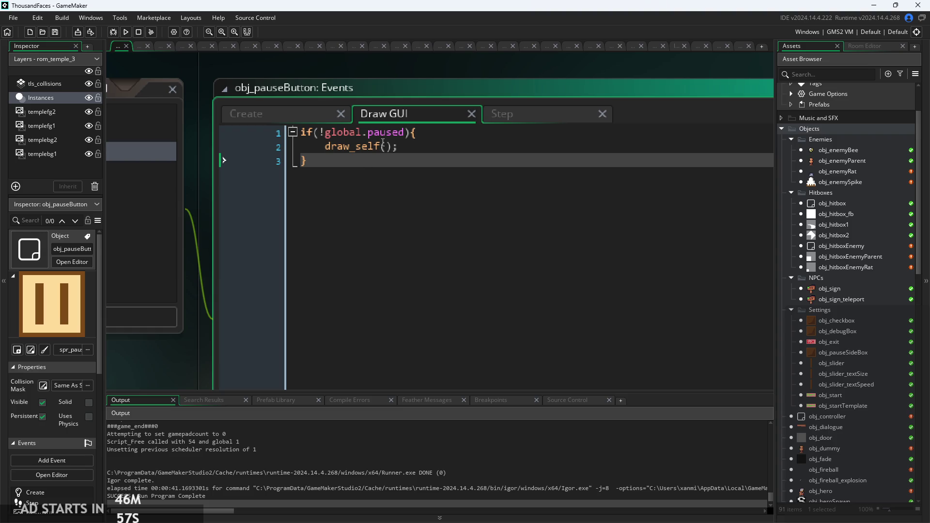
pyautogui.click(467, 137)
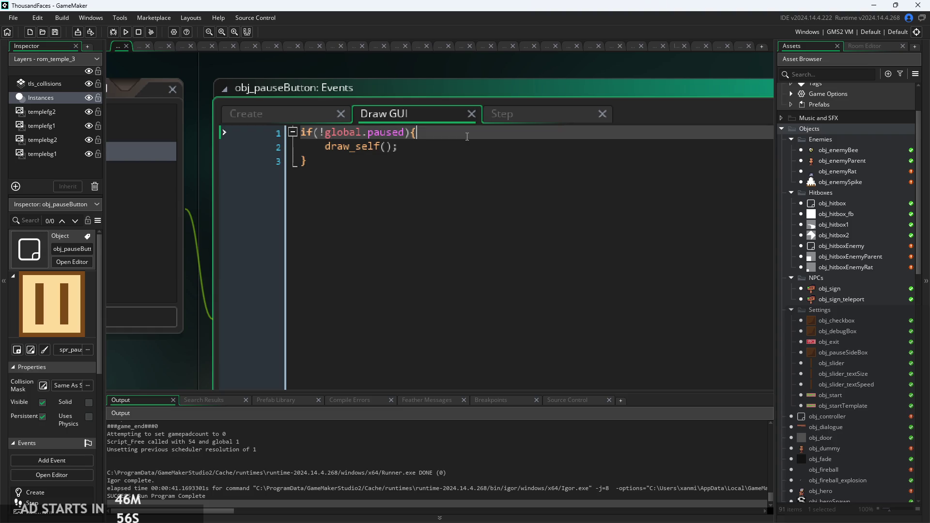
pyautogui.click(423, 167)
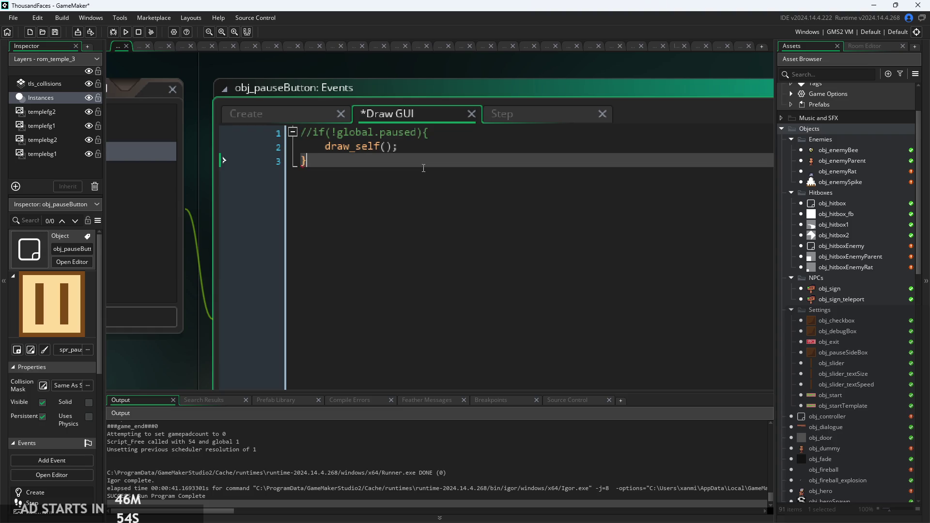
pyautogui.click(125, 32)
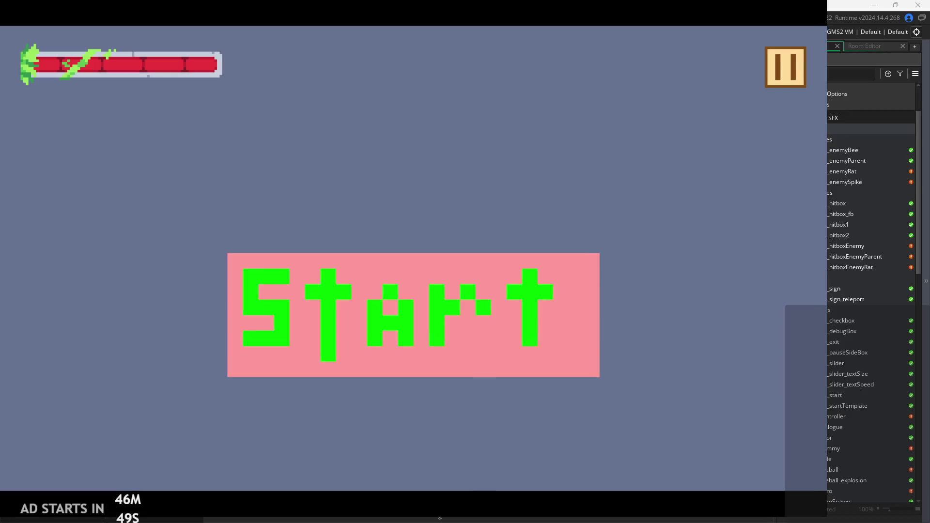
# Start the game and open and close the pause menu repeatedly to confirm the button stays drawn.
pyautogui.click(542, 316)
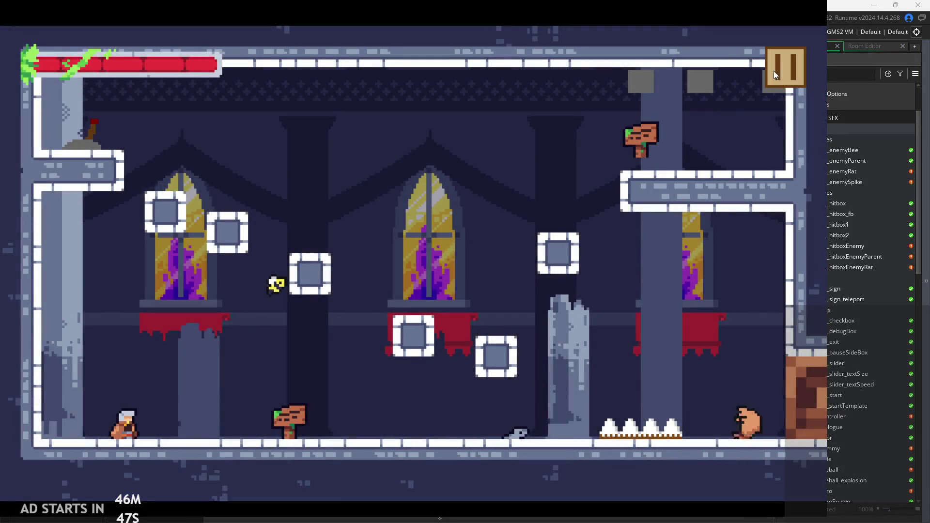
pyautogui.click(782, 66)
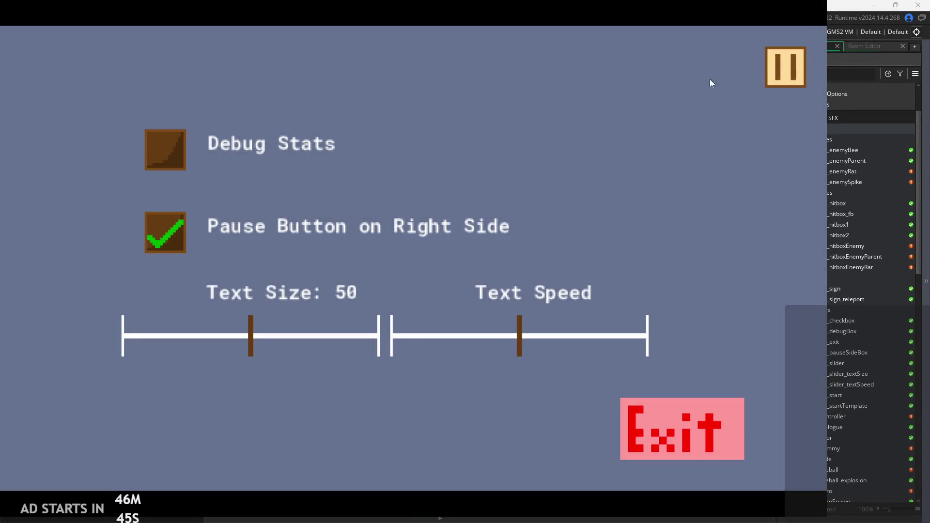
pyautogui.click(786, 67)
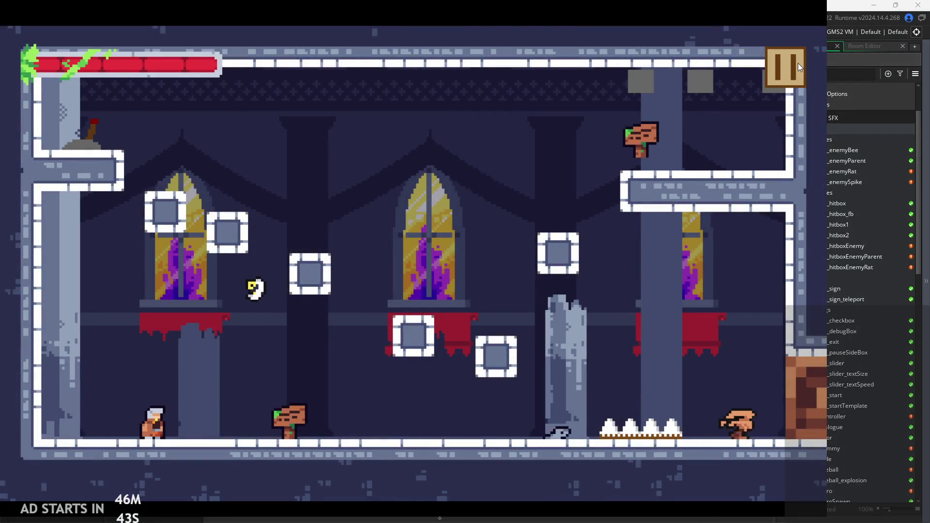
pyautogui.click(787, 66)
pyautogui.click(792, 61)
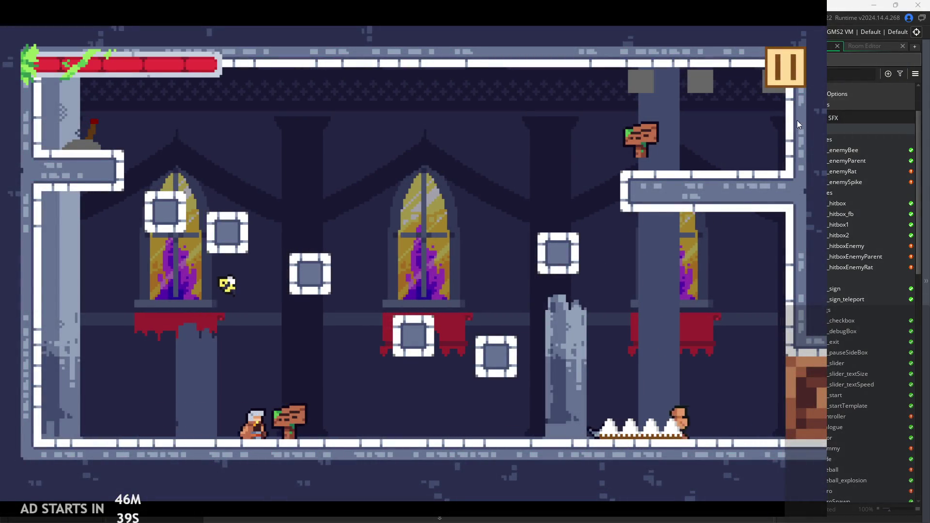
pyautogui.click(783, 75)
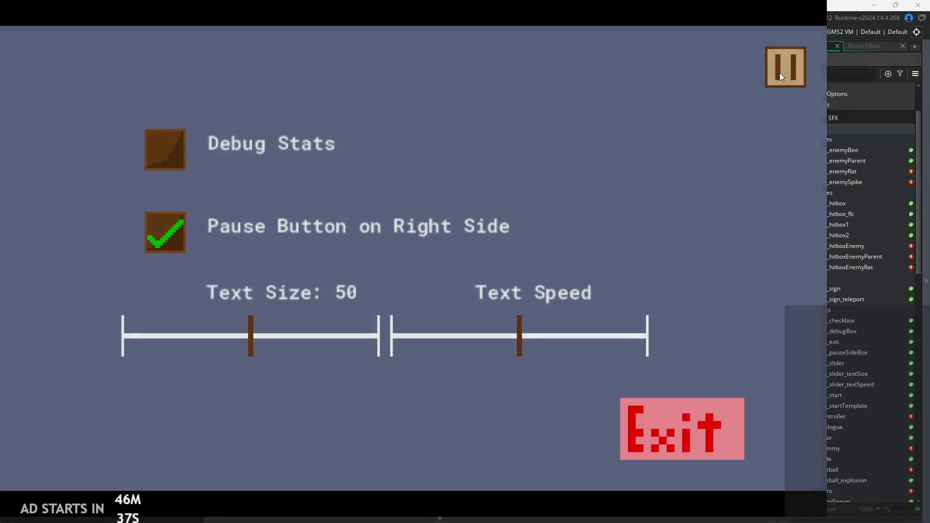
pyautogui.click(780, 70)
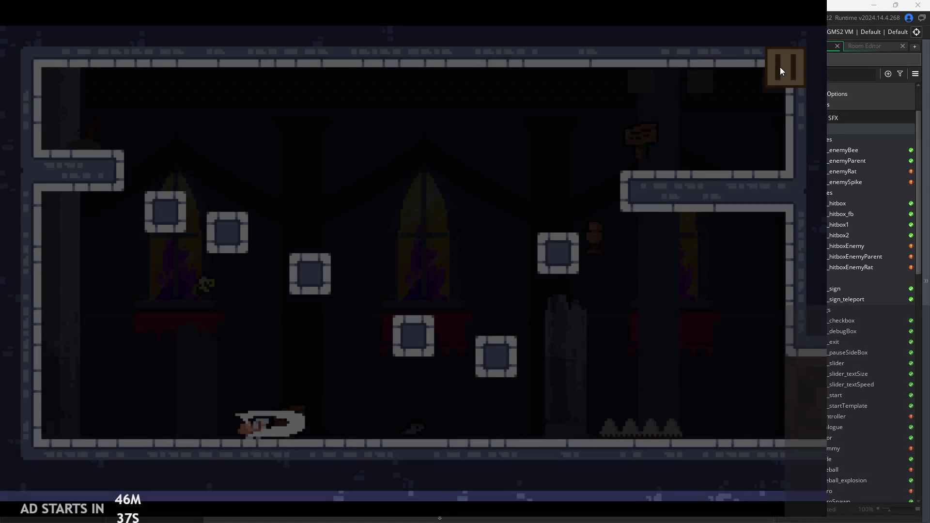
pyautogui.press('x')
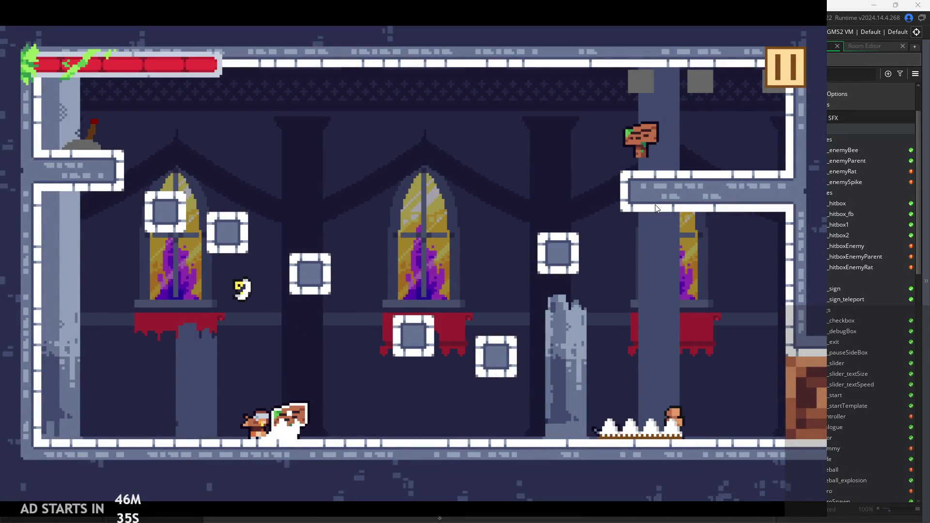
pyautogui.click(783, 67)
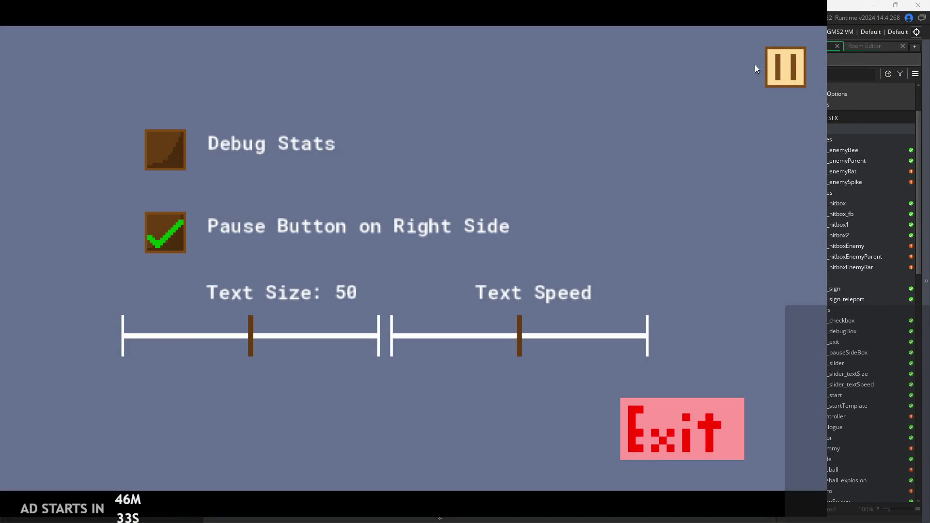
pyautogui.click(770, 68)
# Play the level: jump along ledges, cling to the left wall, and dash toward the spikes.
pyautogui.press('x')
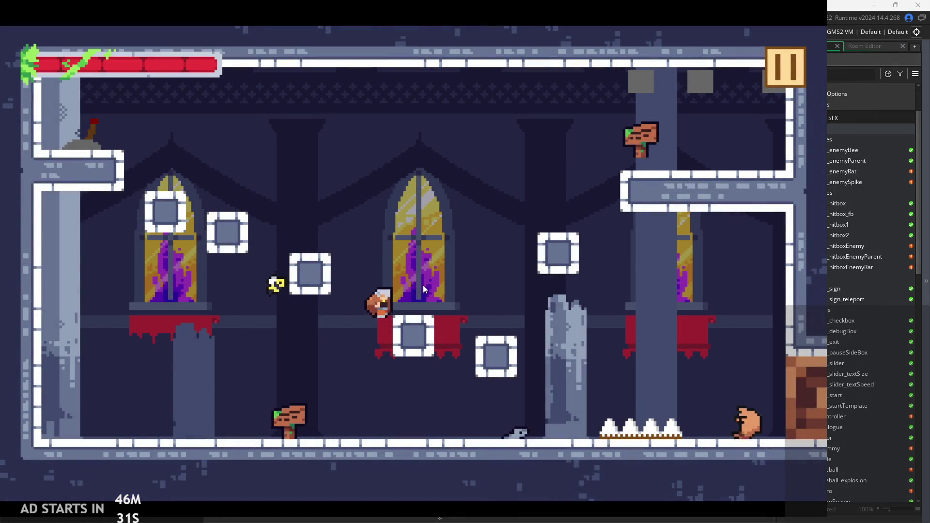
pyautogui.press('x')
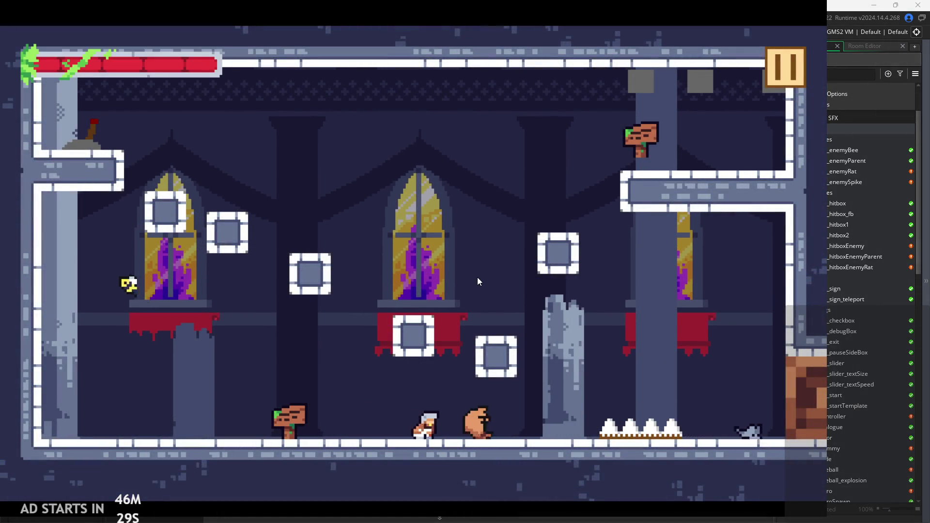
pyautogui.press('Left')
pyautogui.press('x')
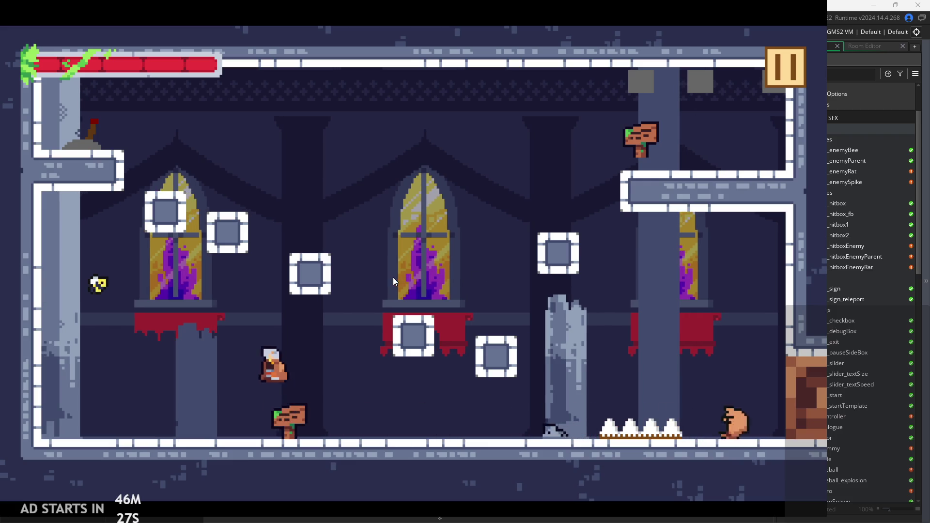
pyautogui.press('Left')
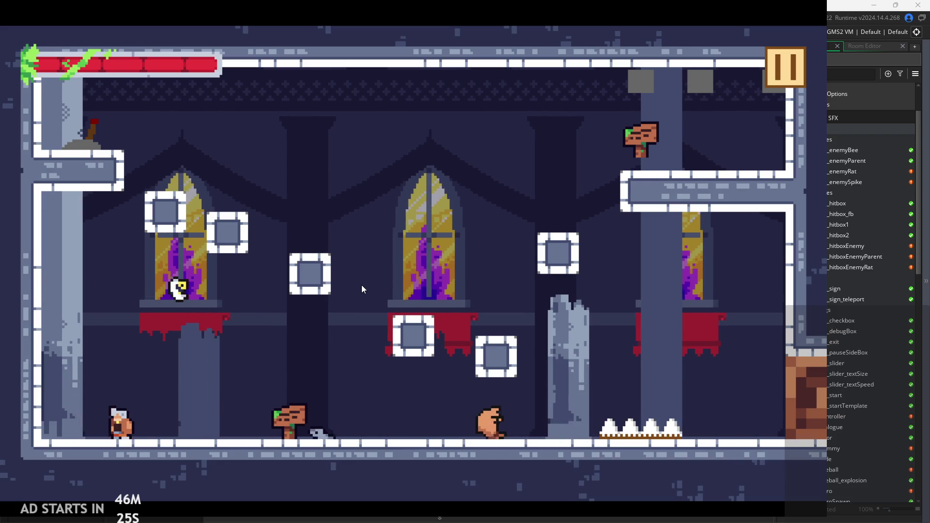
pyautogui.press('x')
pyautogui.press('Right')
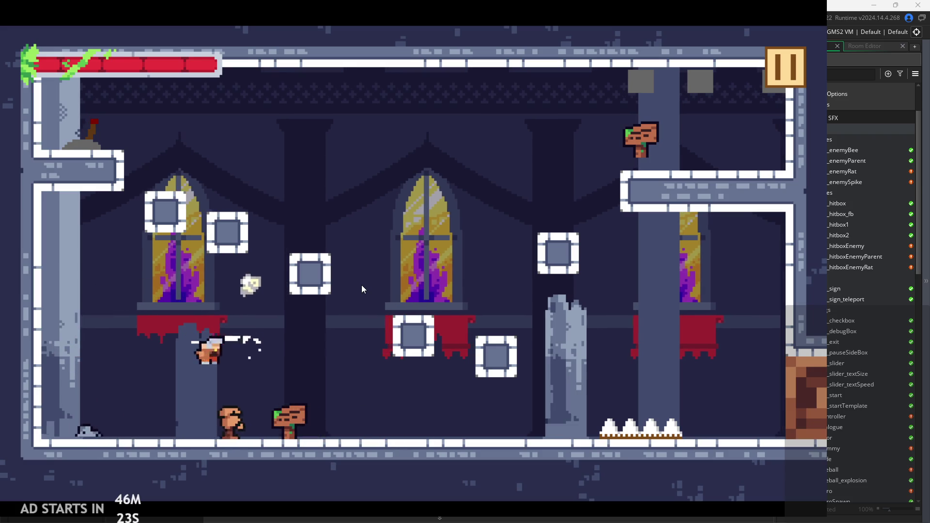
pyautogui.press('Left')
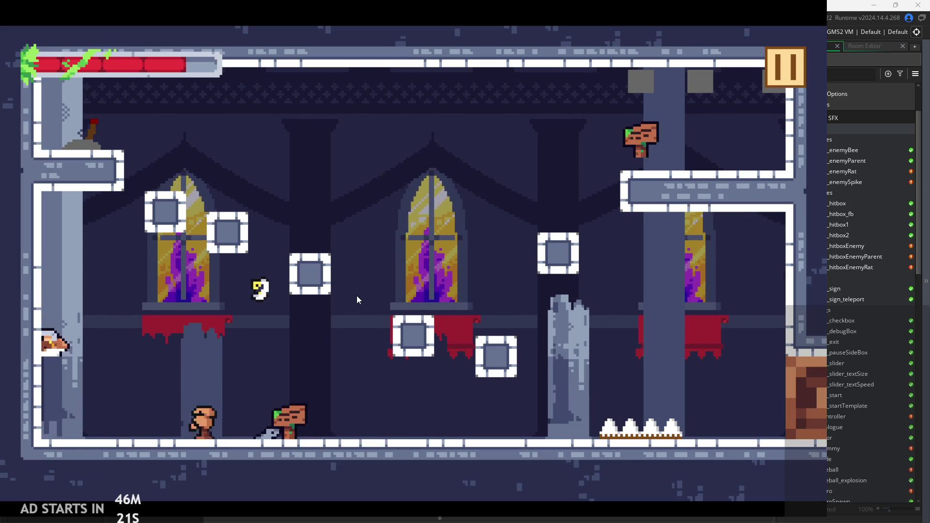
pyautogui.press('Right')
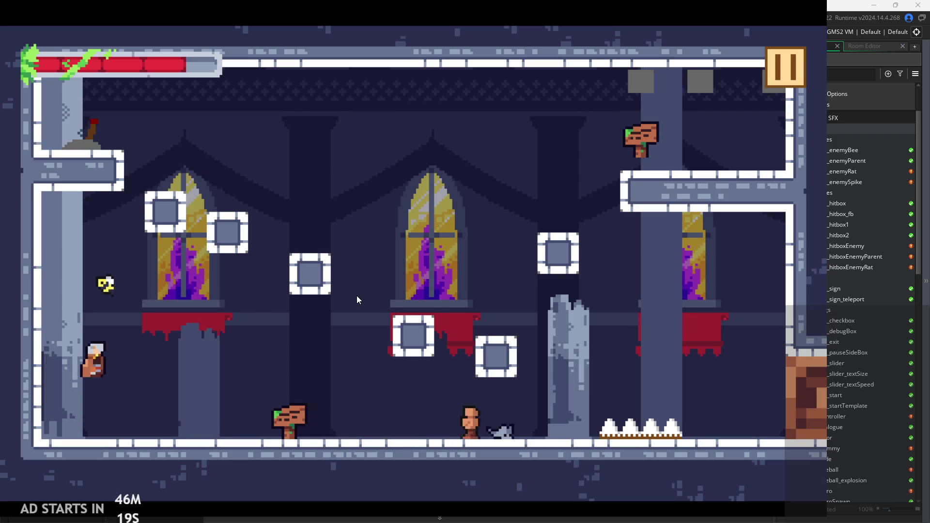
pyautogui.press('Left')
pyautogui.press('space')
pyautogui.press('space')
pyautogui.press('space')
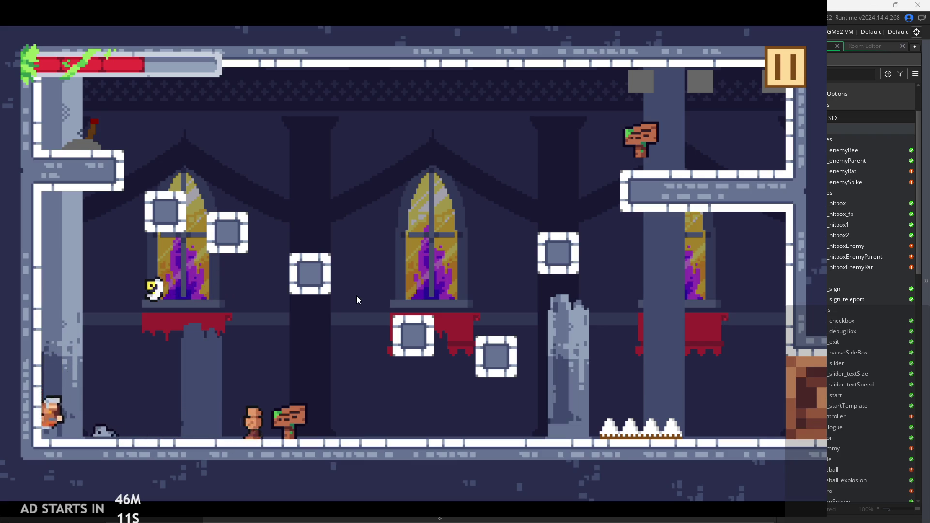
pyautogui.press('space')
pyautogui.press('space')
pyautogui.press('Right')
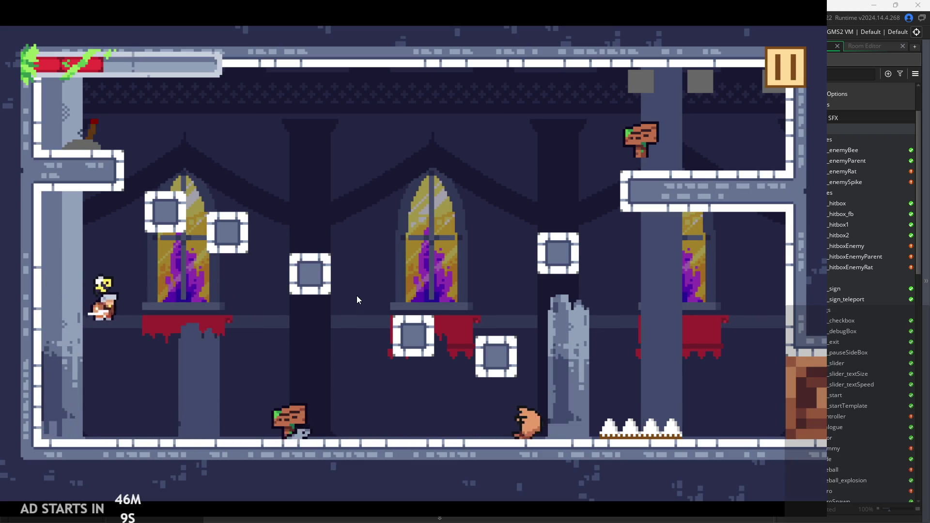
pyautogui.press('Right')
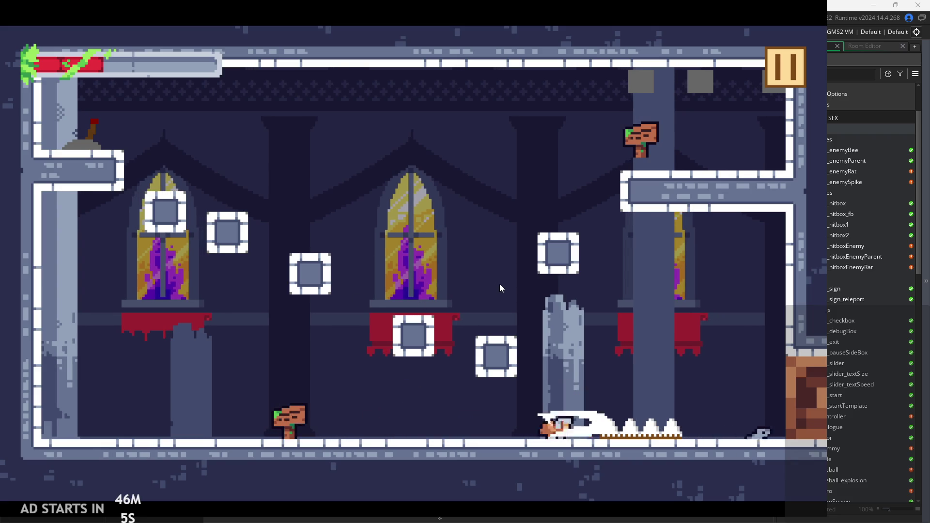
pyautogui.press('x')
# Jump back from the spikes, climb past the pillar onto the floating block, then pause.
pyautogui.press('space')
pyautogui.press('Left')
pyautogui.press('Left')
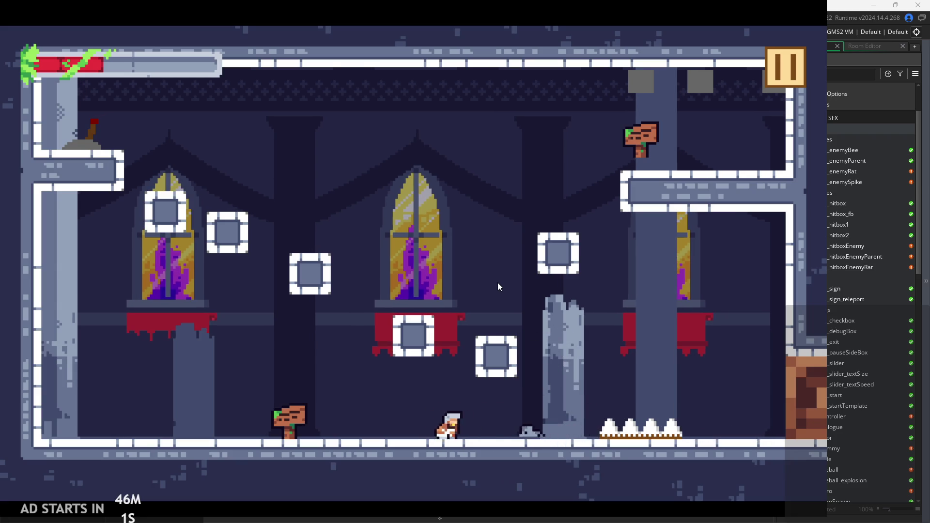
pyautogui.press('Right')
pyautogui.press('Left')
pyautogui.press('space')
pyautogui.press('Right')
pyautogui.press('Left')
pyautogui.press('space')
pyautogui.press('Left')
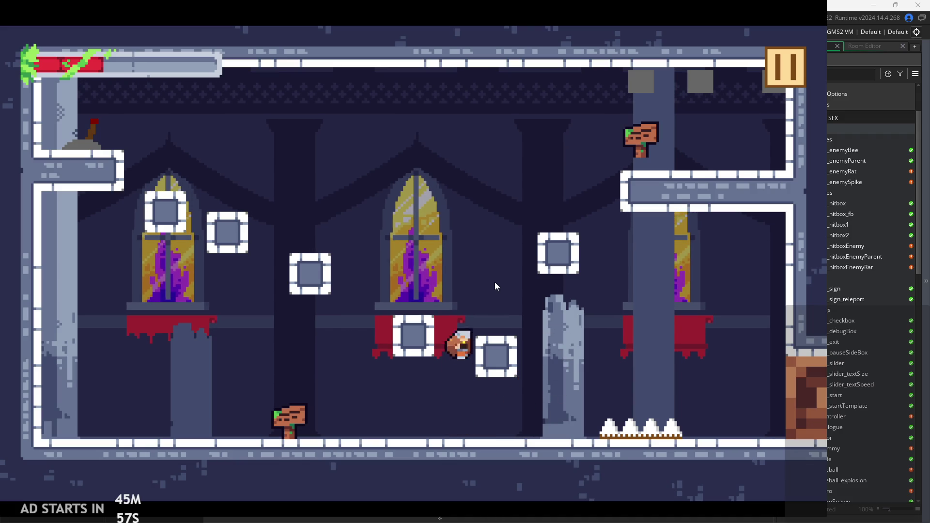
pyautogui.press('space')
pyautogui.press('Right')
pyautogui.press('space')
pyautogui.press('space')
pyautogui.press('Left')
pyautogui.press('Right')
pyautogui.press('Left')
pyautogui.press('Left')
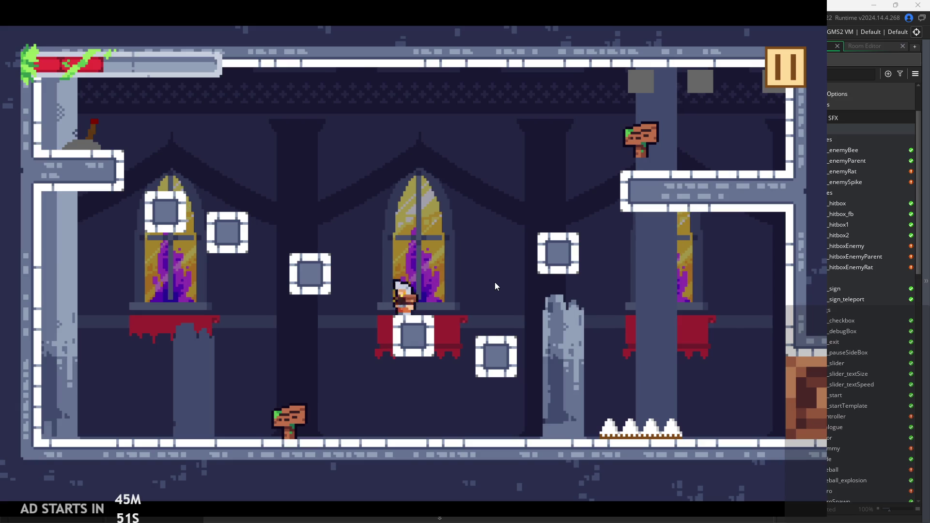
pyautogui.press('space')
pyautogui.press('Left')
pyautogui.press('space')
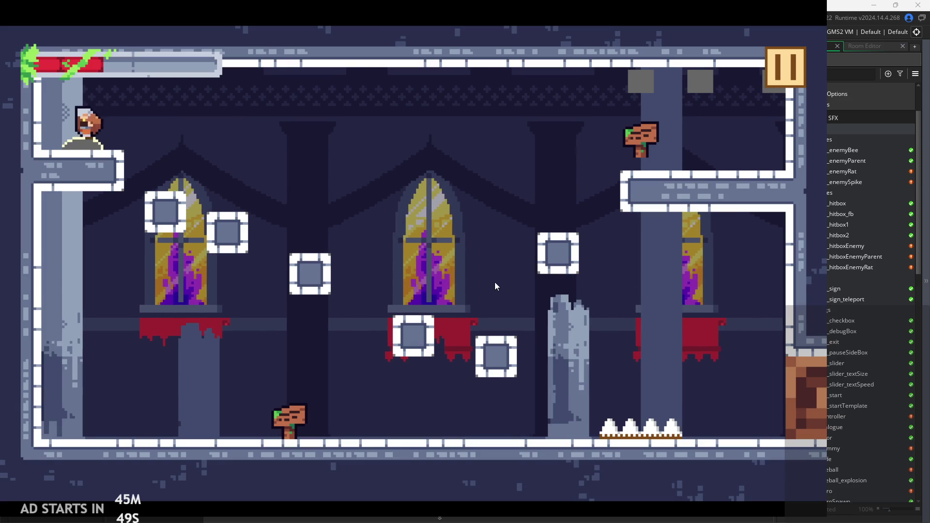
pyautogui.press('Right')
pyautogui.press('space')
pyautogui.press('Right')
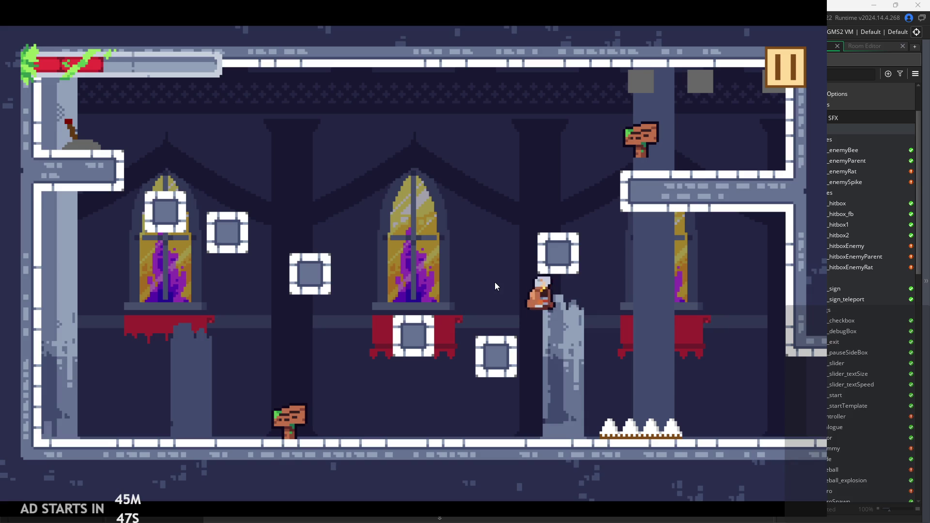
pyautogui.press('space')
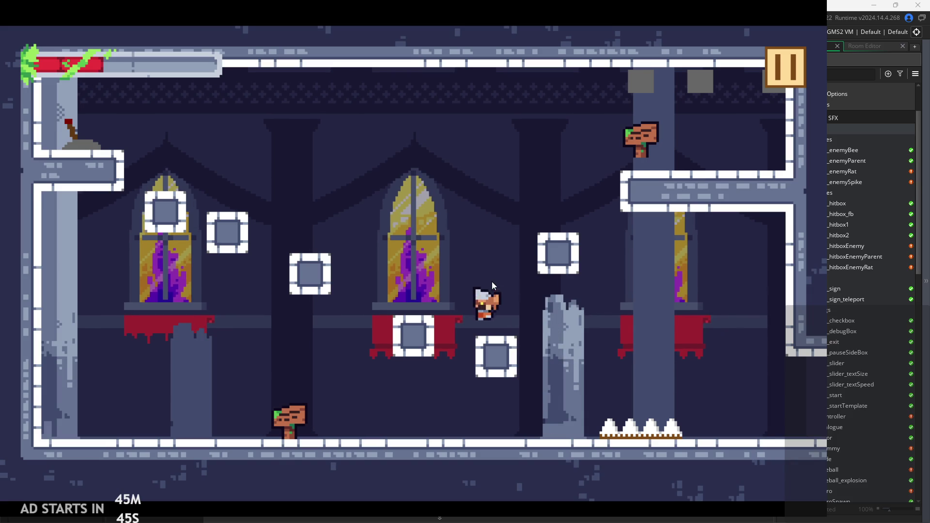
pyautogui.click(785, 71)
# Close the running game and review obj_hero's damage knockback and invincibility-check code.
pyautogui.press('Escape')
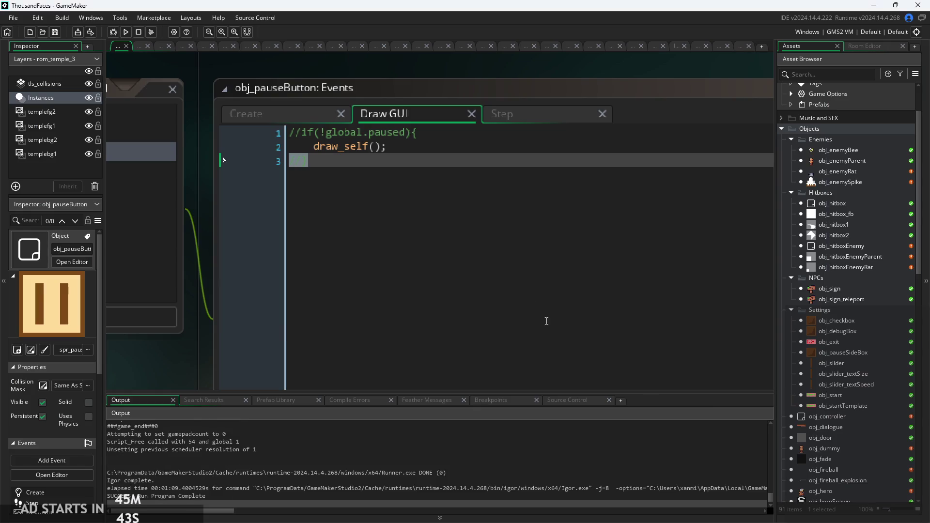
pyautogui.scroll(-5, 871, 396)
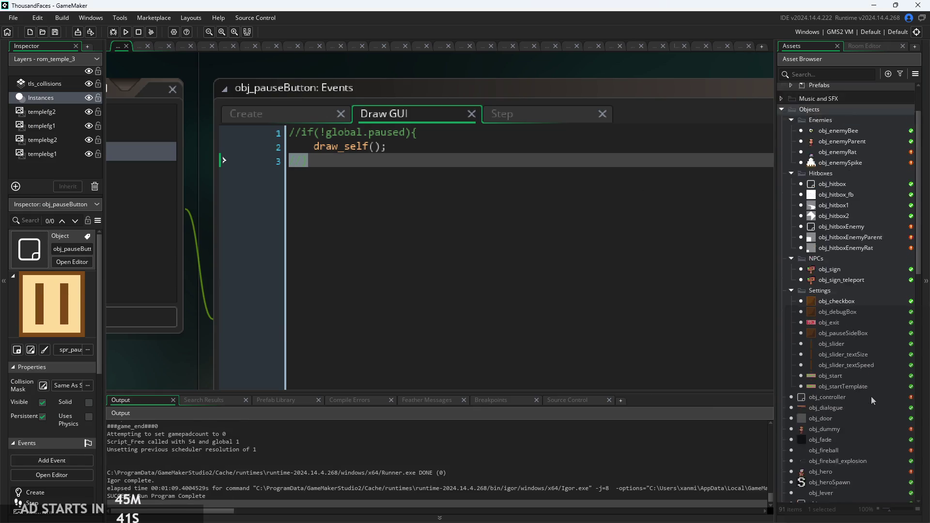
pyautogui.doubleClick(841, 372)
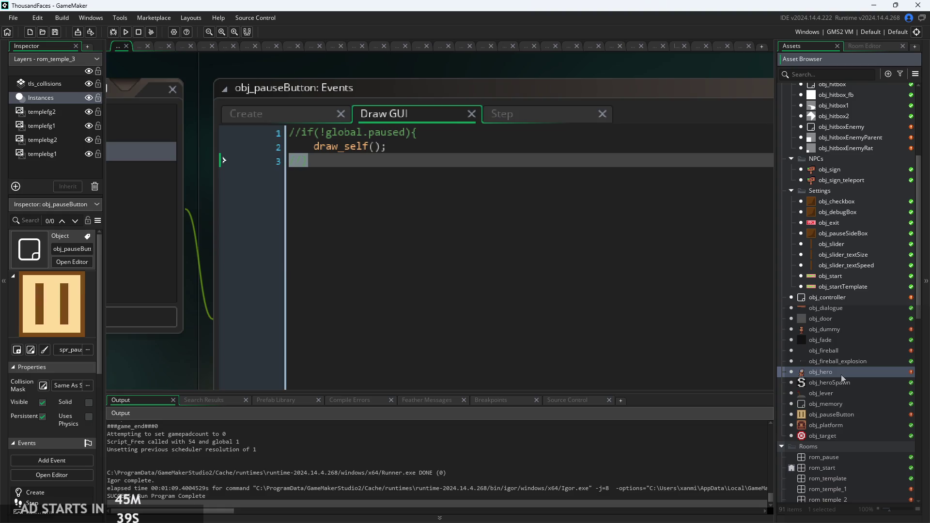
pyautogui.click(585, 206)
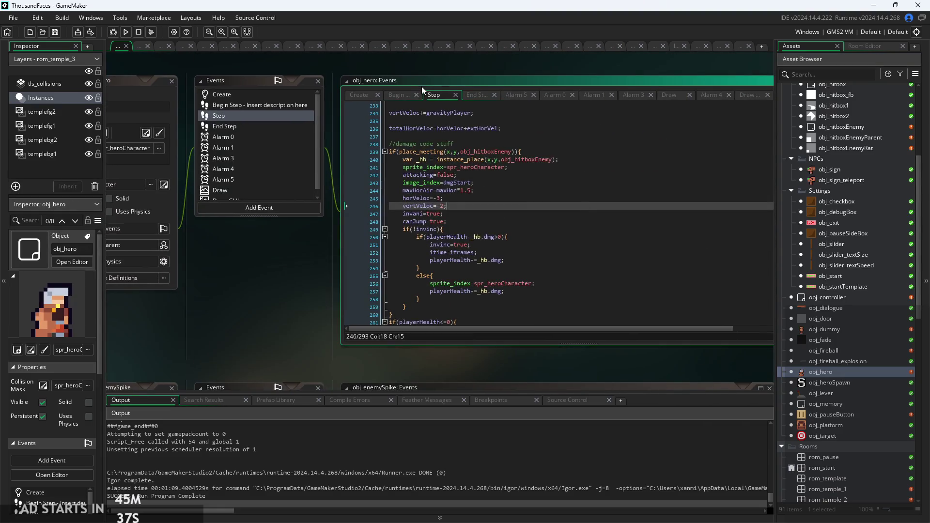
pyautogui.scroll(2, 407, 101)
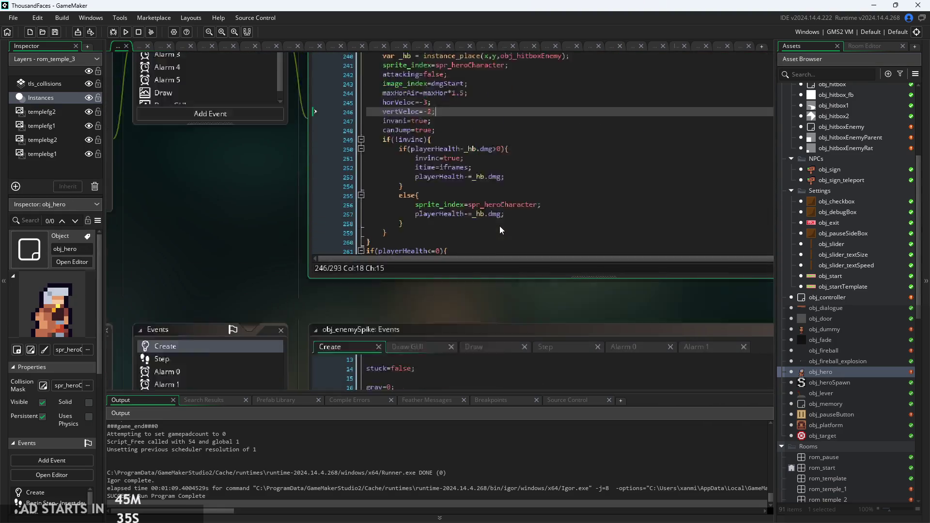
pyautogui.click(506, 224)
pyautogui.scroll(-12, 506, 223)
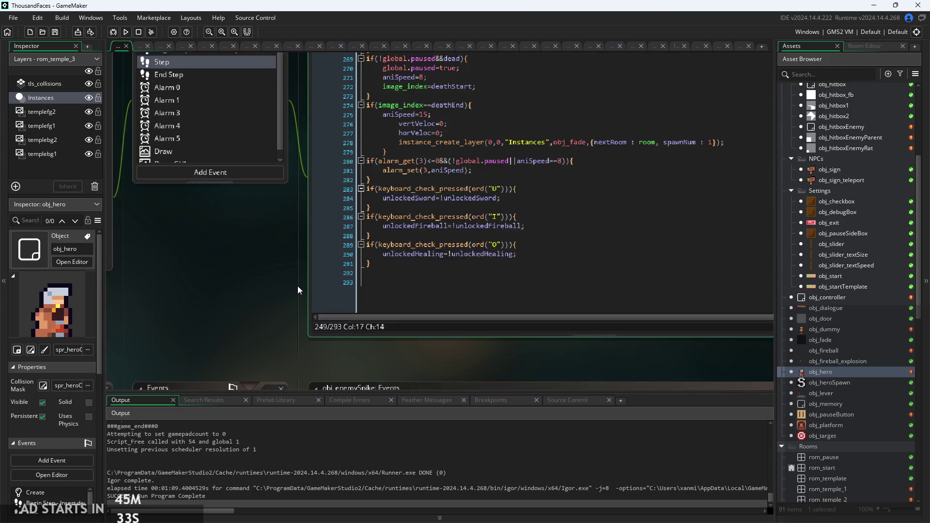
# Change the coyote-time alarm on line 223 to alarm_set(1,60) and run the game.
pyautogui.click(314, 273)
pyautogui.scroll(5, 313, 272)
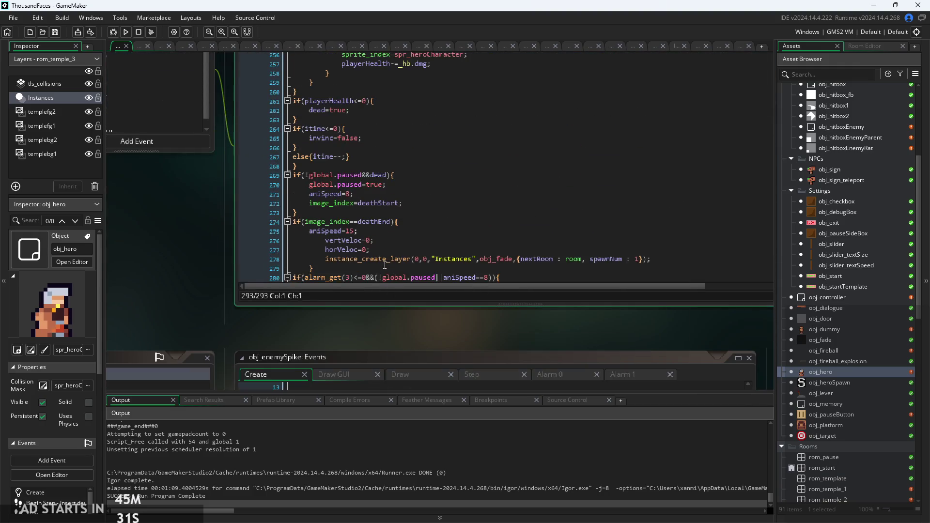
pyautogui.click(393, 281)
pyautogui.scroll(7, 402, 281)
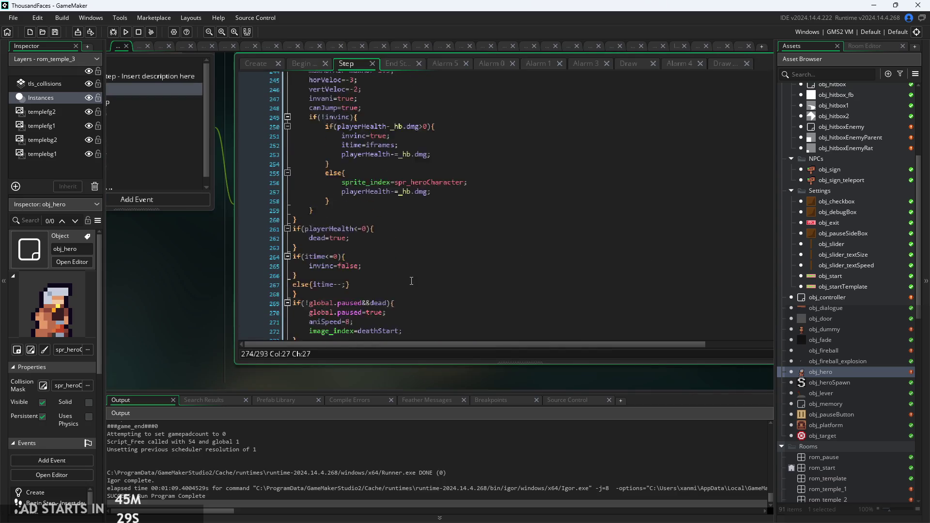
pyautogui.scroll(8, 411, 282)
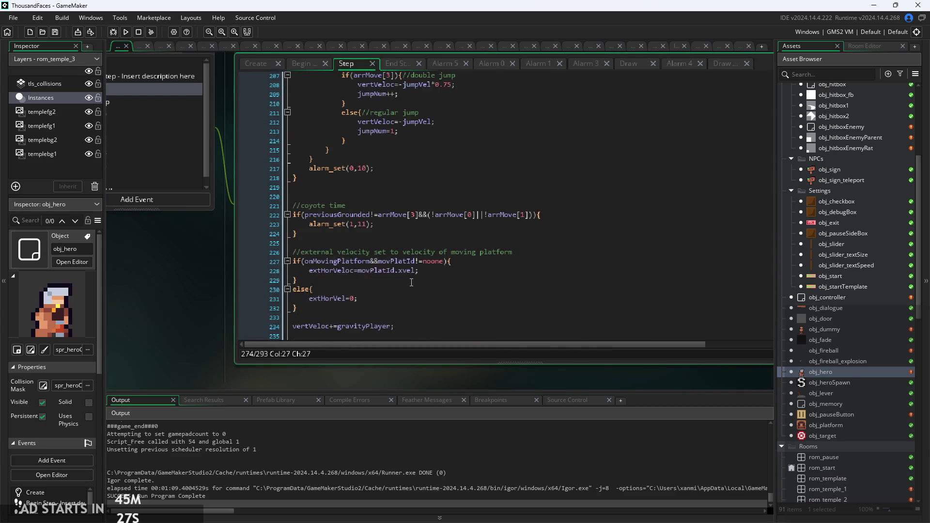
pyautogui.keyDown('ctrl'); pyautogui.scroll(1, 382, 224); pyautogui.keyUp('ctrl')
pyautogui.keyDown('ctrl'); pyautogui.scroll(1, 364, 261); pyautogui.keyUp('ctrl')
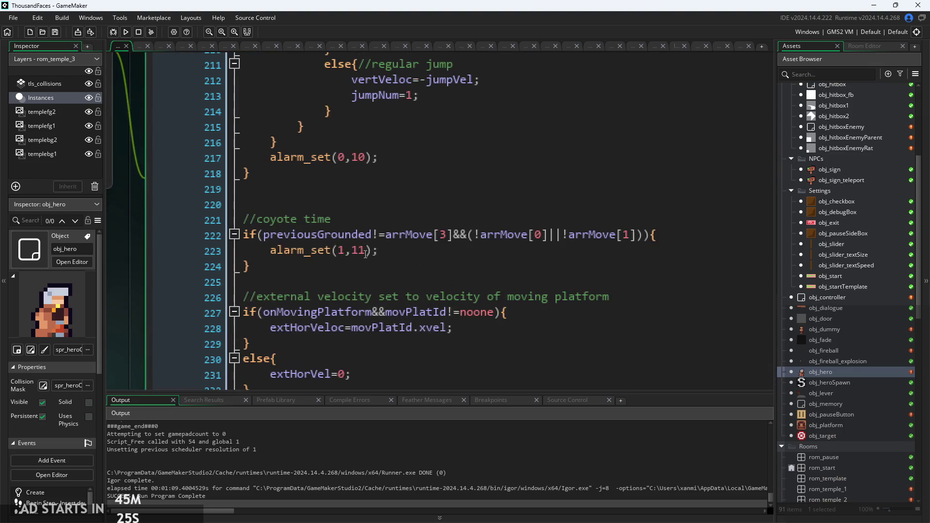
pyautogui.doubleClick(351, 254)
pyautogui.write('60')
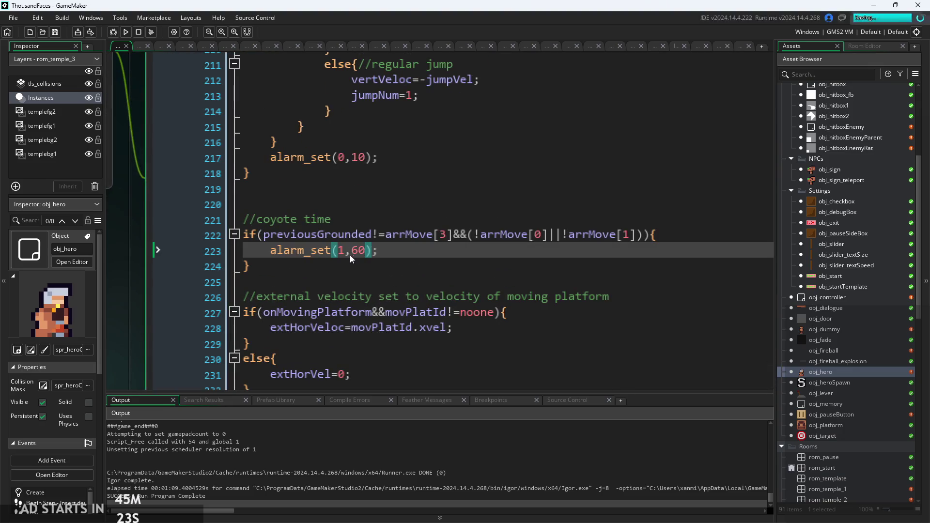
pyautogui.click(126, 32)
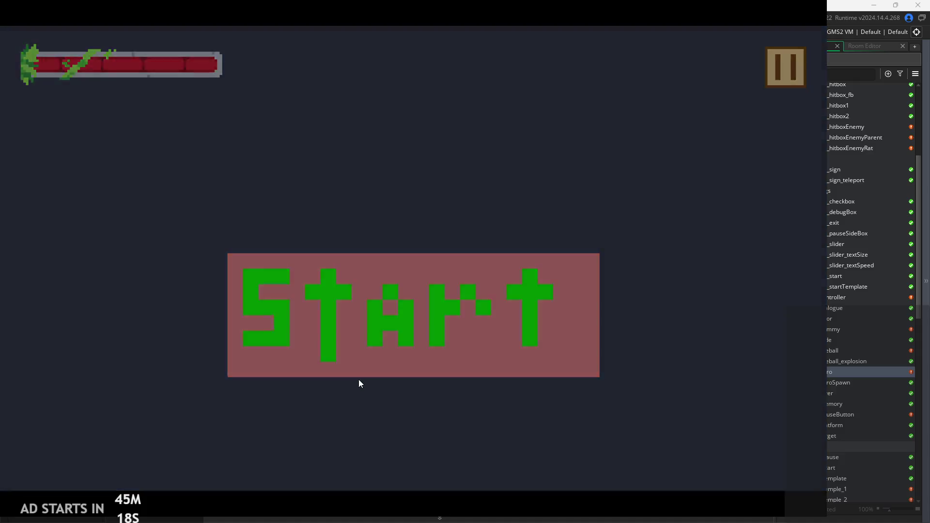
# Start the game and jump the hero across the red banners and square block to the top-left ledge.
pyautogui.click(359, 381)
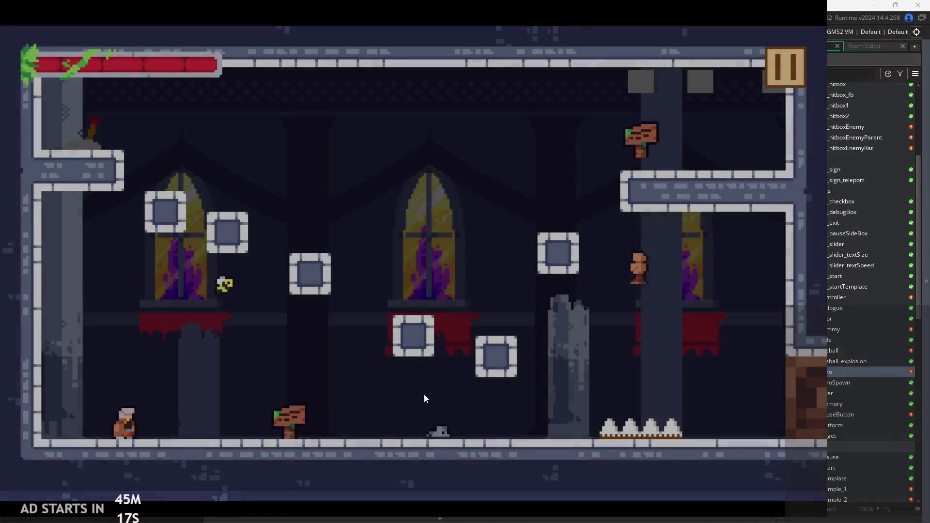
pyautogui.press('Right')
pyautogui.press('space')
pyautogui.press('space')
pyautogui.press('Left')
pyautogui.press('space')
pyautogui.press('Right')
pyautogui.press('space')
pyautogui.press('Left')
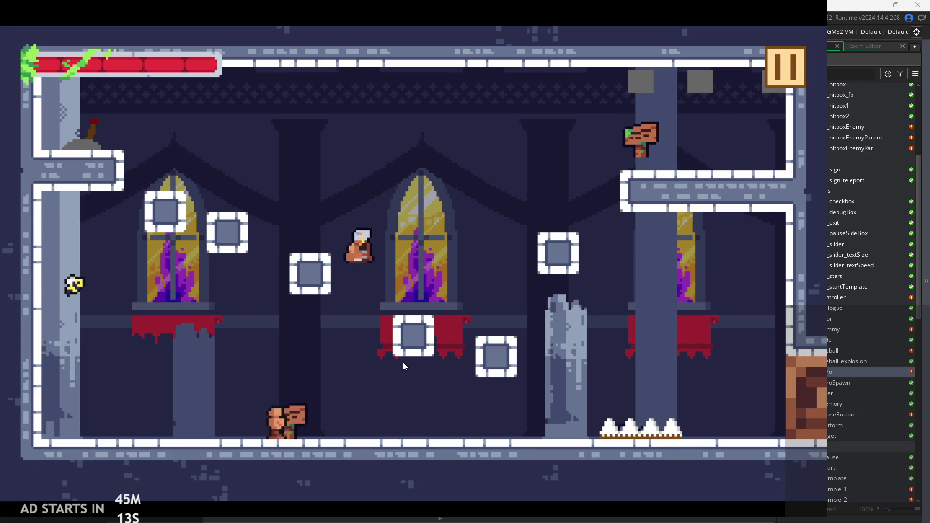
pyautogui.press('Right')
pyautogui.press('space')
pyautogui.press('Left')
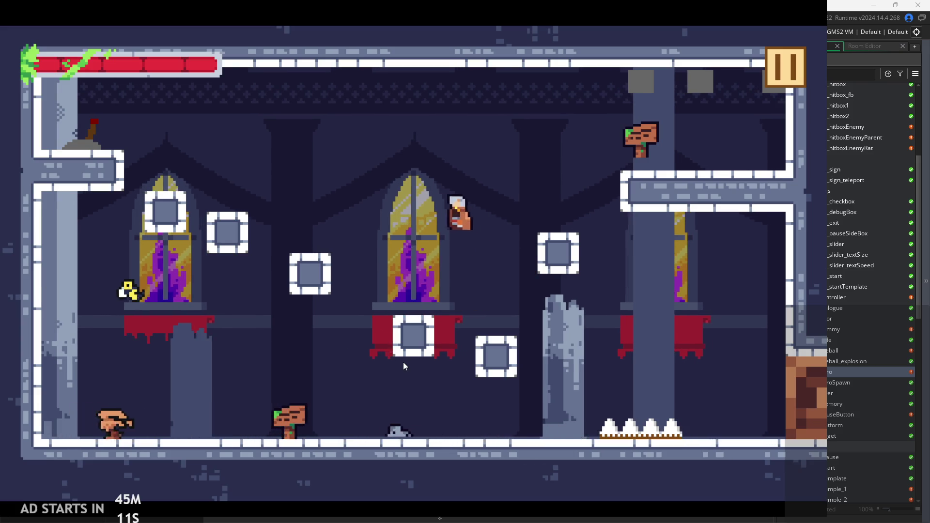
pyautogui.press('space')
pyautogui.press('Right')
pyautogui.press('Left')
pyautogui.press('space')
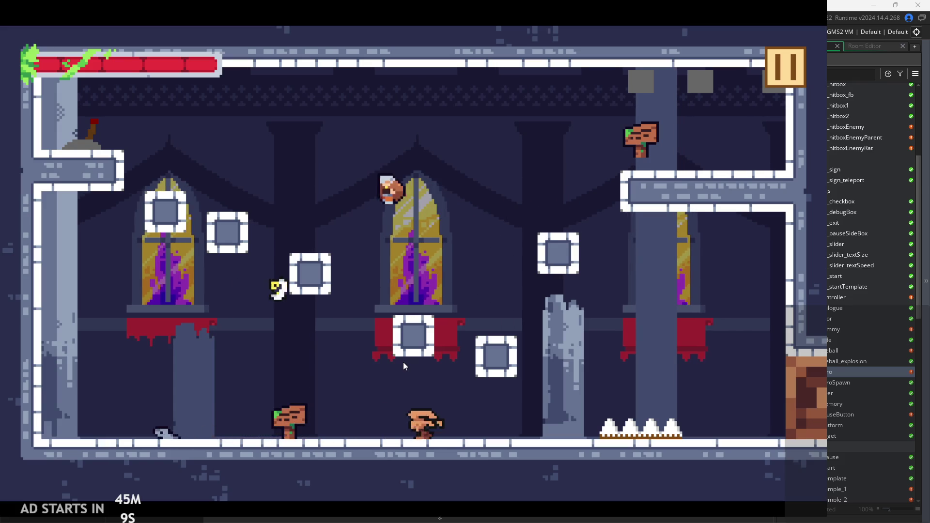
pyautogui.press('space')
pyautogui.press('Right')
pyautogui.press('space')
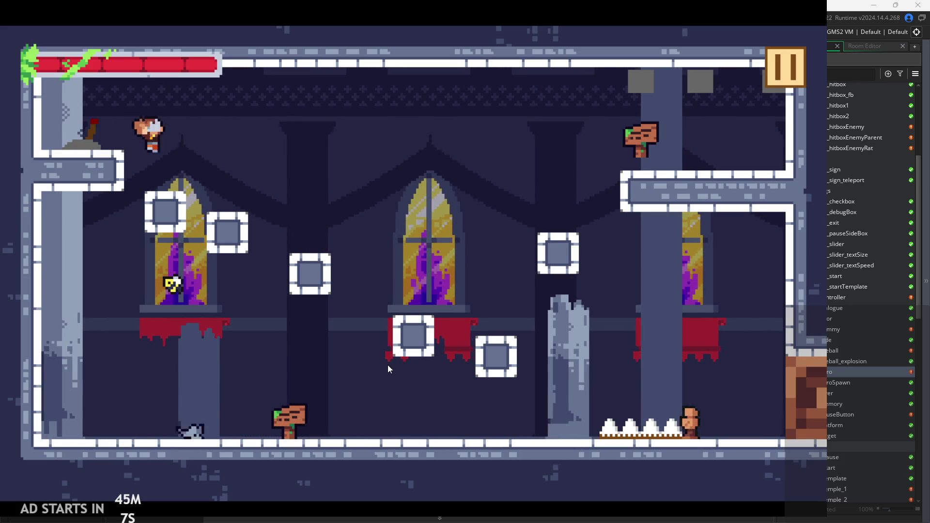
# Jump the hero between the central banner, right-hand block and top-left ledge near the lever.
pyautogui.press('space')
pyautogui.press('Left')
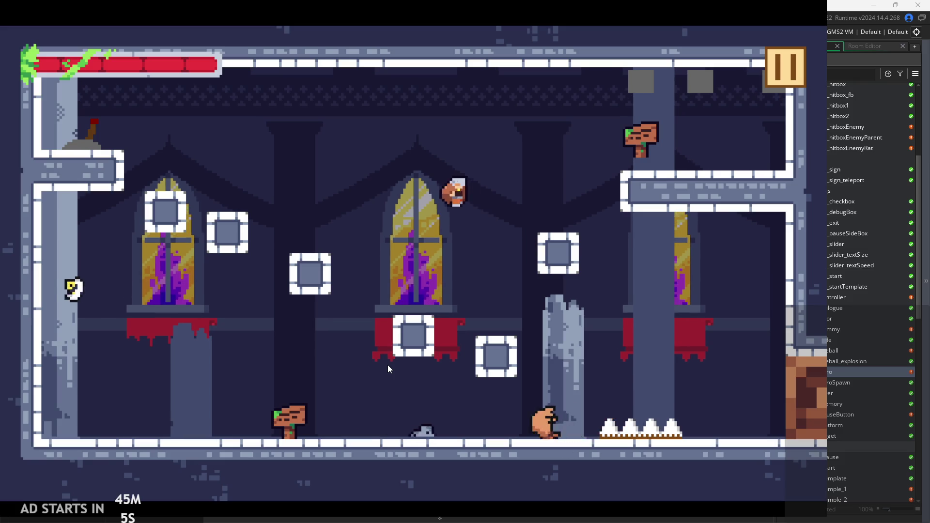
pyautogui.press('space')
pyautogui.press('Right')
pyautogui.press('space')
pyautogui.press('Left')
pyautogui.press('space')
pyautogui.press('Right')
pyautogui.press('Left')
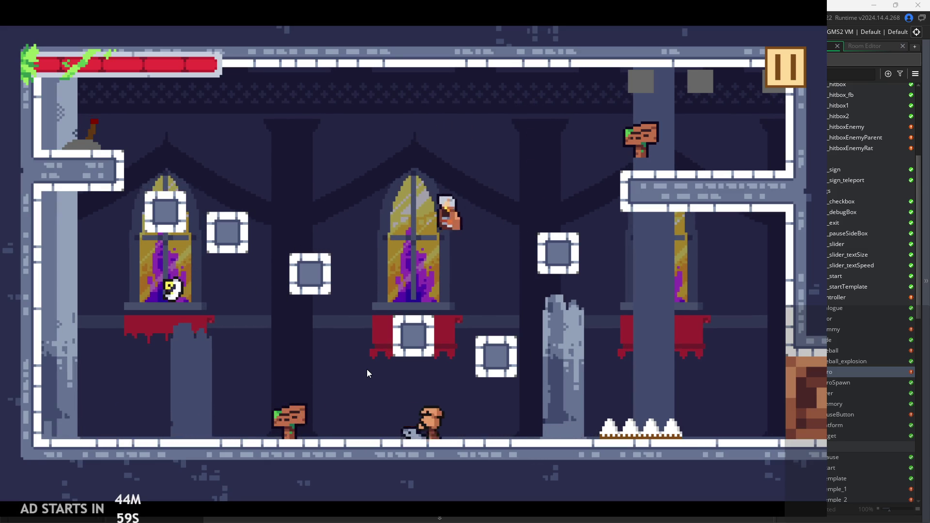
pyautogui.press('Right')
pyautogui.press('Left')
pyautogui.press('Right')
pyautogui.press('space')
pyautogui.press('space')
pyautogui.press('Left')
pyautogui.press('Right')
pyautogui.press('Left')
pyautogui.press('Left')
pyautogui.press('Right')
pyautogui.press('Left')
pyautogui.press('space')
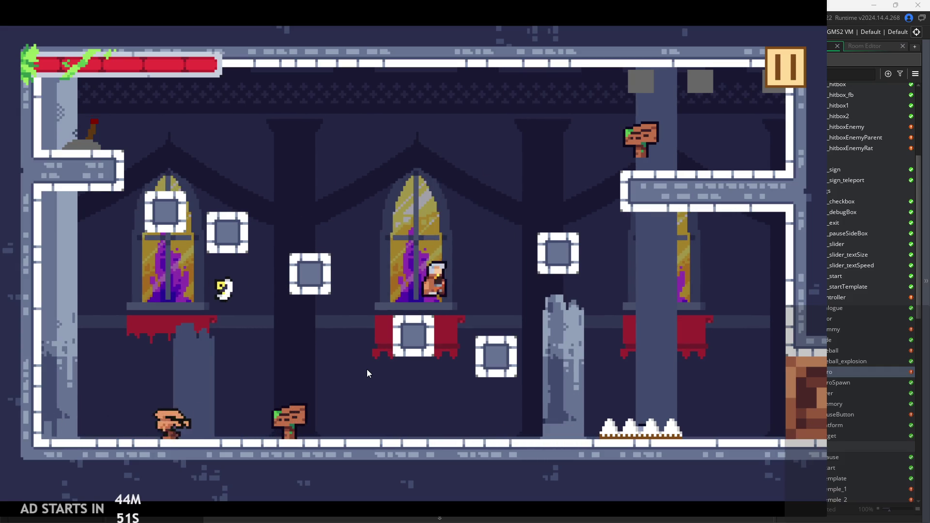
pyautogui.press('Right')
pyautogui.press('space')
pyautogui.press('Left')
pyautogui.press('Left')
pyautogui.press('Right')
pyautogui.press('space')
pyautogui.press('Left')
pyautogui.press('Left')
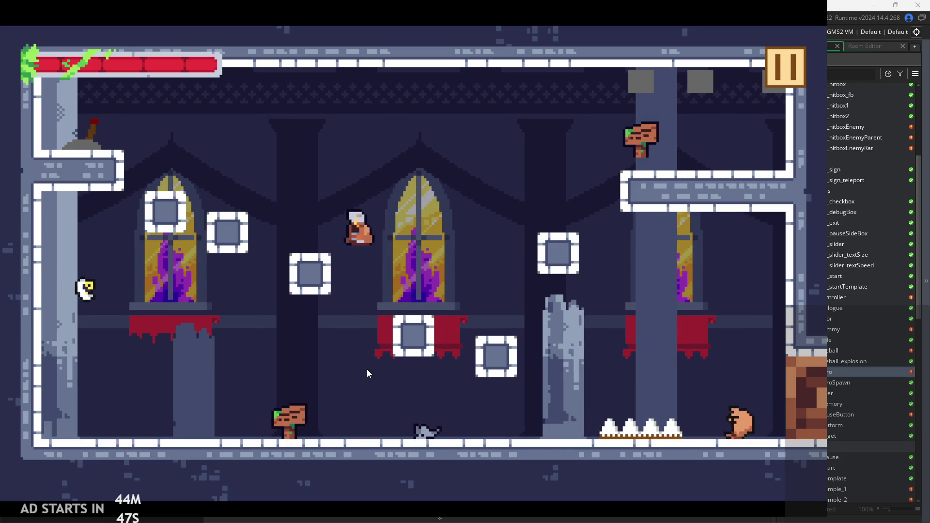
pyautogui.press('space')
pyautogui.press('Right')
pyautogui.press('space')
pyautogui.press('Left')
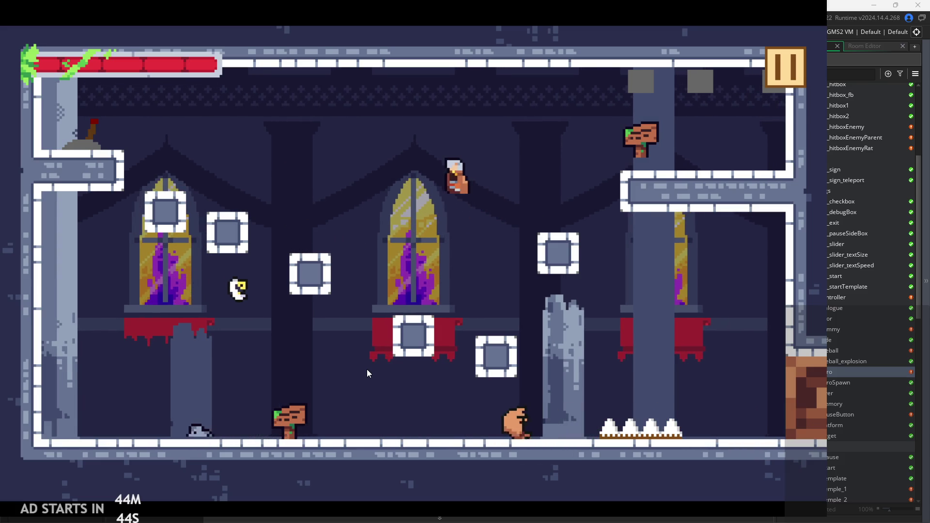
pyautogui.press('space')
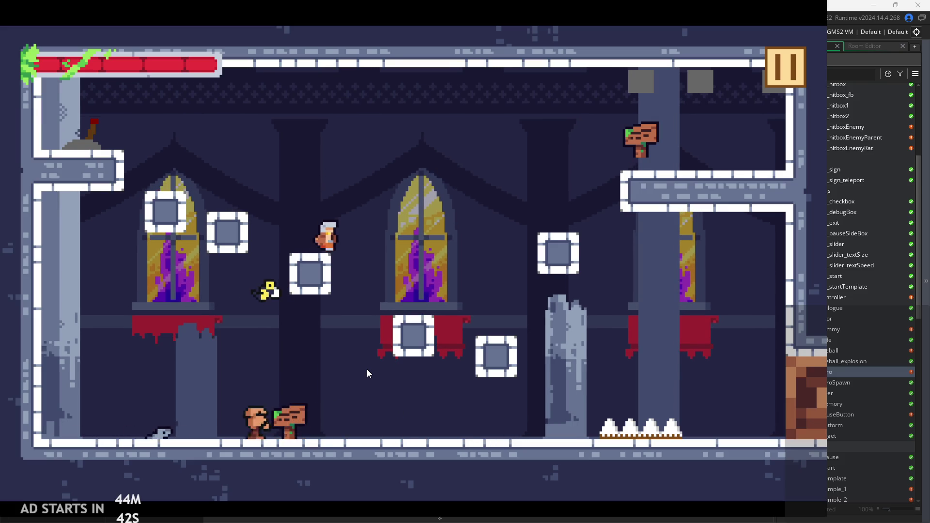
pyautogui.press('Right')
pyautogui.press('space')
pyautogui.press('Left')
pyautogui.press('space')
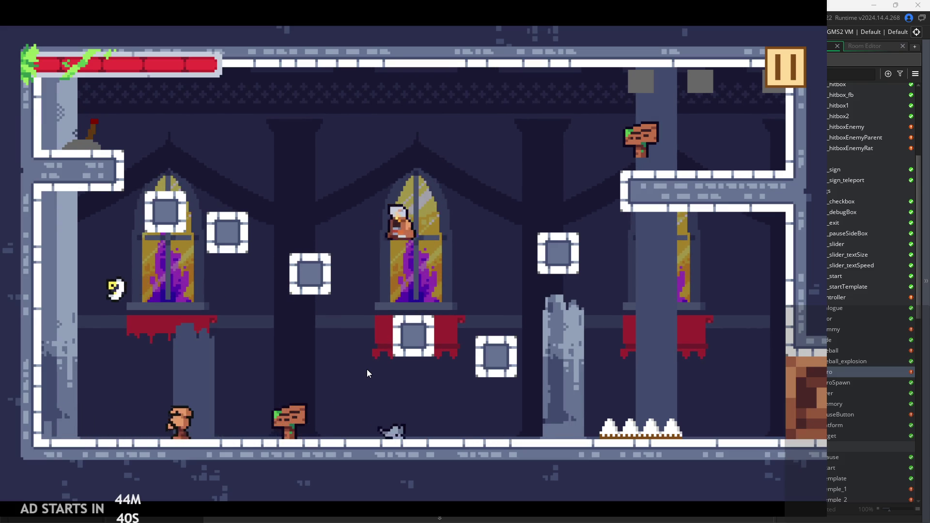
pyautogui.press('space')
pyautogui.press('Right')
pyautogui.press('space')
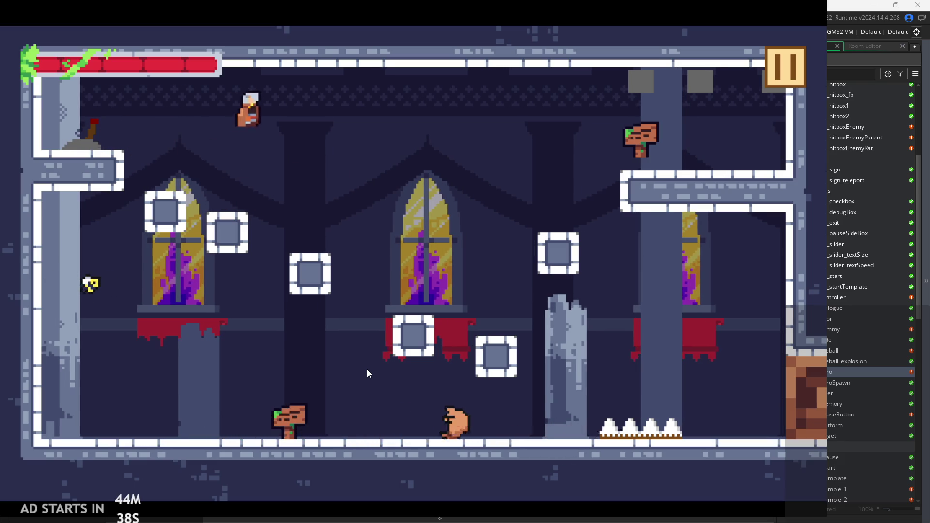
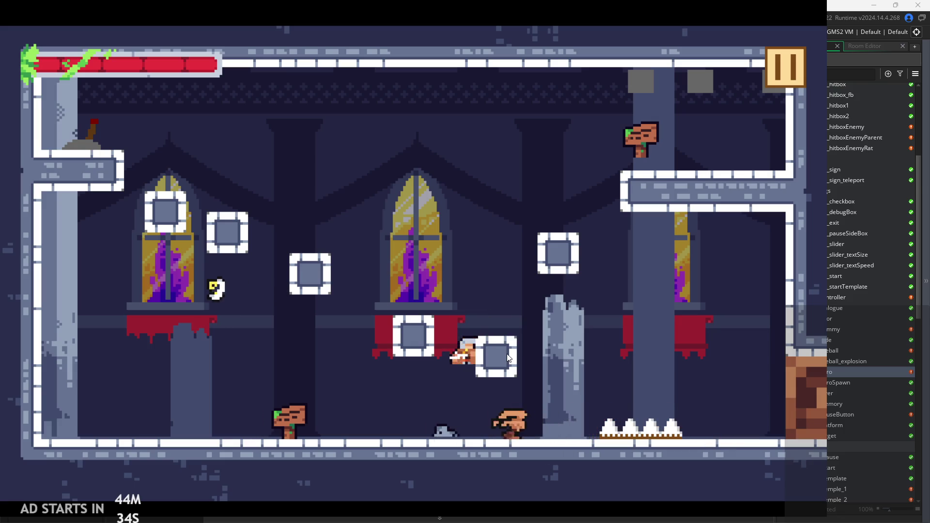
# Jump the hero onto the red-banner ledge, then up onto the stained-glass window.
pyautogui.press('space')
pyautogui.press('Right')
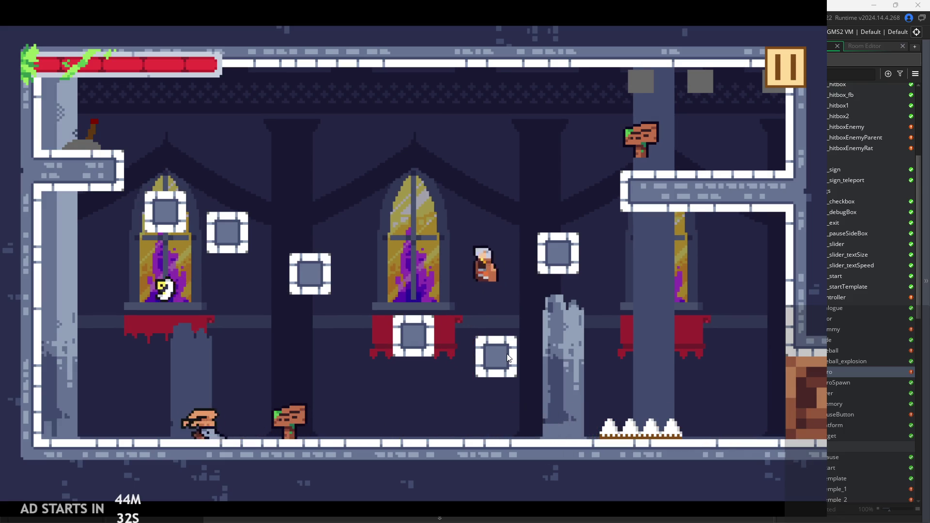
pyautogui.press('Left')
pyautogui.press('space')
pyautogui.press('Right')
pyautogui.press('Left')
pyautogui.press('Left')
# Leap the hero toward the top-left ledge, dropping and jumping again from the blocks and banner.
pyautogui.press('space')
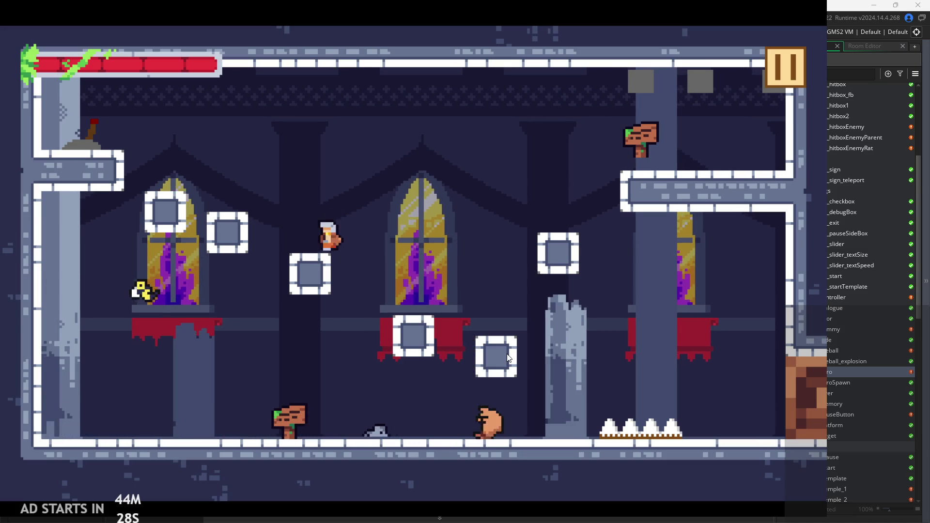
pyautogui.press('Right')
pyautogui.press('Right')
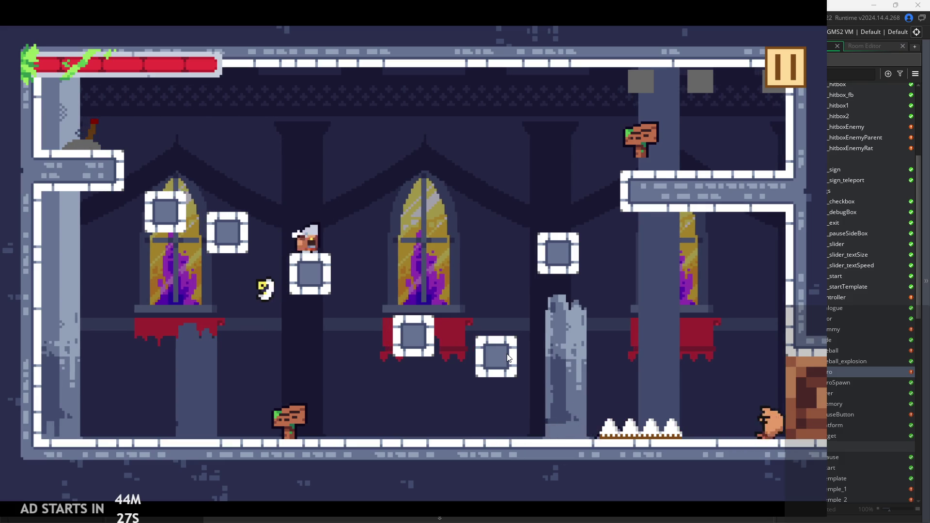
pyautogui.press('space')
pyautogui.press('Left')
pyautogui.press('Right')
pyautogui.press('space')
pyautogui.press('space')
pyautogui.press('Left')
pyautogui.press('space')
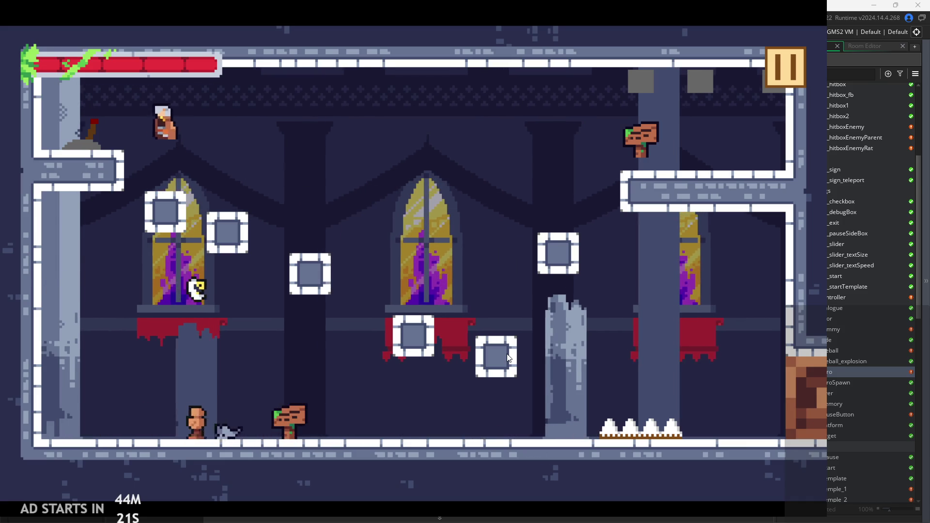
# Land the hero on the top-left ledge, then pause the game.
pyautogui.press('Right')
pyautogui.press('Right')
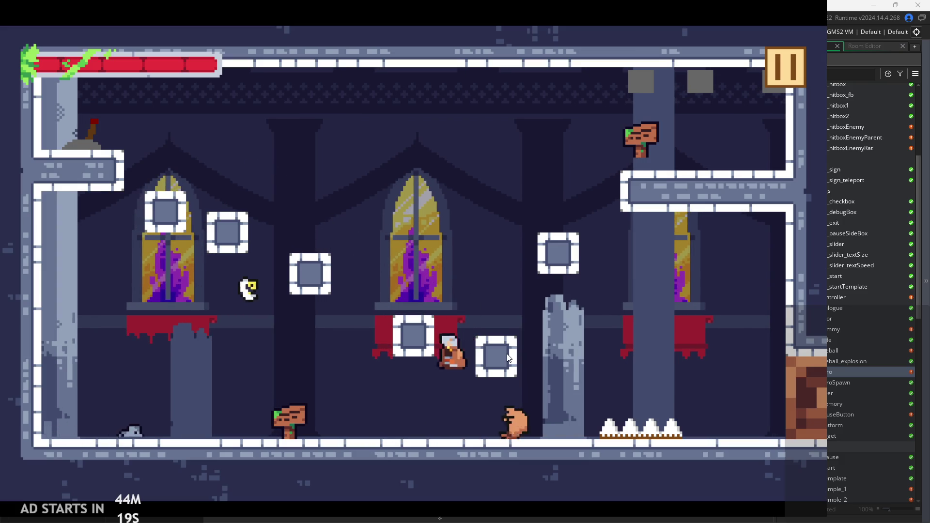
pyautogui.press('Left')
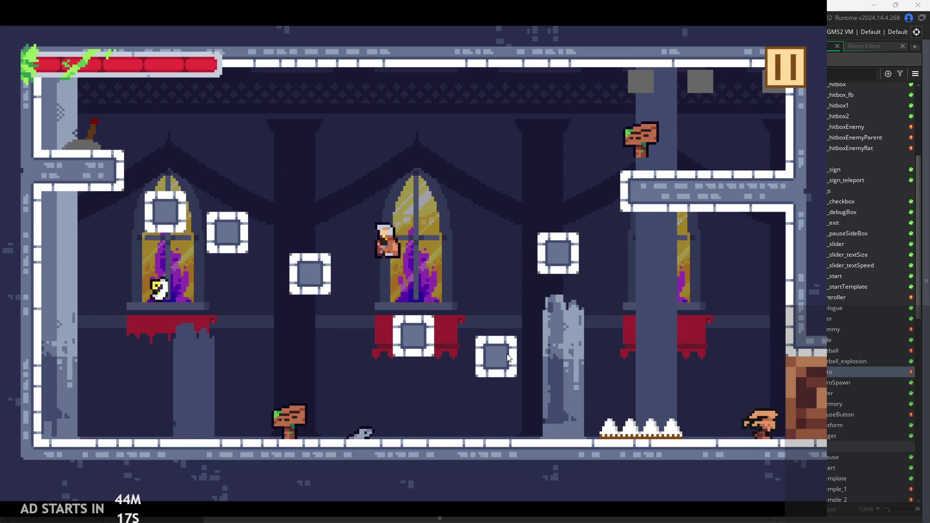
pyautogui.press('Left')
pyautogui.press('space')
pyautogui.press('Right')
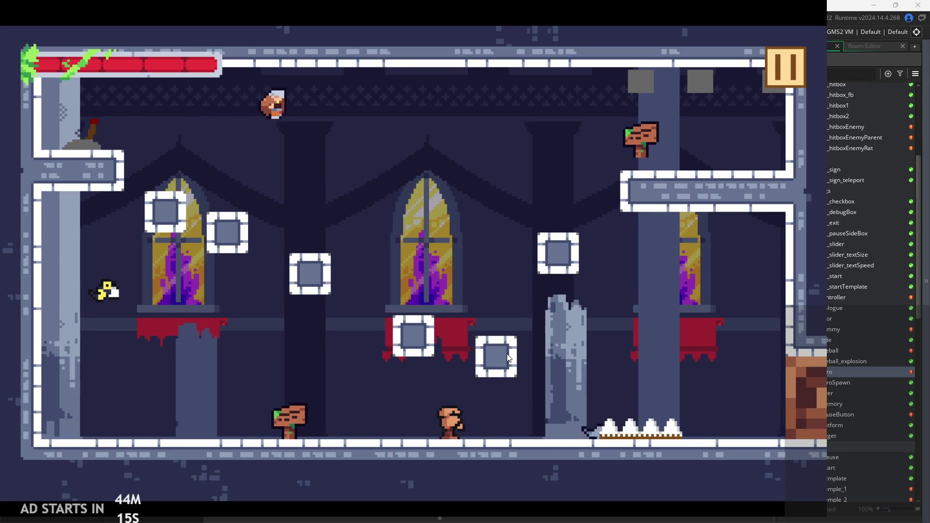
pyautogui.press('Left')
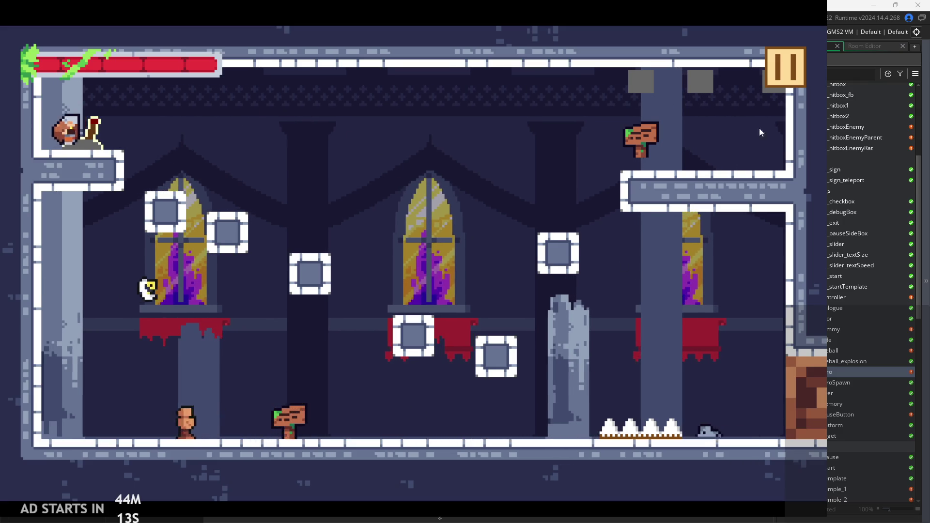
pyautogui.click(787, 59)
# Enable the Debug Stats overlay, resume, and run and jump the hero to the right.
pyautogui.click(167, 151)
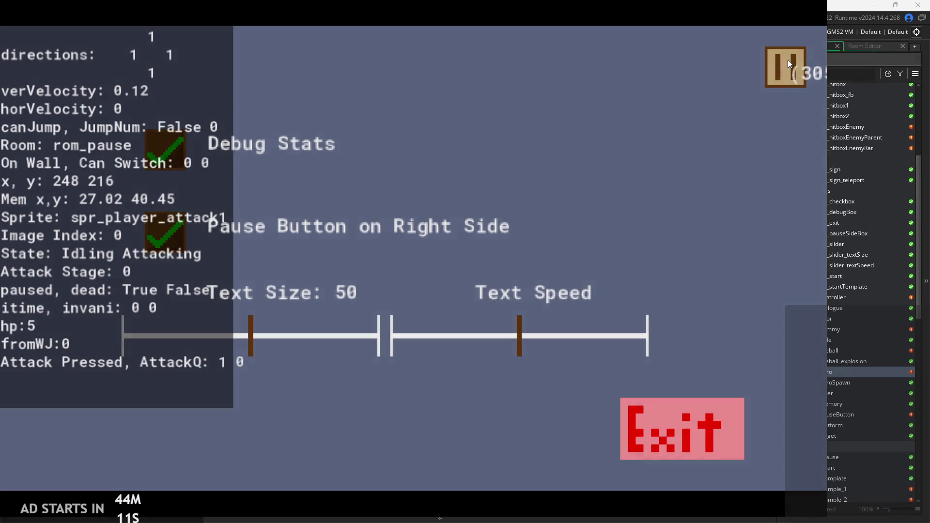
pyautogui.click(788, 59)
pyautogui.press('Right')
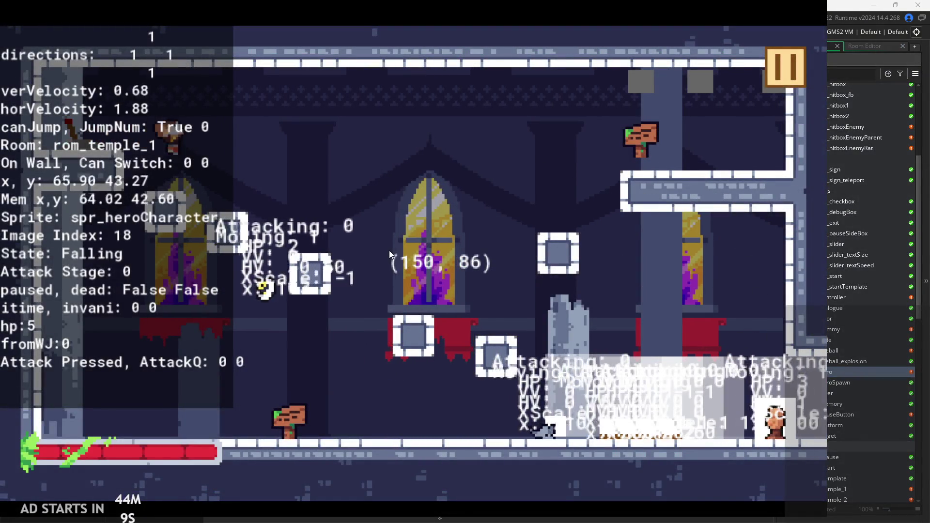
pyautogui.press('space')
pyautogui.press('Left')
pyautogui.press('Right')
# Test the hero's wall slide and wall jumps back and forth against the wall.
pyautogui.press('space')
pyautogui.press('Left')
pyautogui.press('space')
pyautogui.press('space')
pyautogui.press('Left')
pyautogui.press('Right')
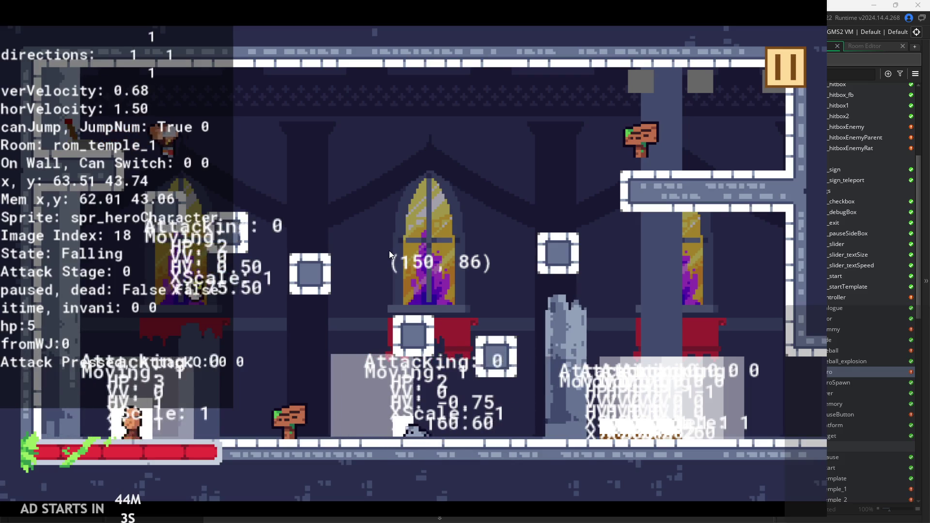
pyautogui.press('Right')
pyautogui.press('space')
# Land the hero on a block, jump to the lower block, attack, then pause.
pyautogui.press('Right')
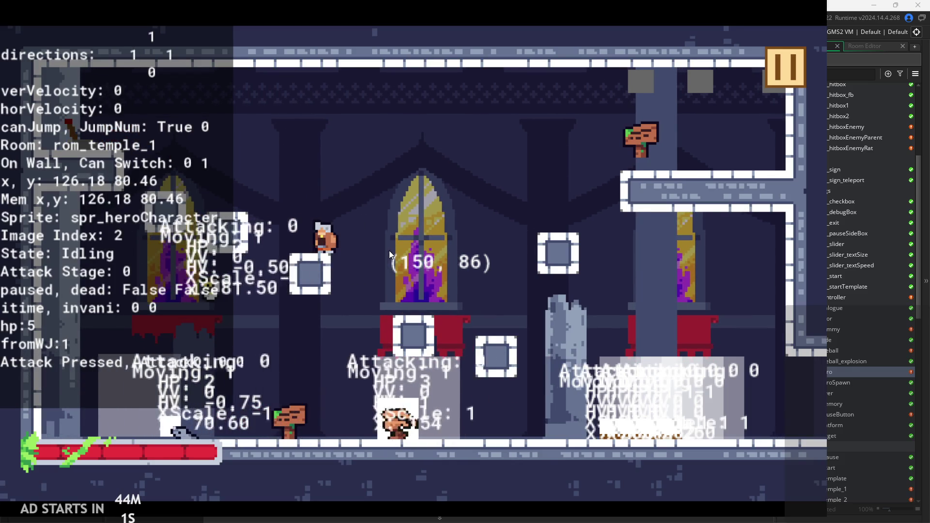
pyautogui.press('space')
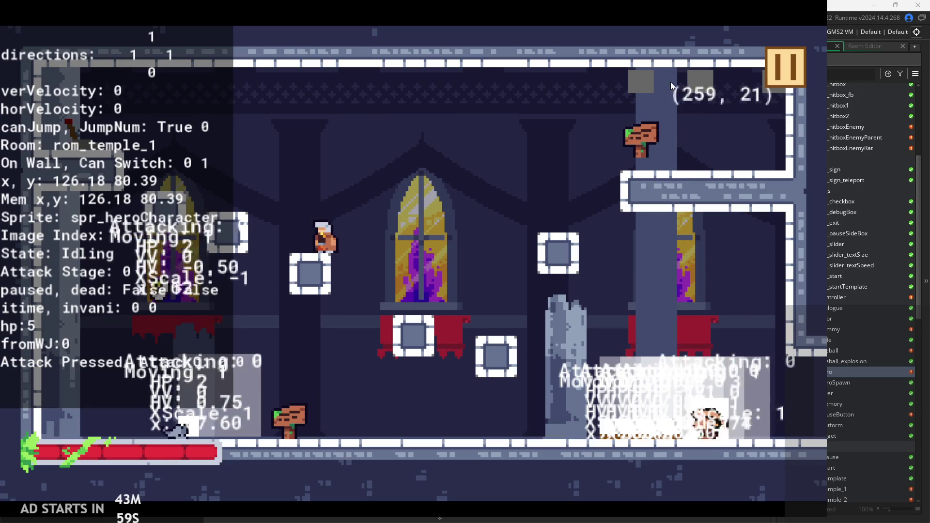
pyautogui.press('Right')
pyautogui.press('space')
pyautogui.press('x')
pyautogui.click(766, 54)
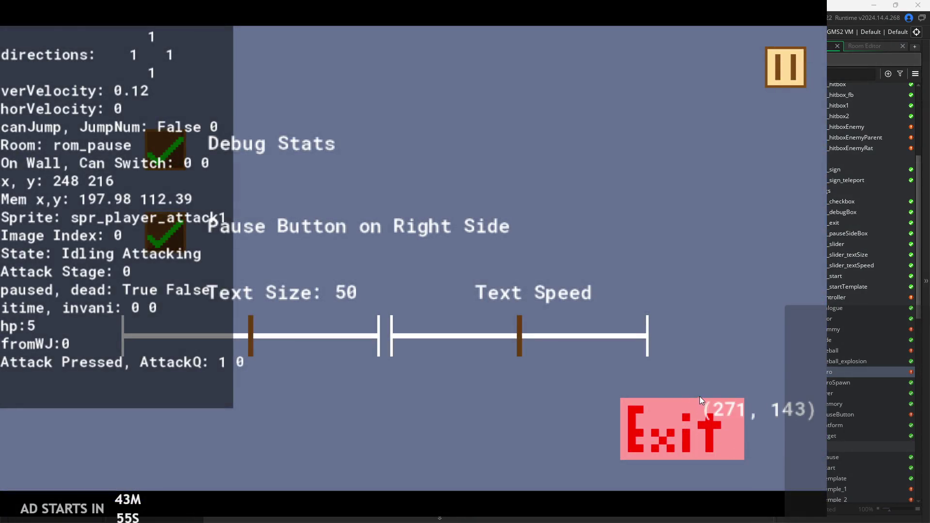
# Close the game and review obj_hero's Alarm 1 and End Step event code.
pyautogui.click(698, 412)
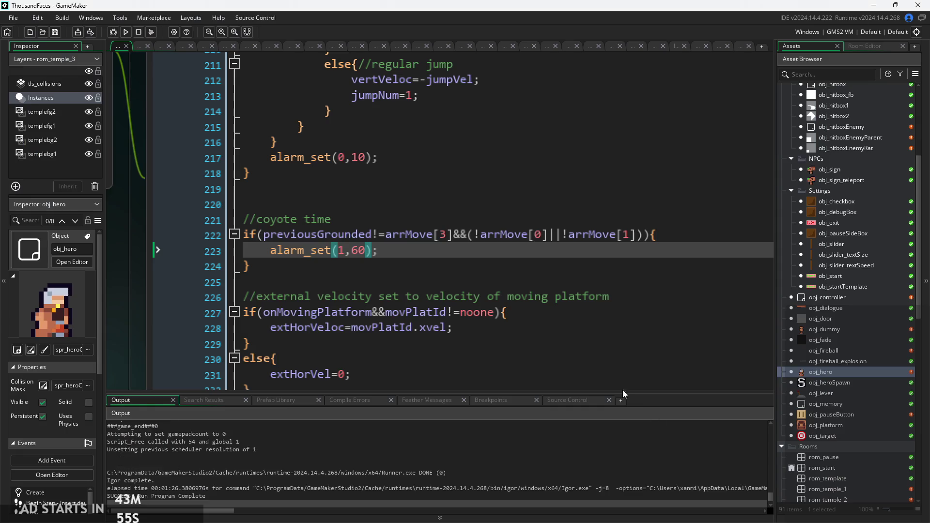
pyautogui.keyDown('ctrl'); pyautogui.scroll(1, 385, 261); pyautogui.keyUp('ctrl')
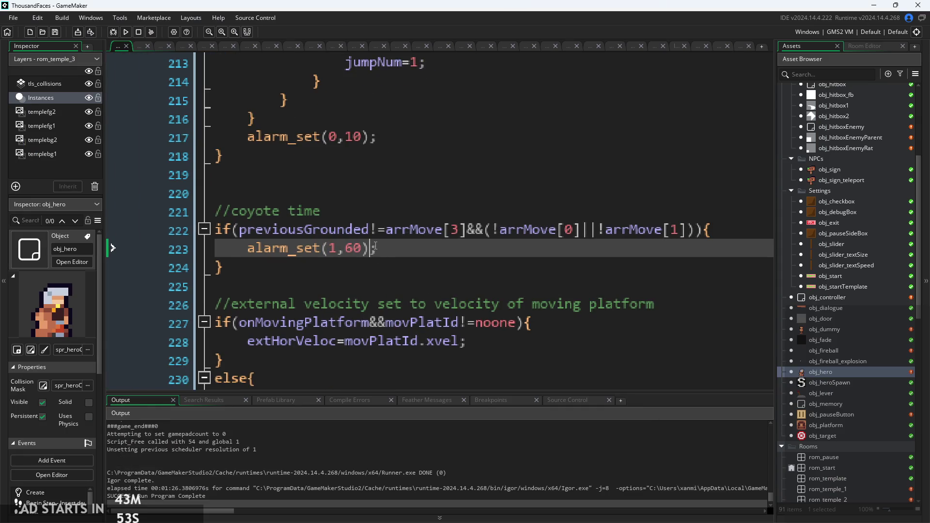
pyautogui.keyDown('ctrl'); pyautogui.scroll(-5, 375, 247); pyautogui.keyUp('ctrl')
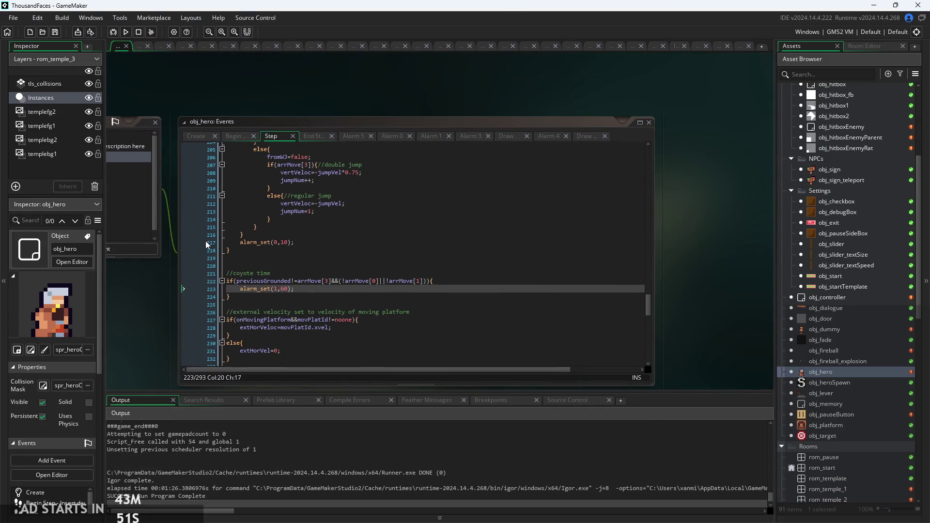
pyautogui.click(429, 135)
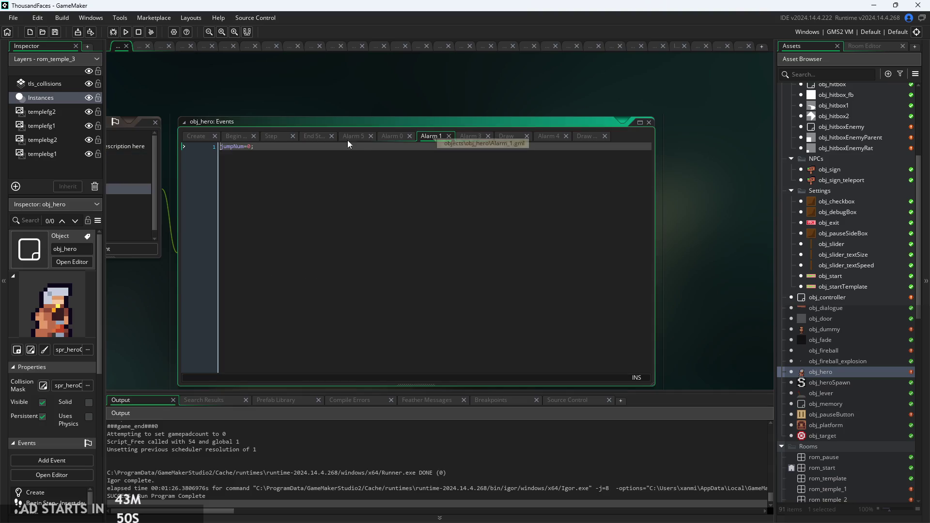
pyautogui.click(310, 136)
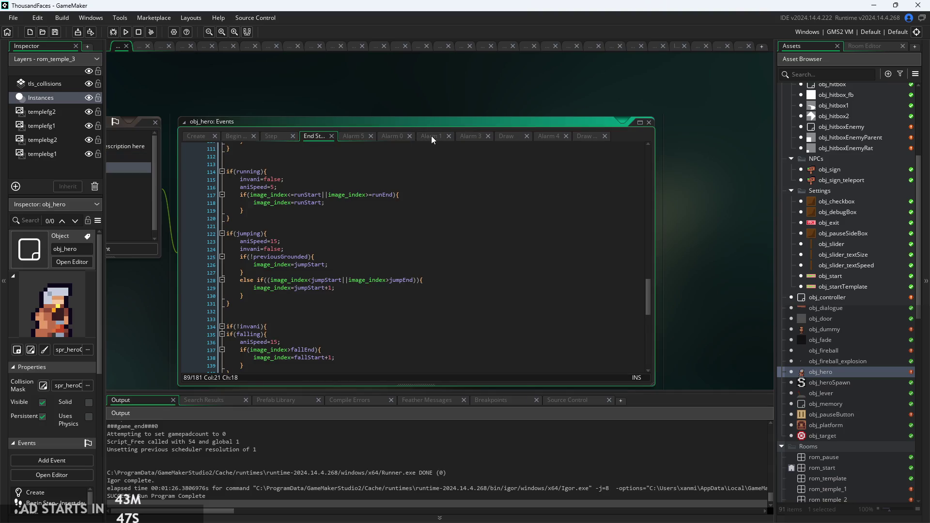
pyautogui.click(432, 137)
pyautogui.click(308, 136)
# Show the Step event's coyote-time alarm_set(1,15), then run the game and start the first level.
pyautogui.click(271, 136)
pyautogui.scroll(3, 297, 307)
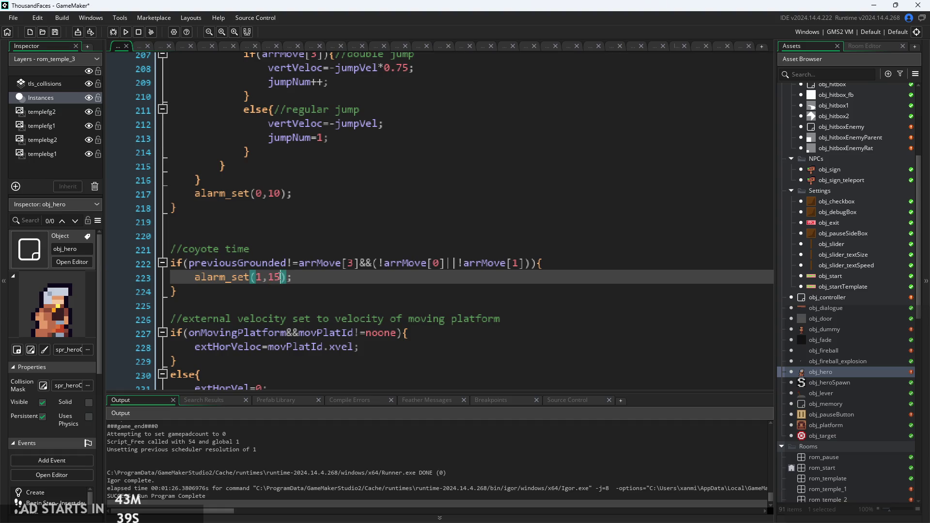
pyautogui.click(125, 32)
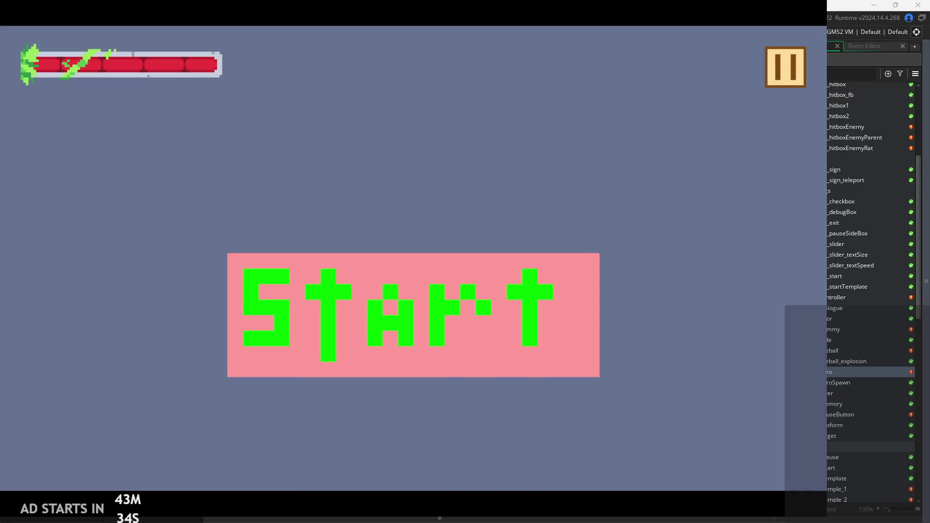
pyautogui.click(437, 318)
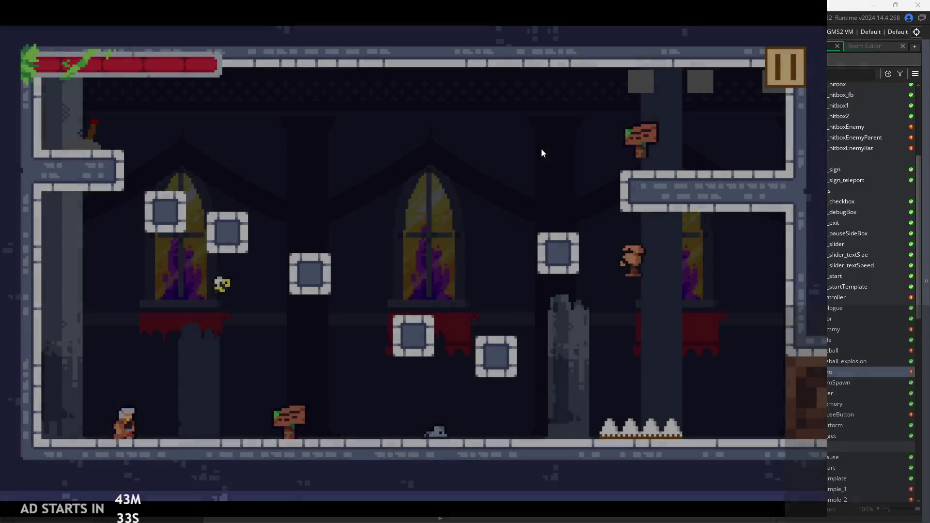
# Run the hero right, jumping up onto the blocks and back left across them.
pyautogui.press('Right')
pyautogui.press('space')
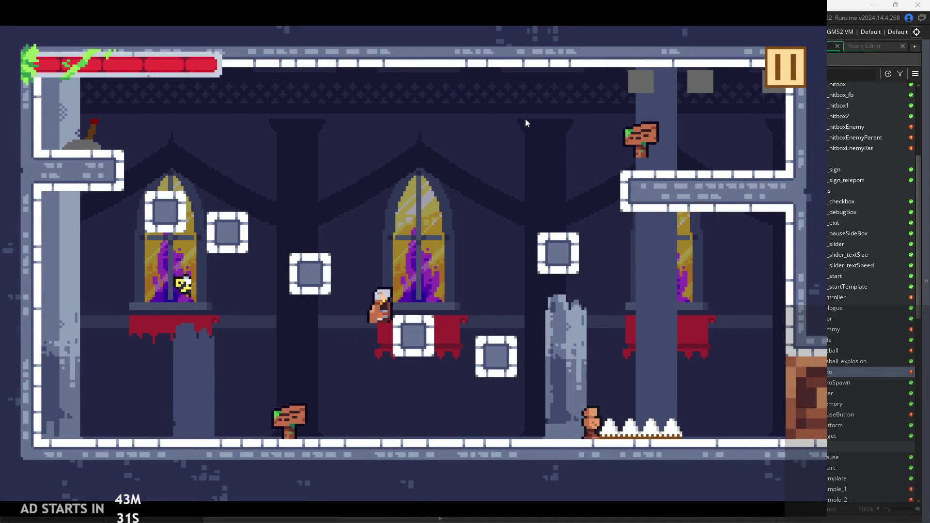
pyautogui.press('space')
pyautogui.press('Right')
pyautogui.press('space')
pyautogui.press('Left')
pyautogui.press('space')
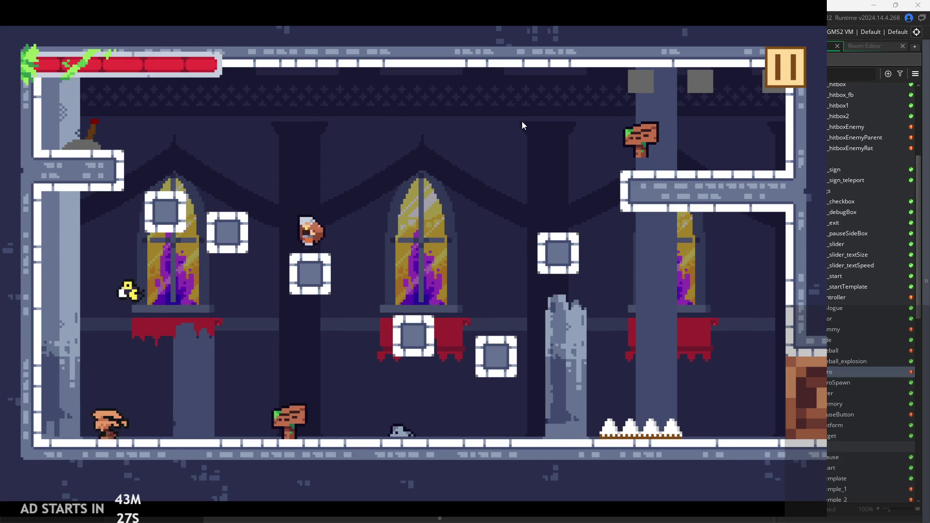
# Jump the hero up-left, across into the middle window, then onto the top-left ledge.
pyautogui.press('Left')
pyautogui.press('space')
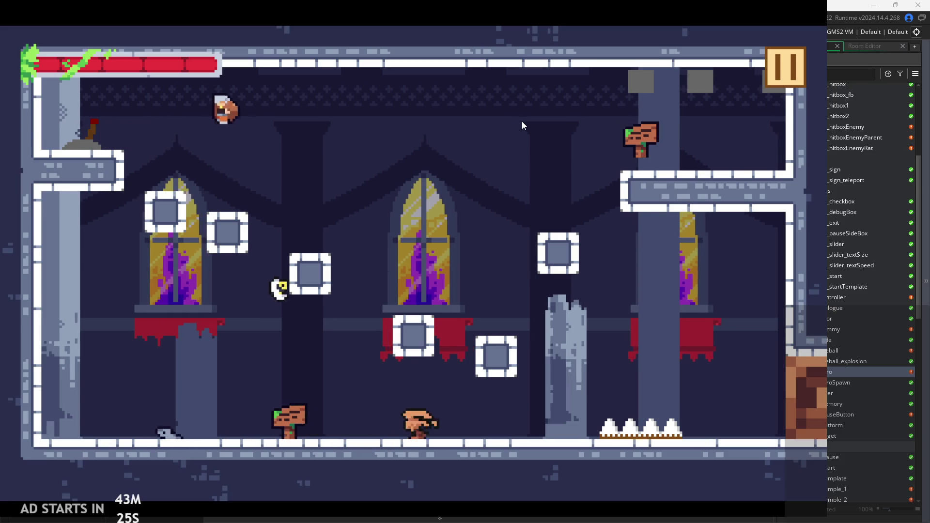
pyautogui.press('Right')
pyautogui.press('space')
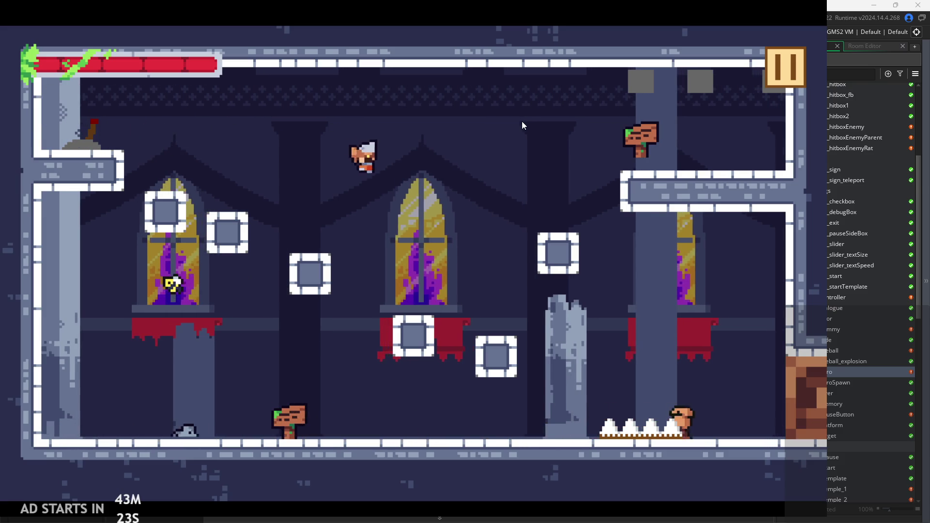
pyautogui.press('Left')
pyautogui.press('space')
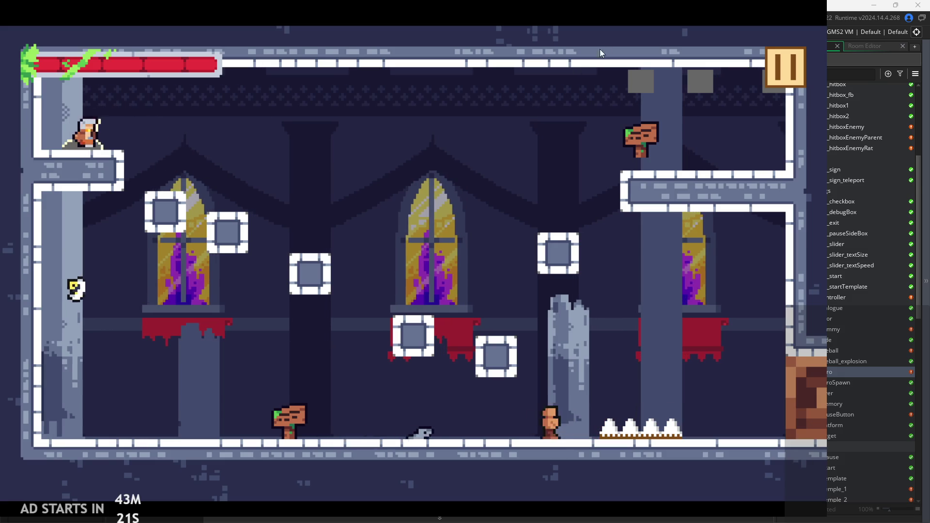
# Pause, enable the Debug Stats overlay, resume, and jump the hero along the ledge.
pyautogui.click(775, 56)
pyautogui.click(261, 133)
pyautogui.click(767, 66)
pyautogui.press('Right')
pyautogui.press('space')
# Run the hero back and forth on the ledge, jumping at each turn.
pyautogui.press('Left')
pyautogui.press('space')
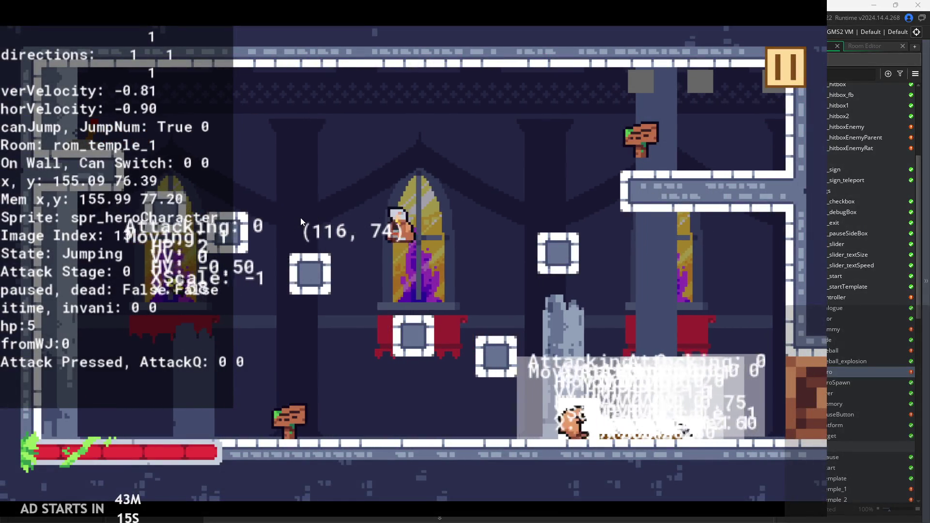
pyautogui.press('space')
pyautogui.press('Right')
pyautogui.press('space')
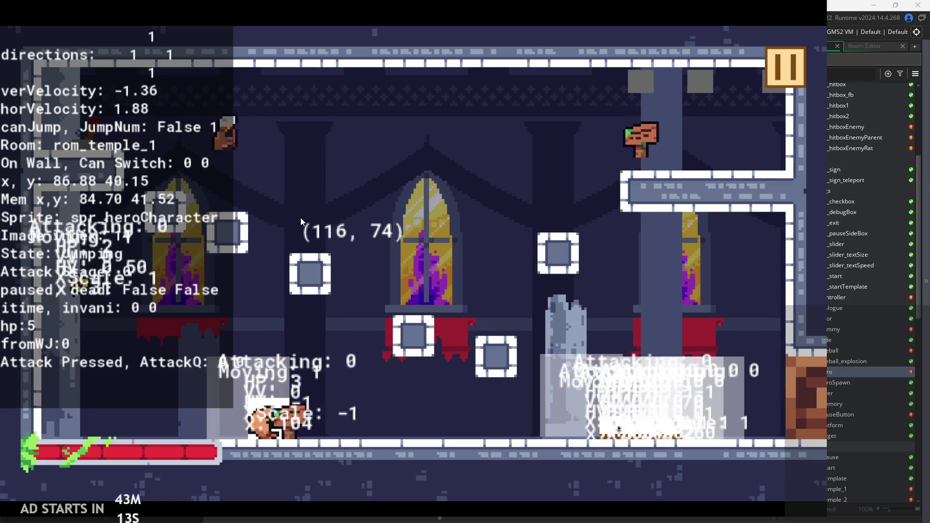
pyautogui.press('Left')
pyautogui.press('space')
pyautogui.press('Right')
pyautogui.press('space')
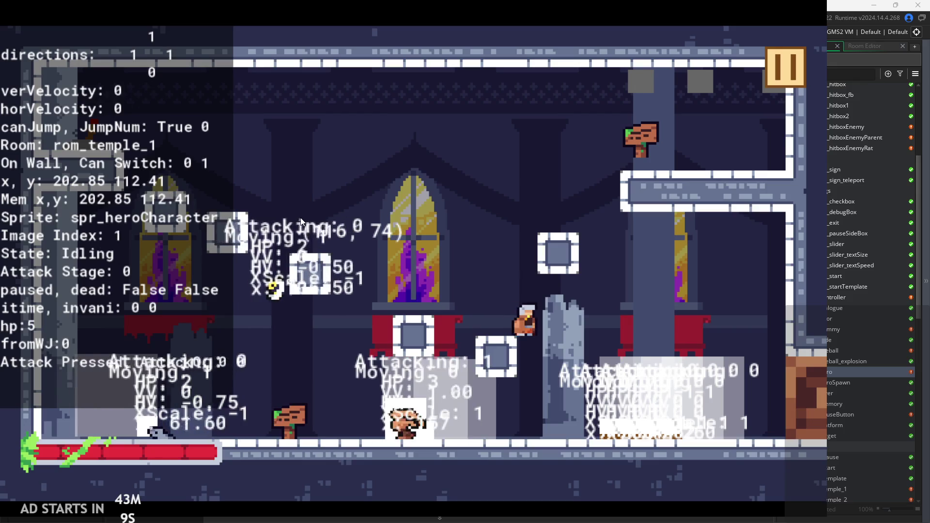
# Keep jumping the hero left and right until it lands, then pause to show the settings screen.
pyautogui.press('Left')
pyautogui.press('space')
pyautogui.press('Right')
pyautogui.press('space')
pyautogui.press('Left')
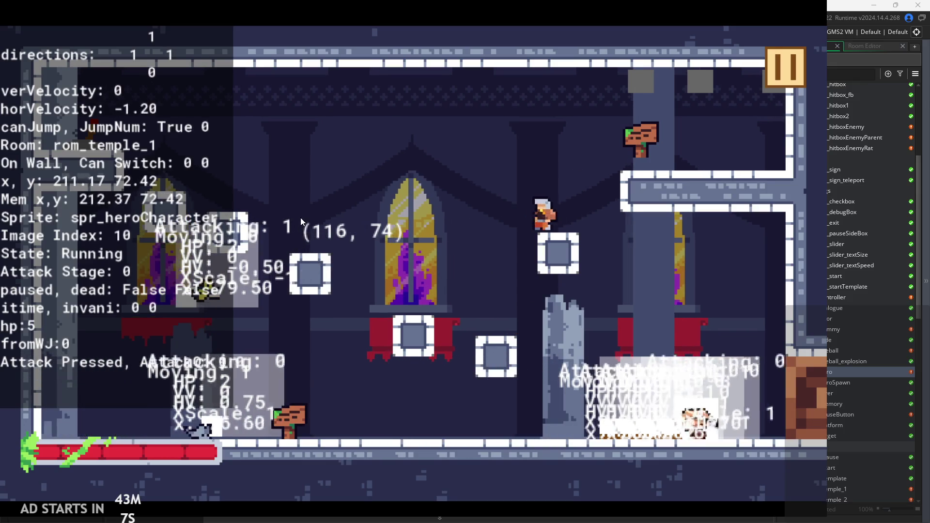
pyautogui.press('space')
pyautogui.press('space')
pyautogui.press('Right')
pyautogui.press('space')
pyautogui.press('Left')
pyautogui.press('space')
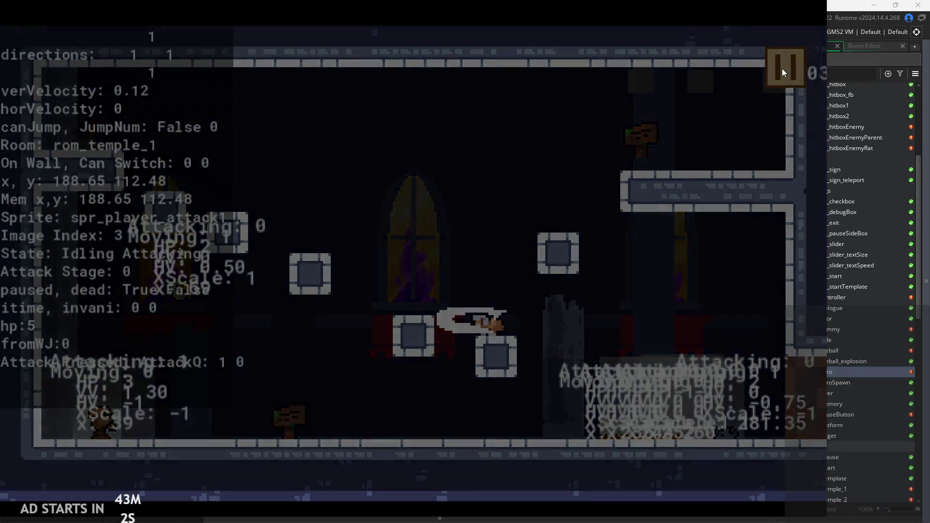
pyautogui.click(782, 68)
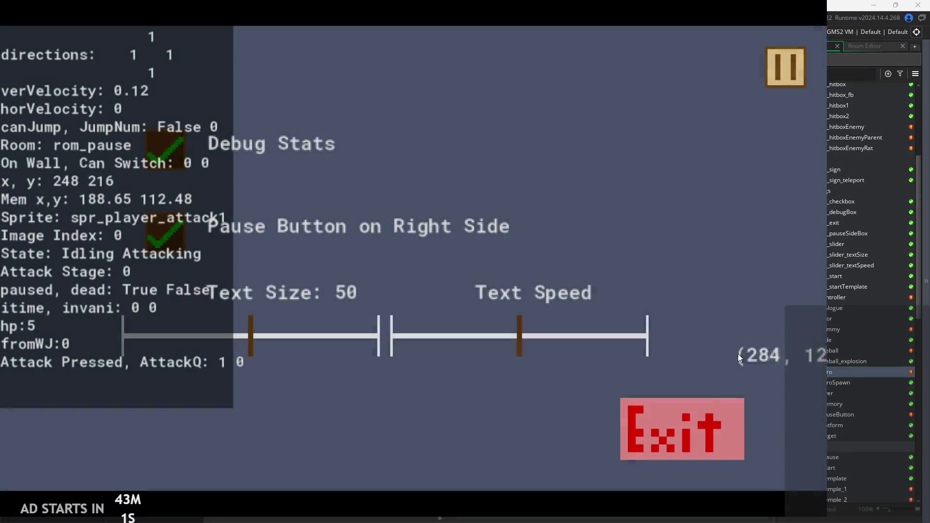